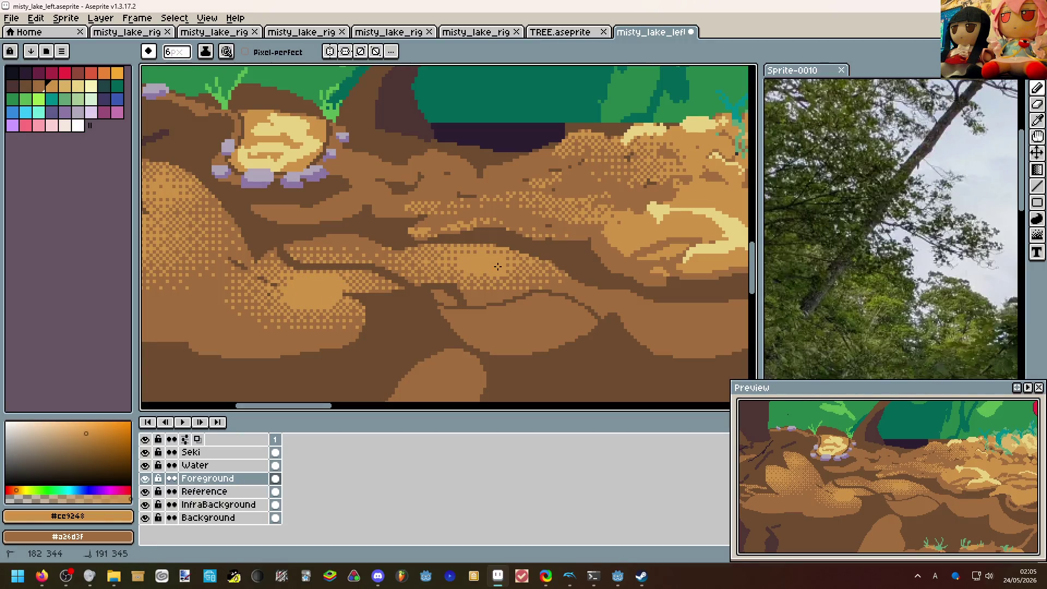
pyautogui.scroll(-1, 350, 282)
pyautogui.scroll(1, 295, 242)
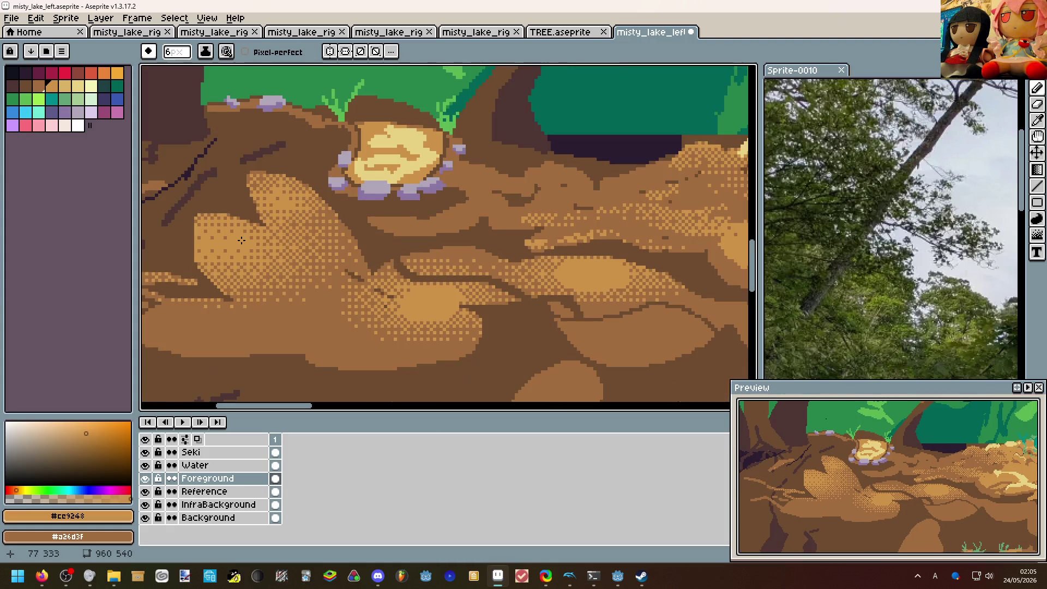
pyautogui.scroll(-3, 212, 241)
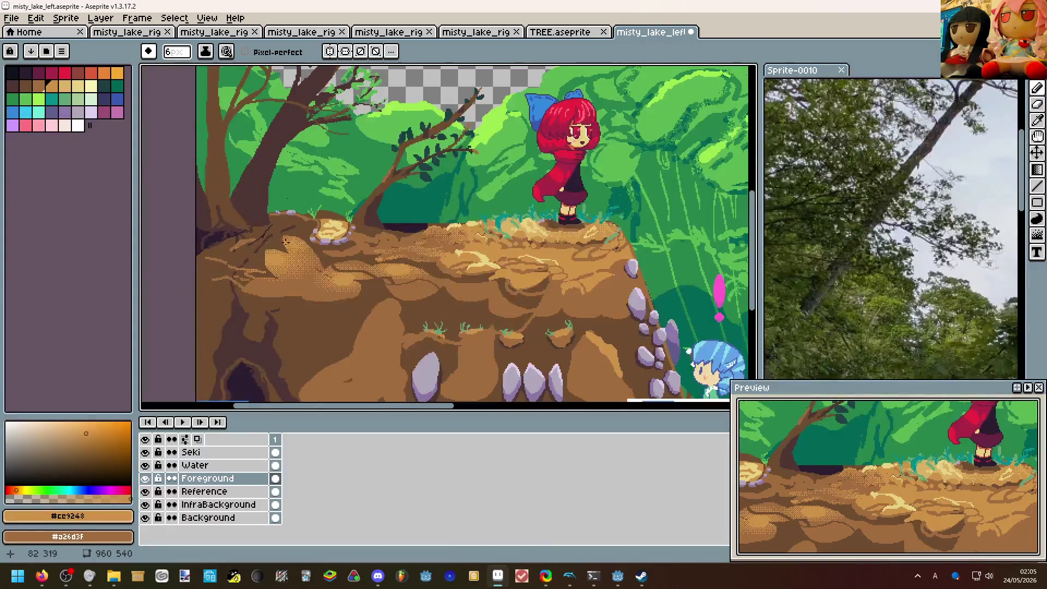
pyautogui.scroll(3, 286, 243)
pyautogui.scroll(-2, 320, 240)
pyautogui.scroll(-1, 396, 279)
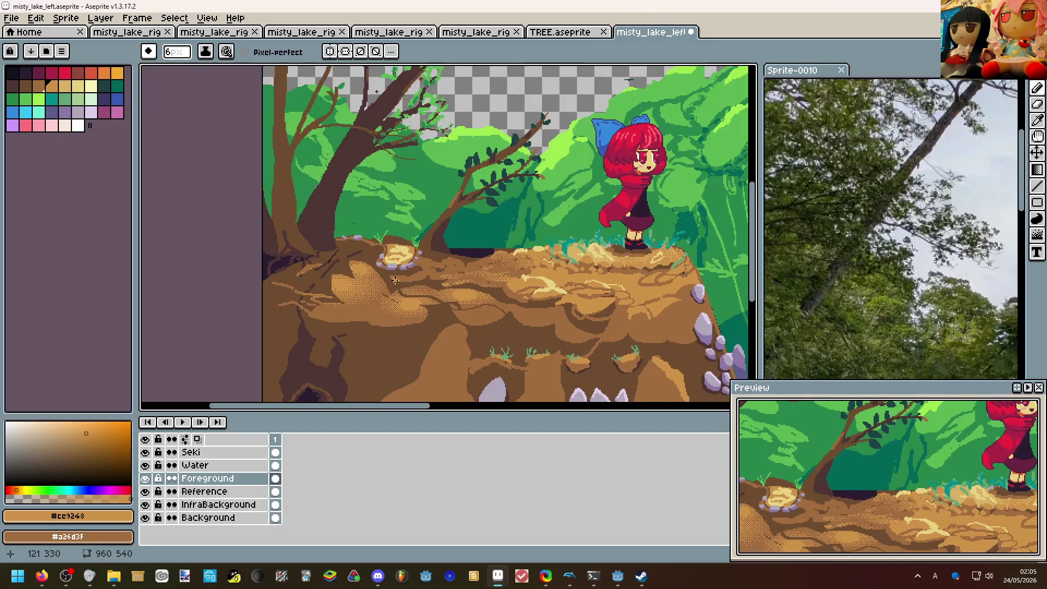
# Paint darker crease pixels and shading dabs on the dirt ledge with a smaller brush, undoing one stroke.
pyautogui.moveTo(394, 279); pyautogui.dragTo(311, 239)
pyautogui.scroll(4, 348, 260)
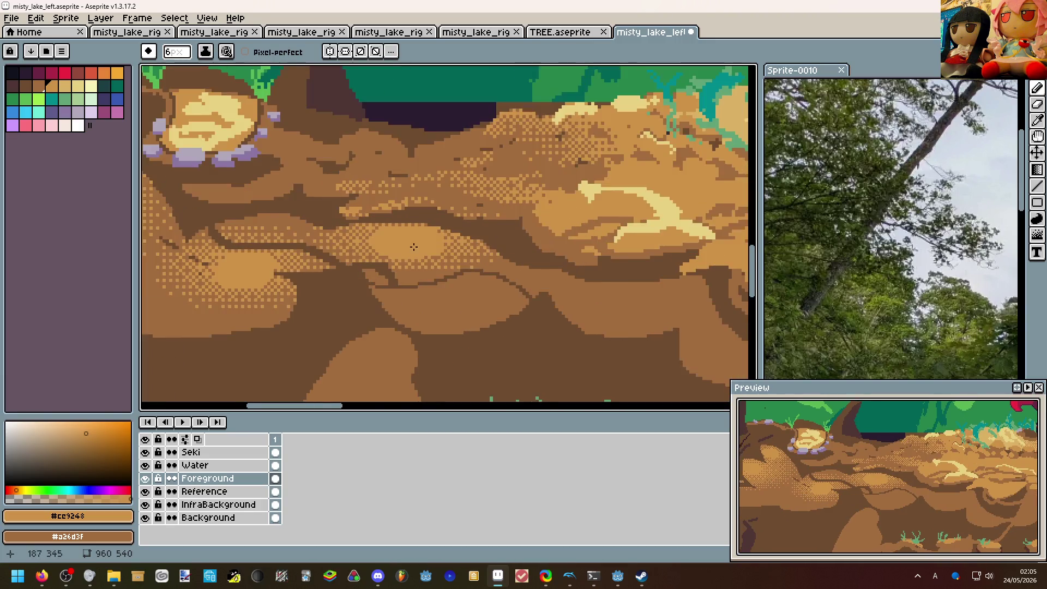
pyautogui.scroll(2, 393, 262)
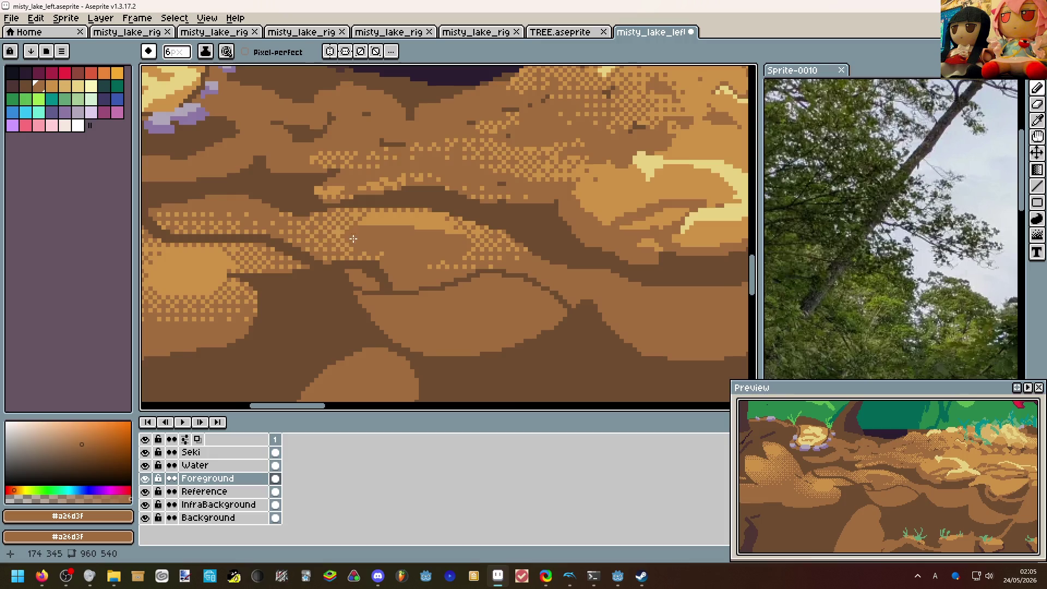
pyautogui.scroll(-2, 392, 237)
pyautogui.scroll(-2, 304, 246)
pyautogui.scroll(1, 266, 250)
pyautogui.press('-')
pyautogui.press('-')
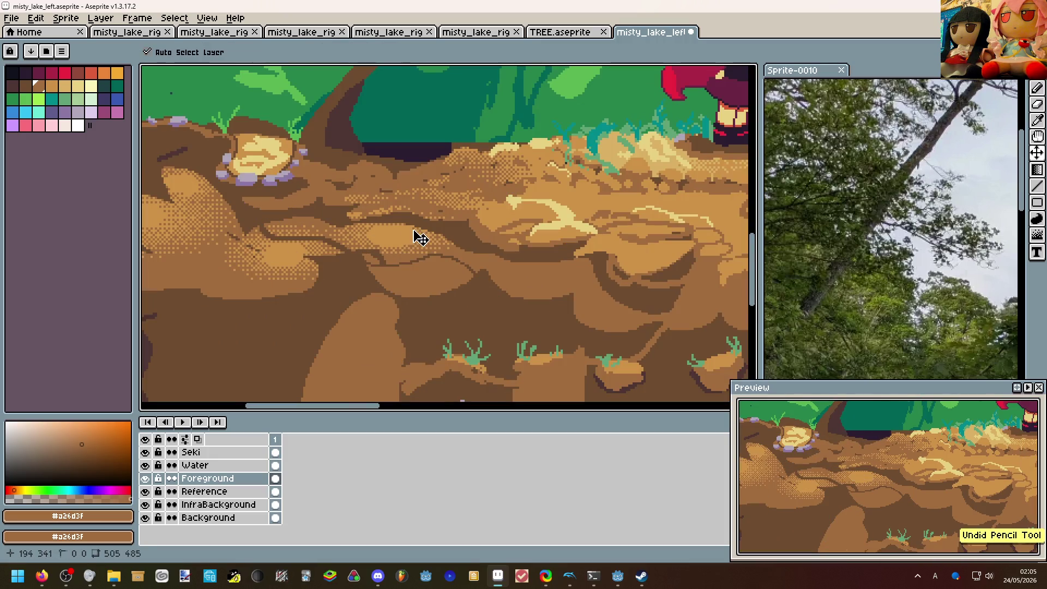
pyautogui.moveTo(391, 255)
pyautogui.mouseDown()
pyautogui.moveTo(409, 237)
pyautogui.moveTo(360, 236)
pyautogui.moveTo(463, 231)
pyautogui.moveTo(389, 263)
pyautogui.moveTo(356, 253)
pyautogui.mouseUp()
pyautogui.scroll(-2, 417, 239)
pyautogui.scroll(2, 417, 240)
pyautogui.scroll(-2, 426, 230)
pyautogui.scroll(2, 412, 246)
pyautogui.scroll(1, 411, 246)
pyautogui.moveTo(422, 242); pyautogui.dragTo(389, 239)
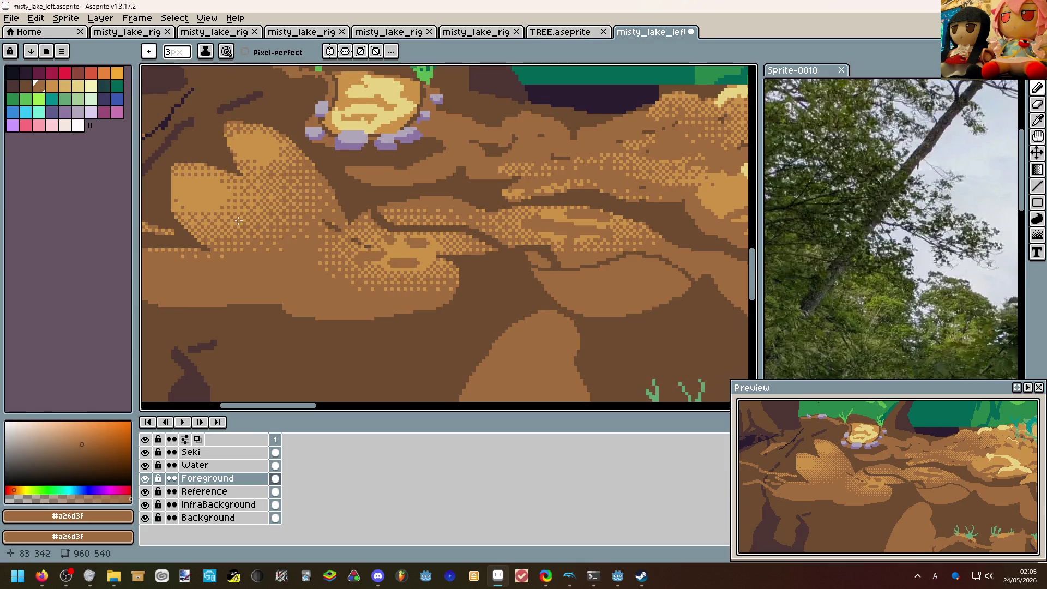
pyautogui.scroll(-2, 360, 233)
pyautogui.hotkey('ctrl', 'z')
pyautogui.scroll(1, 300, 243)
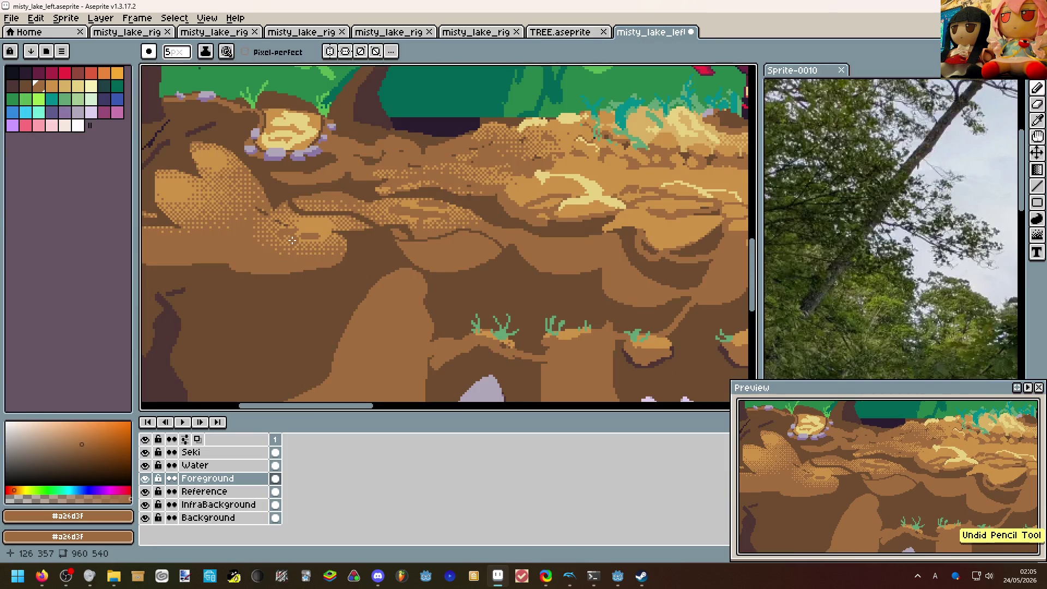
pyautogui.scroll(2, 301, 243)
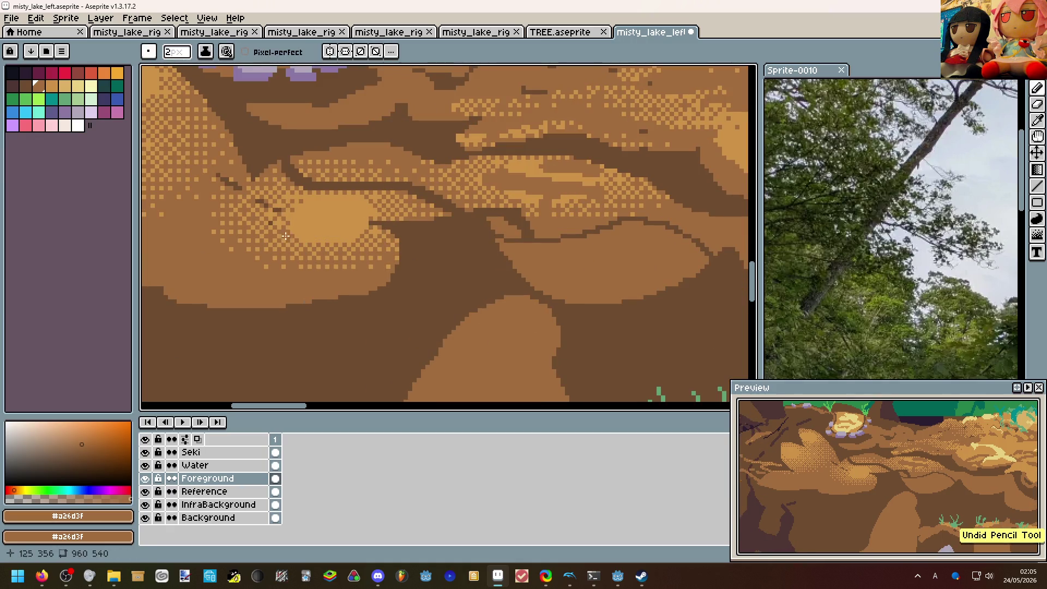
# Draw thin dark crease lines and small dark strokes across the ground with the thinnest brush.
pyautogui.press('-')
pyautogui.moveTo(262, 233)
pyautogui.mouseDown()
pyautogui.moveTo(339, 231)
pyautogui.moveTo(307, 244)
pyautogui.moveTo(336, 250)
pyautogui.mouseUp()
pyautogui.moveTo(327, 206); pyautogui.dragTo(360, 222)
pyautogui.scroll(-3, 360, 233)
pyautogui.scroll(1, 361, 233)
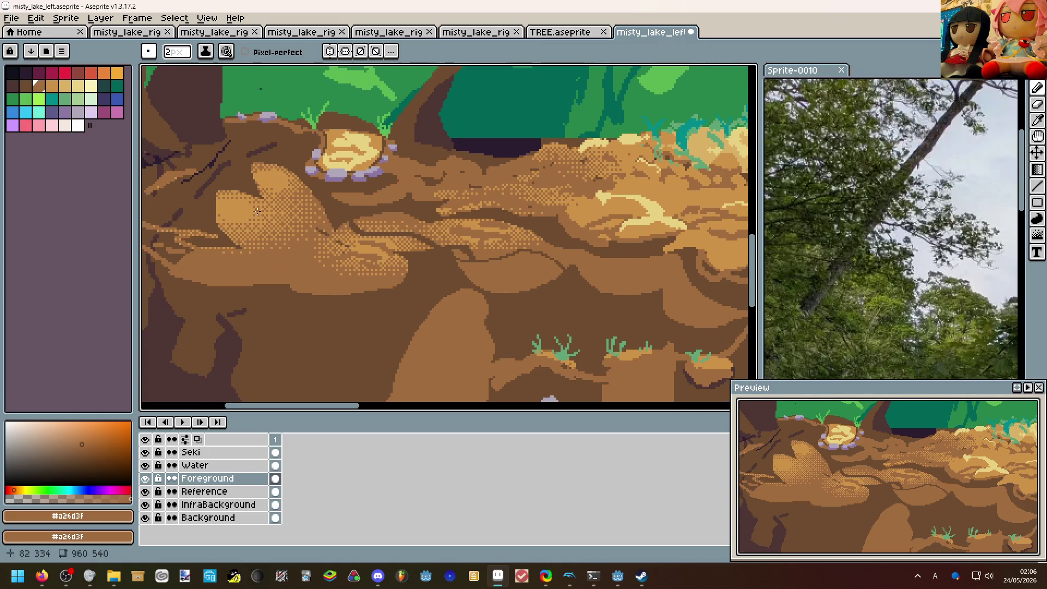
pyautogui.scroll(1, 361, 234)
pyautogui.moveTo(212, 229)
pyautogui.mouseDown()
pyautogui.moveTo(254, 223)
pyautogui.moveTo(238, 209)
pyautogui.moveTo(278, 206)
pyautogui.moveTo(205, 195)
pyautogui.moveTo(287, 189)
pyautogui.moveTo(290, 176)
pyautogui.moveTo(253, 160)
pyautogui.moveTo(314, 163)
pyautogui.mouseUp()
pyautogui.scroll(-3, 314, 162)
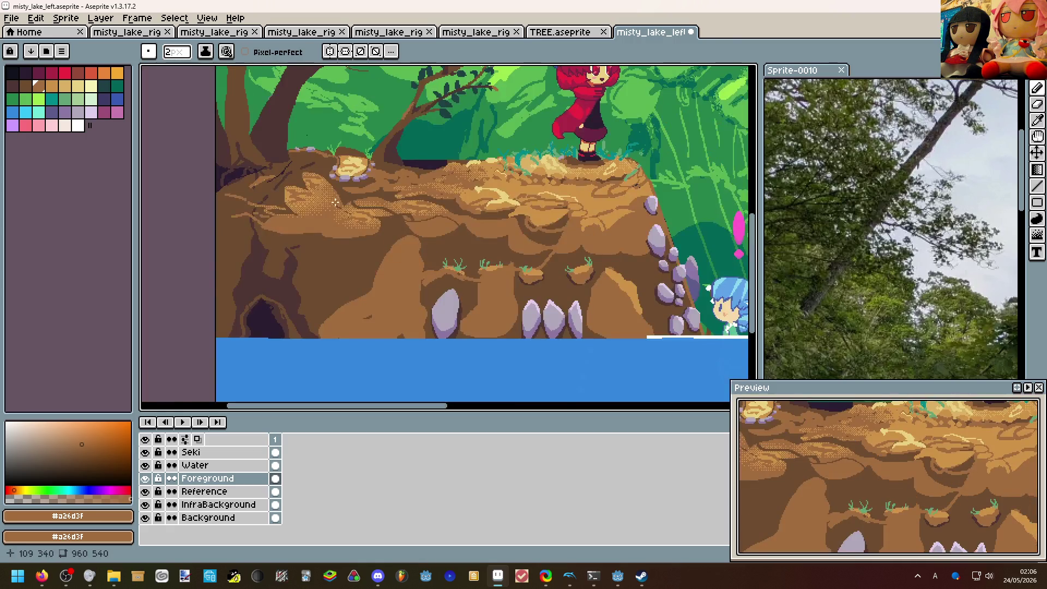
pyautogui.scroll(1, 342, 203)
pyautogui.scroll(2, 352, 205)
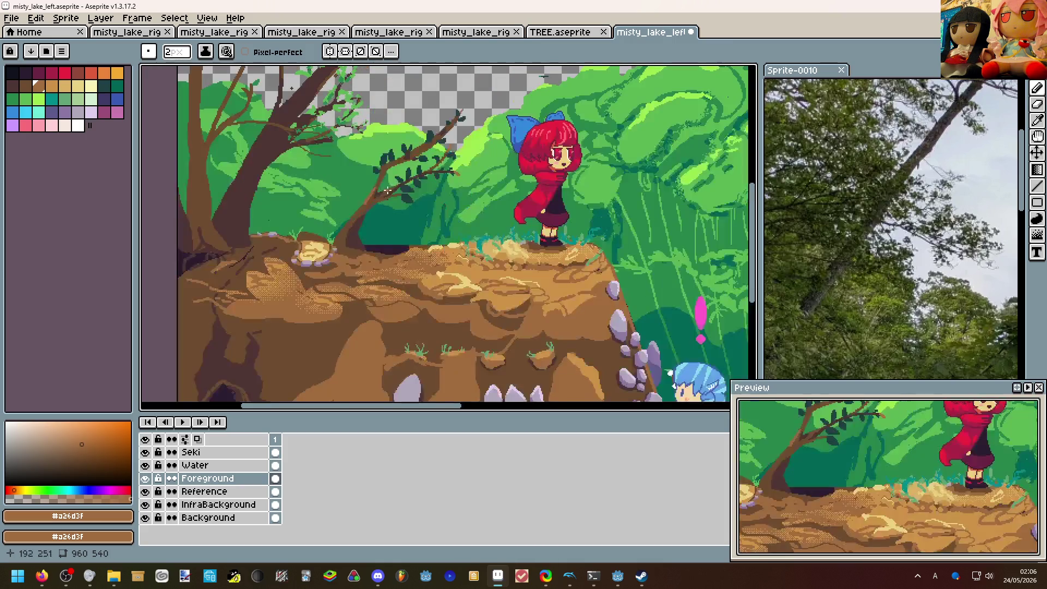
pyautogui.scroll(-2, 385, 211)
pyautogui.scroll(1, 379, 229)
pyautogui.scroll(-1, 467, 242)
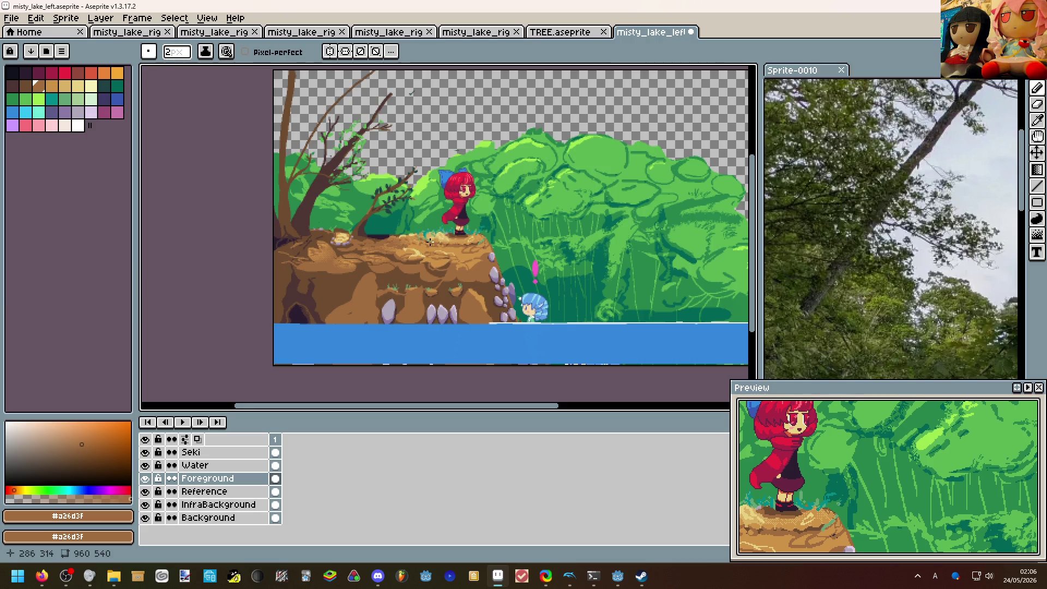
pyautogui.scroll(2, 429, 241)
pyautogui.scroll(-1, 517, 235)
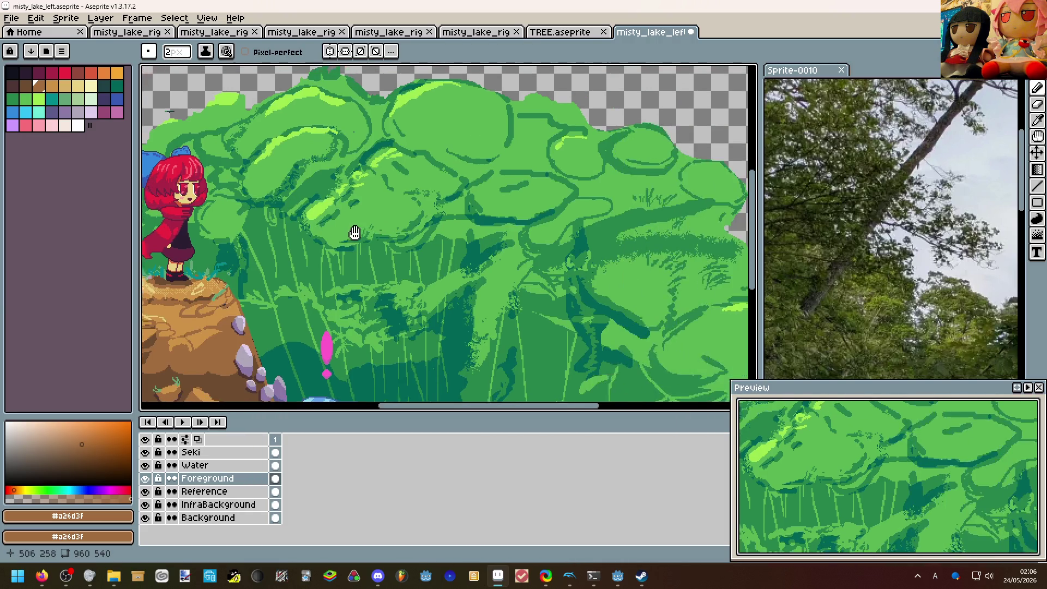
pyautogui.scroll(-1, 409, 235)
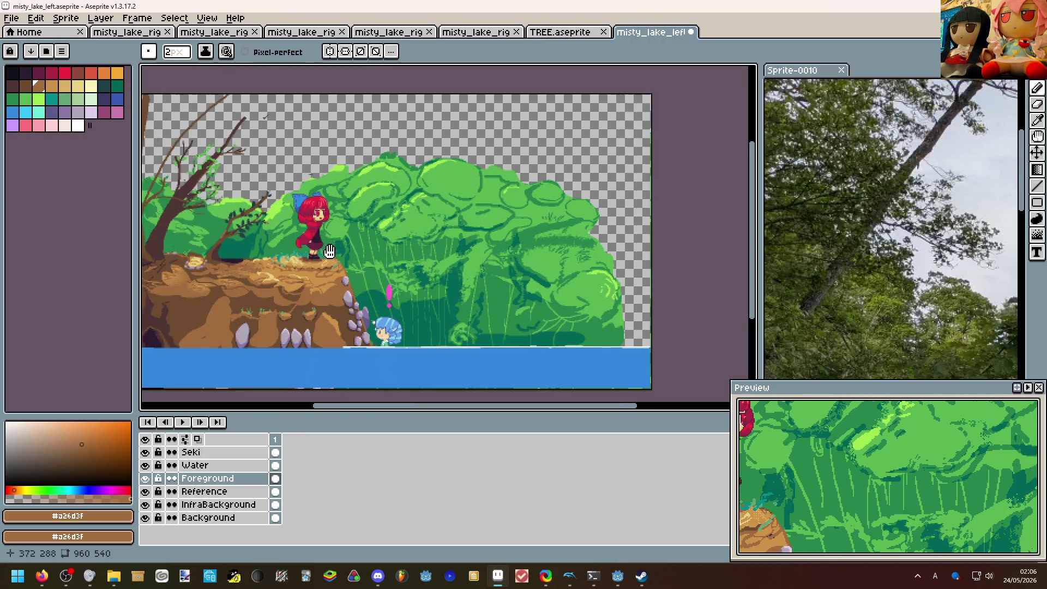
pyautogui.moveTo(348, 236); pyautogui.dragTo(425, 246)
pyautogui.scroll(1, 255, 295)
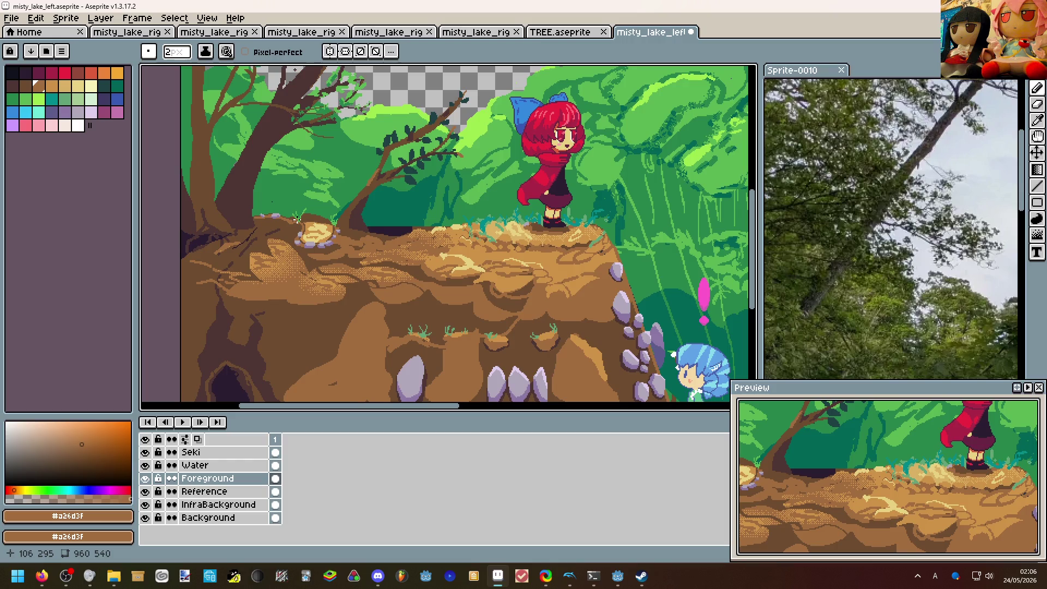
pyautogui.moveTo(380, 268); pyautogui.dragTo(409, 278)
pyautogui.scroll(-1, 409, 279)
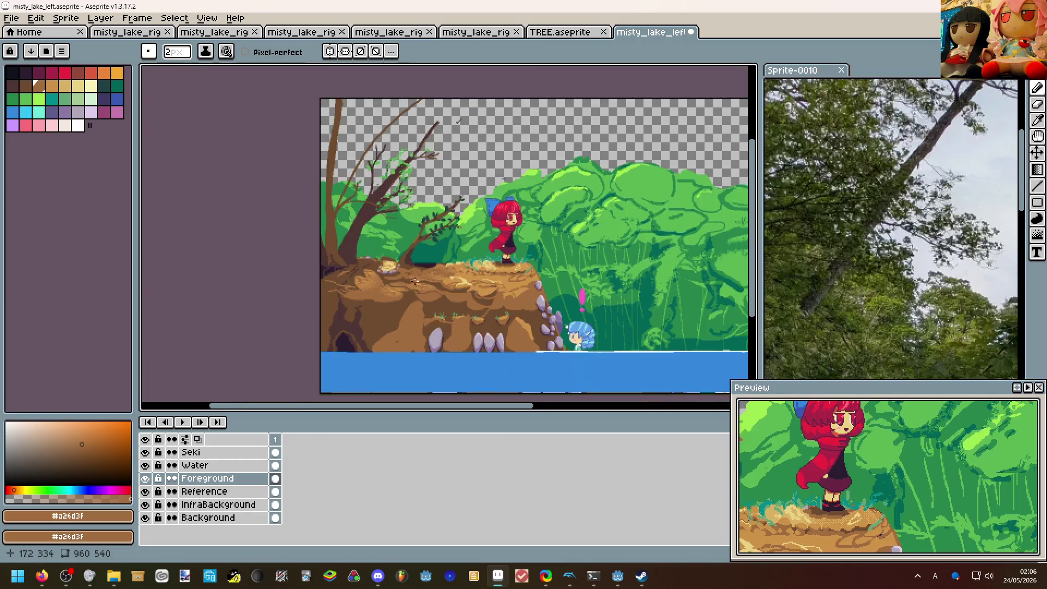
pyautogui.scroll(1, 299, 210)
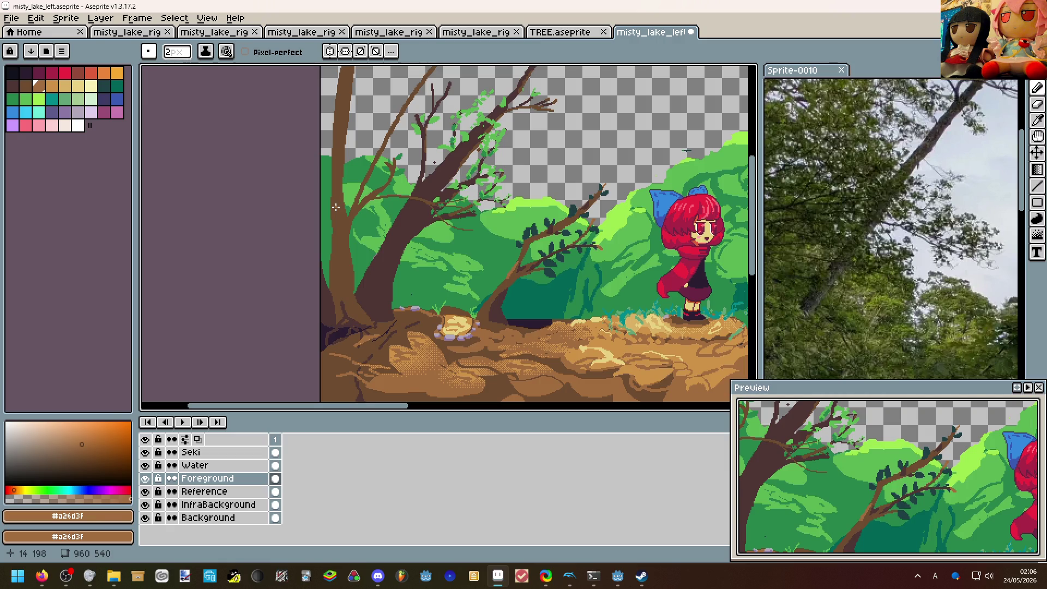
pyautogui.scroll(-2, 336, 207)
pyautogui.scroll(1, 368, 230)
pyautogui.scroll(2, 404, 261)
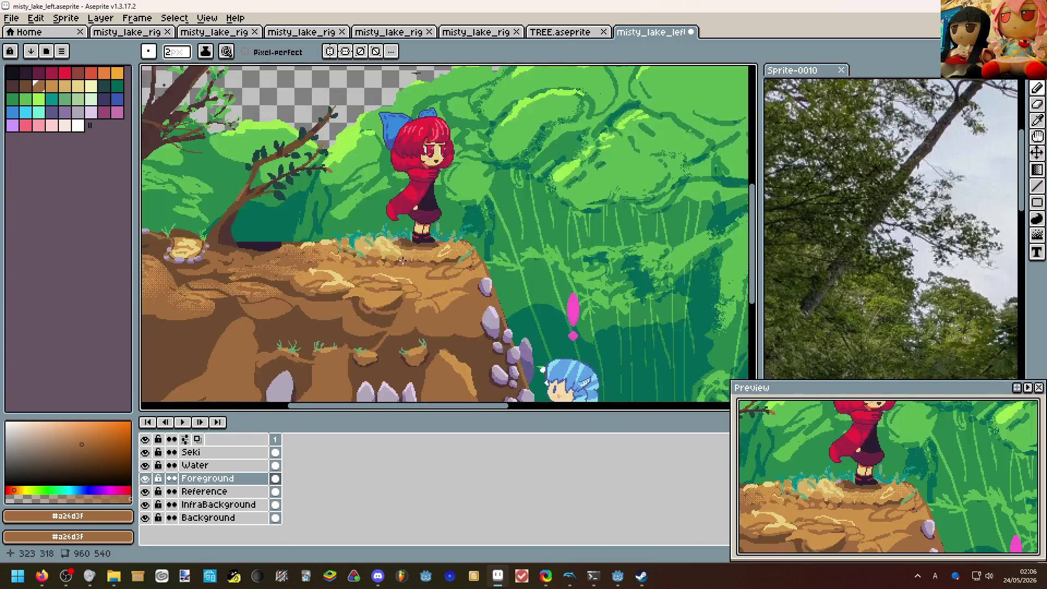
pyautogui.scroll(-1, 408, 248)
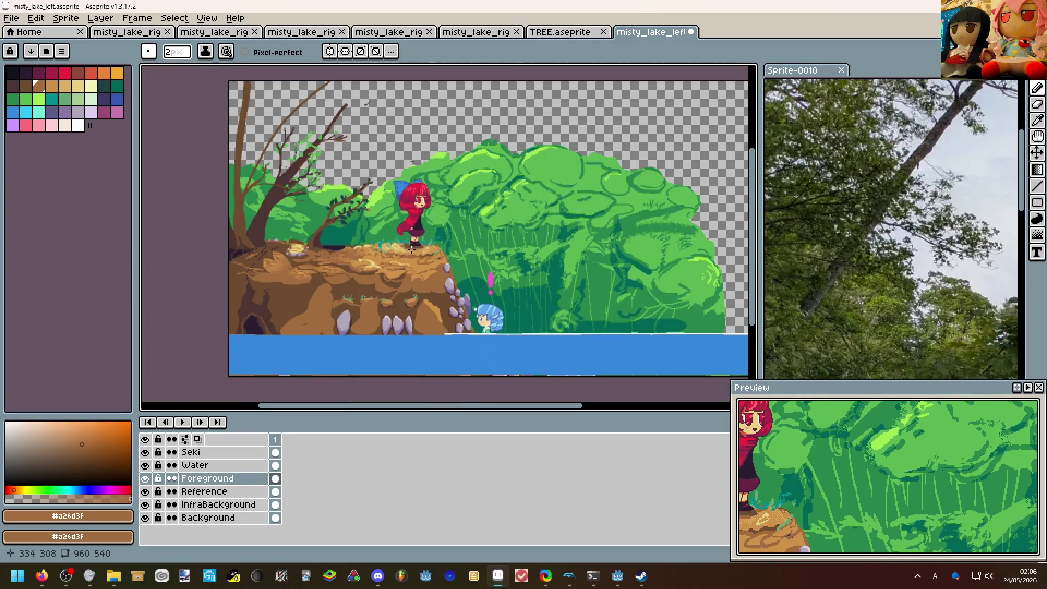
pyautogui.scroll(2, 412, 250)
pyautogui.scroll(1, 412, 250)
pyautogui.moveTo(411, 250); pyautogui.dragTo(547, 135)
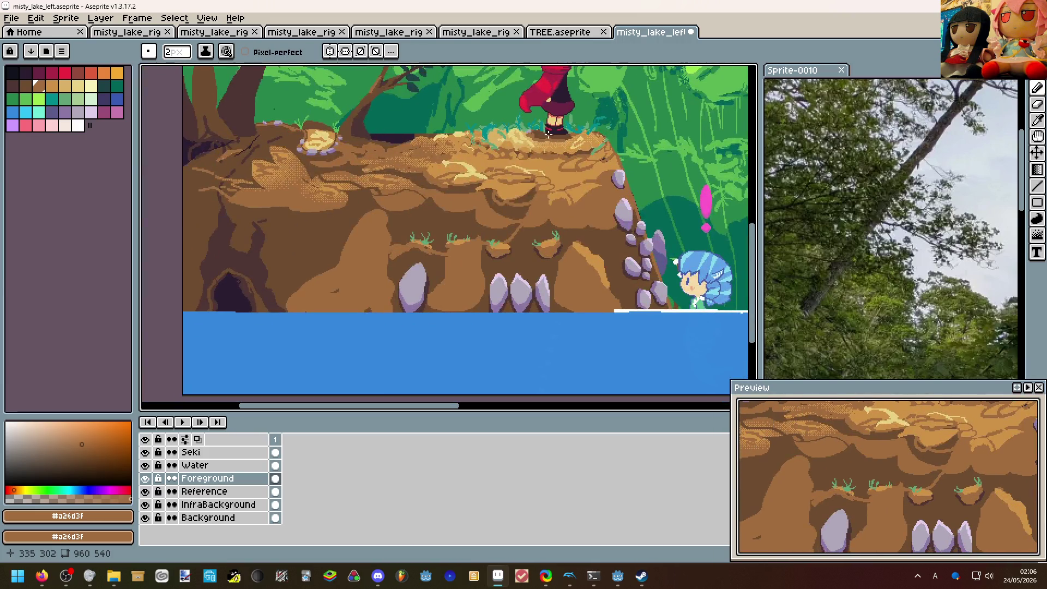
pyautogui.scroll(1, 434, 198)
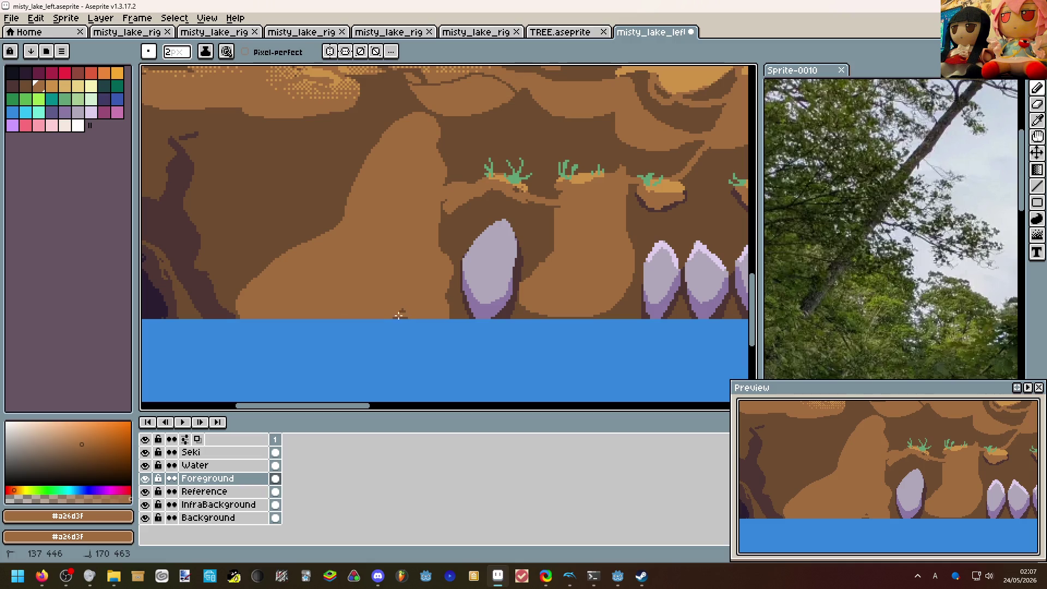
pyautogui.hotkey('ctrl', 'Tab')
pyautogui.hotkey('ctrl', 'Tab')
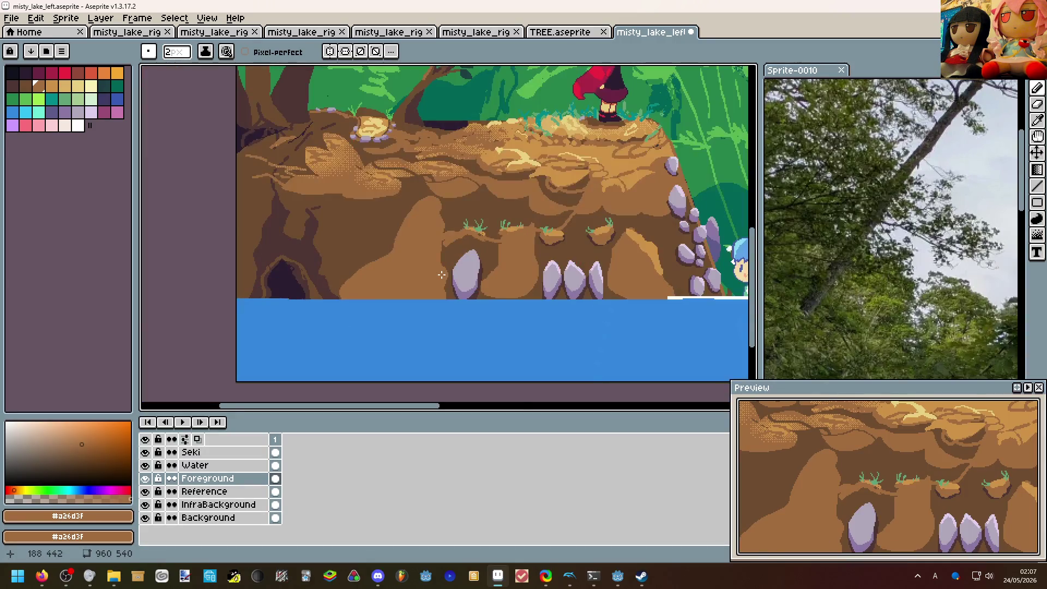
pyautogui.hotkey('ctrl', 'Tab')
pyautogui.moveTo(451, 233); pyautogui.dragTo(438, 213)
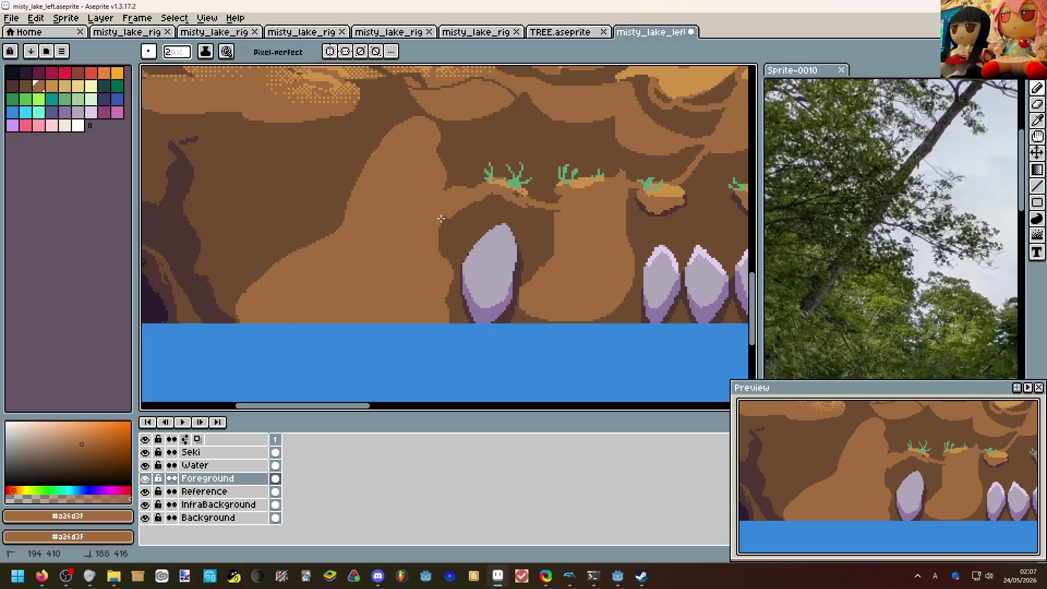
pyautogui.scroll(-3, 440, 219)
pyautogui.scroll(3, 410, 213)
pyautogui.scroll(3, 328, 246)
pyautogui.moveTo(278, 327); pyautogui.dragTo(244, 348)
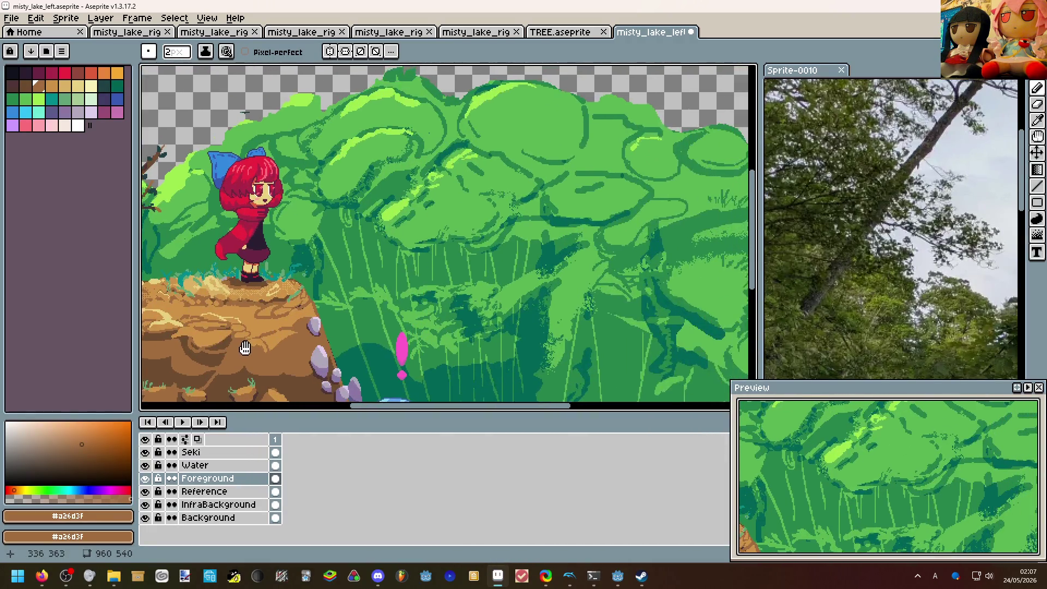
pyautogui.scroll(-3, 245, 347)
pyautogui.moveTo(245, 287); pyautogui.dragTo(344, 261)
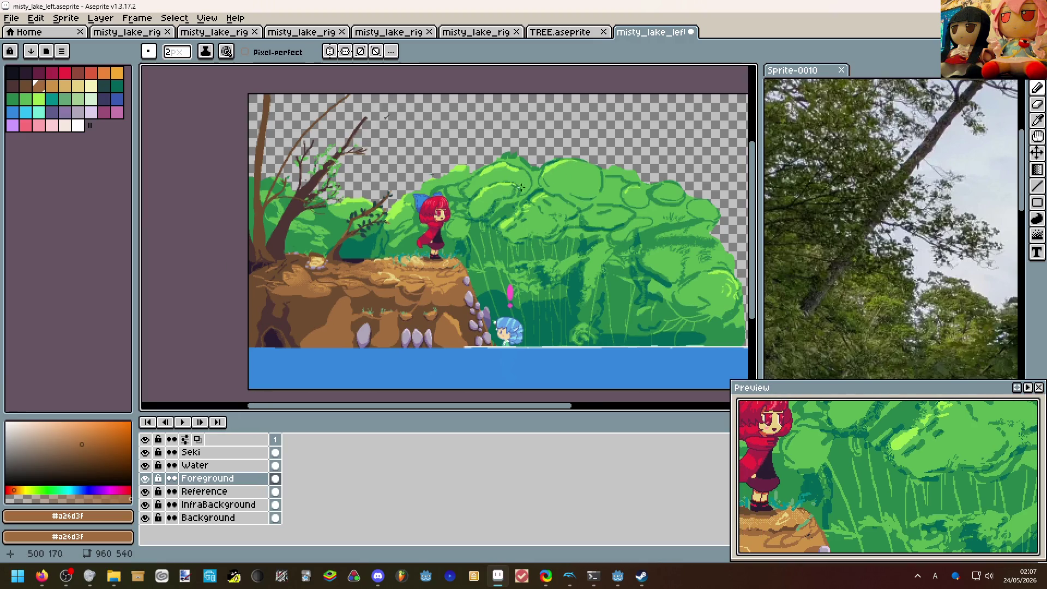
pyautogui.moveTo(618, 576)
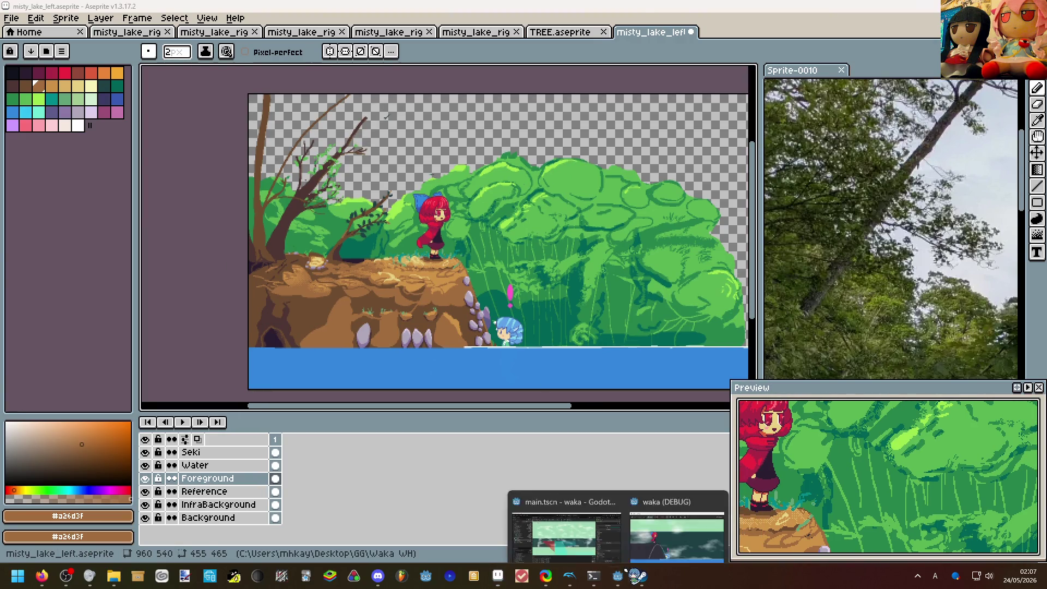
pyautogui.click(676, 536)
pyautogui.hotkey('alt', 'Tab')
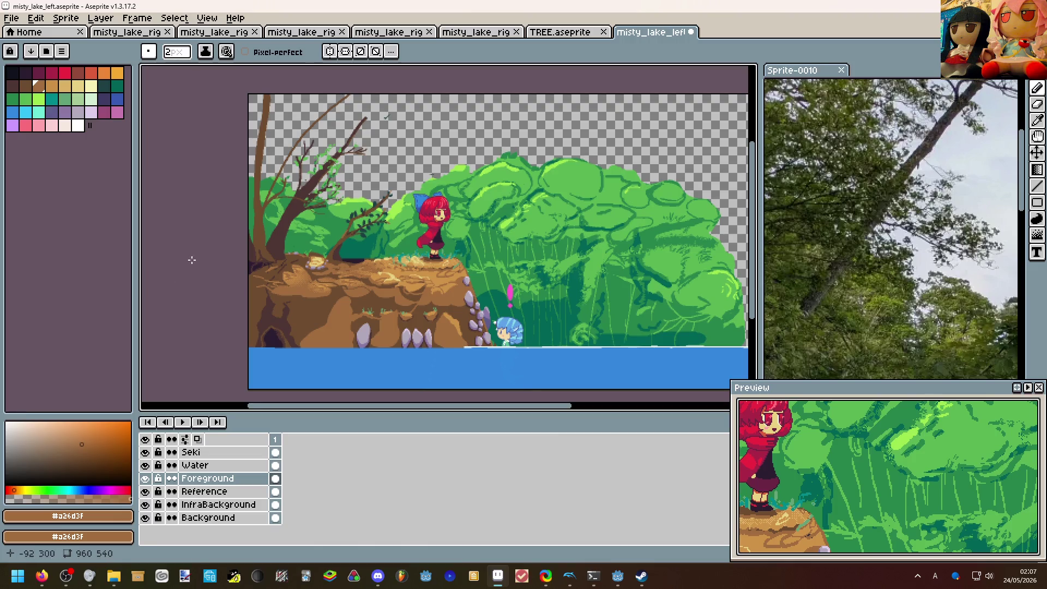
pyautogui.scroll(4, 328, 205)
# Sample the foliage greens then the dark trunk brown as the painting colour.
pyautogui.moveTo(328, 205); pyautogui.dragTo(394, 329)
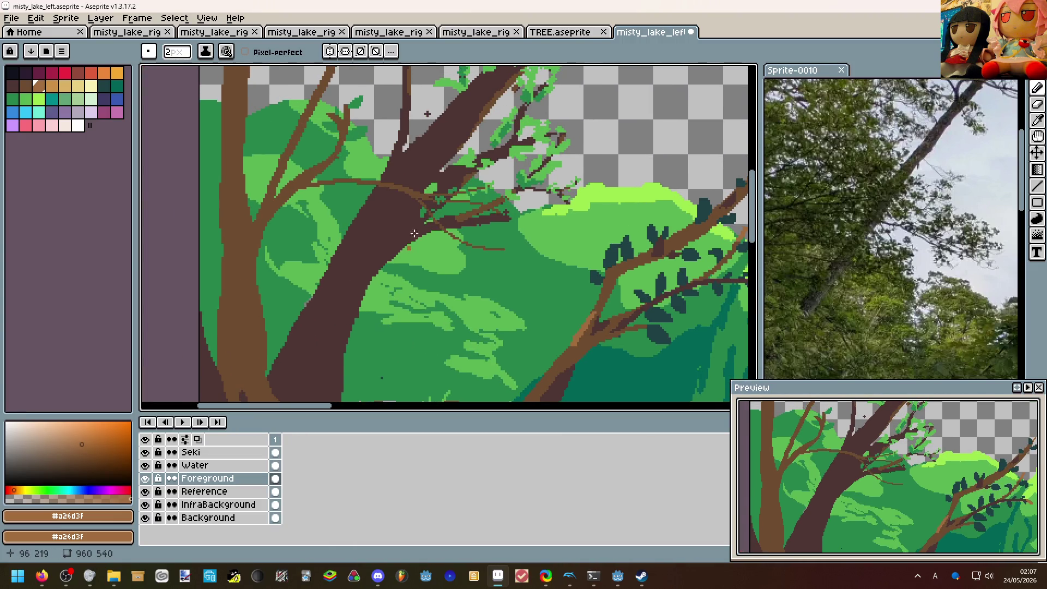
pyautogui.scroll(1, 407, 258)
pyautogui.keyDown('alt'); pyautogui.click(407, 259); pyautogui.keyUp('alt')
pyautogui.scroll(2, 406, 262)
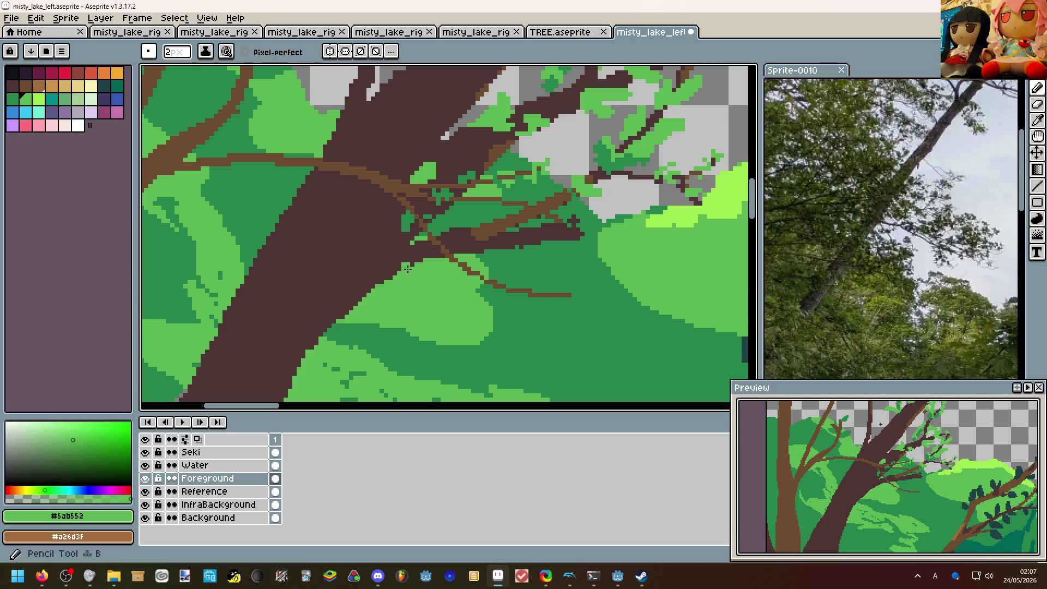
pyautogui.keyDown('alt'); pyautogui.click(449, 258); pyautogui.keyUp('alt')
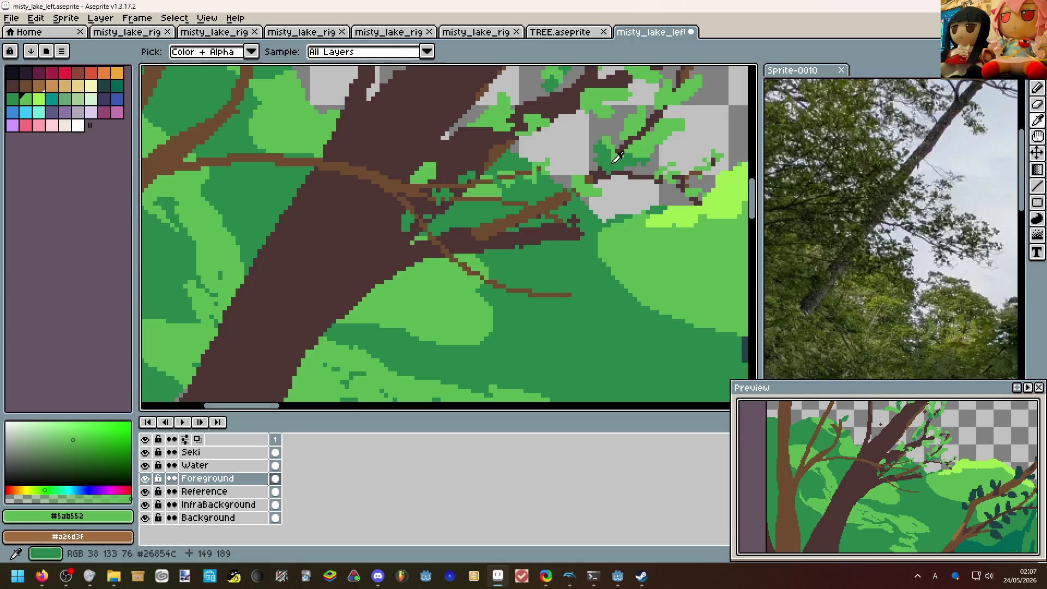
pyautogui.keyDown('alt'); pyautogui.click(373, 299); pyautogui.keyUp('alt')
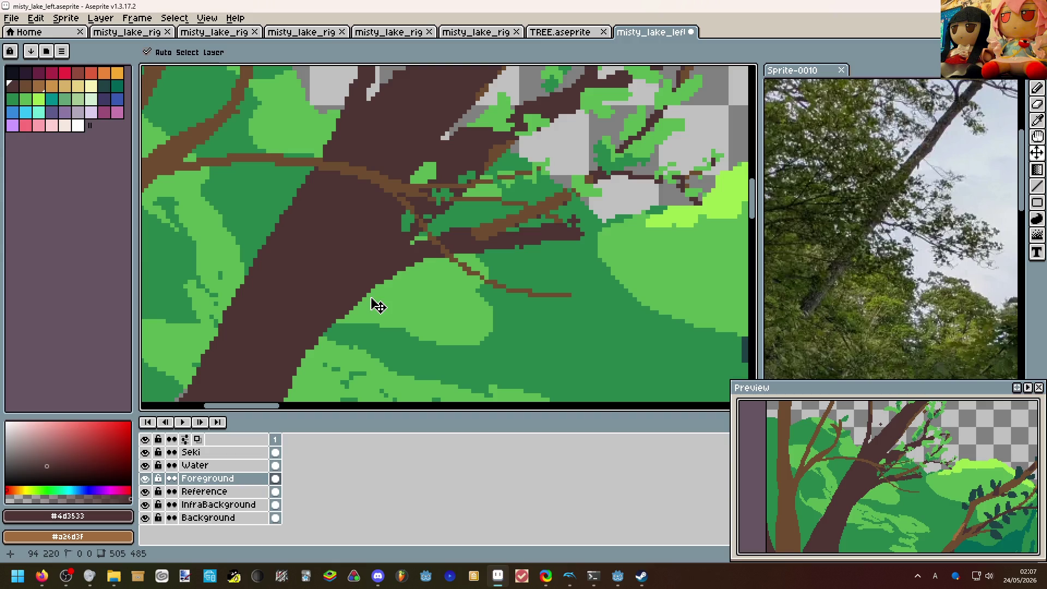
# Draw a dark-brown branch angling down-right off the leaning trunk and extend it rightward.
pyautogui.moveTo(403, 271)
pyautogui.mouseDown()
pyautogui.moveTo(523, 327)
pyautogui.moveTo(582, 322)
pyautogui.mouseUp()
pyautogui.press('ctrl')
pyautogui.moveTo(511, 327); pyautogui.dragTo(589, 318)
pyautogui.scroll(-1, 592, 307)
pyautogui.scroll(-1, 591, 308)
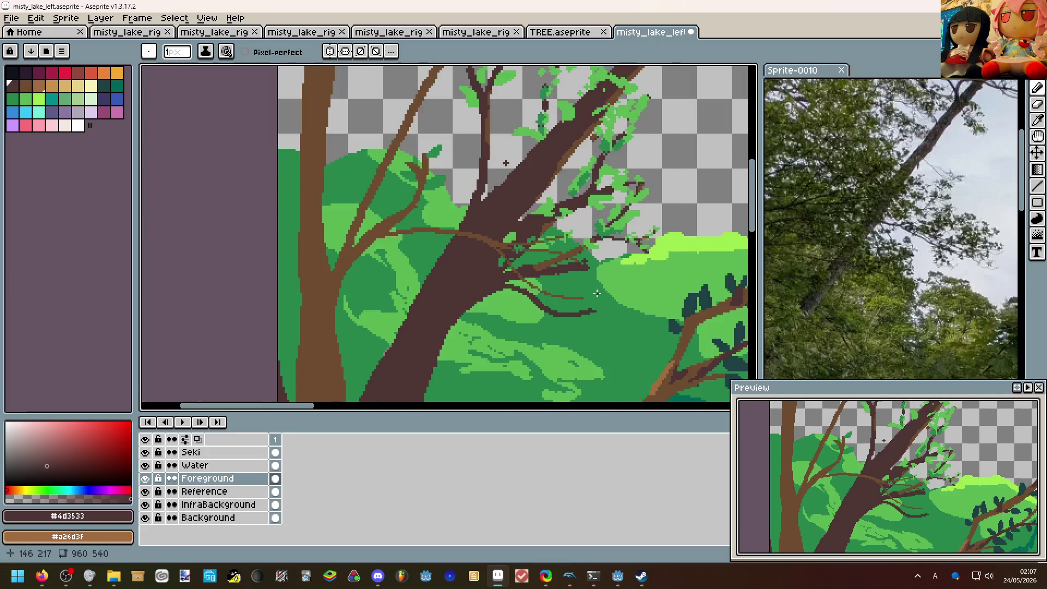
pyautogui.scroll(-1, 573, 295)
pyautogui.scroll(2, 532, 270)
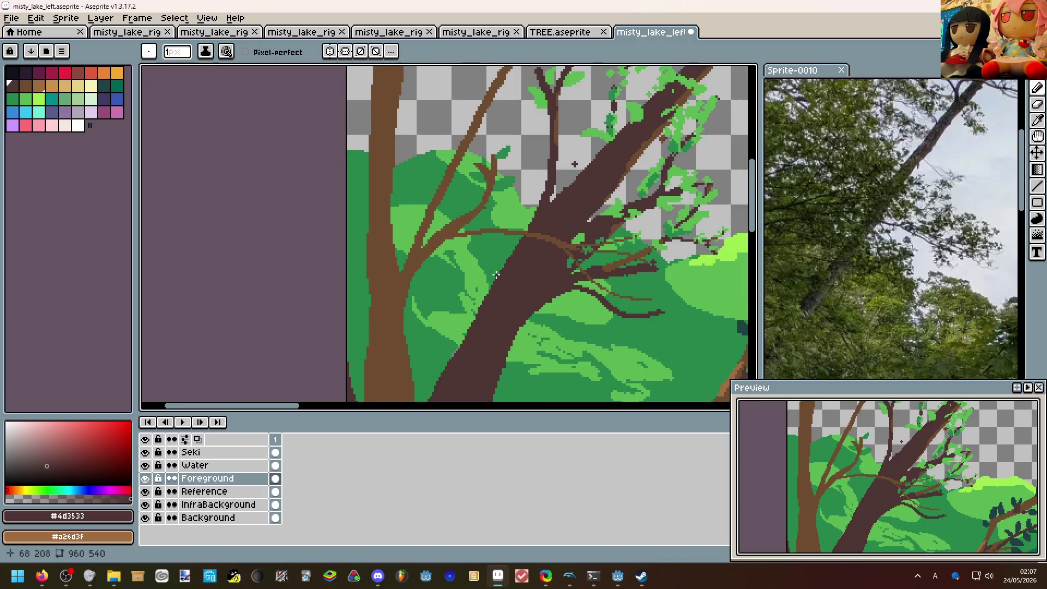
pyautogui.scroll(-1, 495, 274)
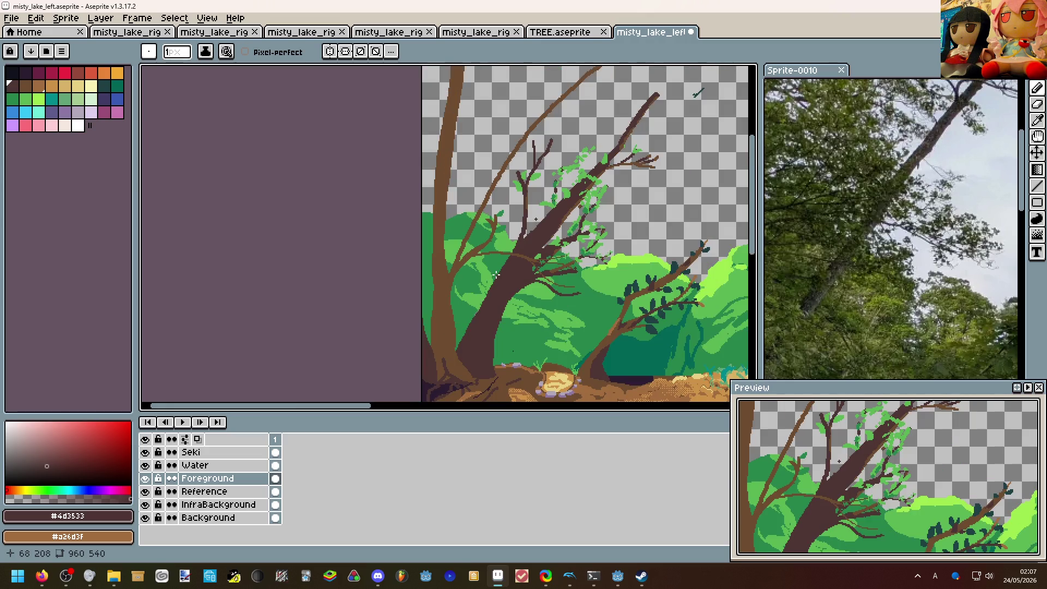
pyautogui.scroll(1, 495, 275)
pyautogui.scroll(1, 565, 278)
pyautogui.press('b')
pyautogui.scroll(-2, 572, 298)
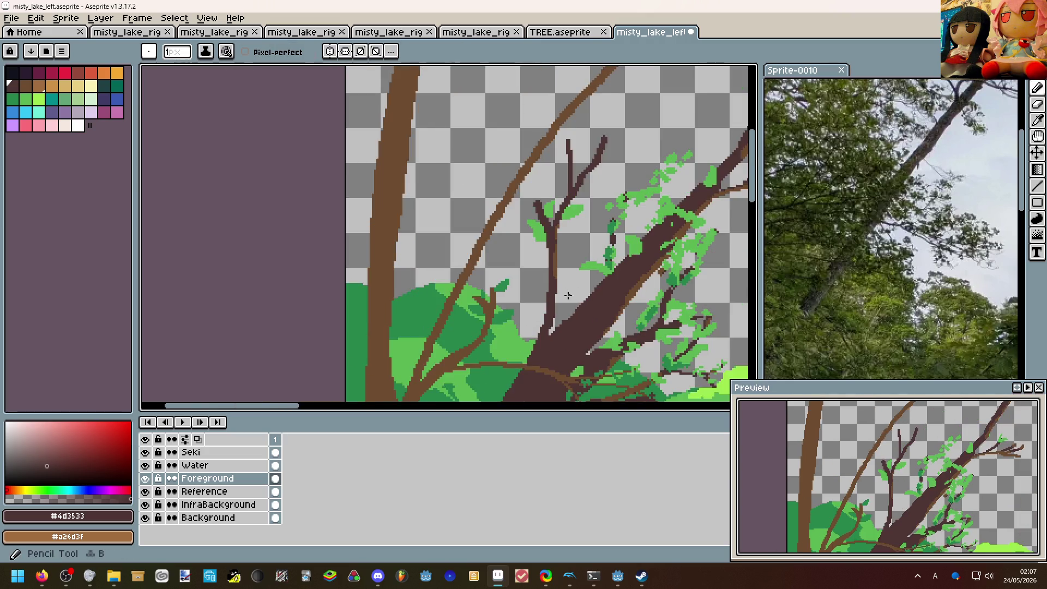
pyautogui.scroll(-2, 572, 298)
pyautogui.scroll(-1, 572, 298)
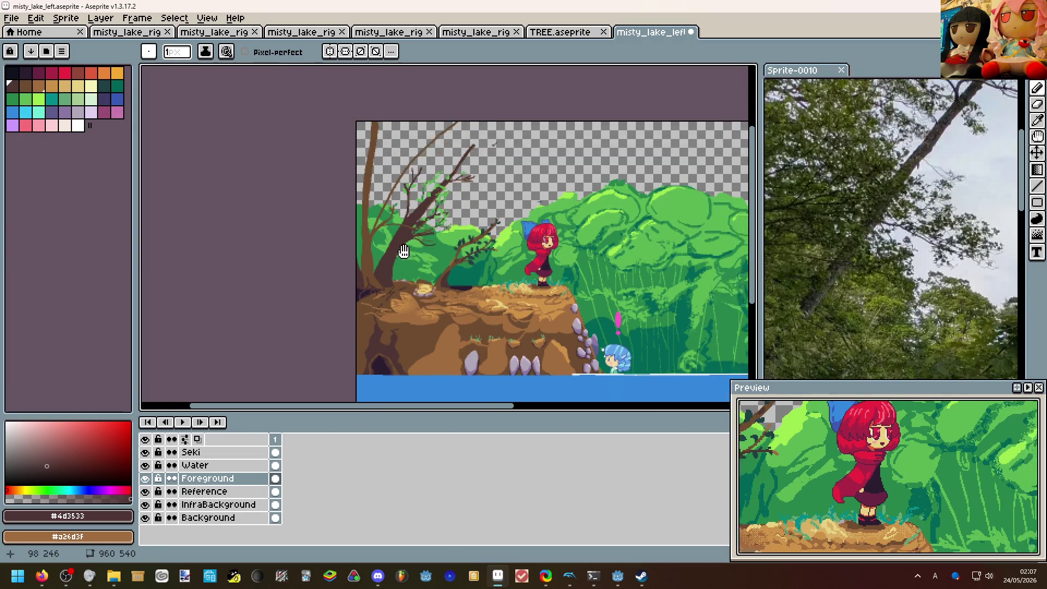
pyautogui.moveTo(435, 298); pyautogui.dragTo(358, 235)
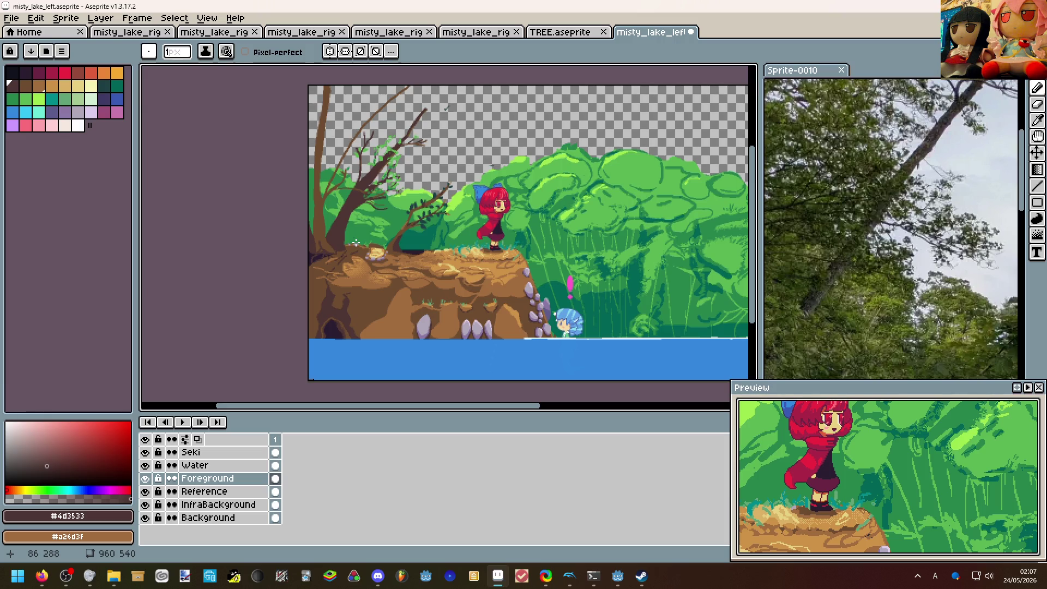
pyautogui.scroll(1, 357, 244)
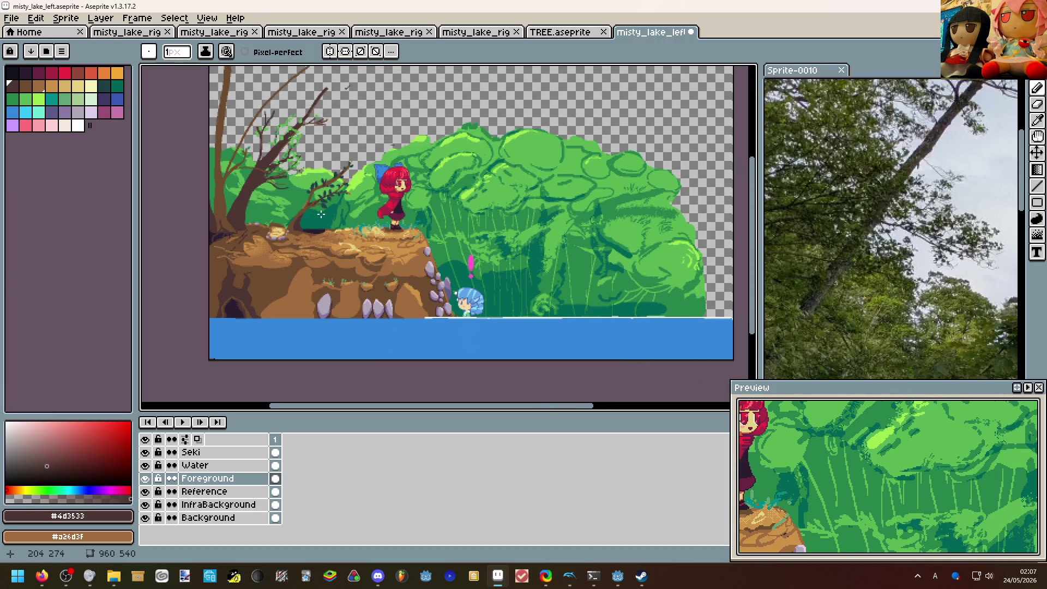
pyautogui.scroll(1, 403, 274)
pyautogui.moveTo(405, 275); pyautogui.dragTo(506, 256)
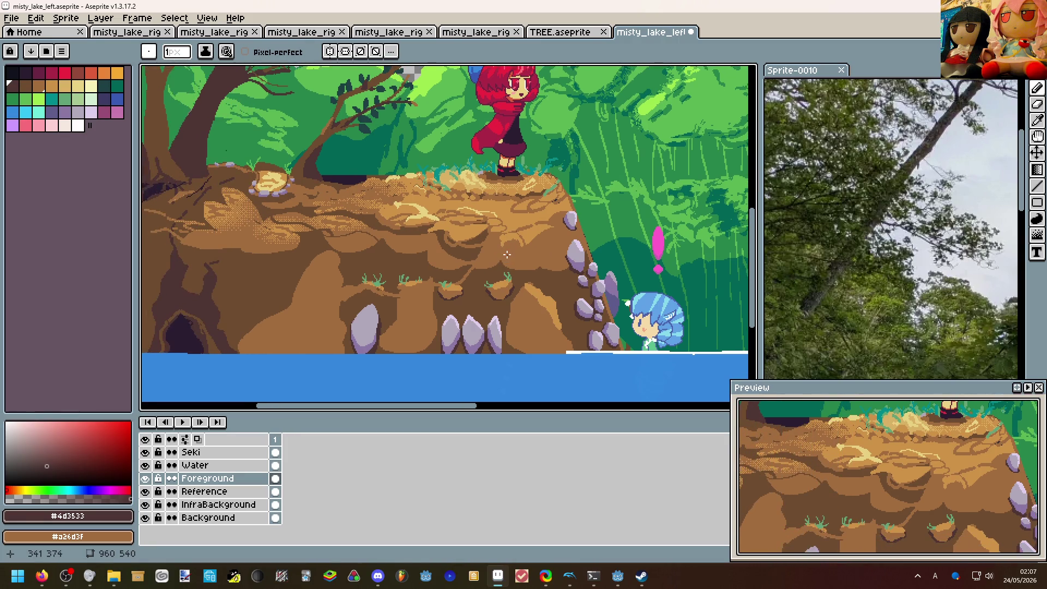
pyautogui.moveTo(423, 233); pyautogui.dragTo(442, 295)
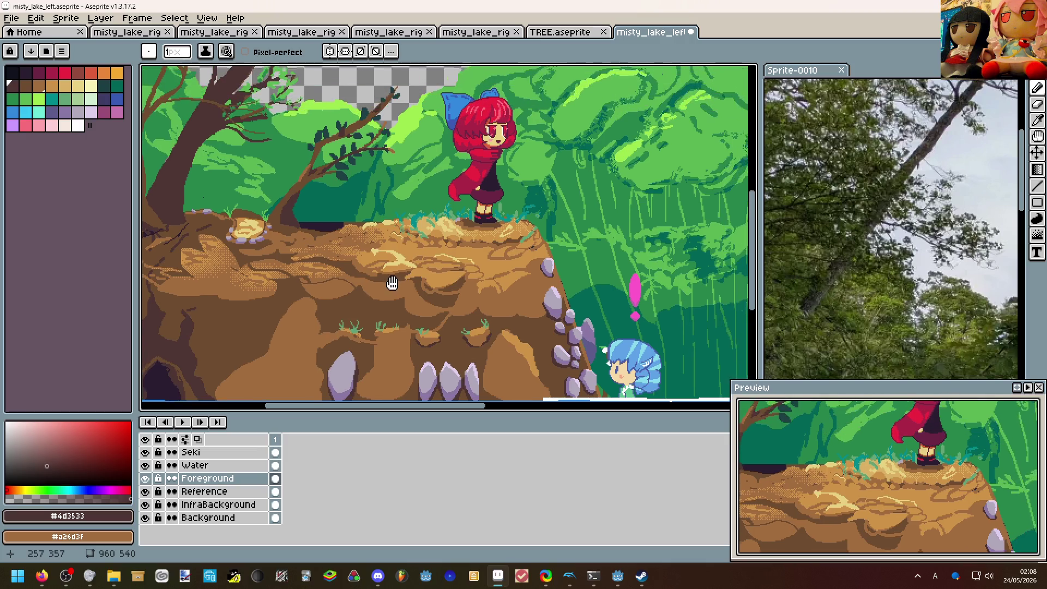
pyautogui.moveTo(306, 318)
pyautogui.mouseDown()
pyautogui.moveTo(377, 283)
pyautogui.moveTo(326, 241)
pyautogui.mouseUp()
pyautogui.scroll(3, 367, 263)
# Darken the tree roots with pencilled shadow lines along the root edges.
pyautogui.press('b')
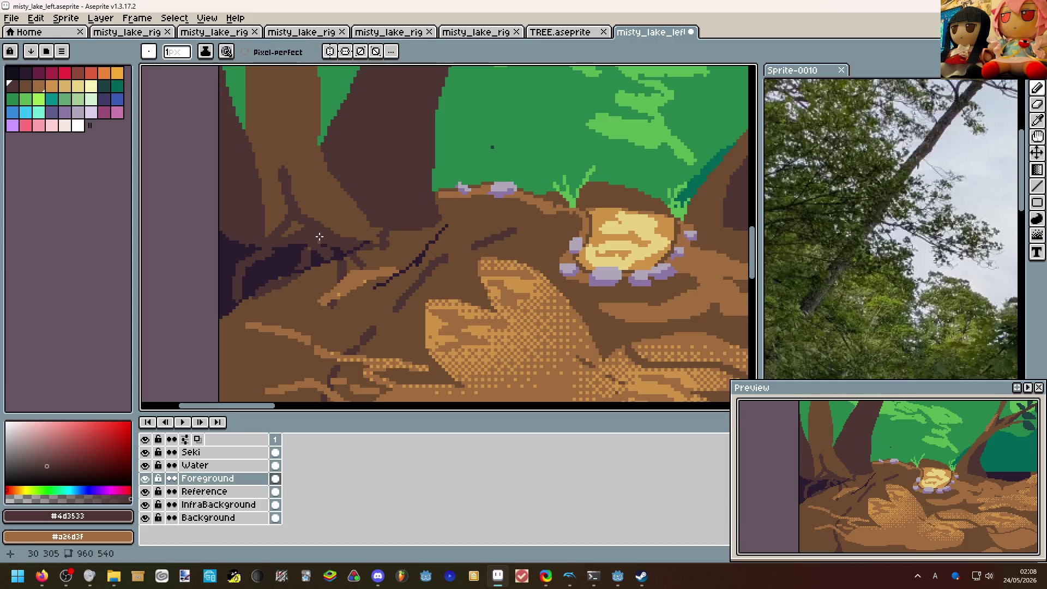
pyautogui.scroll(2, 327, 242)
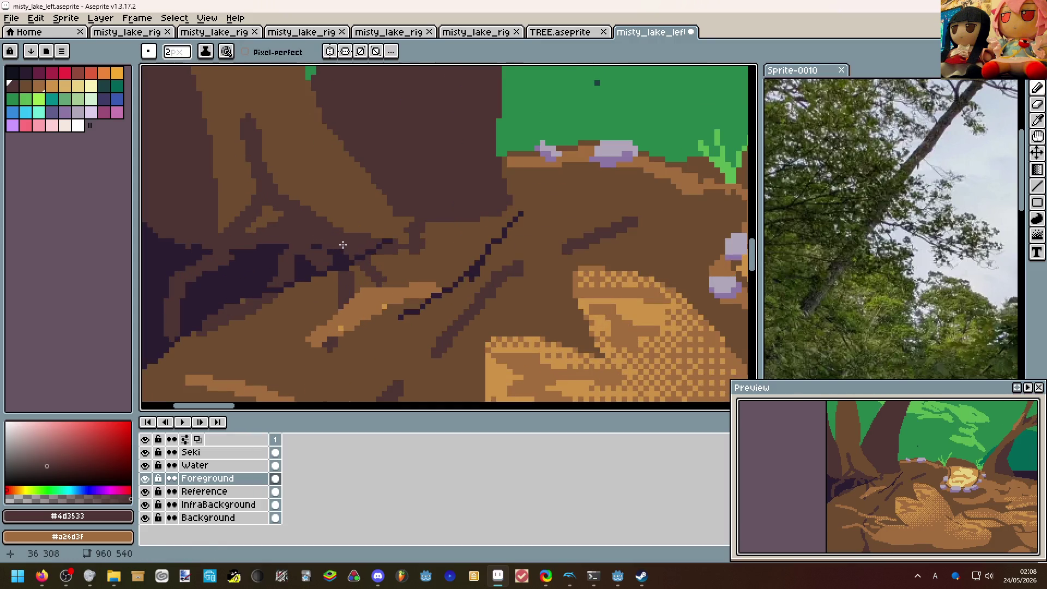
pyautogui.scroll(1, 343, 242)
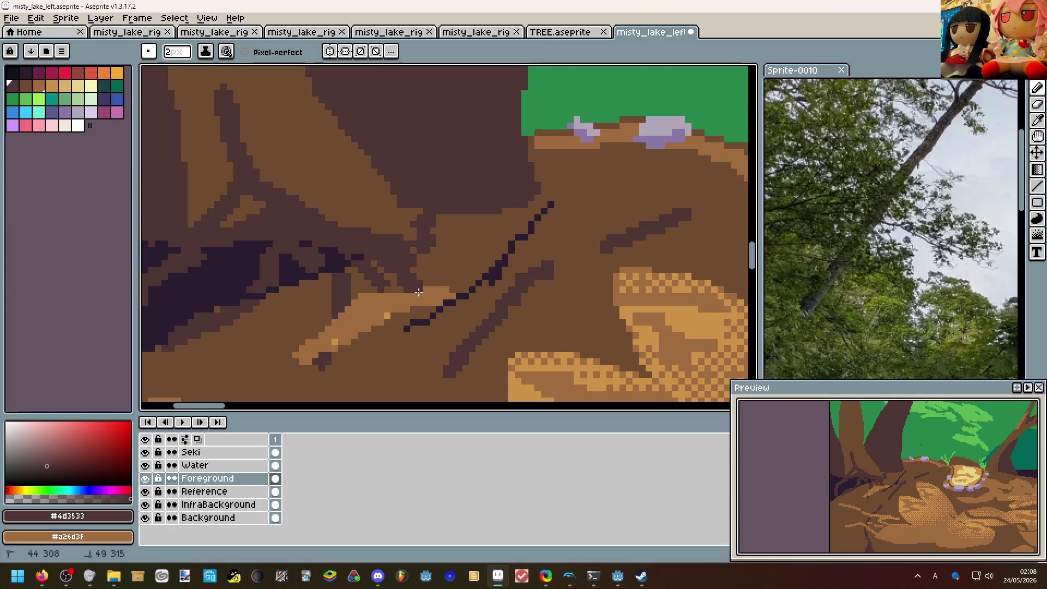
pyautogui.moveTo(373, 254); pyautogui.dragTo(425, 295)
pyautogui.scroll(-2, 379, 233)
pyautogui.moveTo(337, 154)
pyautogui.mouseDown()
pyautogui.moveTo(368, 221)
pyautogui.moveTo(418, 246)
pyautogui.mouseUp()
pyautogui.scroll(-3, 418, 246)
pyautogui.scroll(1, 460, 246)
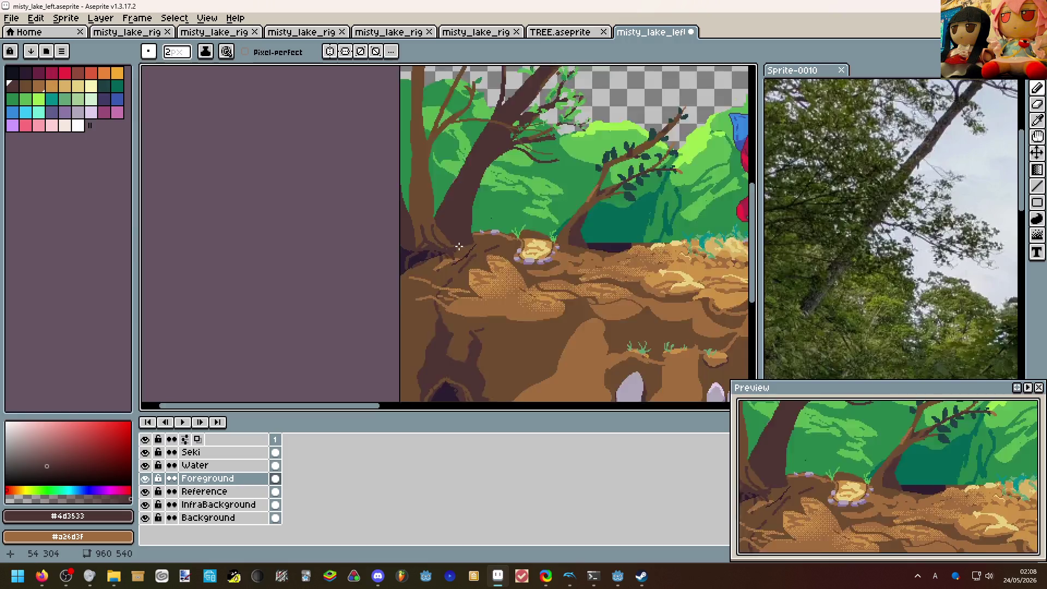
pyautogui.scroll(2, 459, 247)
pyautogui.moveTo(418, 219); pyautogui.dragTo(463, 261)
pyautogui.scroll(-2, 458, 250)
pyautogui.scroll(-1, 439, 285)
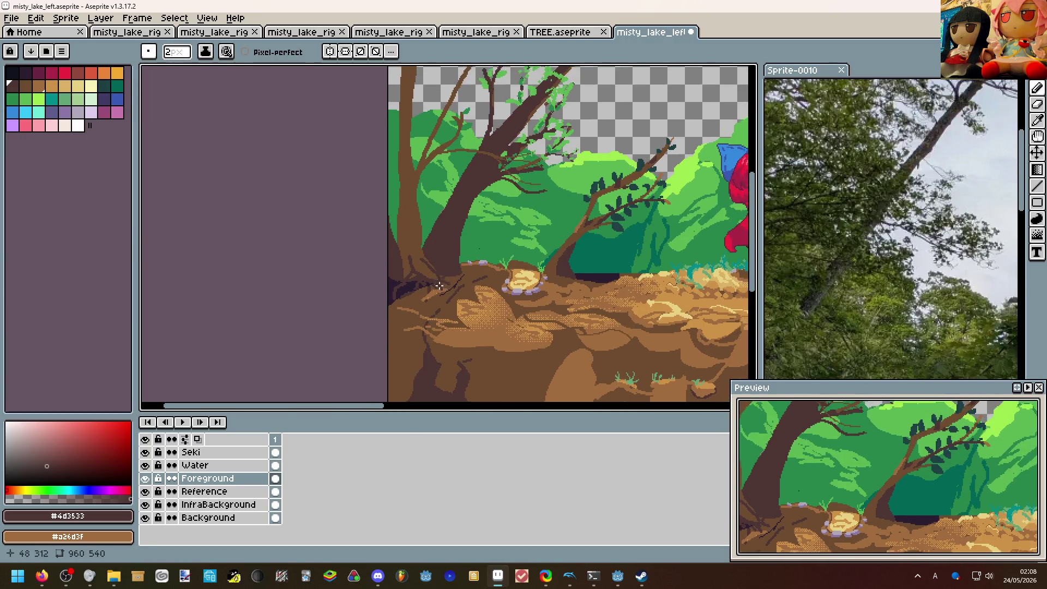
pyautogui.scroll(1, 440, 285)
pyautogui.scroll(1, 381, 225)
# Outline and bucket-fill a dark shadow along the left edge of the trunk.
pyautogui.moveTo(372, 267); pyautogui.dragTo(361, 225)
pyautogui.press('g')
pyautogui.click(365, 254)
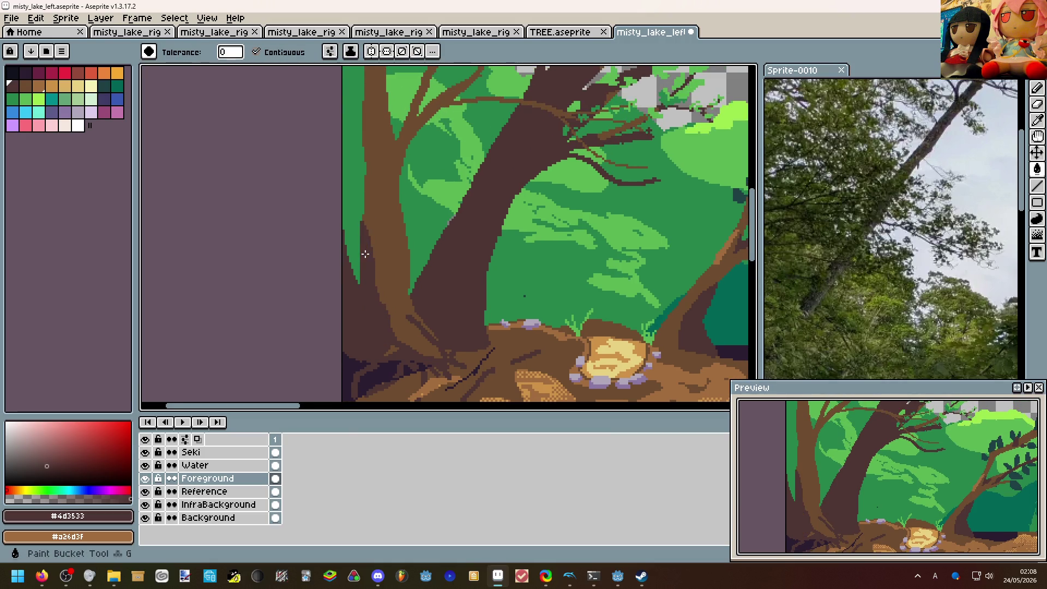
pyautogui.scroll(-2, 365, 255)
pyautogui.scroll(1, 377, 311)
pyautogui.moveTo(377, 310); pyautogui.dragTo(330, 258)
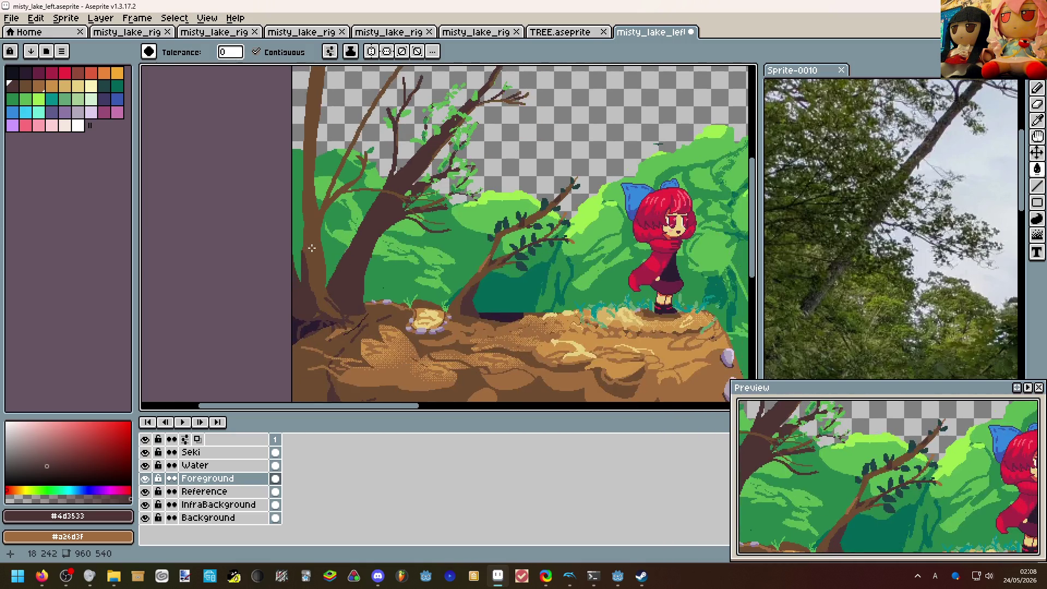
pyautogui.scroll(-1, 359, 272)
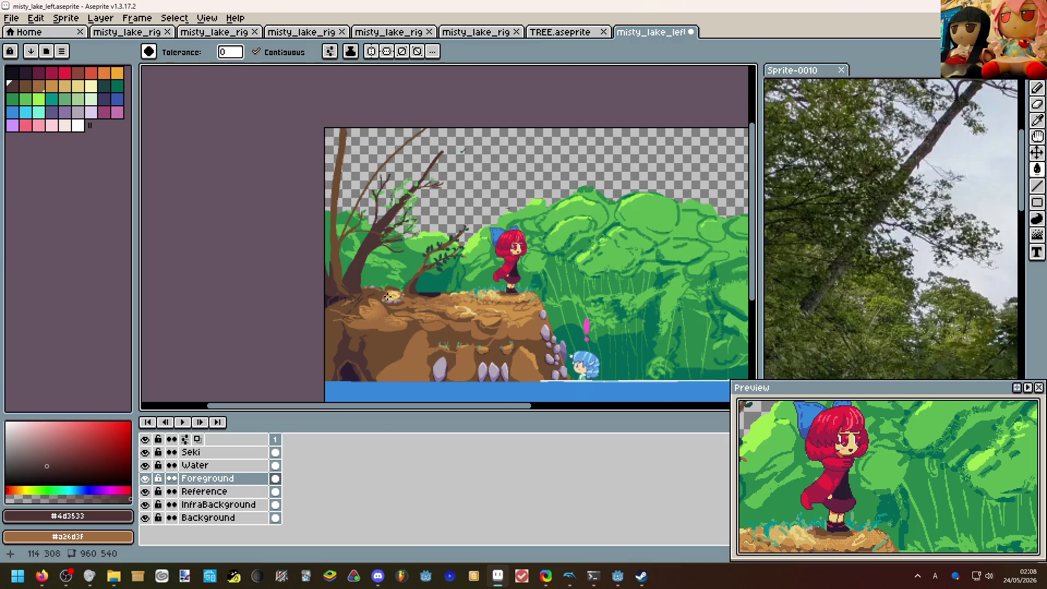
pyautogui.scroll(1, 384, 356)
pyautogui.scroll(1, 383, 357)
pyautogui.scroll(1, 389, 355)
pyautogui.scroll(1, 393, 355)
pyautogui.scroll(2, 395, 355)
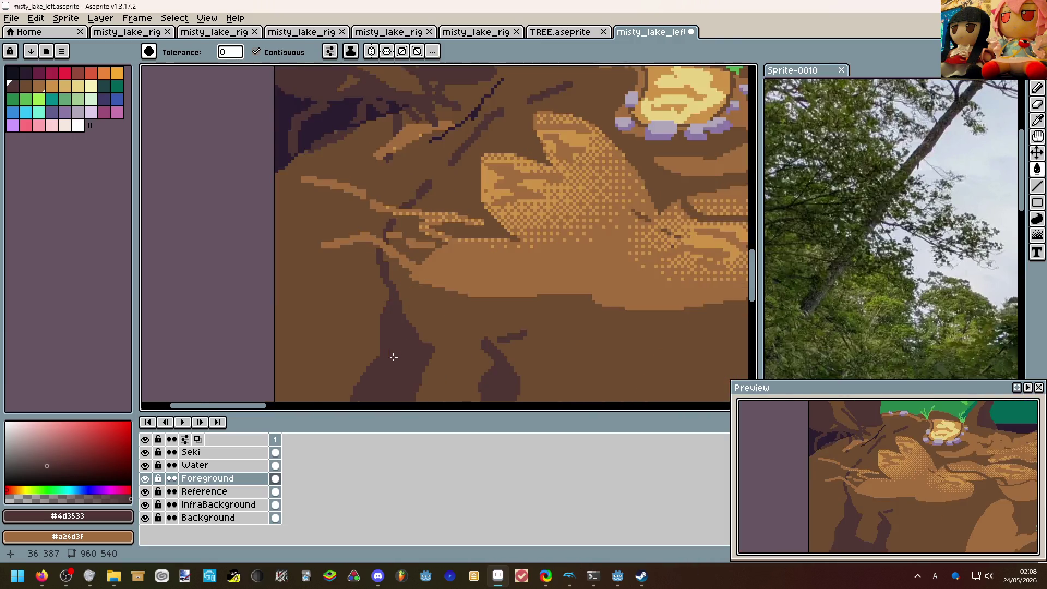
pyautogui.scroll(1, 396, 355)
# Sketch a dark purple crevice outline on the cliff face, redoing the first loop.
pyautogui.keyDown('alt'); pyautogui.click(396, 311); pyautogui.keyUp('alt')
pyautogui.press('b')
pyautogui.moveTo(367, 304)
pyautogui.mouseDown()
pyautogui.moveTo(382, 220)
pyautogui.moveTo(391, 274)
pyautogui.moveTo(367, 304)
pyautogui.mouseUp()
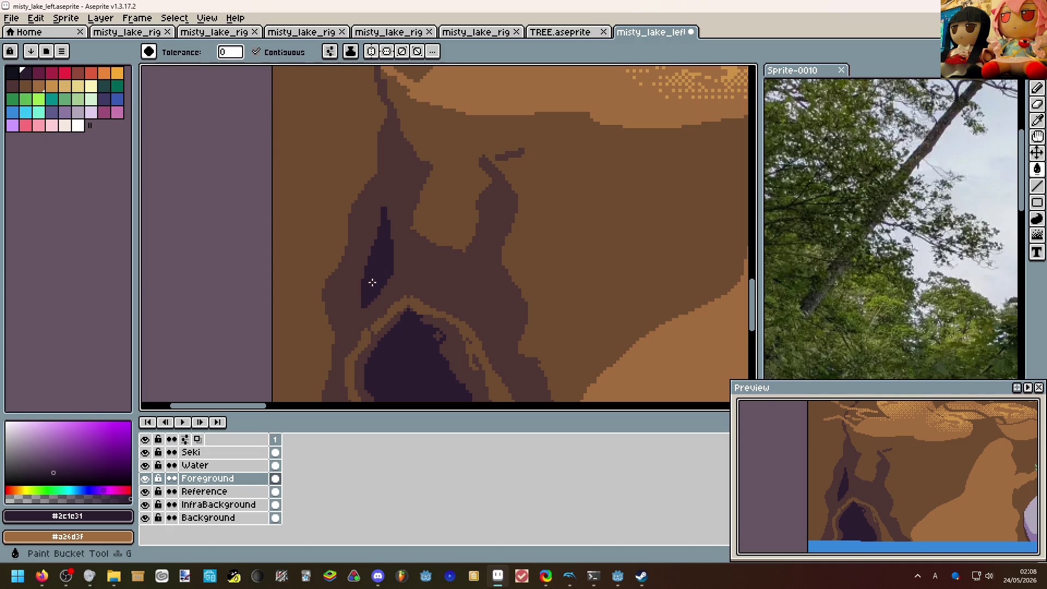
pyautogui.press('Right')
pyautogui.moveTo(462, 293)
pyautogui.mouseDown()
pyautogui.moveTo(456, 255)
pyautogui.moveTo(474, 278)
pyautogui.moveTo(468, 311)
pyautogui.moveTo(465, 291)
pyautogui.mouseUp()
pyautogui.press('g')
# Fill the cliff crevice dark, then pick branch brown and draw a small twig on the upper tree.
pyautogui.click(465, 291)
pyautogui.scroll(-1, 464, 279)
pyautogui.scroll(-1, 409, 263)
pyautogui.scroll(-1, 357, 249)
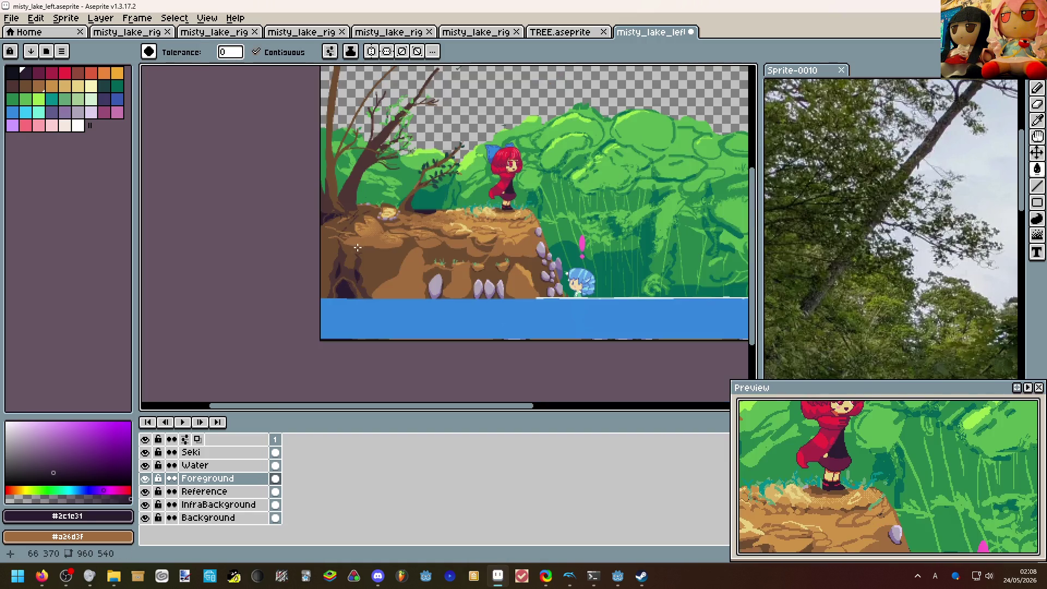
pyautogui.scroll(-1, 377, 257)
pyautogui.scroll(1, 370, 266)
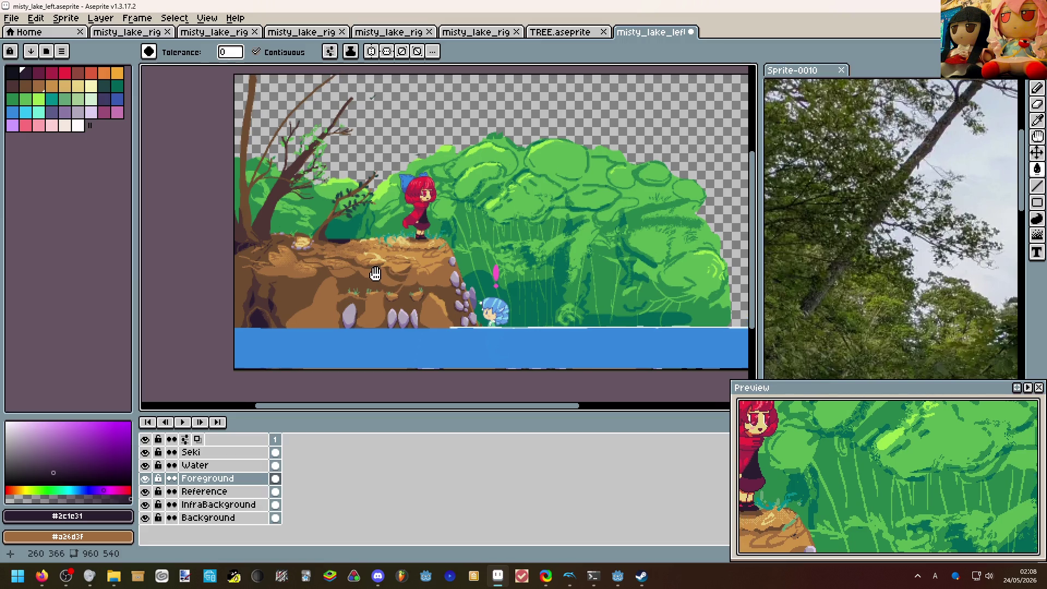
pyautogui.scroll(1, 360, 246)
pyautogui.scroll(1, 352, 237)
pyautogui.scroll(2, 338, 216)
pyautogui.scroll(1, 337, 216)
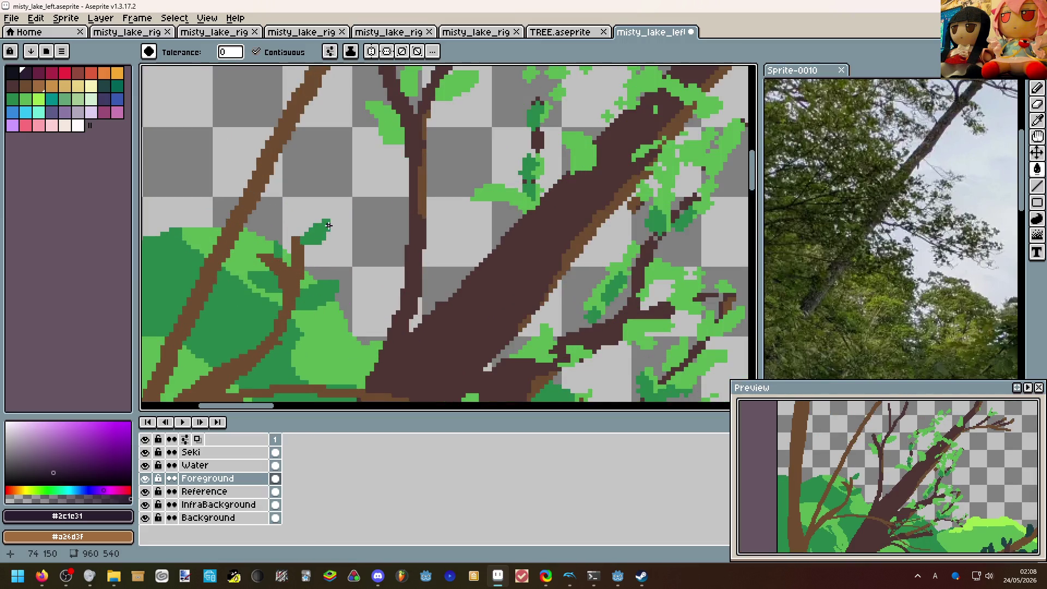
pyautogui.scroll(-1, 315, 234)
pyautogui.moveTo(360, 259); pyautogui.dragTo(363, 271)
pyautogui.scroll(-1, 363, 271)
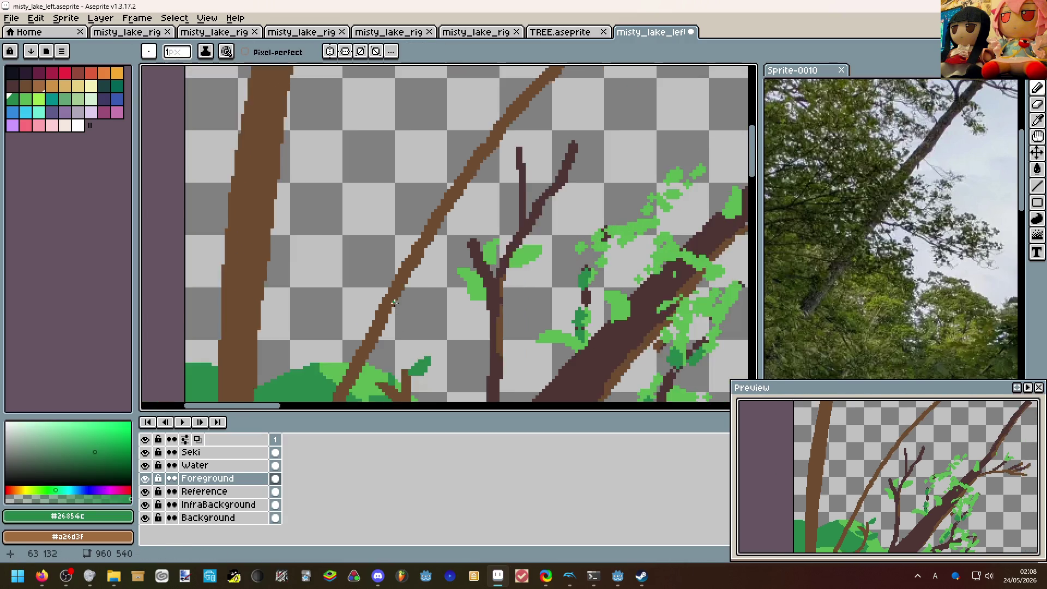
pyautogui.scroll(-1, 385, 277)
pyautogui.scroll(1, 390, 286)
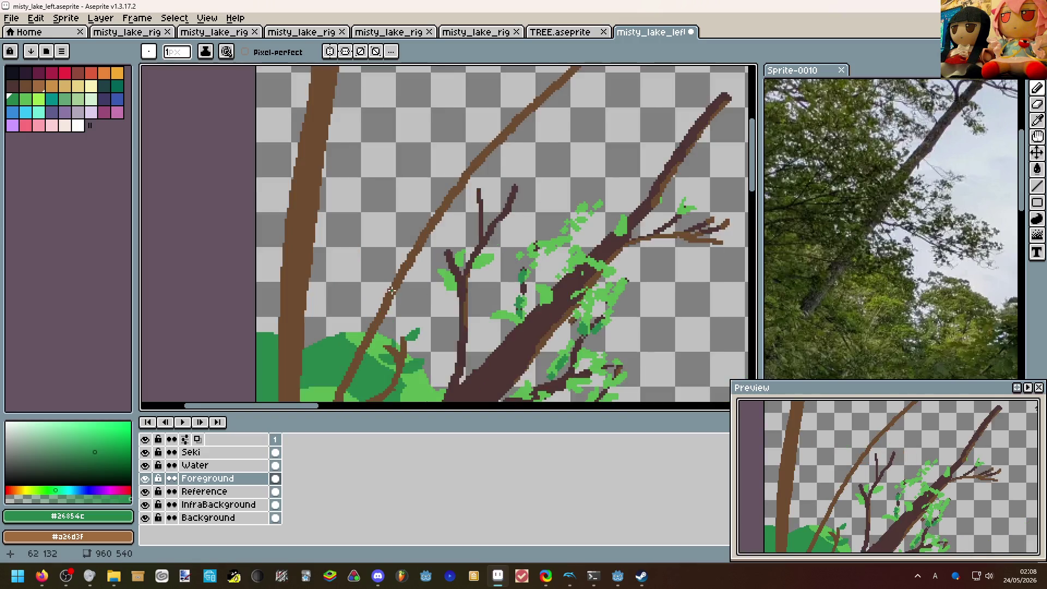
pyautogui.scroll(1, 391, 286)
pyautogui.keyDown('alt'); pyautogui.click(393, 295); pyautogui.keyUp('alt')
pyautogui.moveTo(401, 293); pyautogui.dragTo(447, 283)
pyautogui.press('v')
pyautogui.press('b')
pyautogui.scroll(2, 450, 284)
# Add and thicken small brown twigs curving up-left and upright off the thin branch.
pyautogui.moveTo(380, 319); pyautogui.dragTo(368, 226)
pyautogui.moveTo(384, 284); pyautogui.dragTo(352, 215)
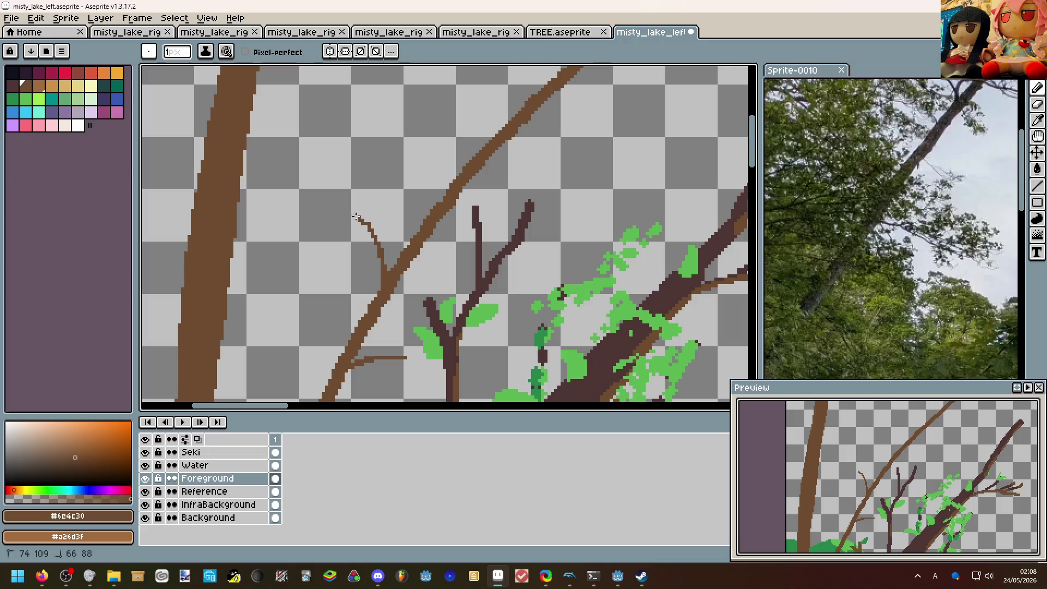
pyautogui.moveTo(405, 241)
pyautogui.mouseDown()
pyautogui.moveTo(424, 167)
pyautogui.moveTo(416, 219)
pyautogui.mouseUp()
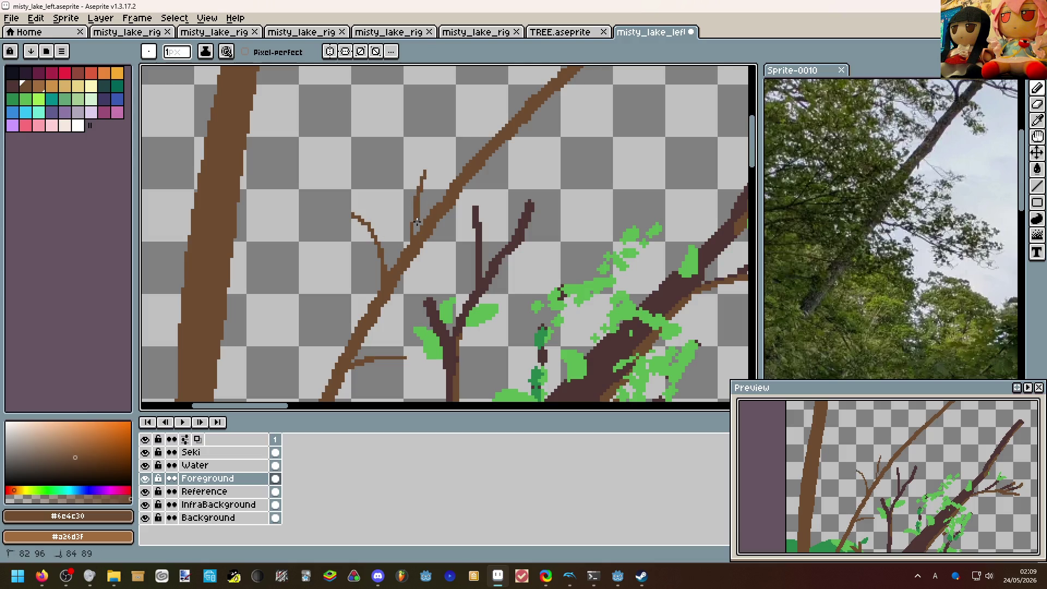
pyautogui.click(416, 229)
pyautogui.scroll(-3, 417, 233)
pyautogui.scroll(-1, 491, 230)
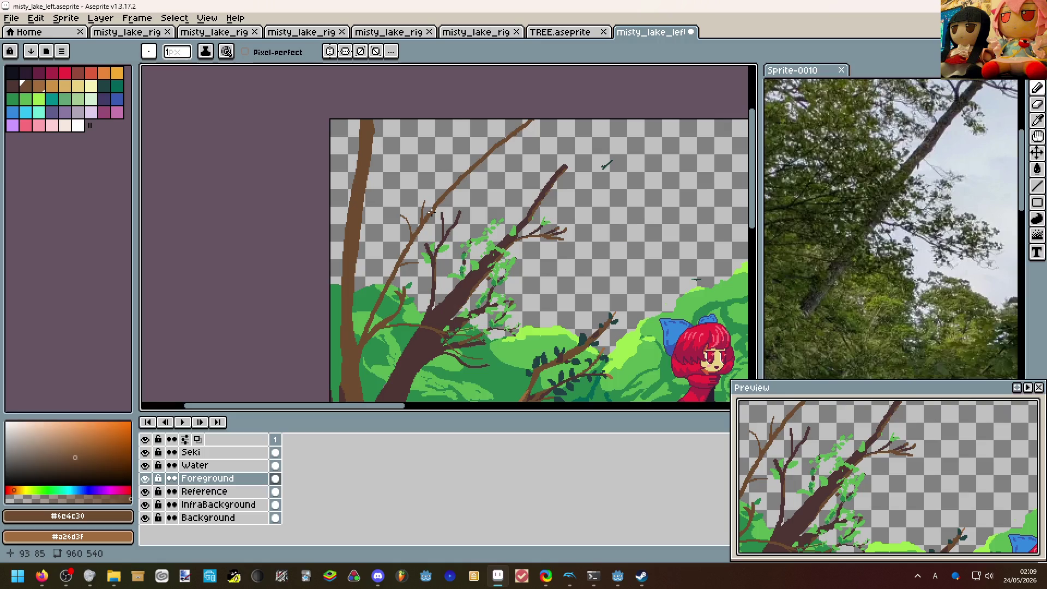
pyautogui.scroll(-2, 434, 225)
pyautogui.scroll(4, 434, 225)
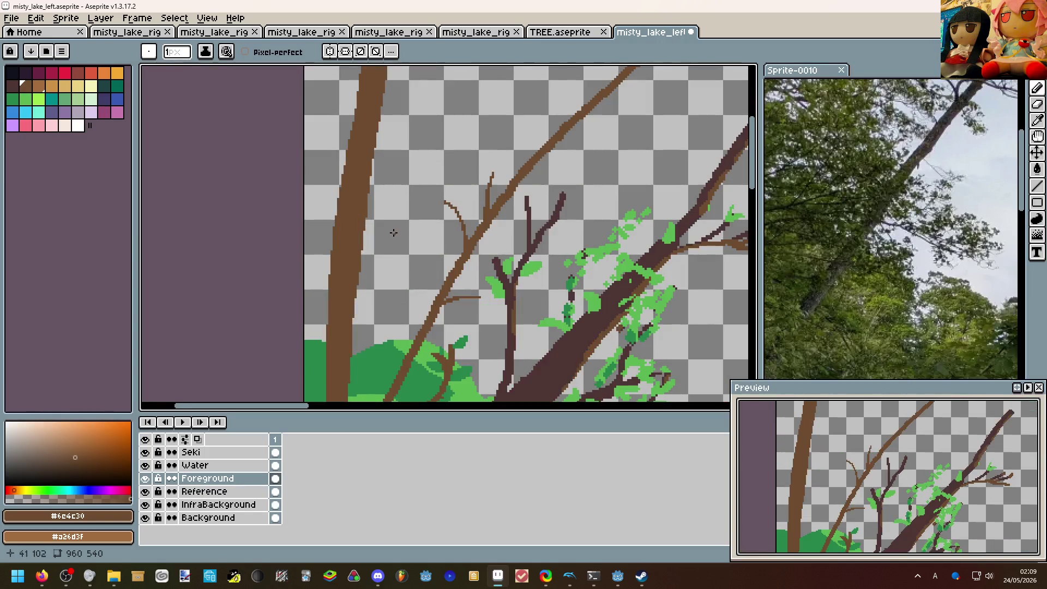
# Redraw the up-right branch as a one-pixel line after undoing the thick one, then restore 2px brush.
pyautogui.moveTo(366, 227)
pyautogui.mouseDown()
pyautogui.moveTo(468, 180)
pyautogui.moveTo(512, 137)
pyautogui.mouseUp()
pyautogui.hotkey('ctrl', 'z')
pyautogui.press('-')
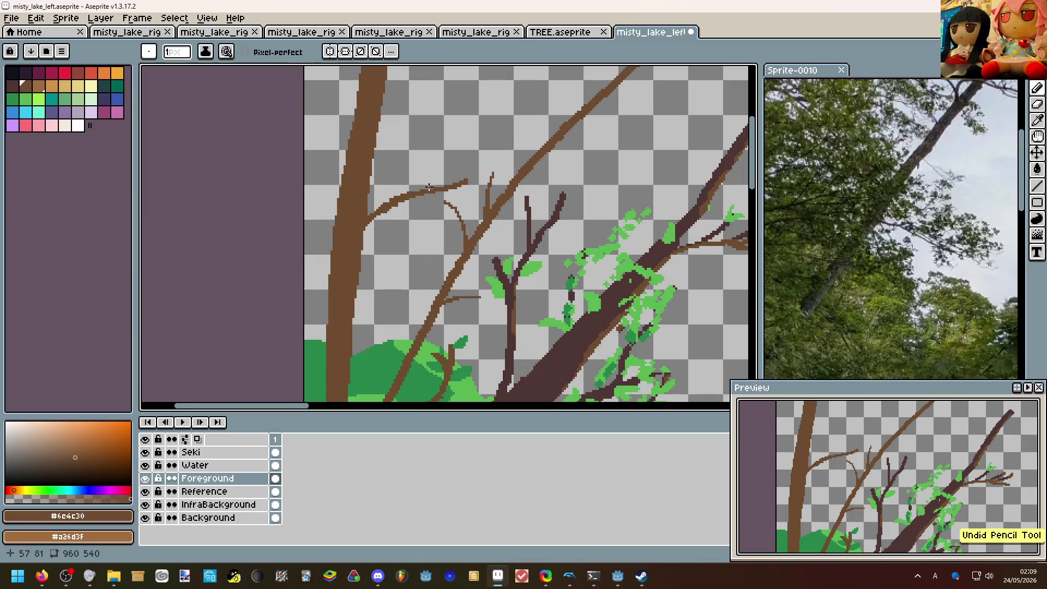
pyautogui.moveTo(434, 186)
pyautogui.mouseDown()
pyautogui.moveTo(468, 164)
pyautogui.moveTo(438, 186)
pyautogui.mouseUp()
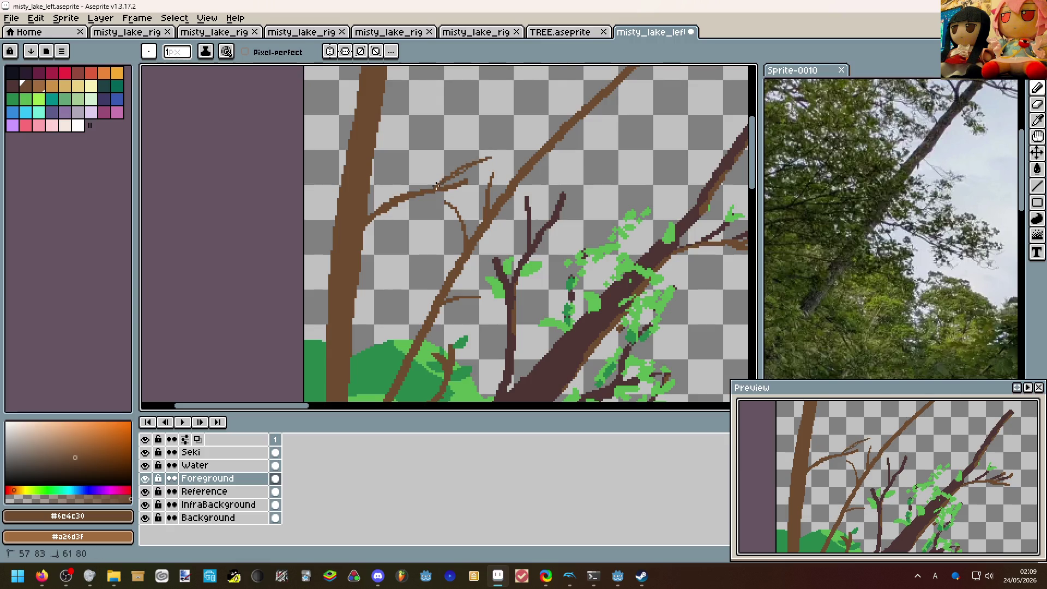
pyautogui.moveTo(484, 161)
pyautogui.mouseDown()
pyautogui.moveTo(430, 186)
pyautogui.moveTo(475, 151)
pyautogui.moveTo(370, 213)
pyautogui.moveTo(491, 141)
pyautogui.moveTo(352, 176)
pyautogui.moveTo(353, 191)
pyautogui.mouseUp()
pyautogui.press('+')
pyautogui.scroll(-1, 491, 140)
pyautogui.scroll(-1, 350, 174)
pyautogui.scroll(1, 352, 185)
pyautogui.scroll(1, 369, 188)
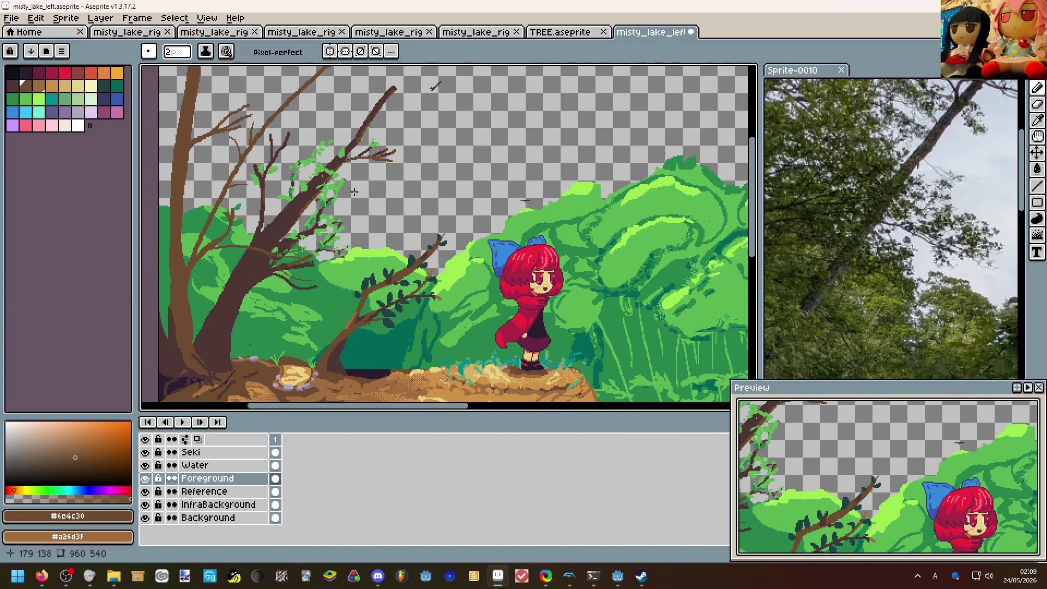
pyautogui.scroll(-1, 353, 190)
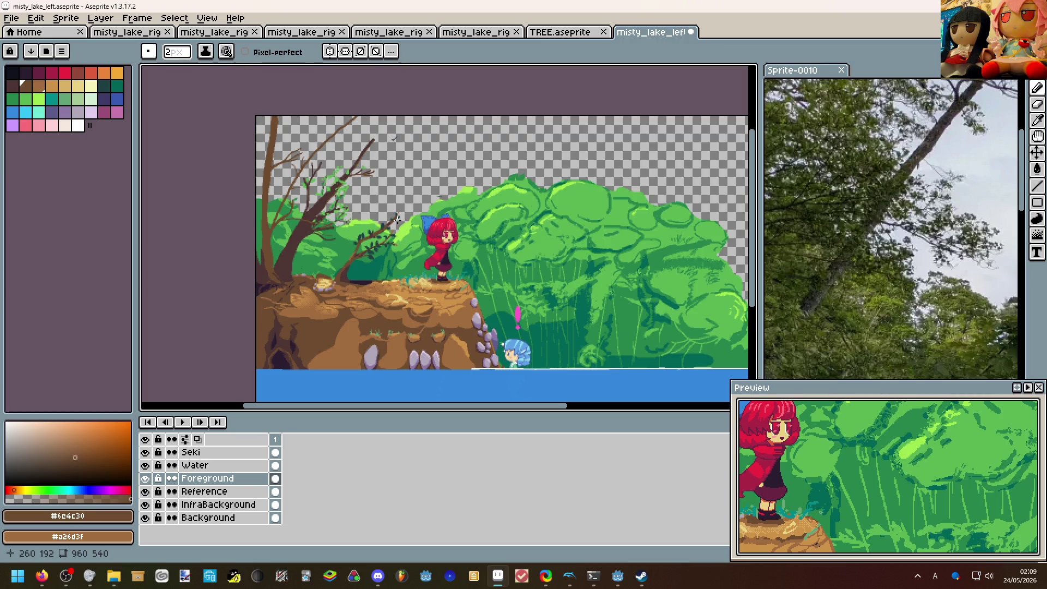
pyautogui.scroll(1, 254, 196)
pyautogui.scroll(2, 262, 196)
pyautogui.scroll(1, 347, 255)
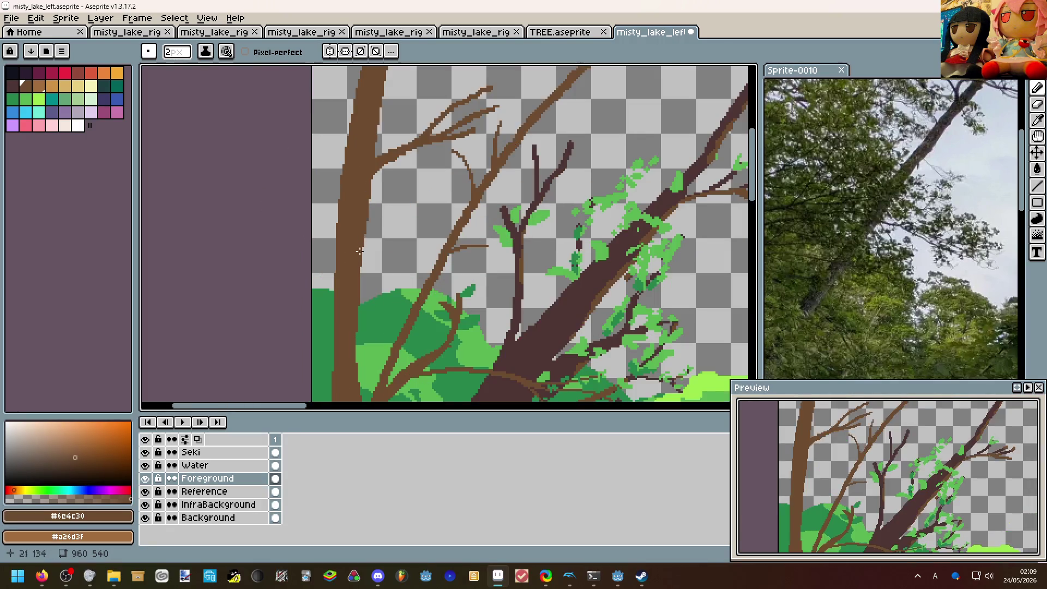
# Add a small brown branch to the trunk and extend it diagonally upward at 2px.
pyautogui.moveTo(365, 270); pyautogui.dragTo(417, 206)
pyautogui.moveTo(387, 239)
pyautogui.mouseDown()
pyautogui.moveTo(442, 209)
pyautogui.moveTo(440, 182)
pyautogui.mouseUp()
pyautogui.press('-')
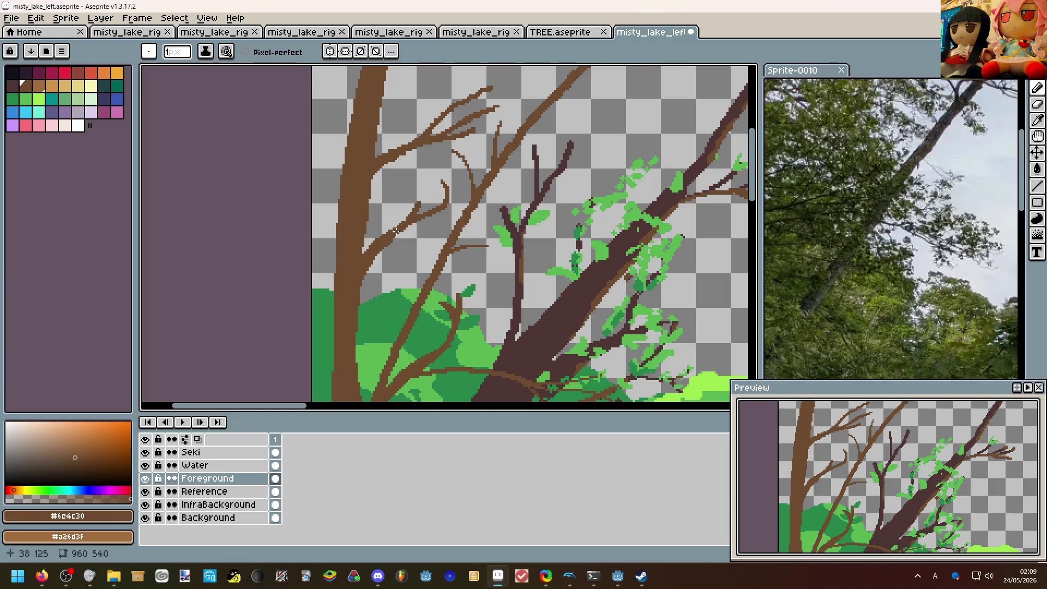
pyautogui.scroll(-1, 401, 224)
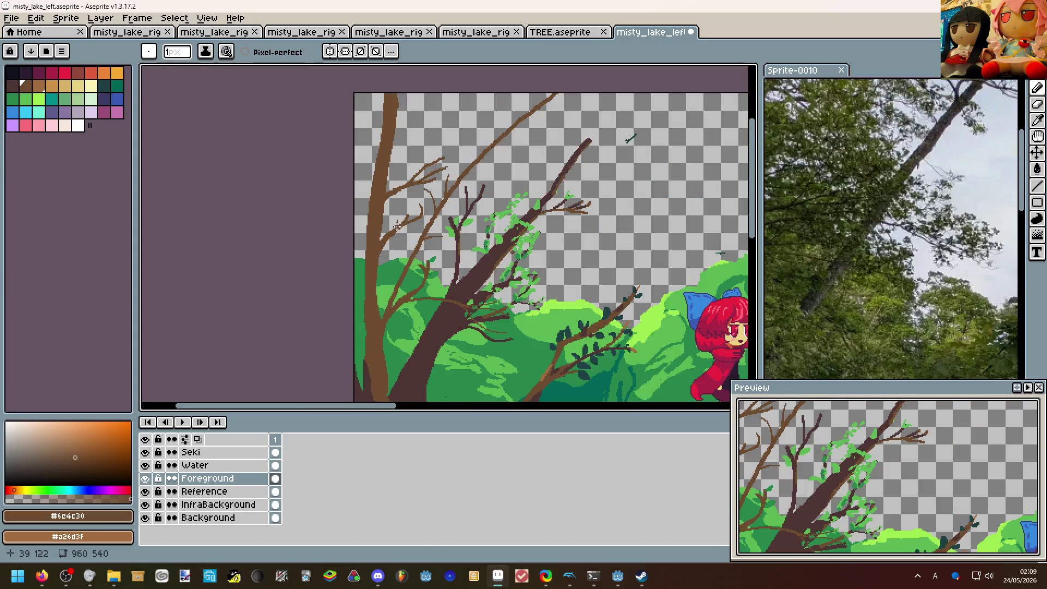
pyautogui.scroll(-1, 409, 226)
pyautogui.scroll(1, 451, 230)
pyautogui.scroll(1, 436, 218)
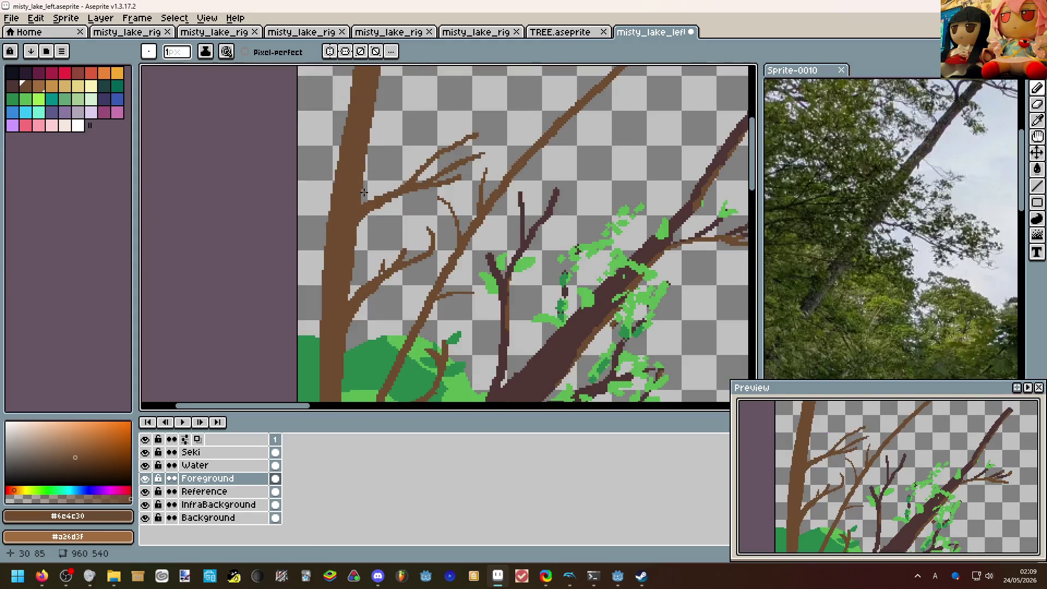
pyautogui.scroll(1, 437, 217)
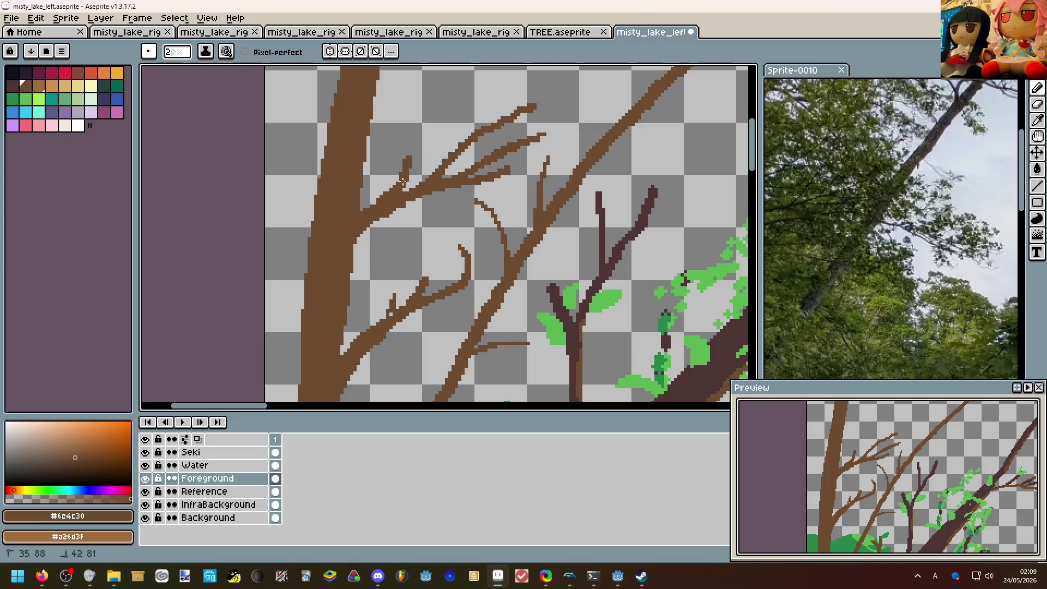
pyautogui.scroll(-2, 406, 176)
# Draw thin one-pixel branches reaching up-left and leftward from the tall trunk.
pyautogui.moveTo(374, 177); pyautogui.dragTo(365, 168)
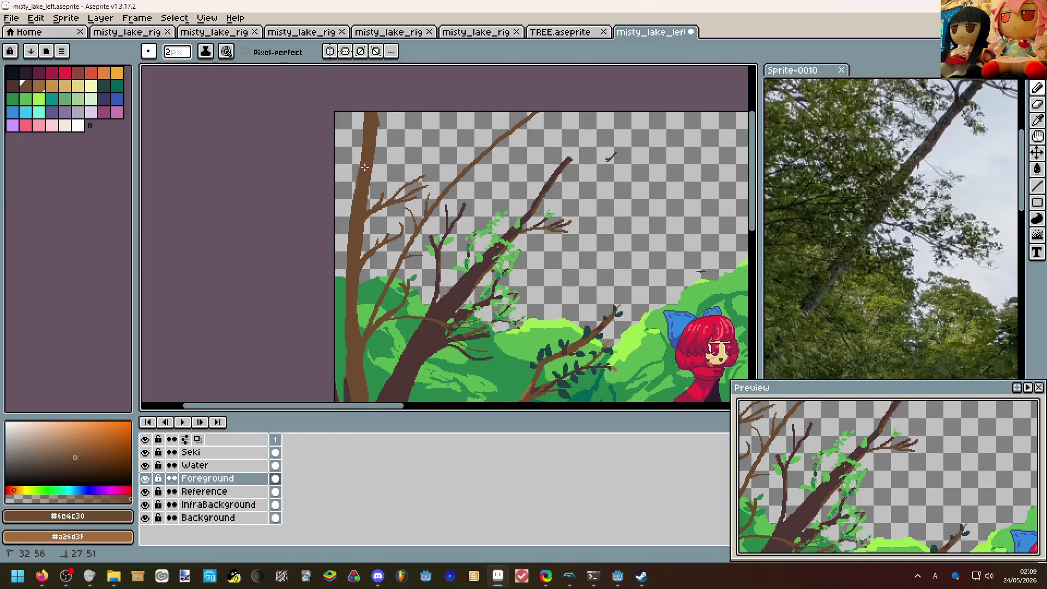
pyautogui.scroll(3, 364, 162)
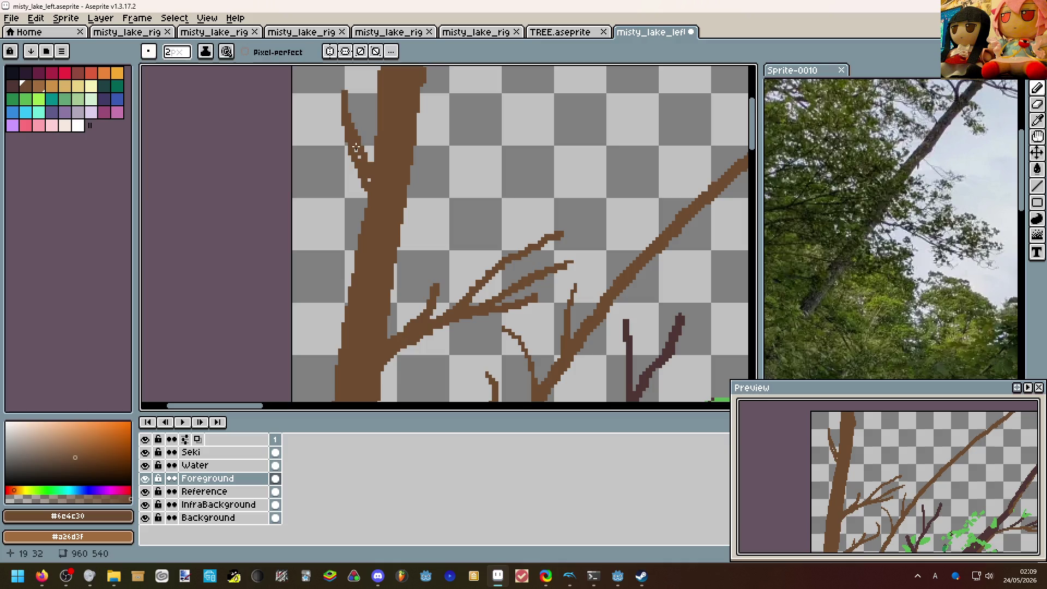
pyautogui.moveTo(368, 184); pyautogui.dragTo(328, 112)
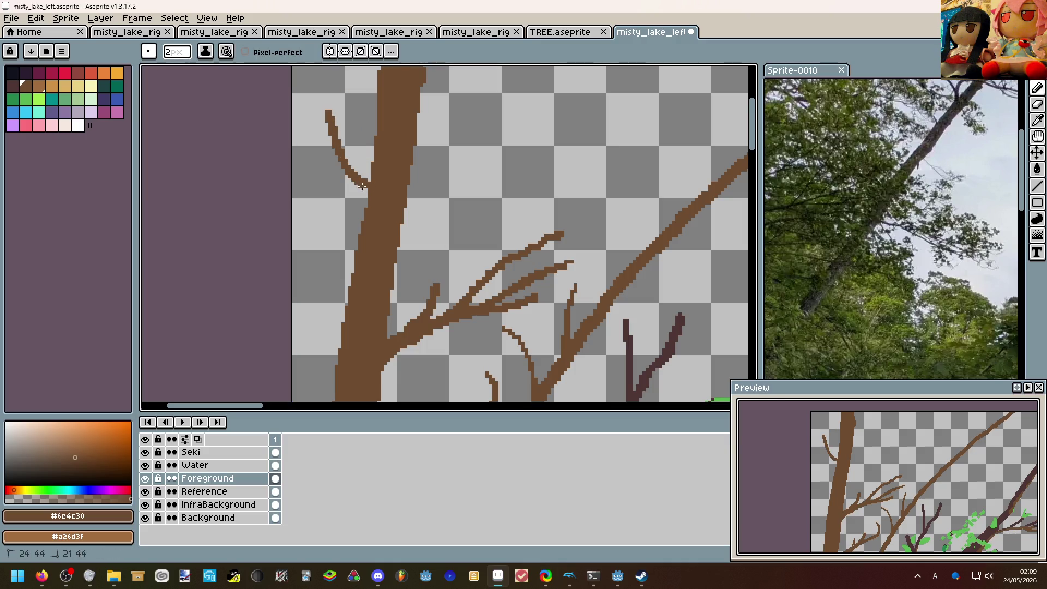
pyautogui.moveTo(369, 203)
pyautogui.mouseDown()
pyautogui.moveTo(295, 196)
pyautogui.moveTo(364, 213)
pyautogui.mouseUp()
pyautogui.scroll(-4, 378, 211)
pyautogui.hotkey('shift', 'x')
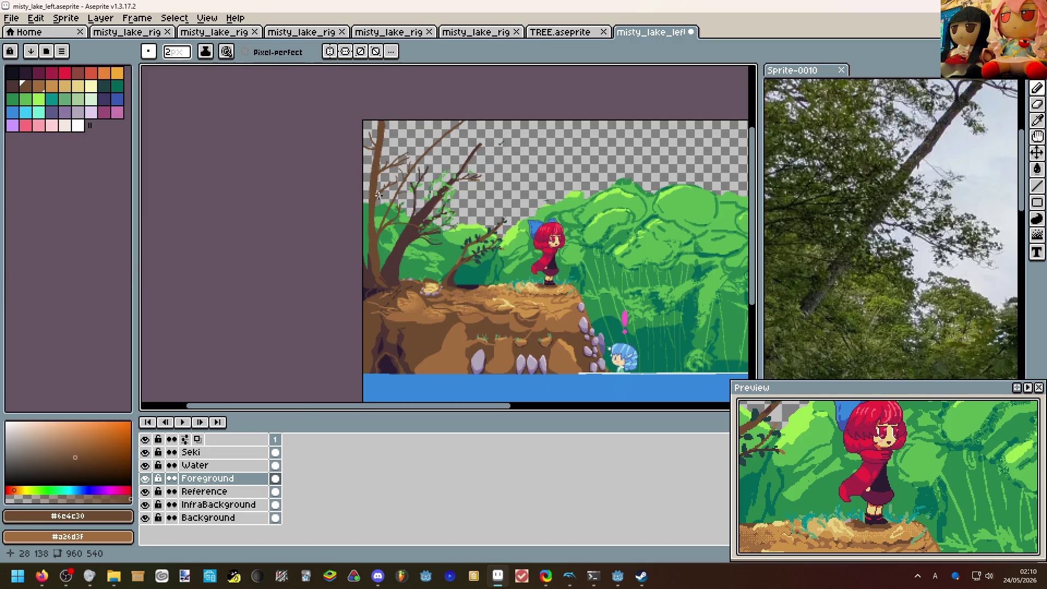
pyautogui.scroll(3, 372, 245)
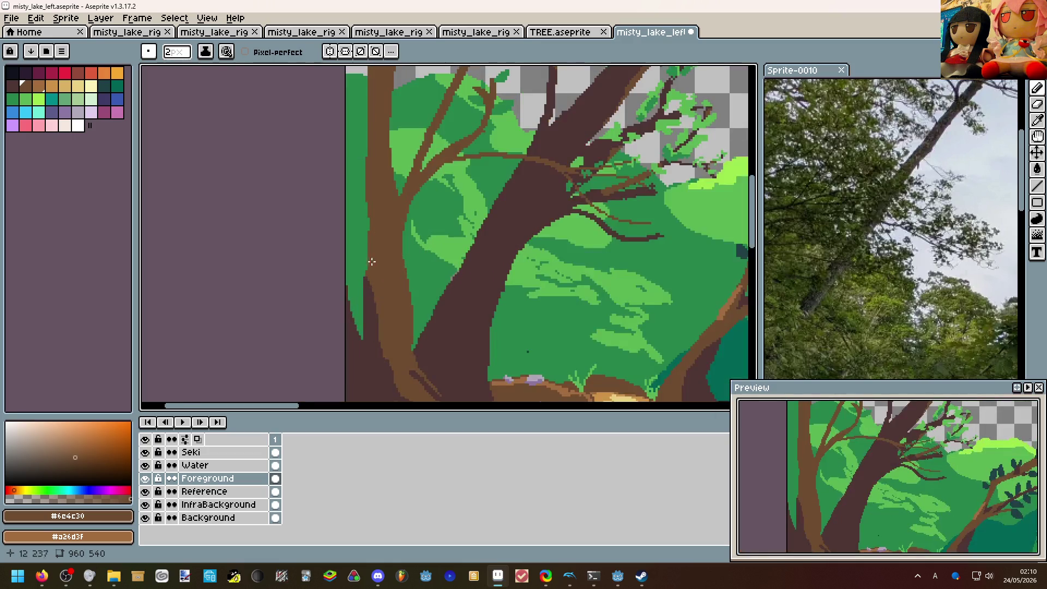
pyautogui.scroll(2, 372, 261)
# Outline a dark brown knot on the left trunk and bucket-fill it, undoing a stray stroke.
pyautogui.press('alt')
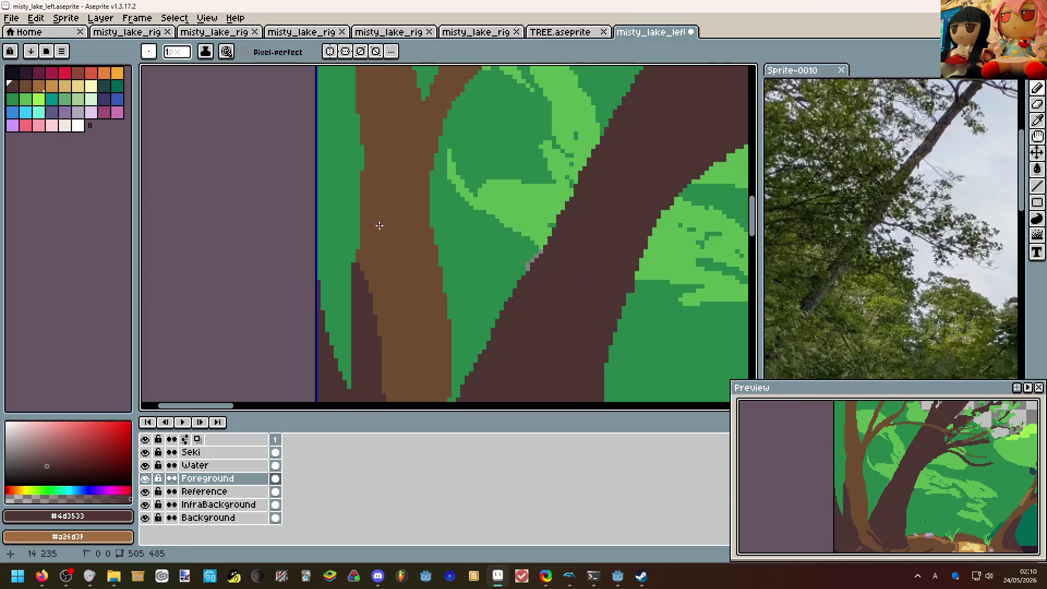
pyautogui.moveTo(417, 150)
pyautogui.mouseDown()
pyautogui.moveTo(385, 204)
pyautogui.moveTo(397, 249)
pyautogui.moveTo(422, 279)
pyautogui.moveTo(436, 255)
pyautogui.mouseUp()
pyautogui.hotkey('ctrl', 'z')
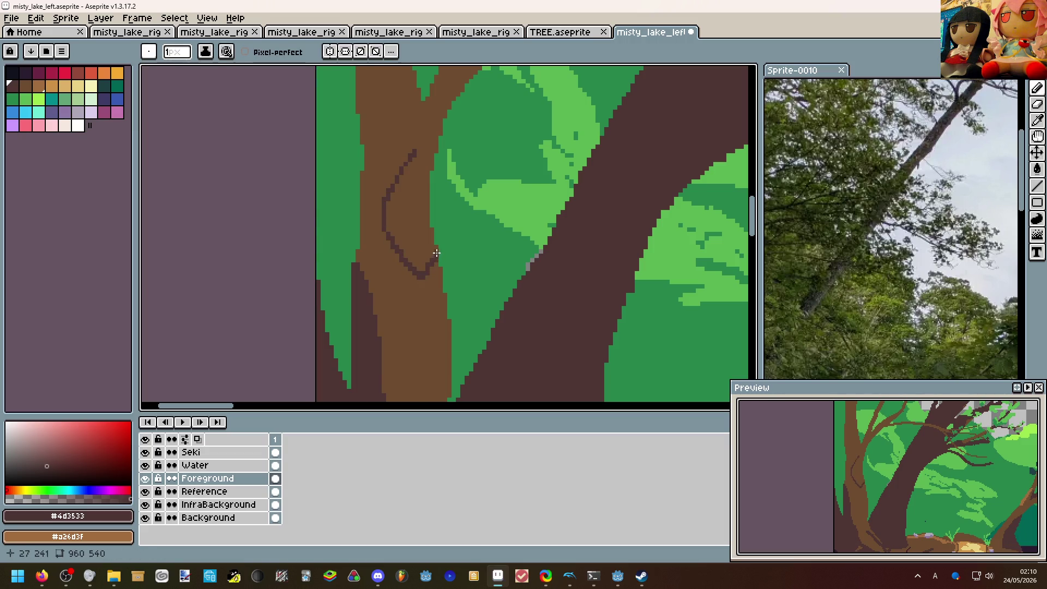
pyautogui.moveTo(429, 206); pyautogui.dragTo(424, 163)
pyautogui.press('g')
pyautogui.click(410, 188)
pyautogui.scroll(-3, 409, 188)
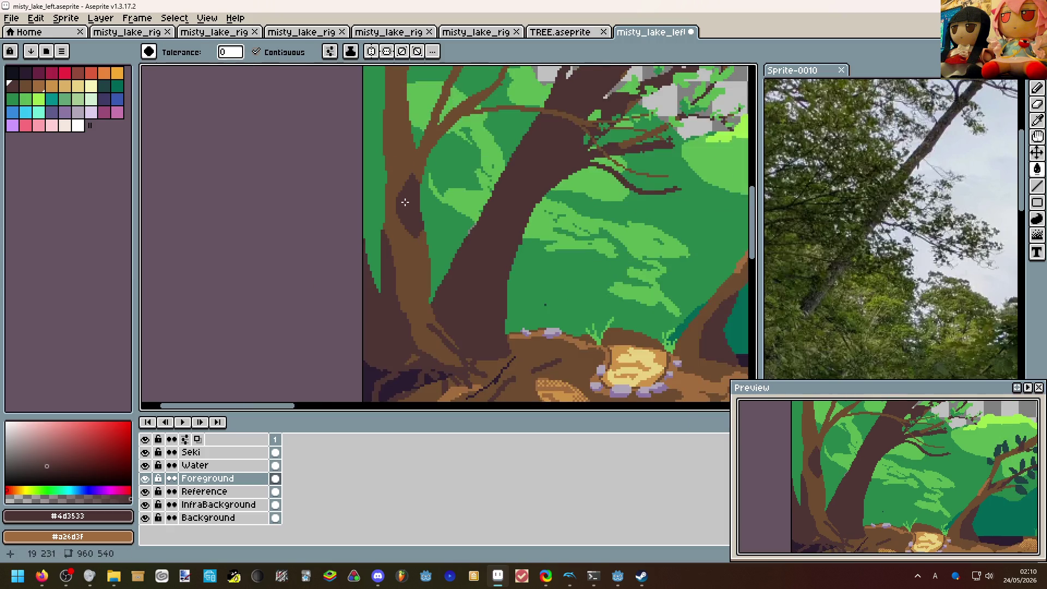
pyautogui.scroll(-2, 394, 221)
pyautogui.scroll(5, 454, 266)
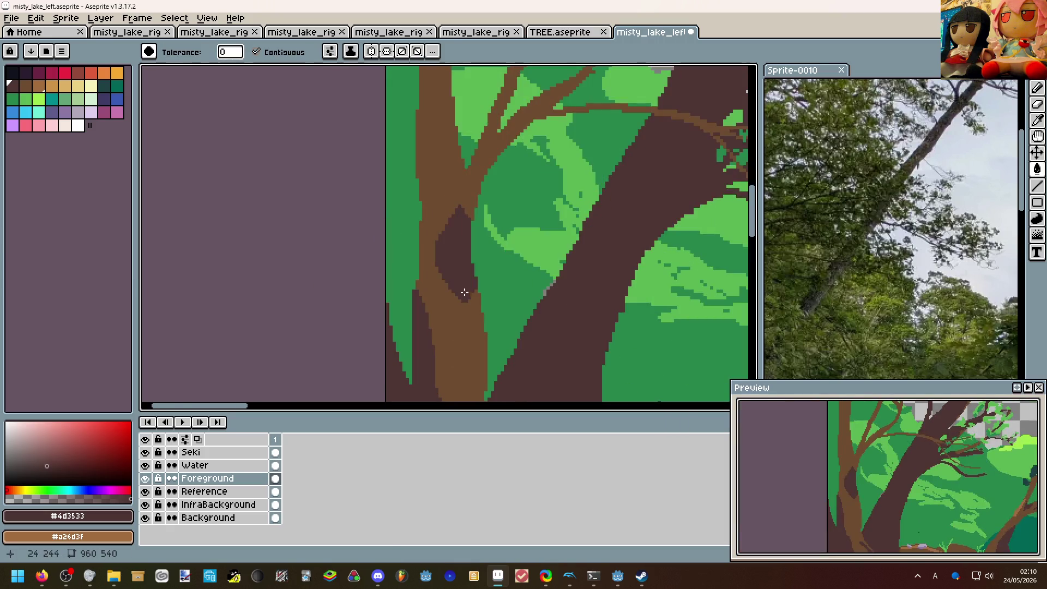
# Draw lighter brown rings inside the knot and along its left edge.
pyautogui.keyDown('alt'); pyautogui.click(454, 267); pyautogui.keyUp('alt')
pyautogui.scroll(1, 455, 267)
pyautogui.press('b')
pyautogui.moveTo(471, 209); pyautogui.dragTo(455, 272)
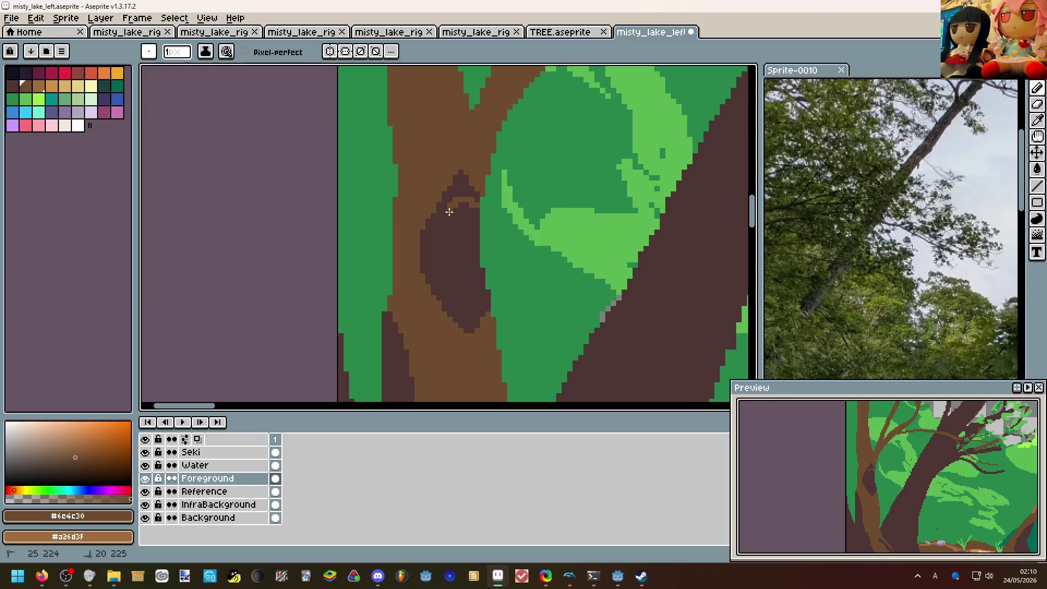
pyautogui.moveTo(477, 208)
pyautogui.mouseDown()
pyautogui.moveTo(443, 246)
pyautogui.moveTo(471, 294)
pyautogui.moveTo(475, 250)
pyautogui.moveTo(460, 271)
pyautogui.mouseUp()
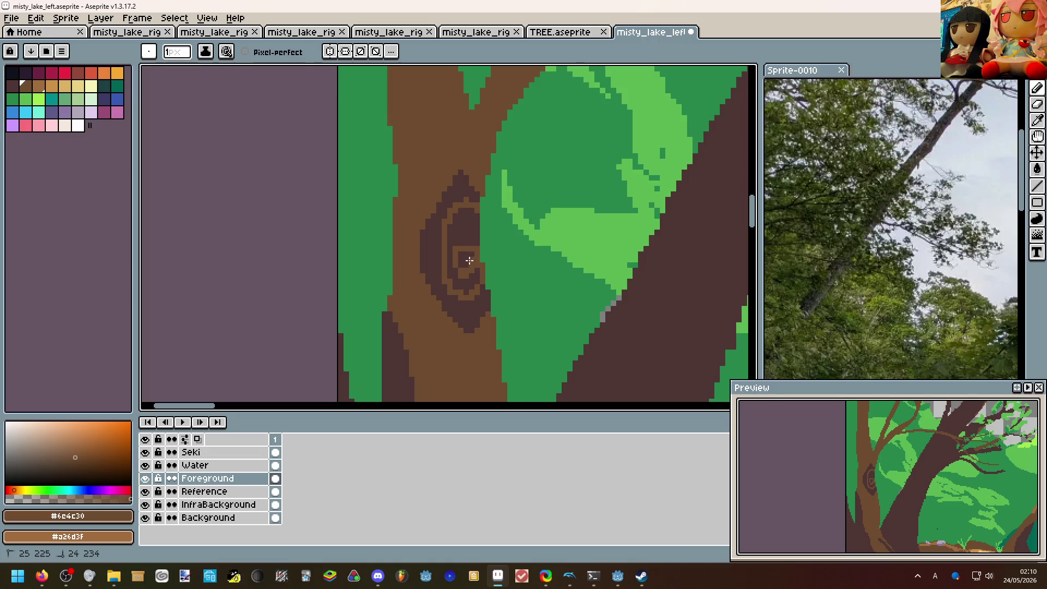
pyautogui.scroll(-1, 469, 260)
pyautogui.scroll(-1, 466, 246)
pyautogui.scroll(-1, 462, 219)
# Undo two strokes and add a small brown stub beside the knot with a 2px brush.
pyautogui.moveTo(461, 219); pyautogui.dragTo(303, 201)
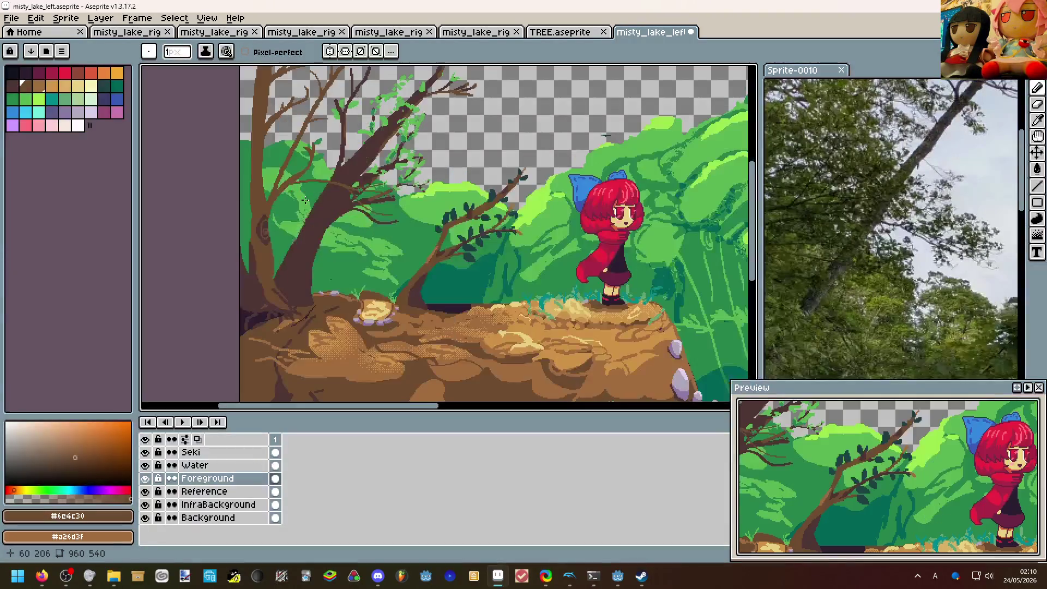
pyautogui.scroll(1, 303, 200)
pyautogui.moveTo(281, 215)
pyautogui.mouseDown()
pyautogui.moveTo(262, 286)
pyautogui.moveTo(289, 387)
pyautogui.moveTo(302, 291)
pyautogui.mouseUp()
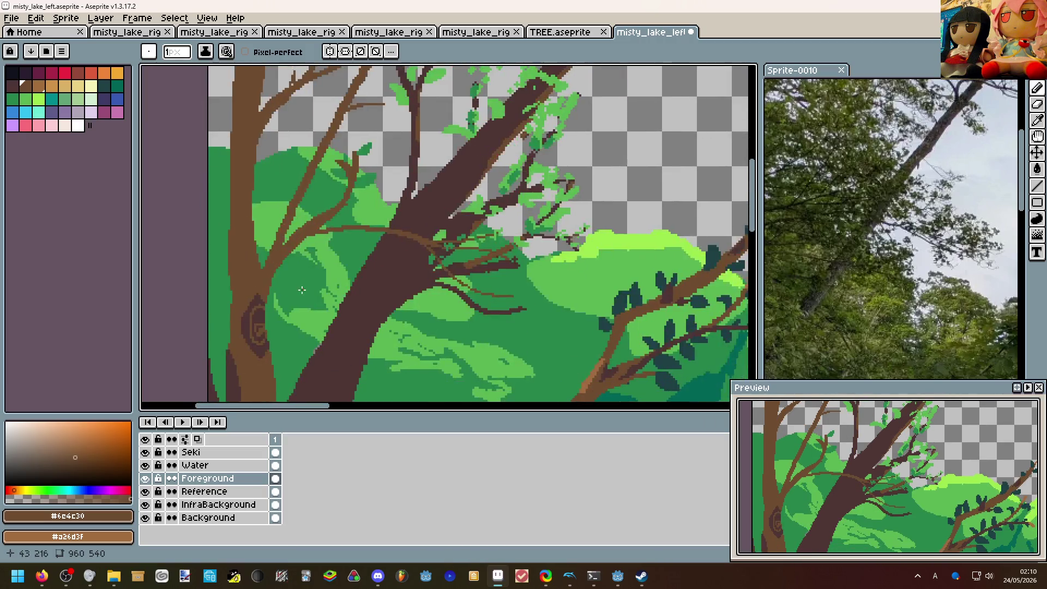
pyautogui.scroll(2, 277, 316)
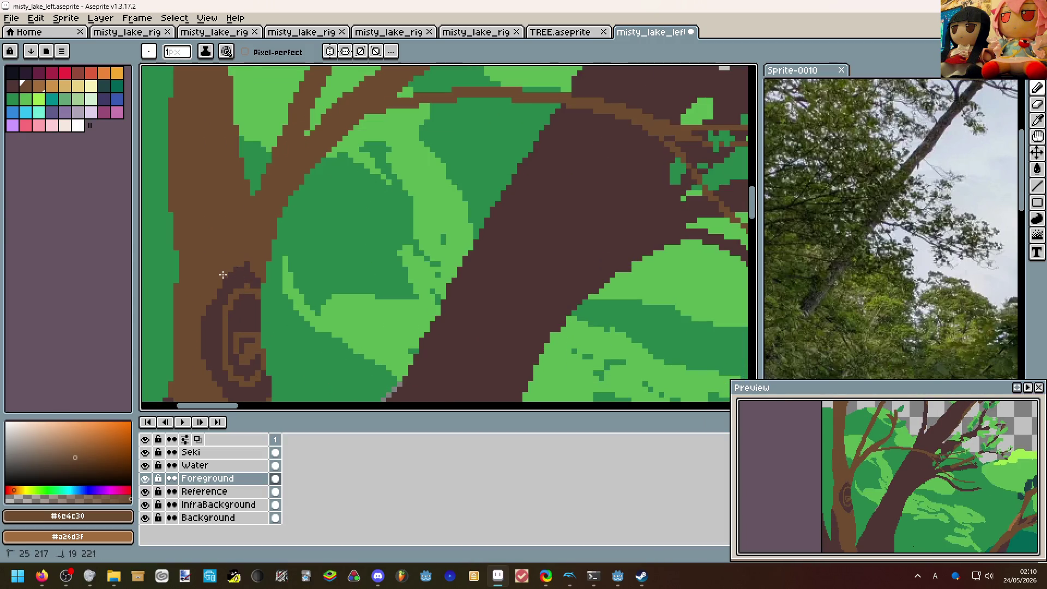
pyautogui.moveTo(216, 280); pyautogui.dragTo(273, 190)
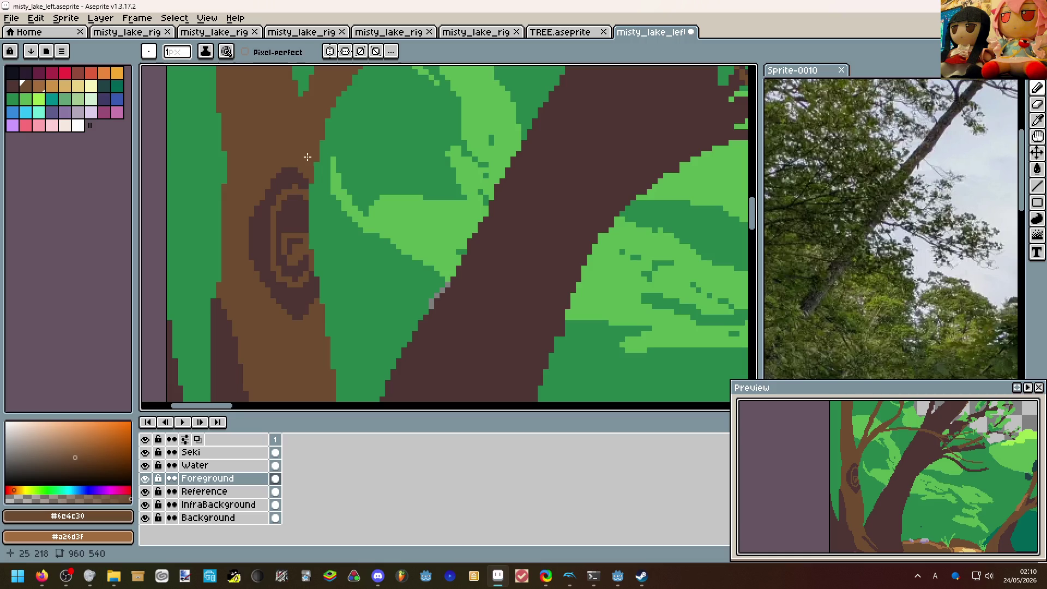
pyautogui.press('+')
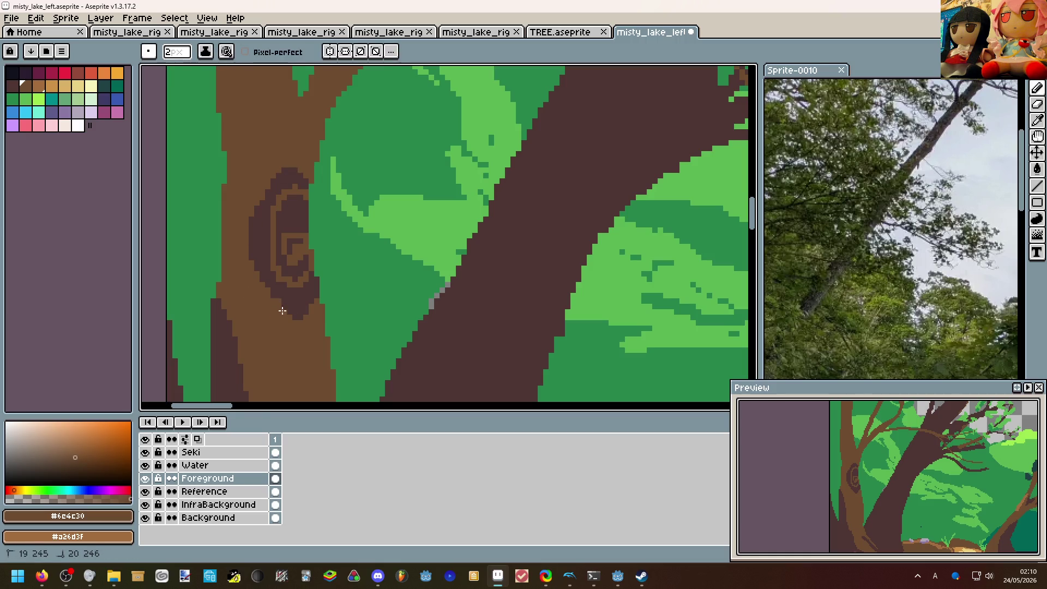
pyautogui.hotkey('ctrl', 'z')
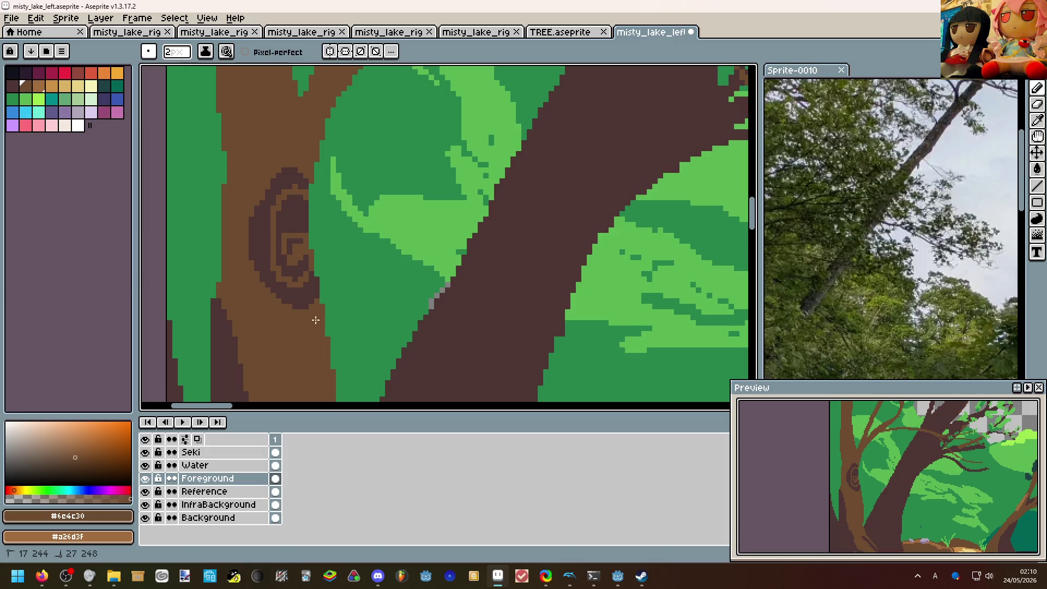
pyautogui.hotkey('ctrl', 'z')
pyautogui.moveTo(327, 313); pyautogui.dragTo(354, 288)
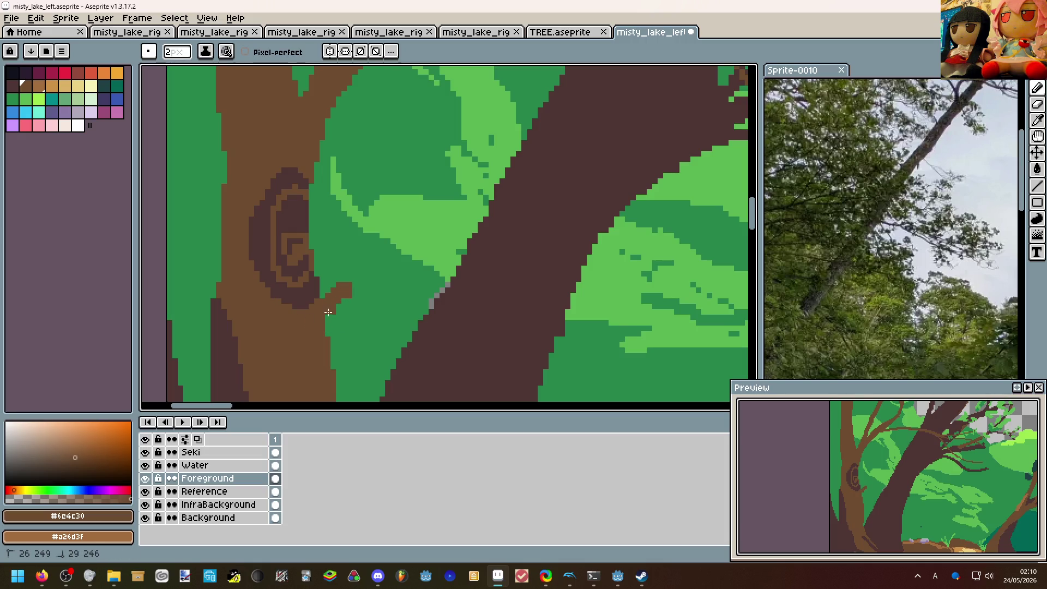
pyautogui.scroll(-2, 423, 260)
pyautogui.scroll(-3, 424, 260)
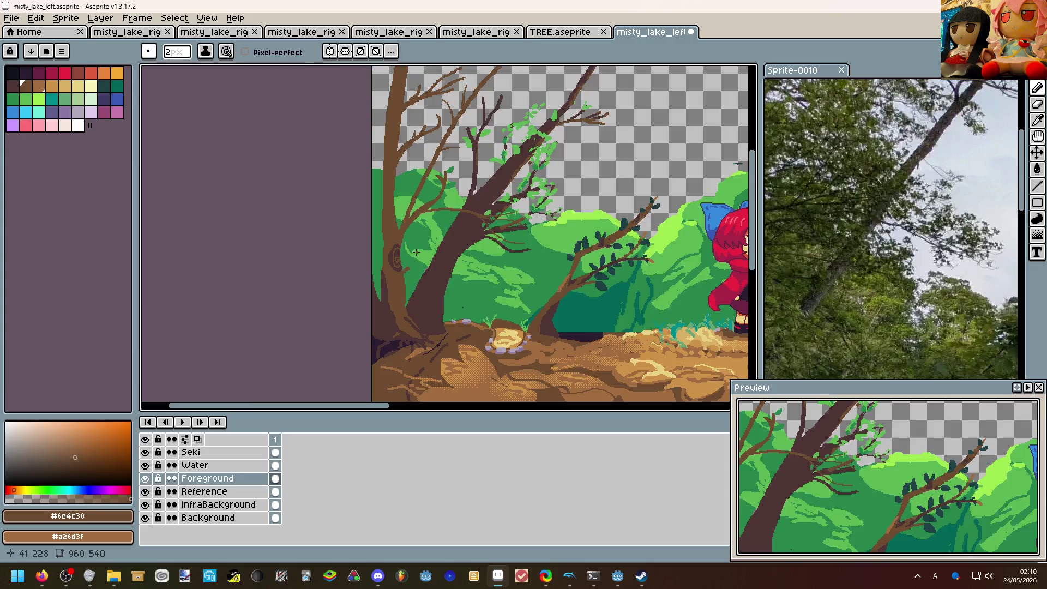
pyautogui.scroll(4, 416, 252)
# Touch up a small branch and add a dark crack with brighter pixels at the tree base.
pyautogui.hotkey('ctrl', 'z')
pyautogui.moveTo(401, 258)
pyautogui.mouseDown()
pyautogui.moveTo(382, 286)
pyautogui.moveTo(388, 283)
pyautogui.moveTo(356, 254)
pyautogui.moveTo(323, 246)
pyautogui.mouseUp()
pyautogui.scroll(-3, 385, 287)
pyautogui.moveTo(456, 215); pyautogui.dragTo(420, 212)
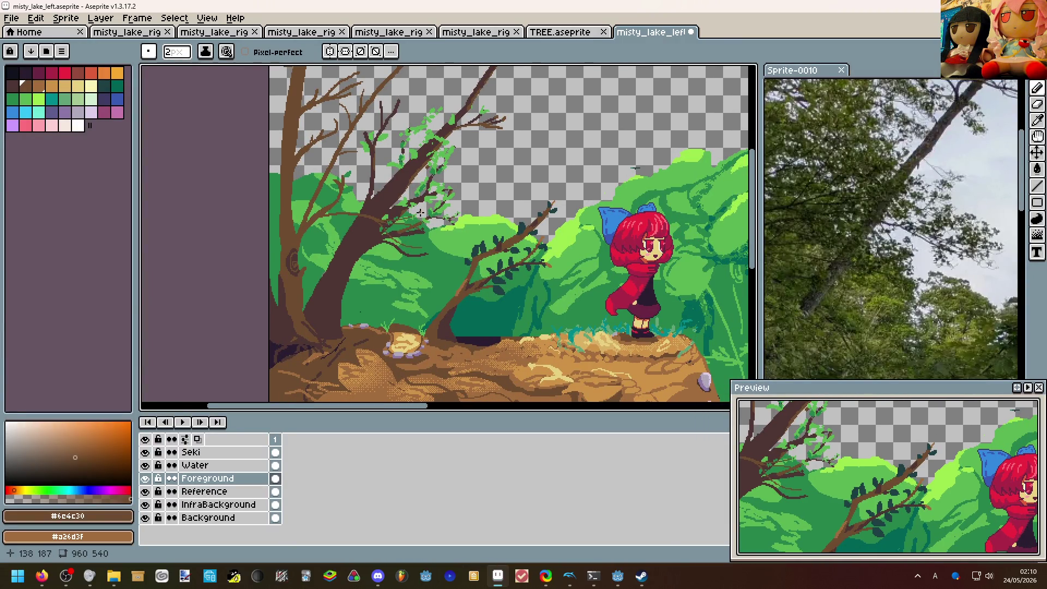
pyautogui.scroll(-2, 399, 199)
pyautogui.scroll(2, 343, 251)
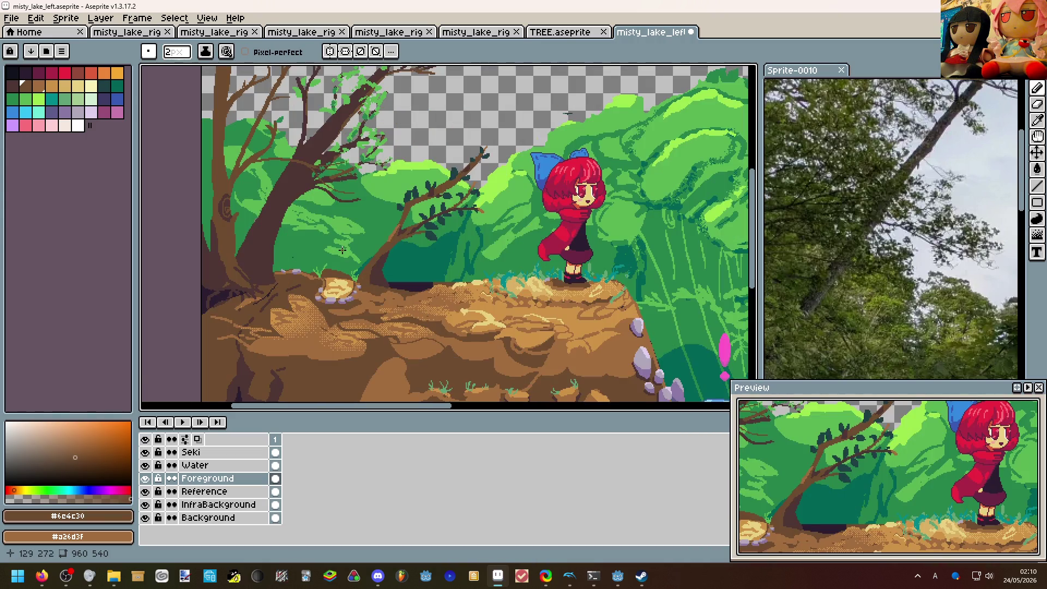
pyautogui.scroll(3, 343, 251)
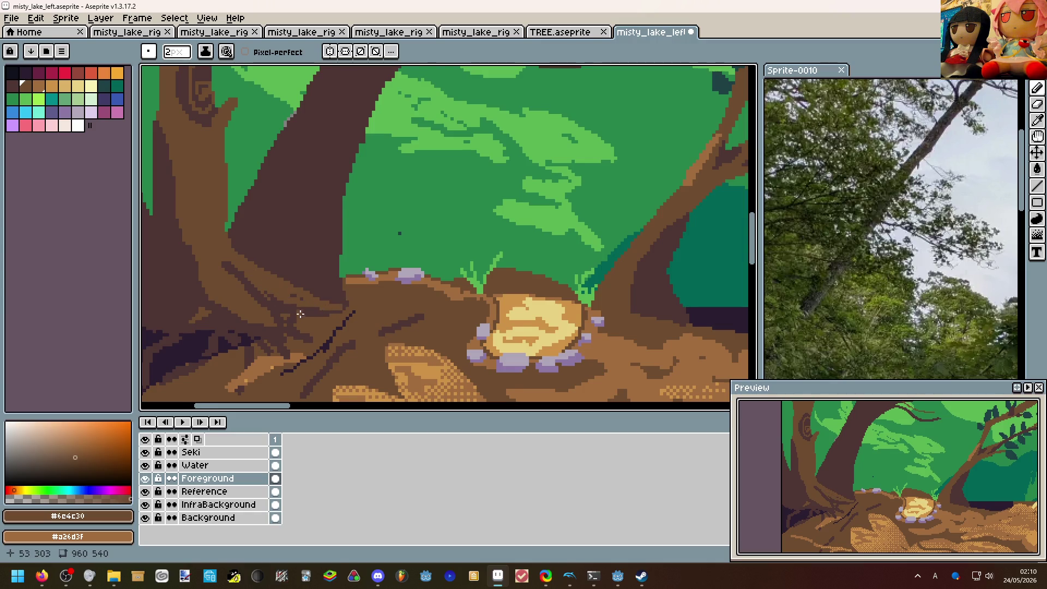
pyautogui.scroll(-4, 323, 315)
pyautogui.scroll(4, 324, 316)
pyautogui.moveTo(353, 319); pyautogui.dragTo(291, 376)
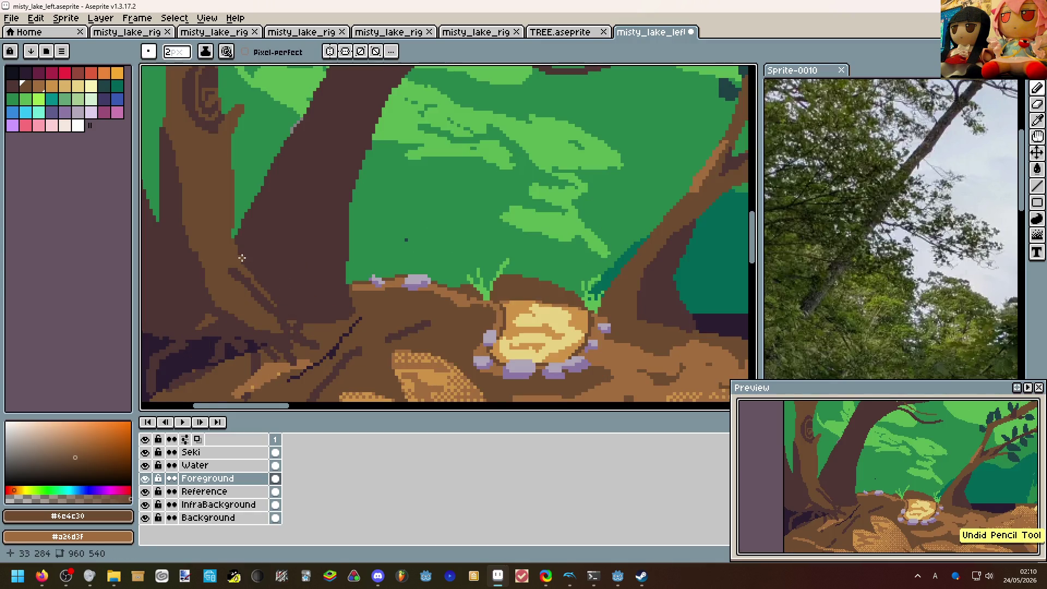
pyautogui.moveTo(348, 305); pyautogui.dragTo(270, 312)
pyautogui.scroll(-4, 338, 253)
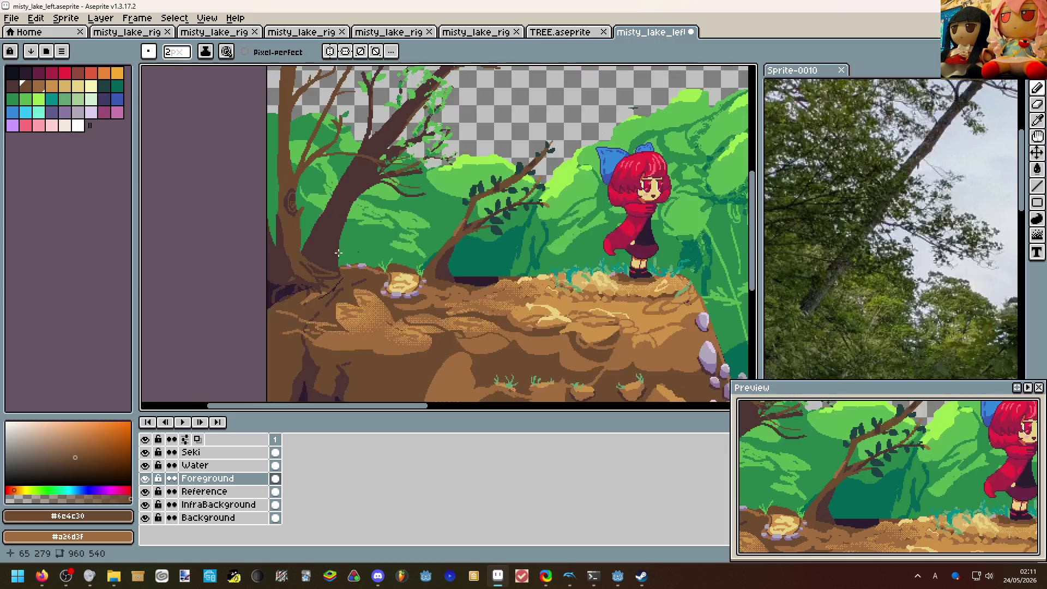
pyautogui.scroll(2, 336, 256)
pyautogui.scroll(3, 336, 256)
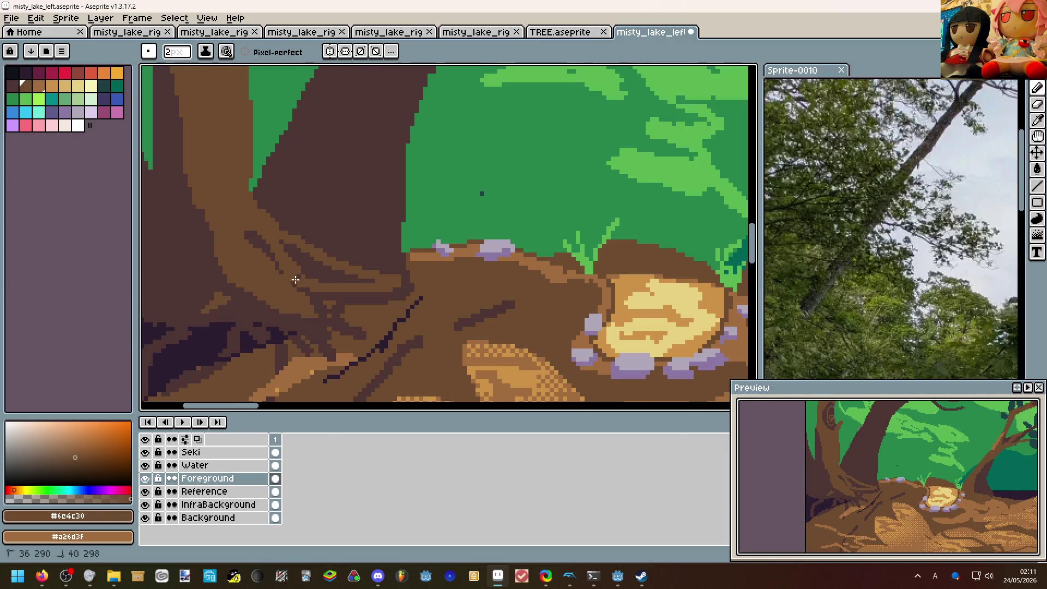
pyautogui.scroll(-1, 323, 278)
pyautogui.scroll(-4, 323, 278)
pyautogui.scroll(2, 402, 229)
pyautogui.scroll(1, 404, 229)
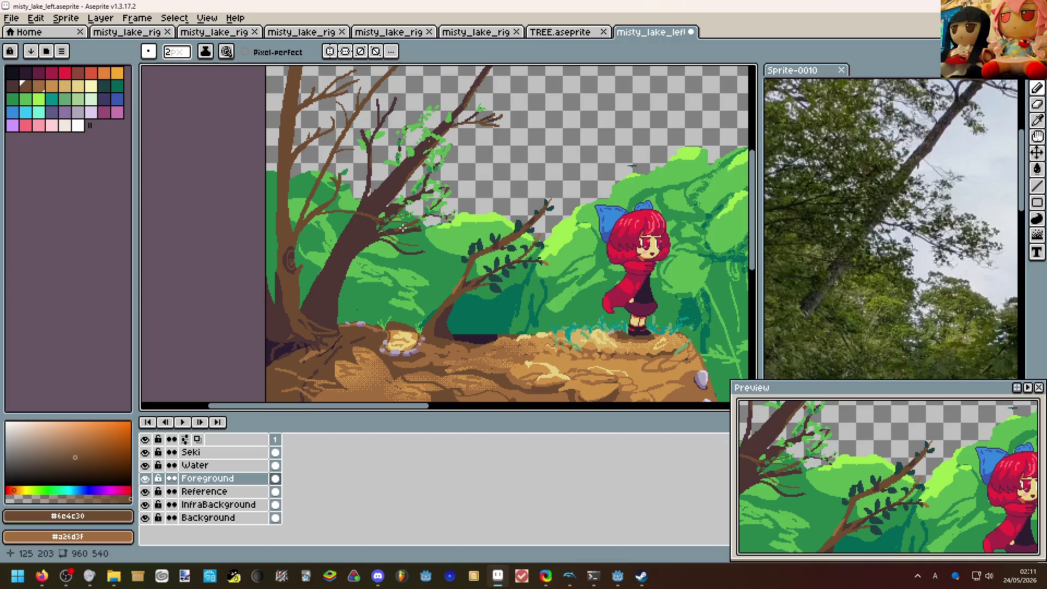
# Save misty_lake_left.aseprite with Ctrl+S.
pyautogui.hotkey('ctrl', 's')
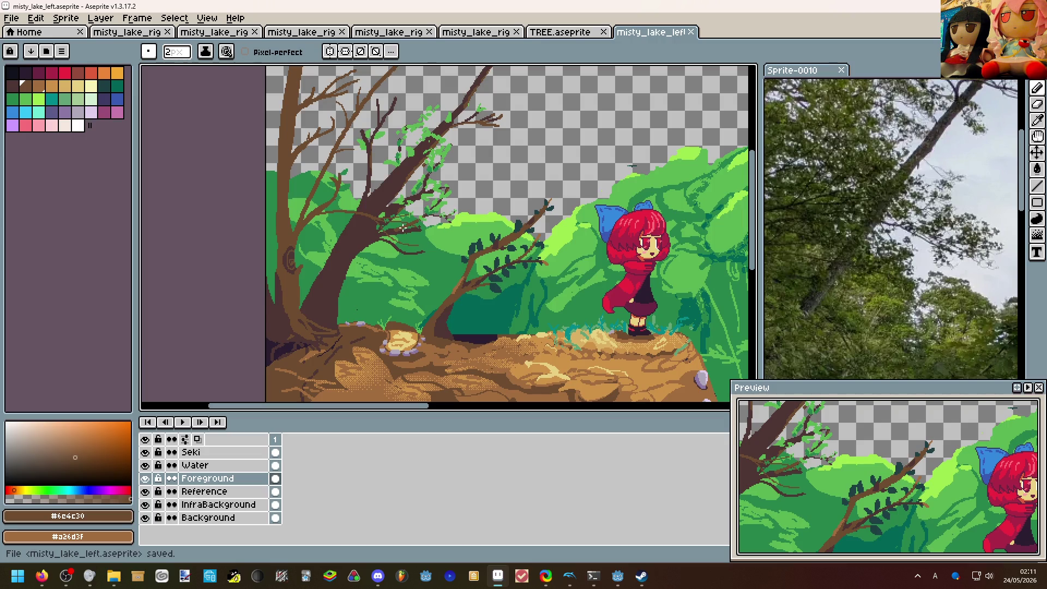
pyautogui.scroll(-1, 403, 228)
pyautogui.scroll(-1, 404, 233)
pyautogui.scroll(-1, 418, 246)
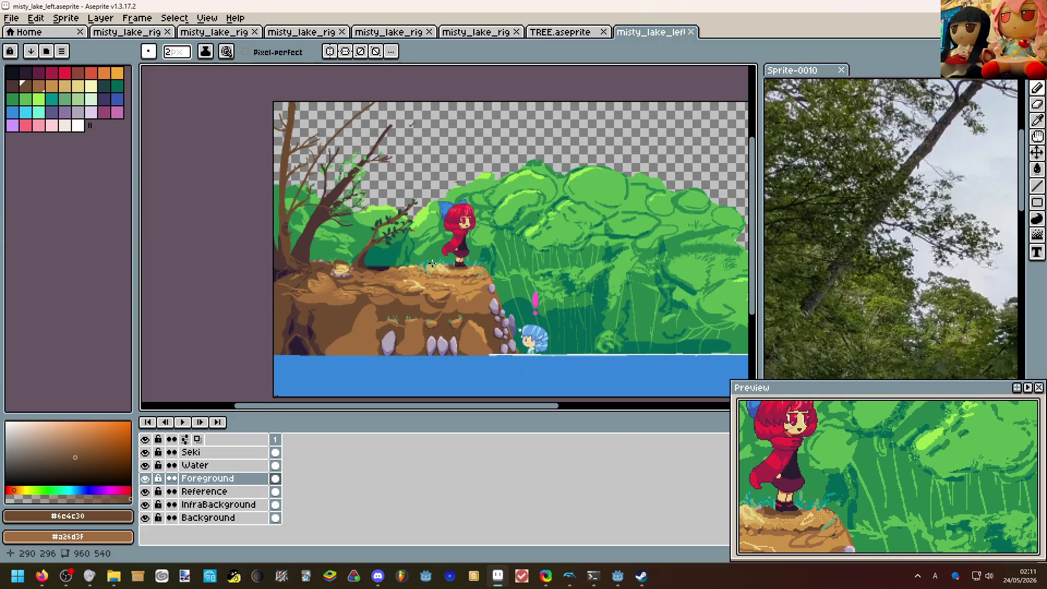
pyautogui.scroll(1, 397, 232)
pyautogui.scroll(2, 459, 205)
pyautogui.scroll(-2, 488, 191)
pyautogui.scroll(-2, 491, 262)
pyautogui.scroll(1, 533, 242)
# Sample the leaf green, outline a new leaf on the bare branch and fill it solid.
pyautogui.press('alt')
pyautogui.keyDown('alt'); pyautogui.click(491, 238); pyautogui.keyUp('alt')
pyautogui.scroll(2, 484, 225)
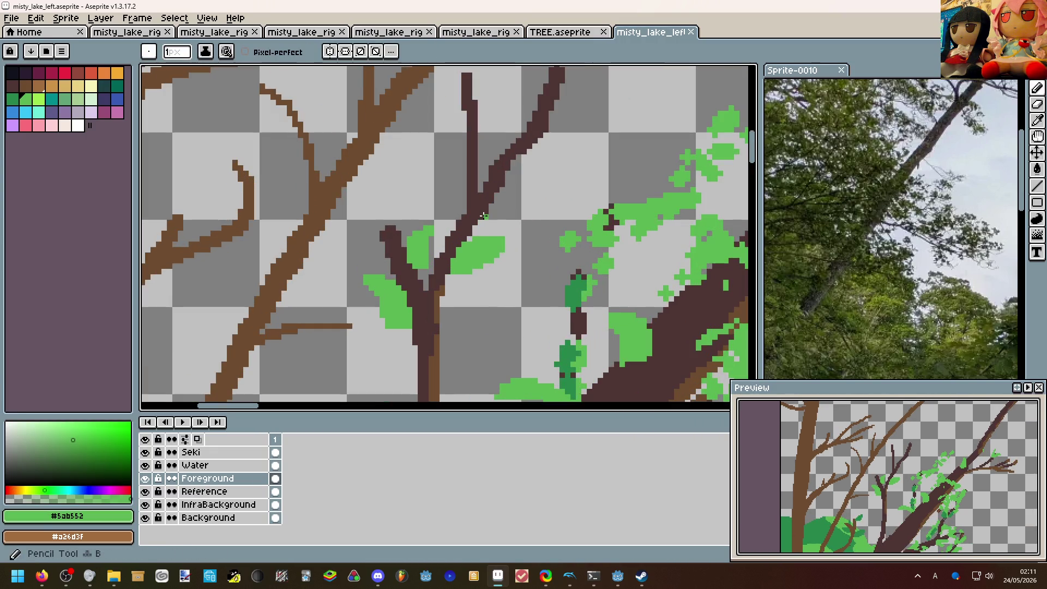
pyautogui.moveTo(484, 216)
pyautogui.mouseDown()
pyautogui.moveTo(528, 192)
pyautogui.moveTo(486, 222)
pyautogui.mouseUp()
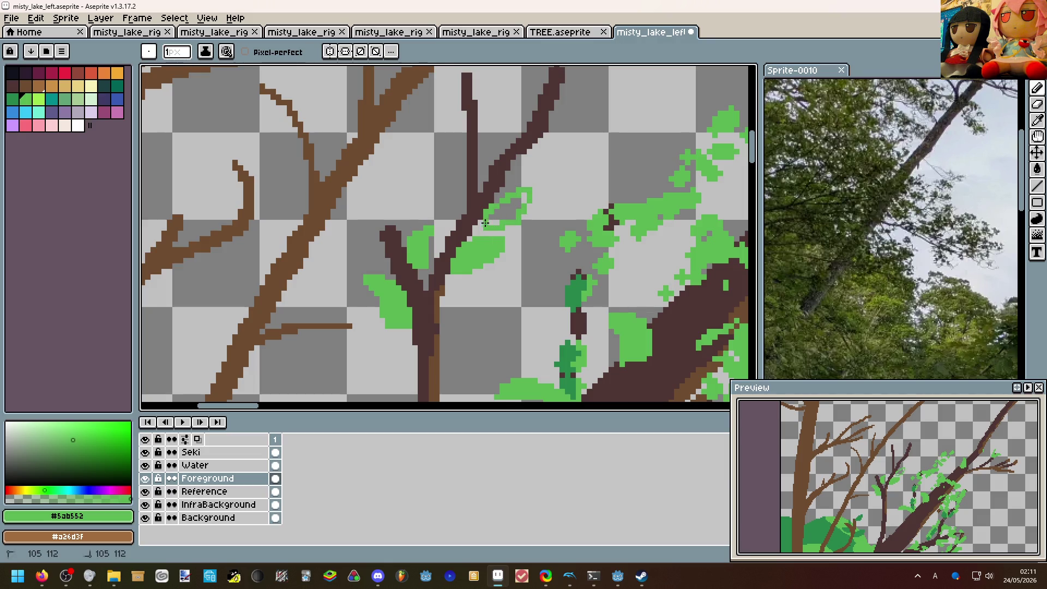
pyautogui.press('g')
pyautogui.click(487, 223)
pyautogui.scroll(-3, 491, 213)
pyautogui.scroll(-3, 496, 186)
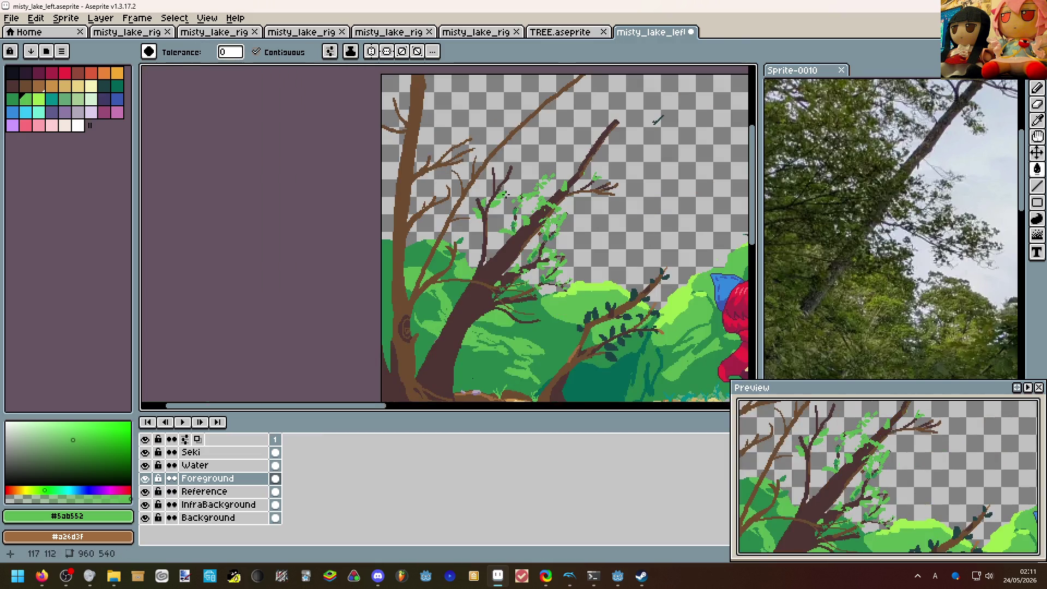
pyautogui.scroll(2, 442, 205)
pyautogui.scroll(-3, 536, 113)
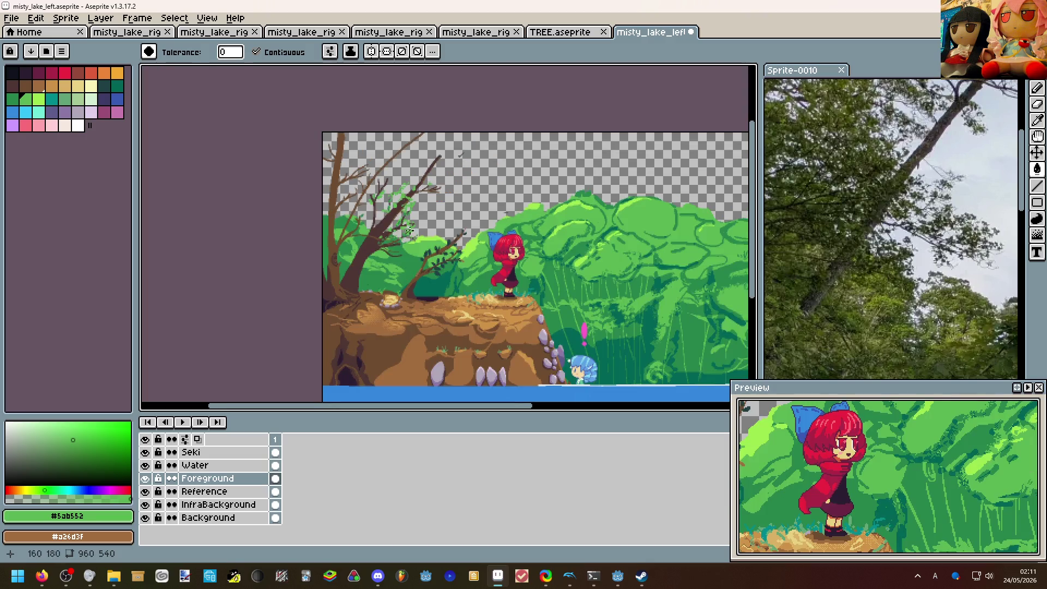
pyautogui.scroll(-1, 344, 220)
pyautogui.scroll(2, 380, 275)
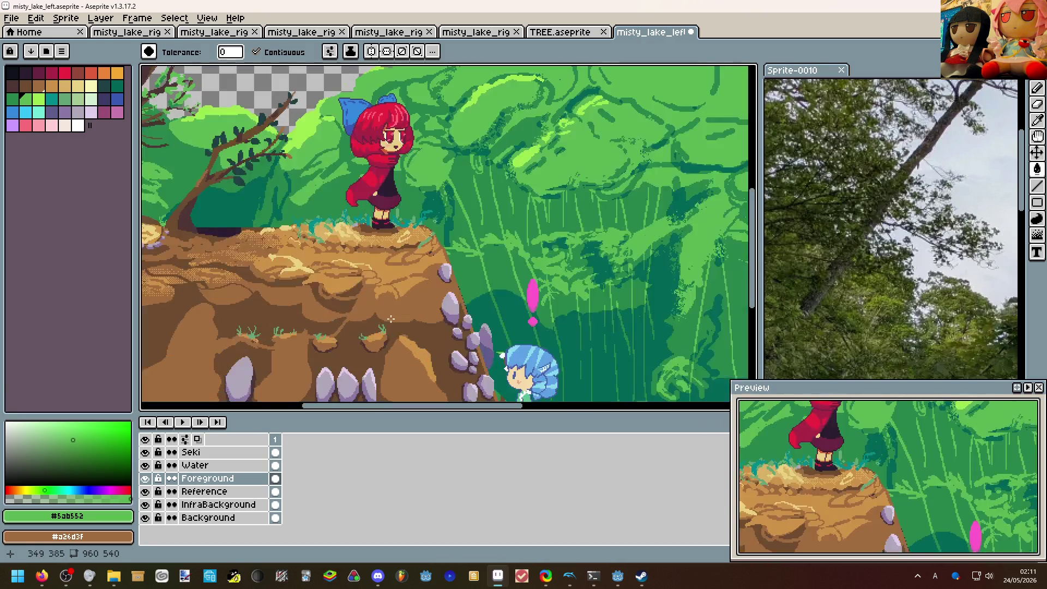
pyautogui.scroll(2, 491, 279)
pyautogui.scroll(3, 476, 278)
pyautogui.scroll(2, 426, 298)
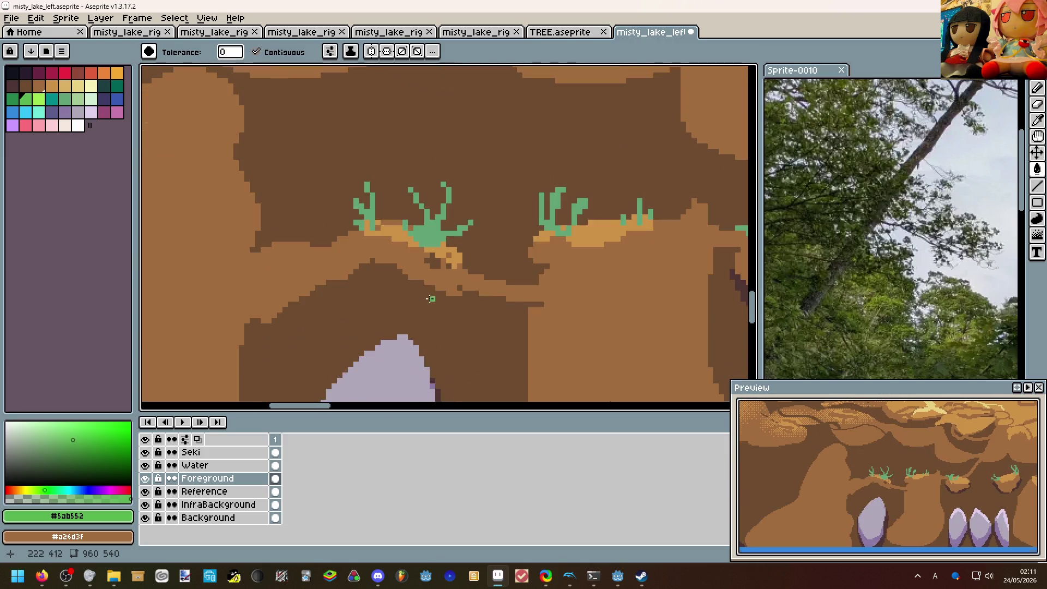
# Outline a mound's rounded underside in light brown #a26d3f and bucket-fill it.
pyautogui.keyDown('alt'); pyautogui.click(373, 240); pyautogui.keyUp('alt')
pyautogui.moveTo(372, 262); pyautogui.dragTo(451, 270)
pyautogui.click(410, 282)
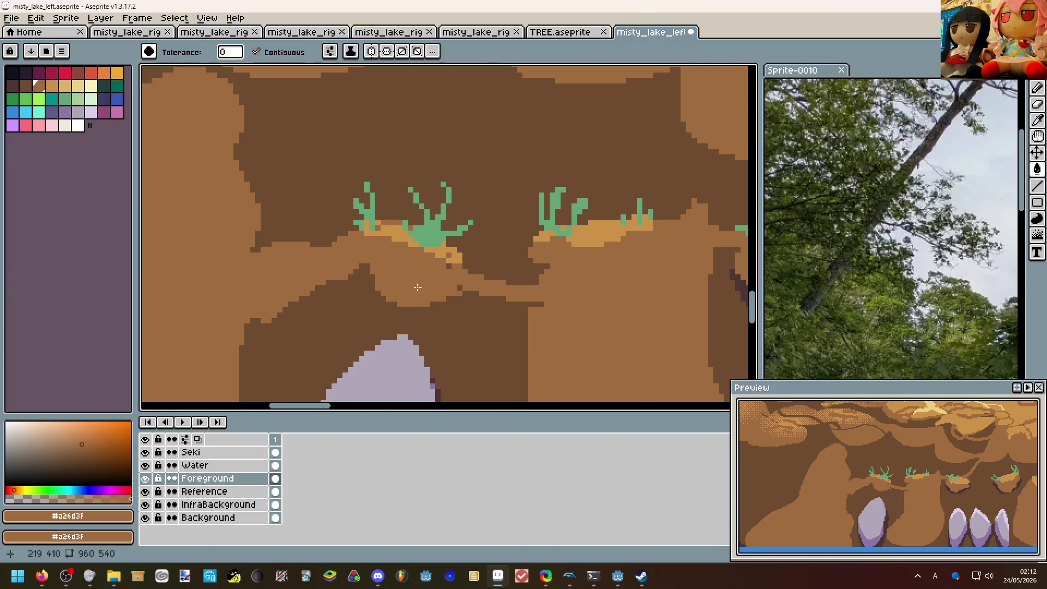
pyautogui.scroll(-3, 436, 261)
pyautogui.scroll(3, 541, 274)
# Magic-wand the dark brown #4d3533 area and paint an undershadow beneath the mound.
pyautogui.keyDown('alt'); pyautogui.click(552, 272); pyautogui.keyUp('alt')
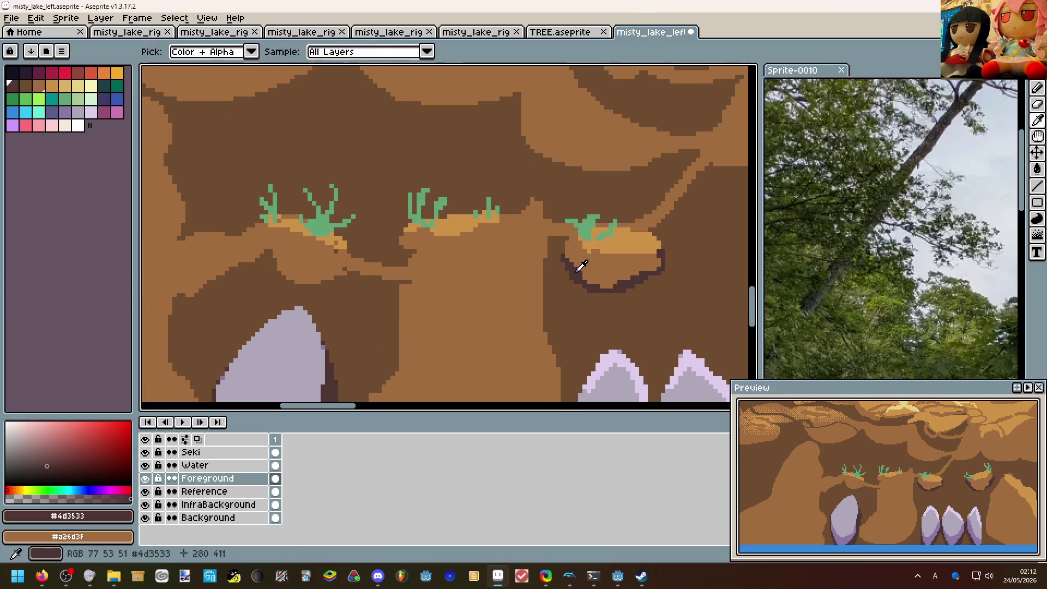
pyautogui.scroll(2, 410, 287)
pyautogui.press('m')
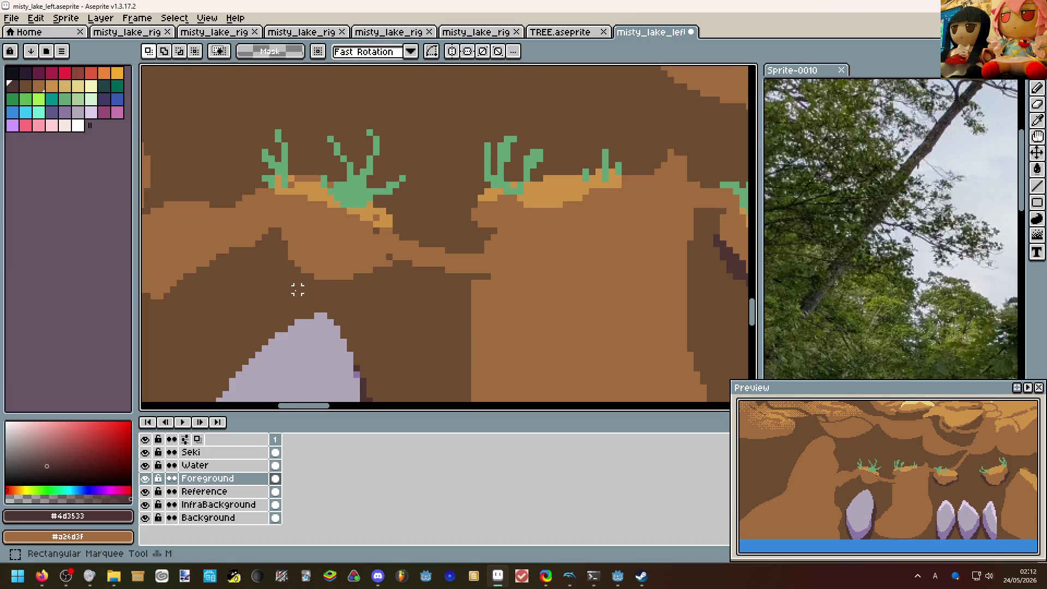
pyautogui.press('w')
pyautogui.click(298, 291)
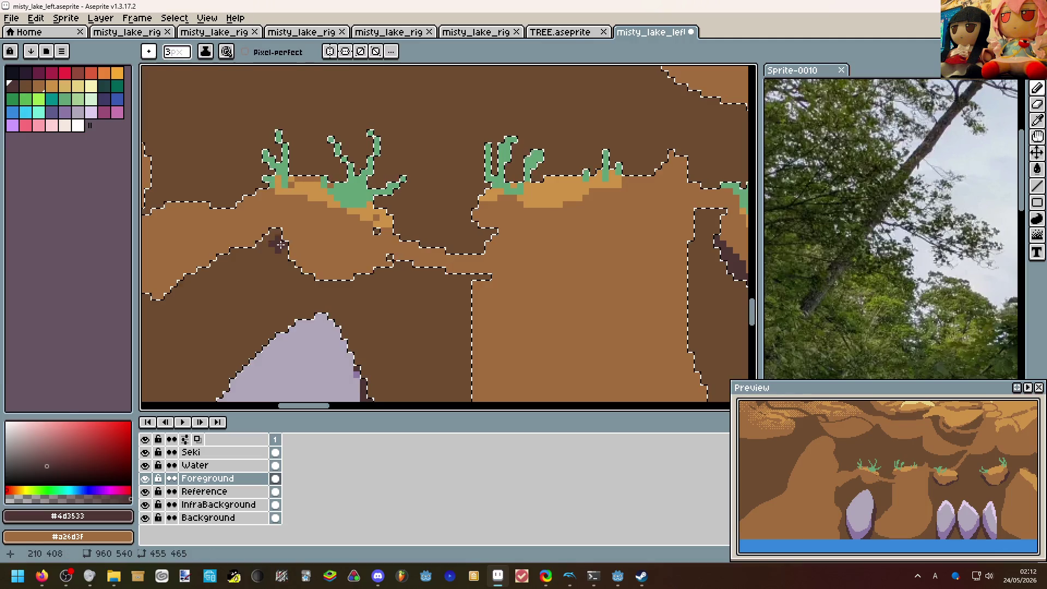
pyautogui.moveTo(277, 236)
pyautogui.mouseDown()
pyautogui.moveTo(322, 287)
pyautogui.moveTo(401, 238)
pyautogui.mouseUp()
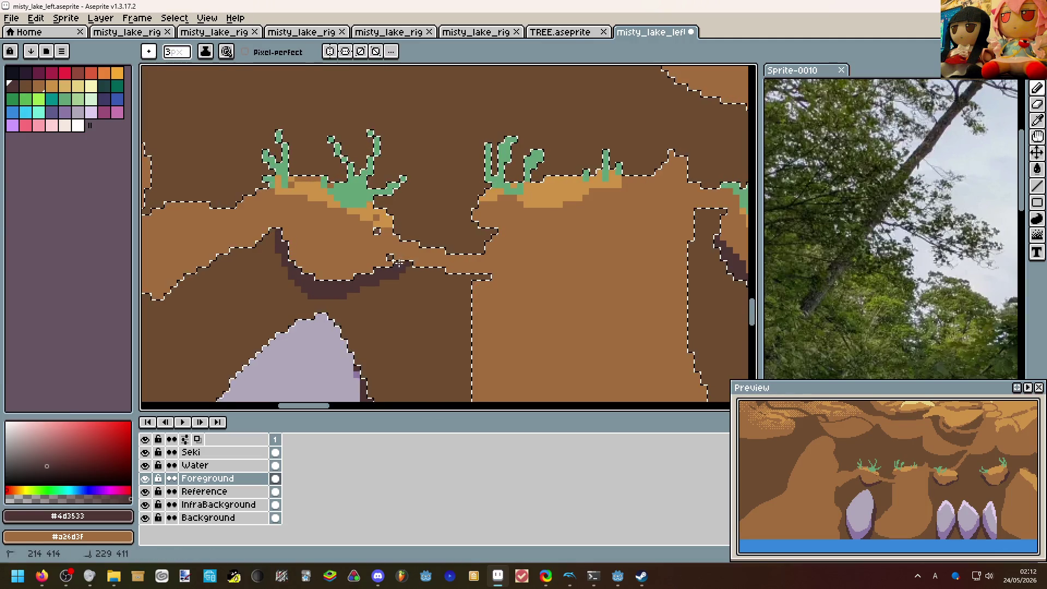
pyautogui.hotkey('ctrl', 'd')
pyautogui.scroll(-1, 375, 243)
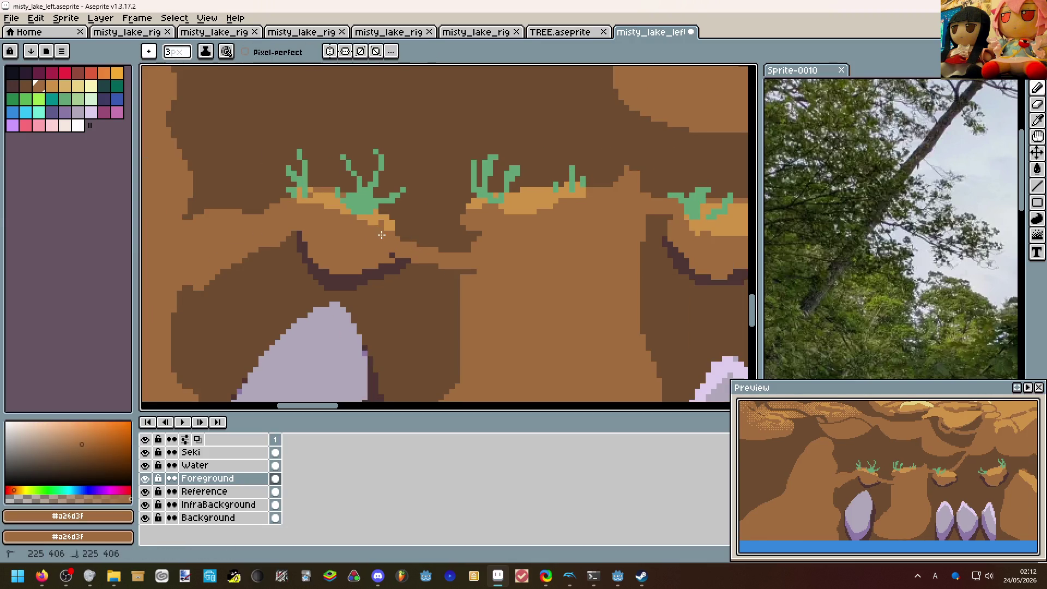
pyautogui.scroll(-2, 394, 254)
pyautogui.scroll(-1, 424, 211)
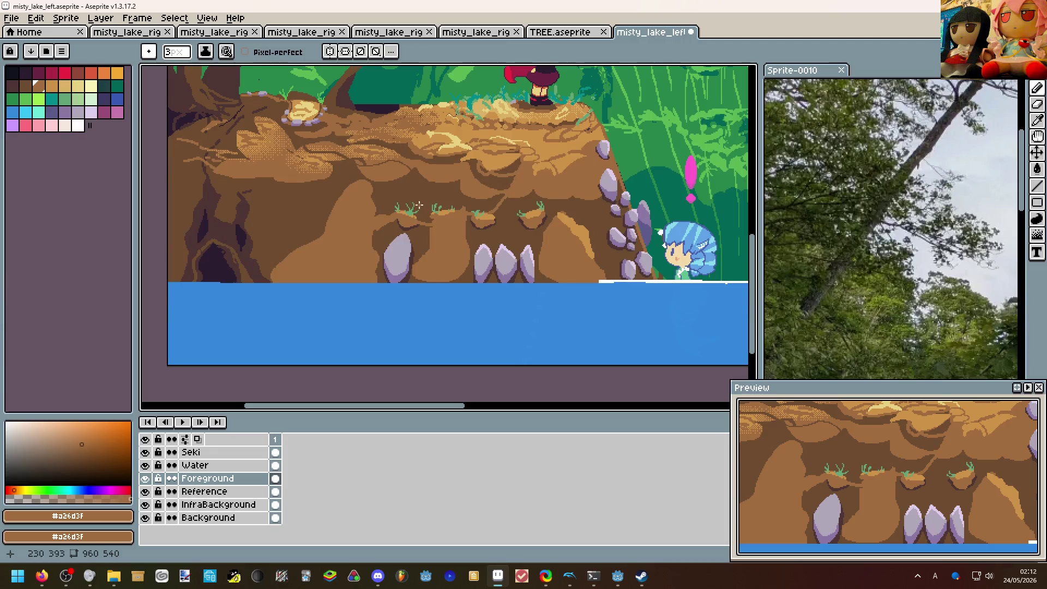
pyautogui.scroll(1, 417, 206)
pyautogui.scroll(1, 399, 219)
# With brown #6e4c30, separate the left mound from the right ledge and extend its outline.
pyautogui.press('alt')
pyautogui.keyDown('alt'); pyautogui.click(361, 221); pyautogui.keyUp('alt')
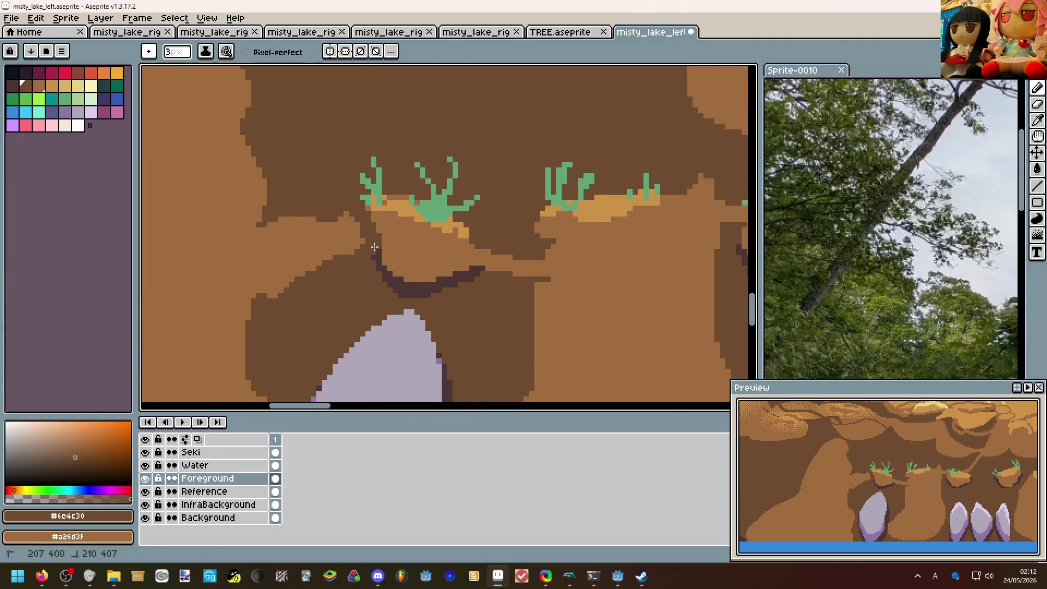
pyautogui.moveTo(473, 275); pyautogui.dragTo(497, 238)
pyautogui.scroll(-2, 472, 272)
pyautogui.scroll(1, 472, 272)
pyautogui.keyDown('alt'); pyautogui.click(459, 270); pyautogui.keyUp('alt')
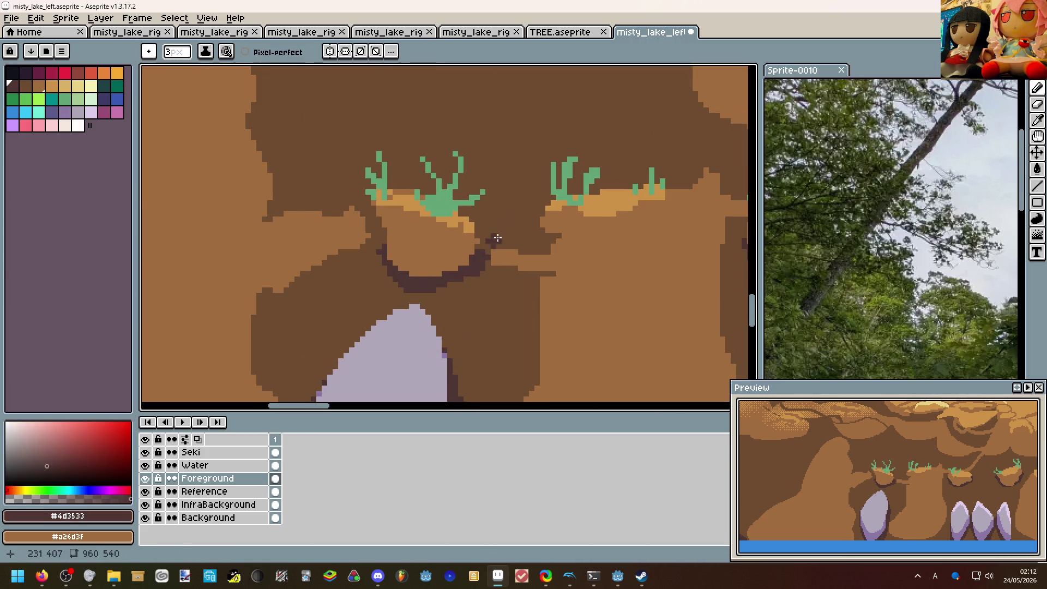
pyautogui.scroll(-2, 498, 239)
pyautogui.scroll(-1, 507, 225)
pyautogui.scroll(-1, 515, 211)
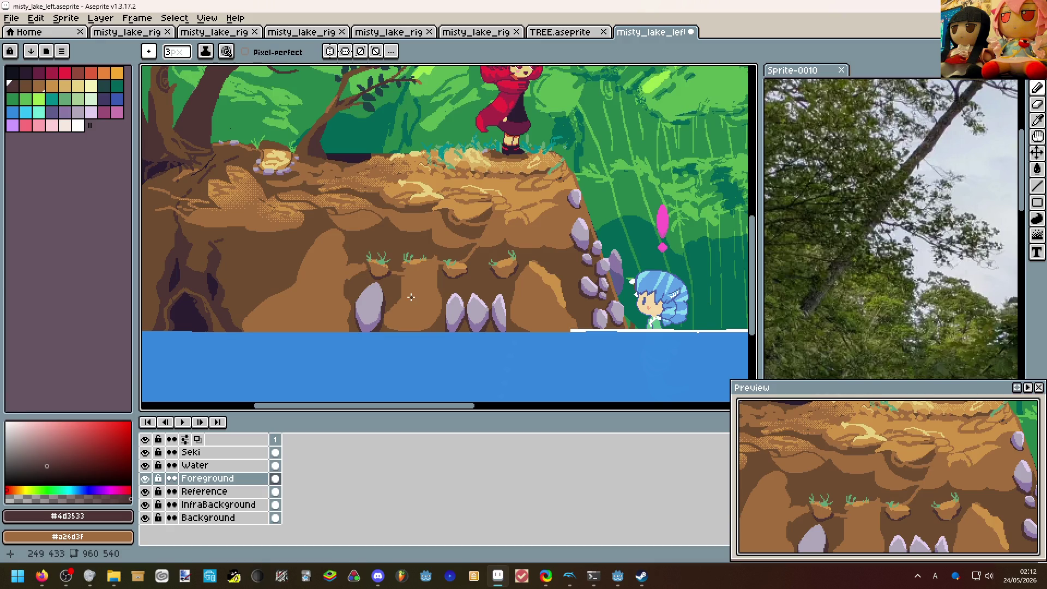
pyautogui.scroll(2, 411, 297)
pyautogui.scroll(2, 411, 298)
# Add a tan #ce9248 highlight along the mound's lower edge.
pyautogui.keyDown('alt'); pyautogui.click(507, 246); pyautogui.keyUp('alt')
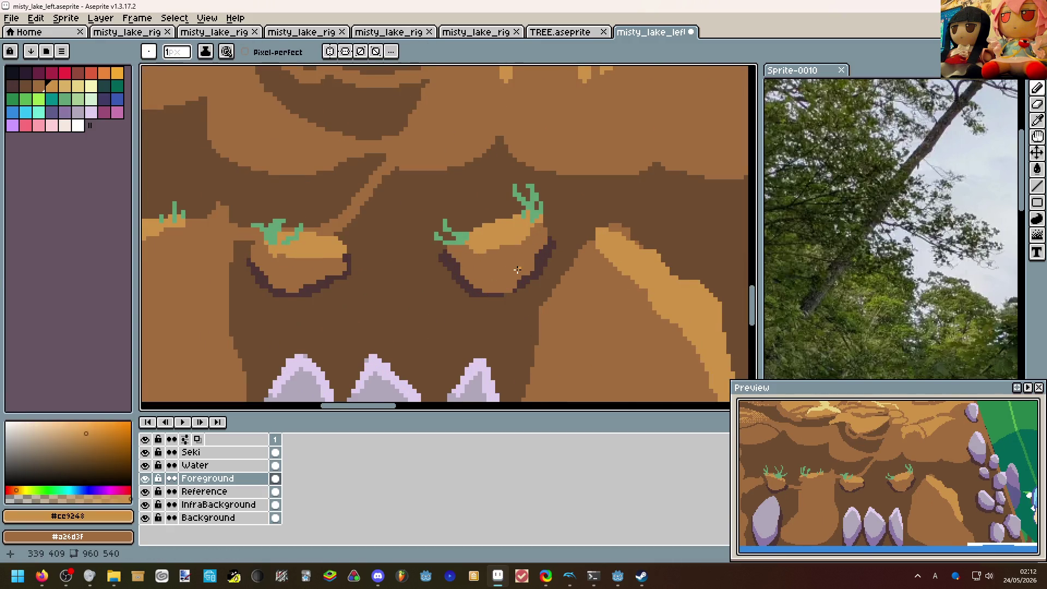
pyautogui.scroll(-1, 518, 270)
pyautogui.scroll(-1, 515, 261)
pyautogui.scroll(-1, 507, 246)
pyautogui.scroll(-1, 491, 237)
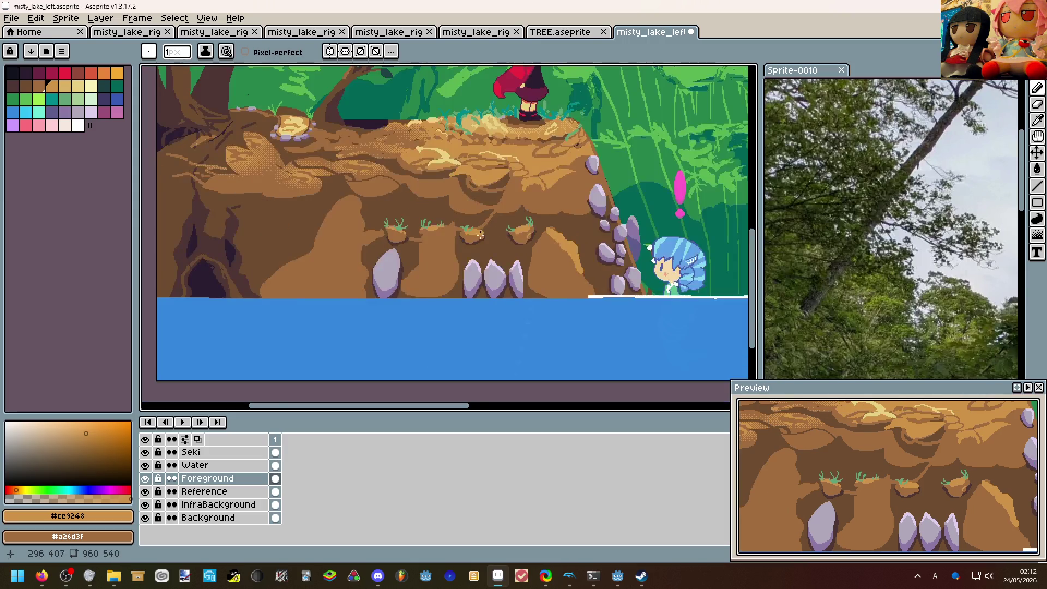
pyautogui.scroll(3, 481, 235)
pyautogui.moveTo(499, 224); pyautogui.dragTo(468, 243)
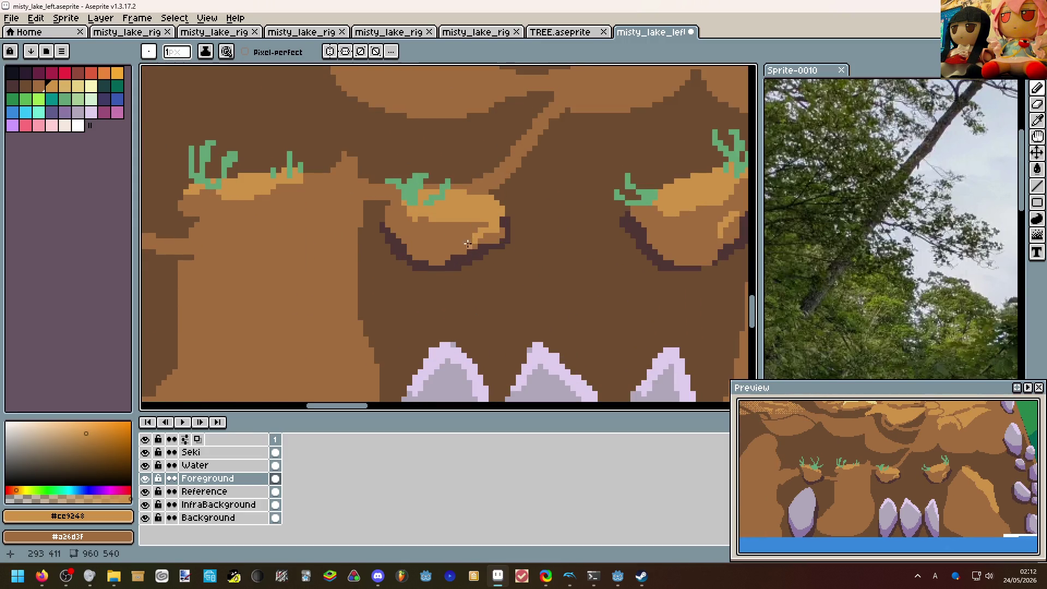
pyautogui.scroll(-2, 402, 230)
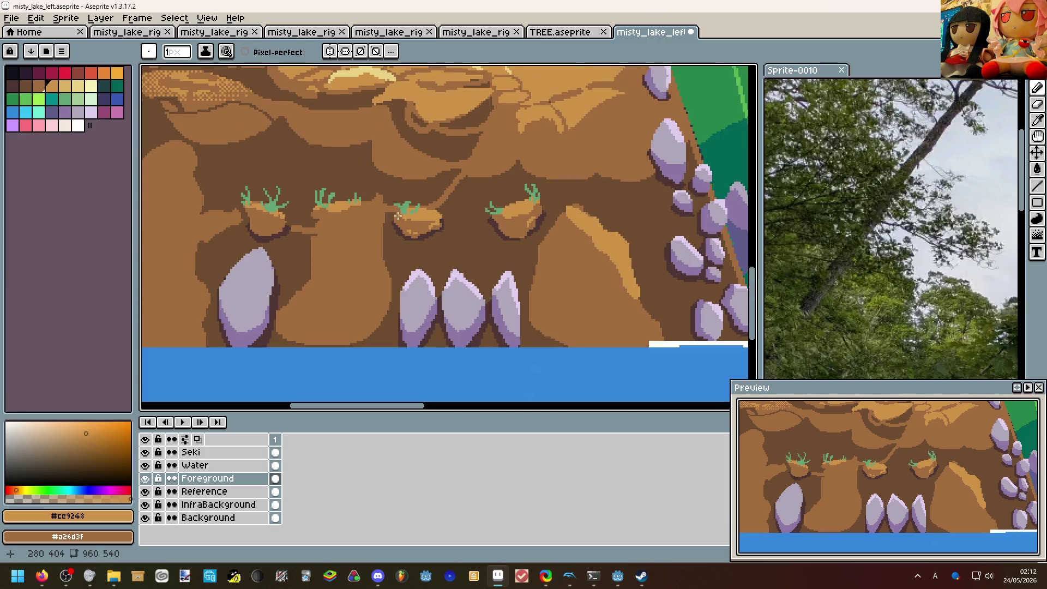
pyautogui.scroll(-1, 426, 237)
pyautogui.scroll(-1, 452, 246)
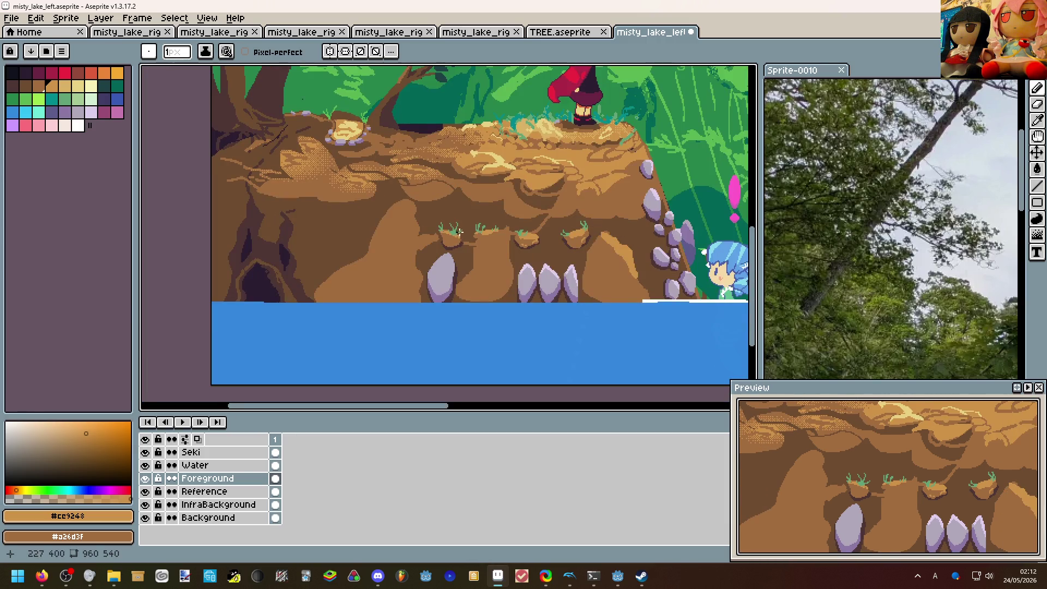
pyautogui.scroll(4, 458, 235)
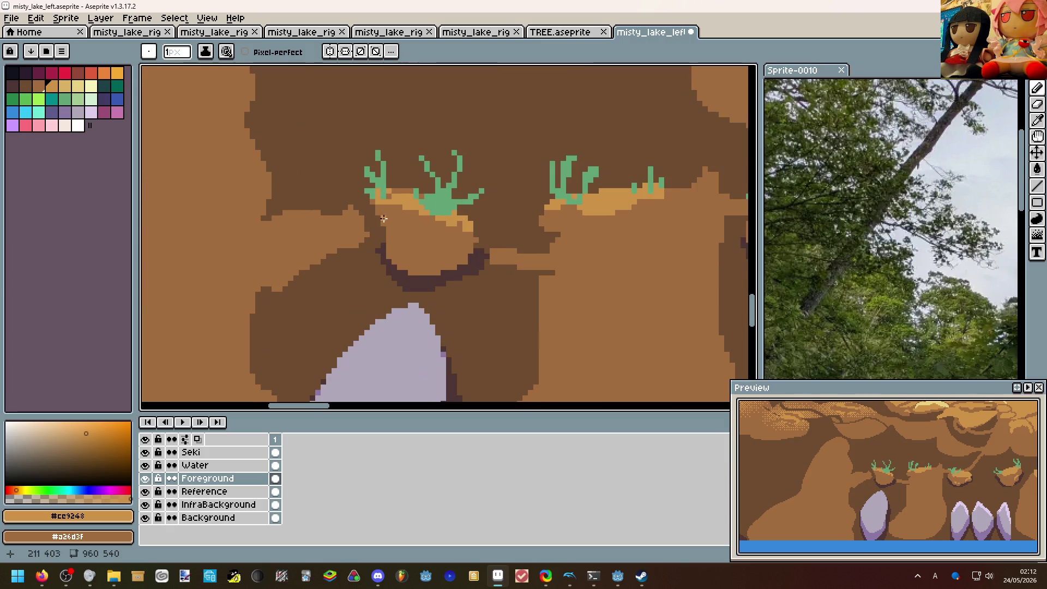
pyautogui.scroll(-1, 409, 230)
pyautogui.scroll(-1, 442, 242)
pyautogui.scroll(-2, 458, 238)
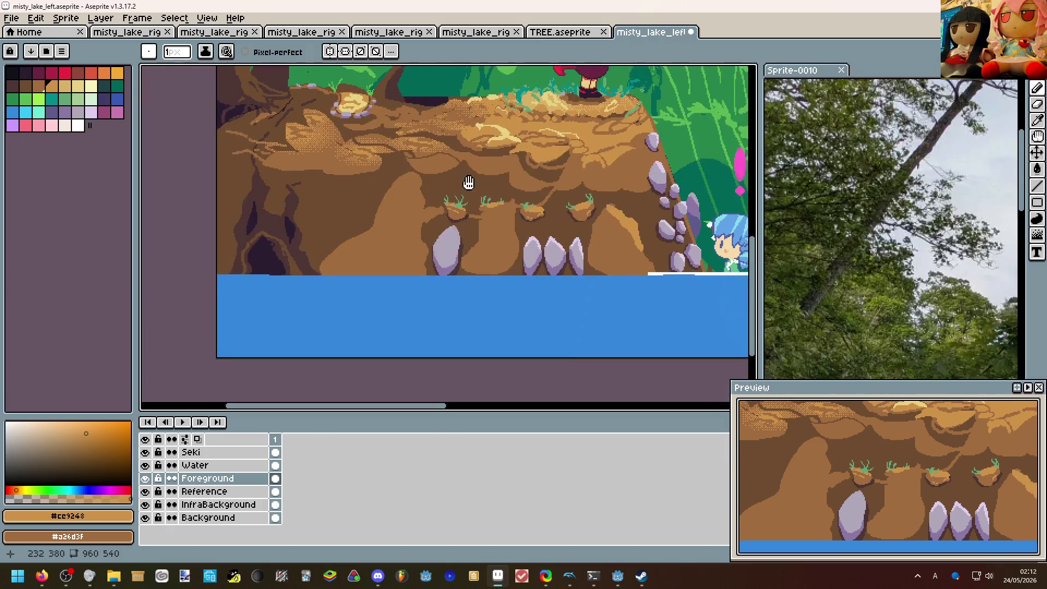
pyautogui.moveTo(469, 182); pyautogui.dragTo(357, 274)
pyautogui.scroll(-1, 358, 274)
pyautogui.scroll(1, 352, 287)
pyautogui.moveTo(343, 311)
pyautogui.mouseDown()
pyautogui.moveTo(324, 342)
pyautogui.moveTo(423, 342)
pyautogui.mouseUp()
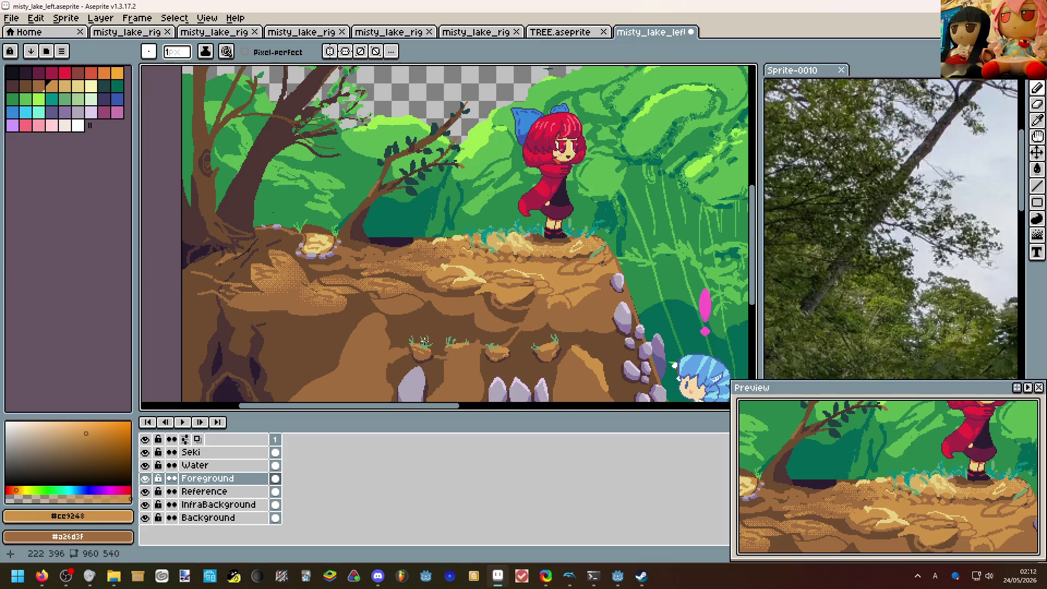
pyautogui.scroll(-2, 449, 306)
pyautogui.scroll(2, 460, 304)
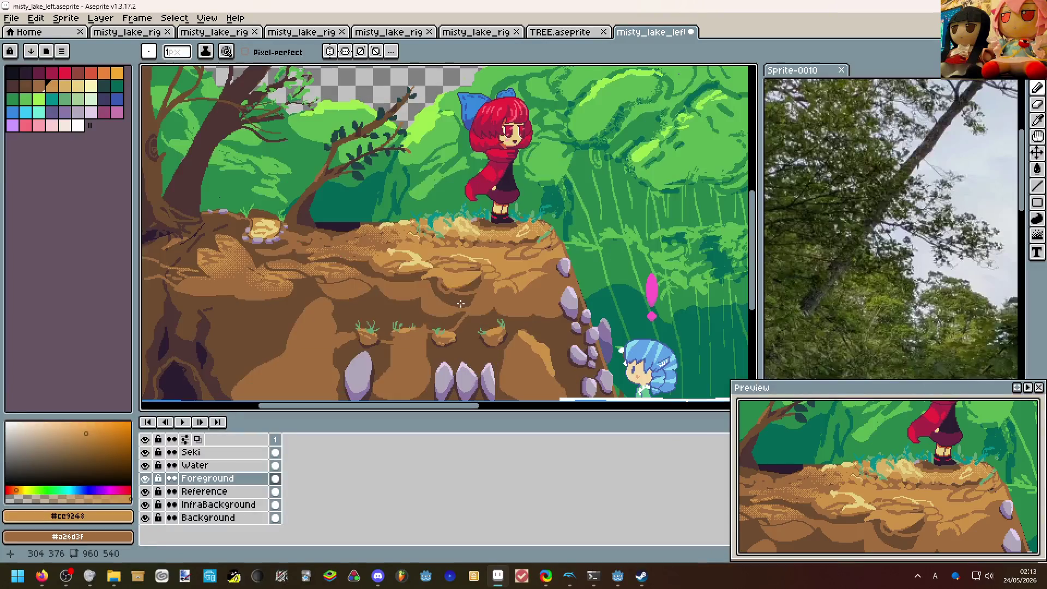
pyautogui.middleClick(455, 286)
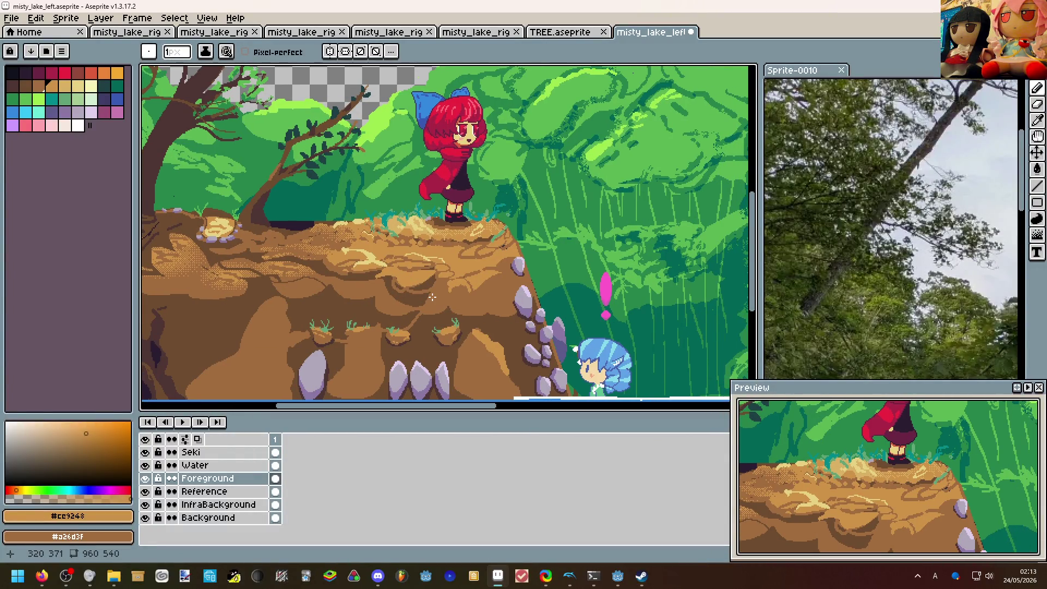
pyautogui.scroll(-1, 427, 300)
pyautogui.scroll(-1, 428, 300)
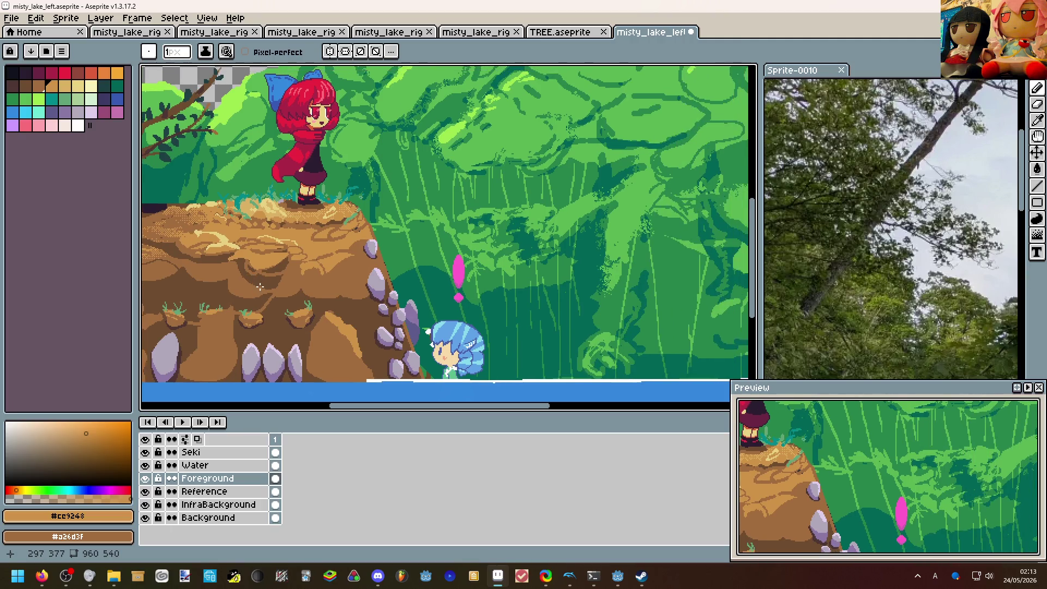
pyautogui.scroll(-1, 427, 300)
pyautogui.moveTo(410, 287); pyautogui.dragTo(380, 267)
pyautogui.scroll(2, 380, 268)
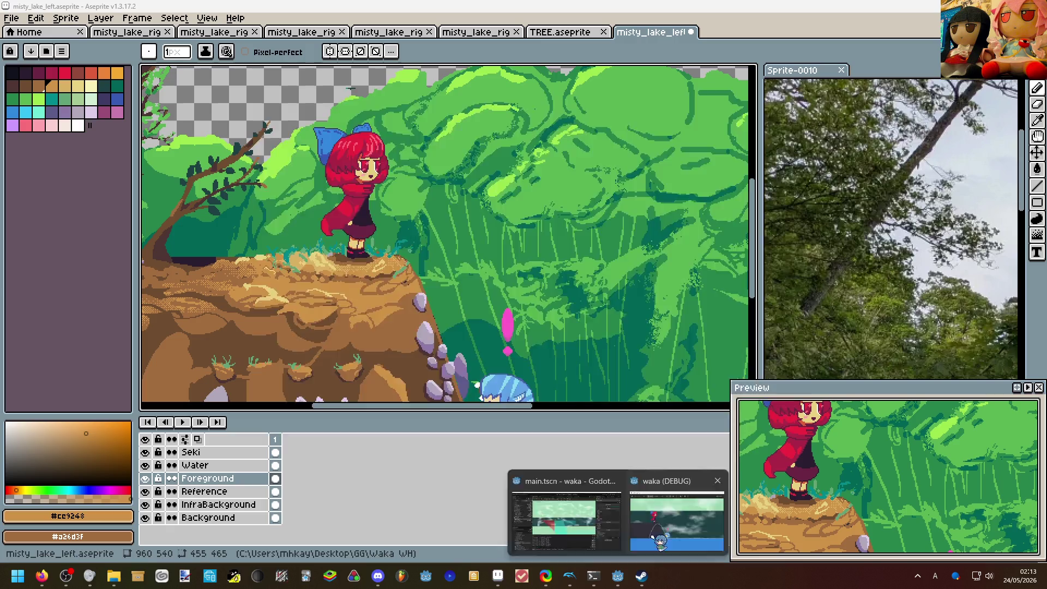
pyautogui.click(641, 577)
pyautogui.press('Right')
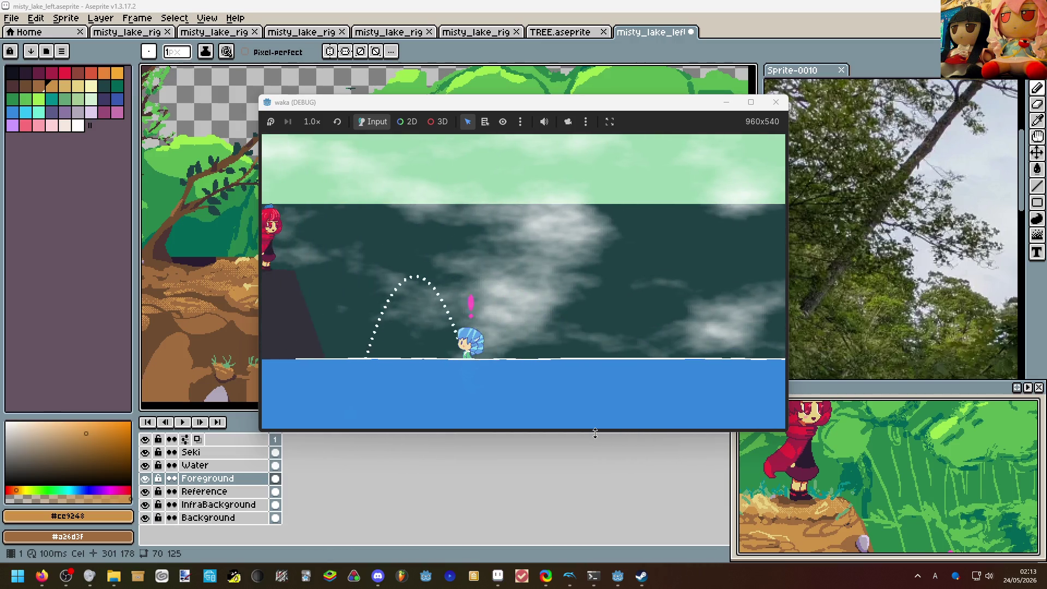
pyautogui.press('Escape')
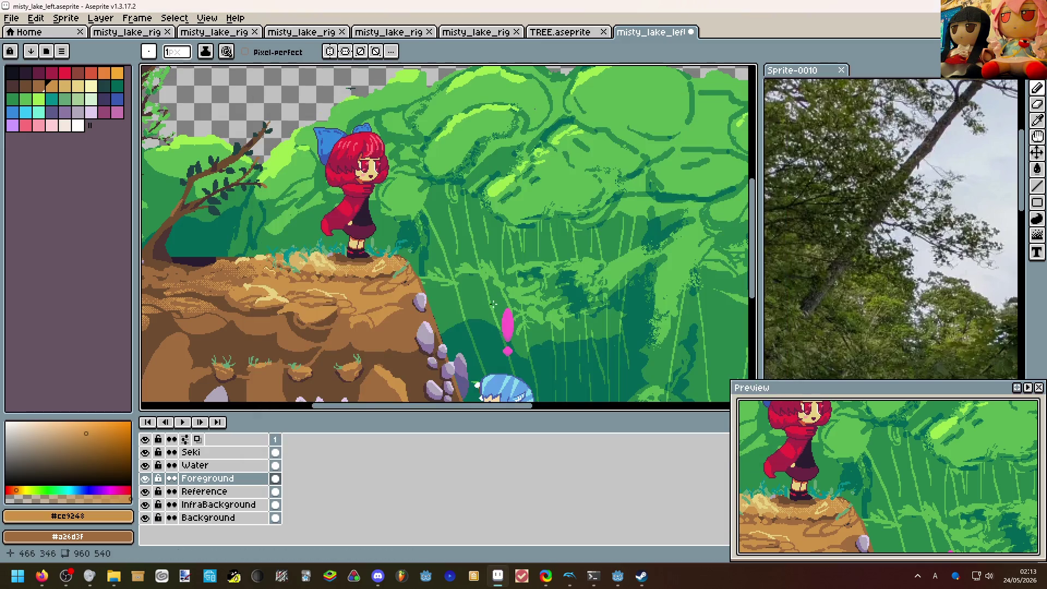
pyautogui.scroll(-3, 423, 333)
pyautogui.scroll(5, 423, 333)
pyautogui.scroll(-2, 424, 332)
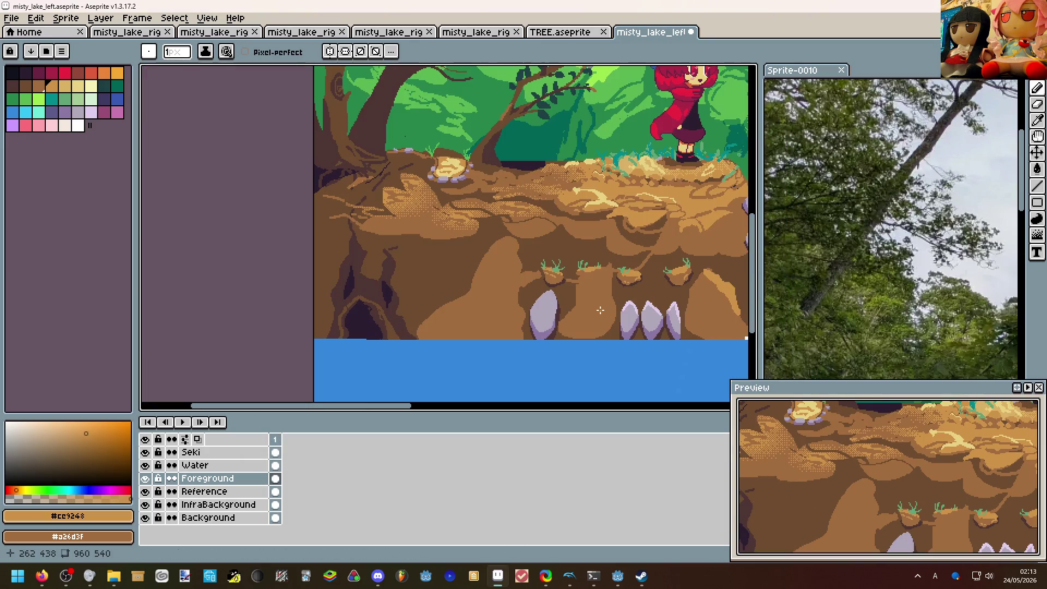
pyautogui.scroll(3, 540, 310)
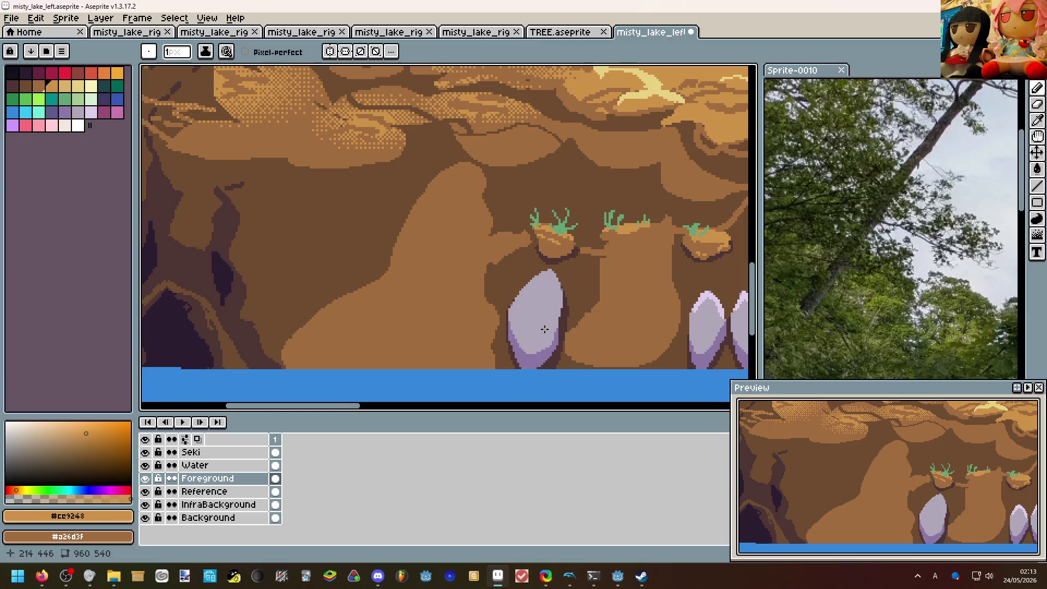
# Sample lavender, outline a new stone on the left cliff (redoing one stroke) and fill it.
pyautogui.press('alt')
pyautogui.keyDown('alt'); pyautogui.click(547, 317); pyautogui.keyUp('alt')
pyautogui.press('b')
pyautogui.scroll(1, 315, 233)
pyautogui.moveTo(315, 224); pyautogui.dragTo(283, 320)
pyautogui.hotkey('ctrl', 'z')
pyautogui.moveTo(376, 235)
pyautogui.mouseDown()
pyautogui.moveTo(336, 282)
pyautogui.moveTo(386, 295)
pyautogui.mouseUp()
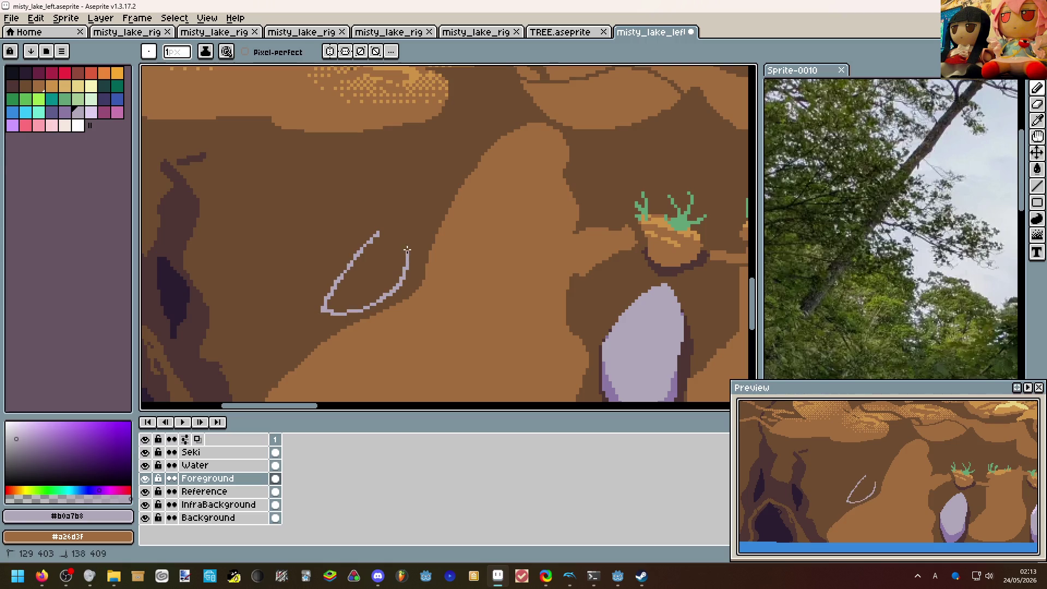
pyautogui.moveTo(394, 220); pyautogui.dragTo(378, 235)
pyautogui.press('g')
pyautogui.click(368, 270)
pyautogui.scroll(-2, 368, 270)
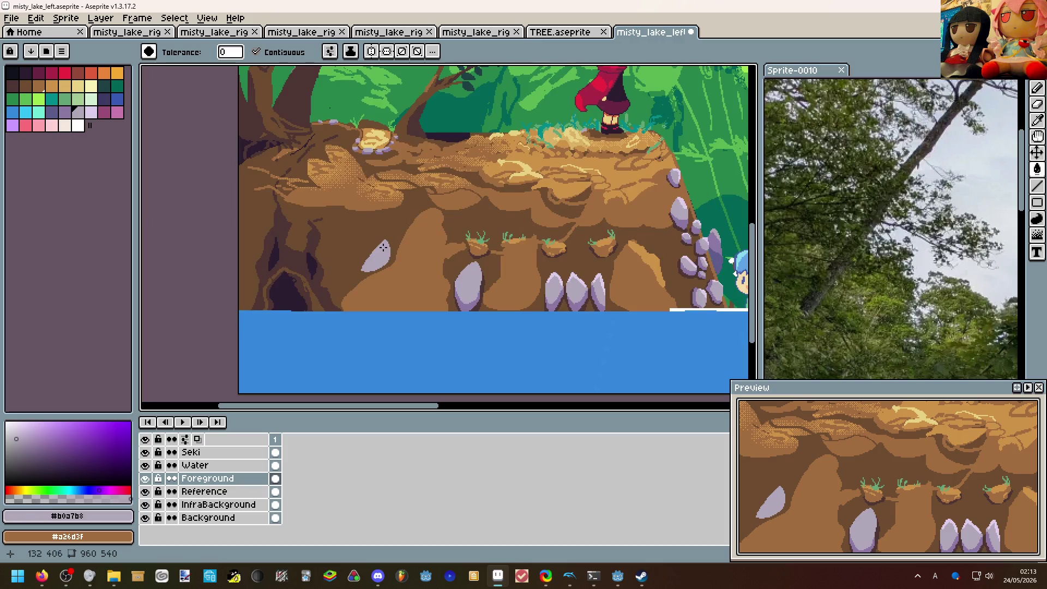
pyautogui.scroll(1, 464, 289)
# Shade the stone's underside with darker purple: draw the shading line and fill below it.
pyautogui.press('i')
pyautogui.click(464, 288)
pyautogui.scroll(2, 463, 288)
pyautogui.press('b')
pyautogui.moveTo(253, 238)
pyautogui.mouseDown()
pyautogui.moveTo(285, 244)
pyautogui.moveTo(320, 232)
pyautogui.moveTo(350, 201)
pyautogui.mouseUp()
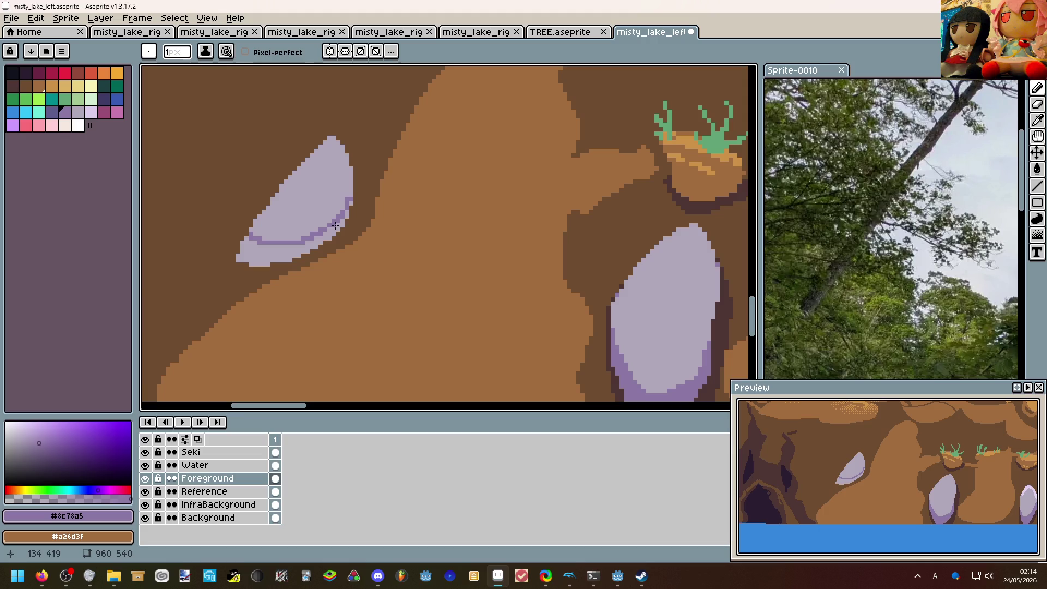
pyautogui.press('g')
pyautogui.click(336, 228)
pyautogui.click(350, 205)
pyautogui.scroll(-3, 349, 205)
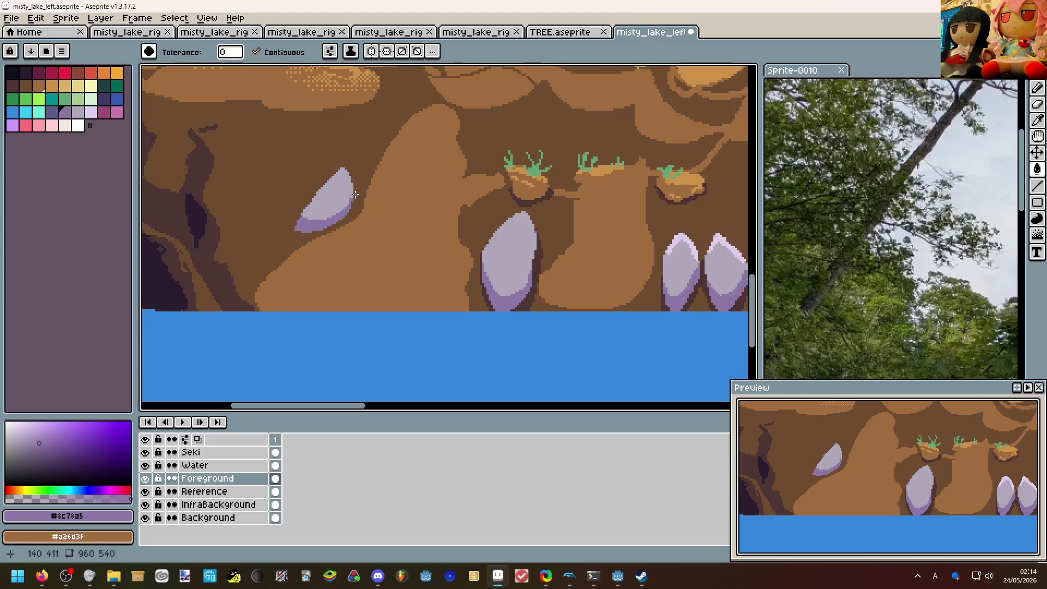
pyautogui.scroll(-2, 358, 185)
pyautogui.scroll(4, 338, 180)
# Magic-wand the dark brown region and paint a shadow beneath the stone, then deselect.
pyautogui.press('alt')
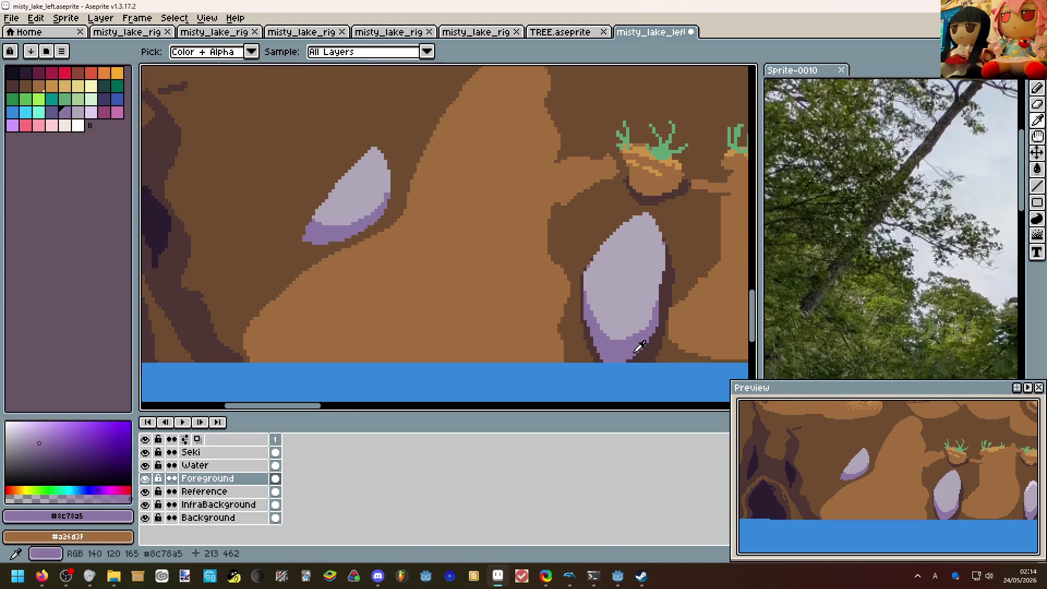
pyautogui.keyDown('alt'); pyautogui.click(341, 216); pyautogui.keyUp('alt')
pyautogui.scroll(1, 341, 215)
pyautogui.press('w')
pyautogui.click(340, 216)
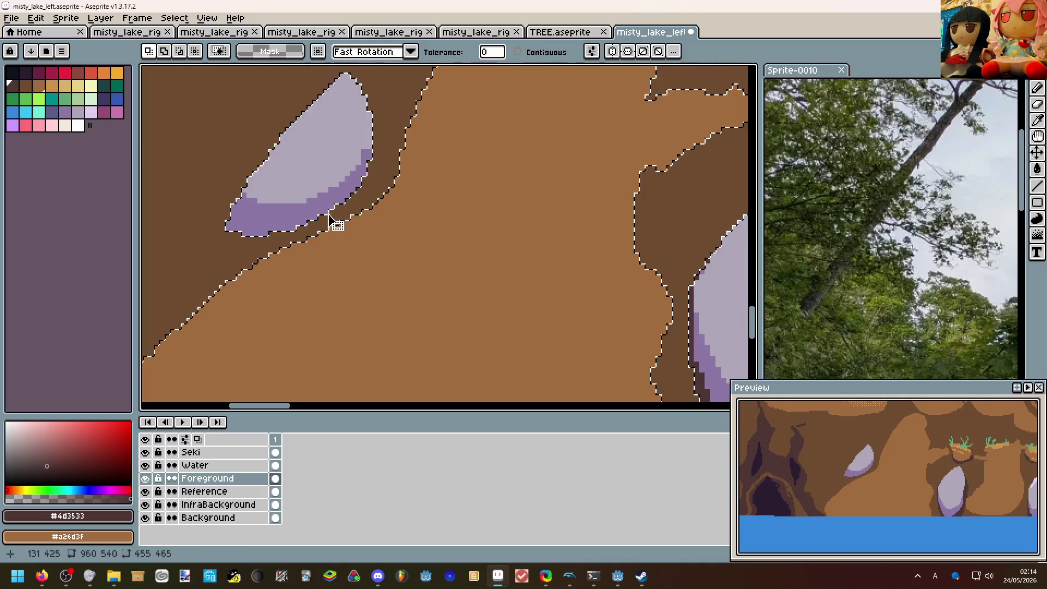
pyautogui.press('v')
pyautogui.press('b')
pyautogui.moveTo(234, 237)
pyautogui.mouseDown()
pyautogui.moveTo(320, 221)
pyautogui.moveTo(368, 187)
pyautogui.moveTo(367, 151)
pyautogui.mouseUp()
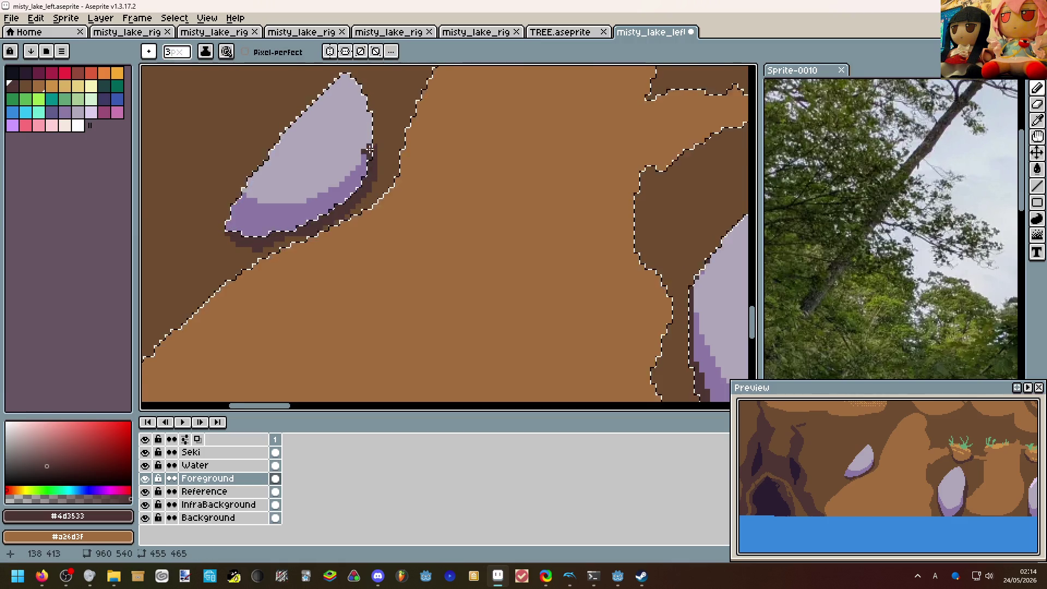
pyautogui.scroll(-3, 367, 151)
pyautogui.hotkey('ctrl', 'd')
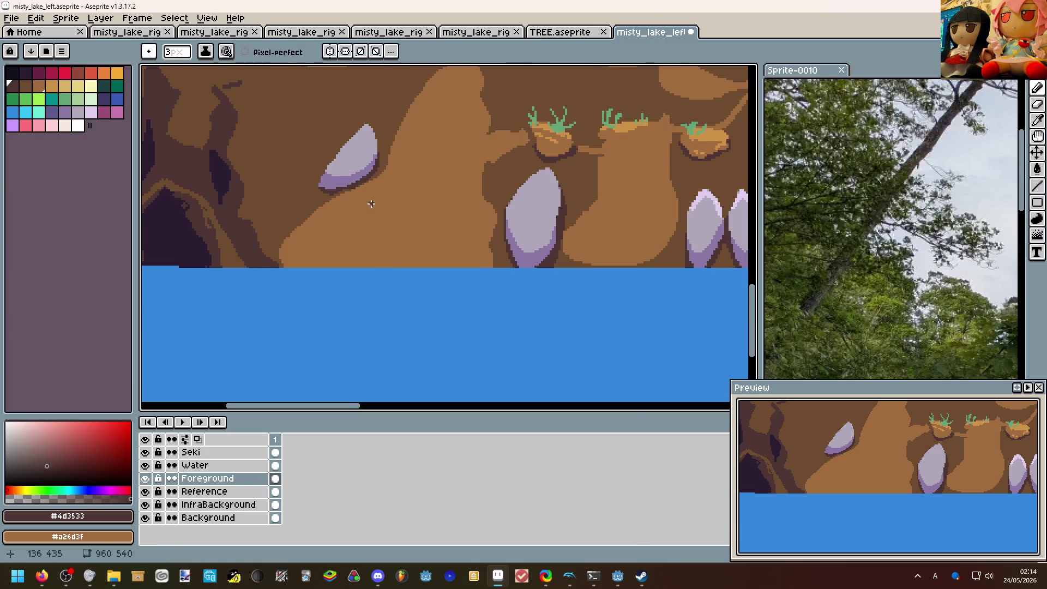
pyautogui.scroll(-2, 353, 259)
pyautogui.scroll(1, 354, 259)
pyautogui.scroll(-2, 381, 327)
pyautogui.scroll(2, 380, 292)
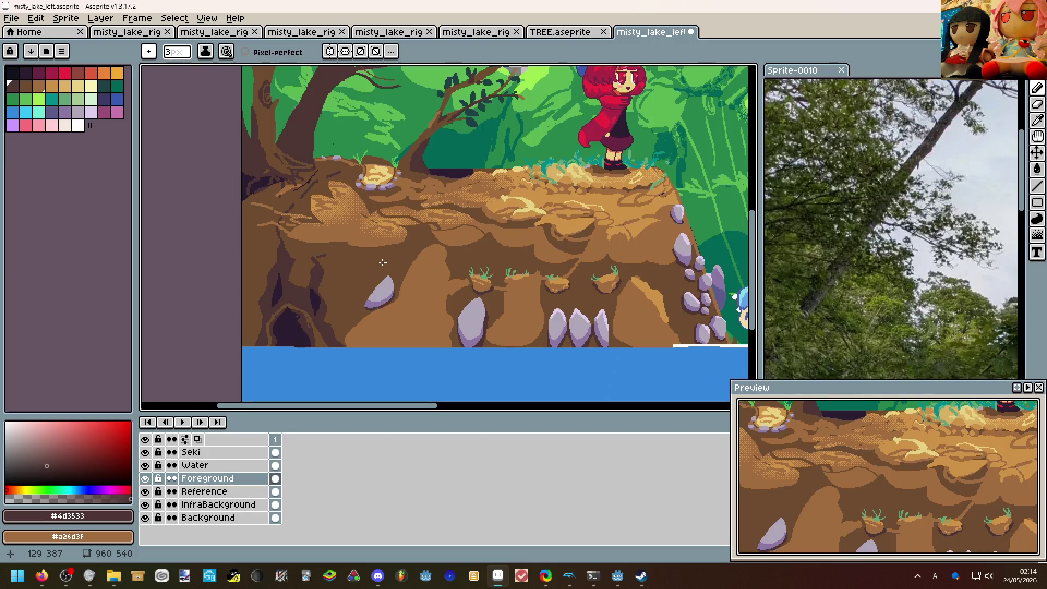
pyautogui.scroll(-2, 382, 263)
pyautogui.scroll(2, 382, 263)
pyautogui.scroll(1, 395, 299)
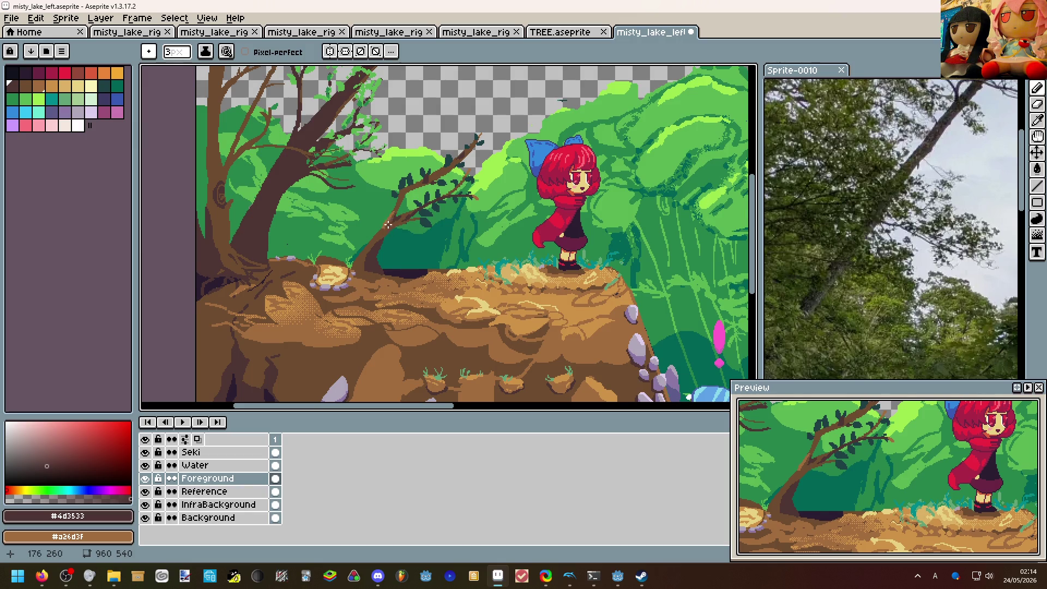
pyautogui.moveTo(389, 222); pyautogui.dragTo(373, 255)
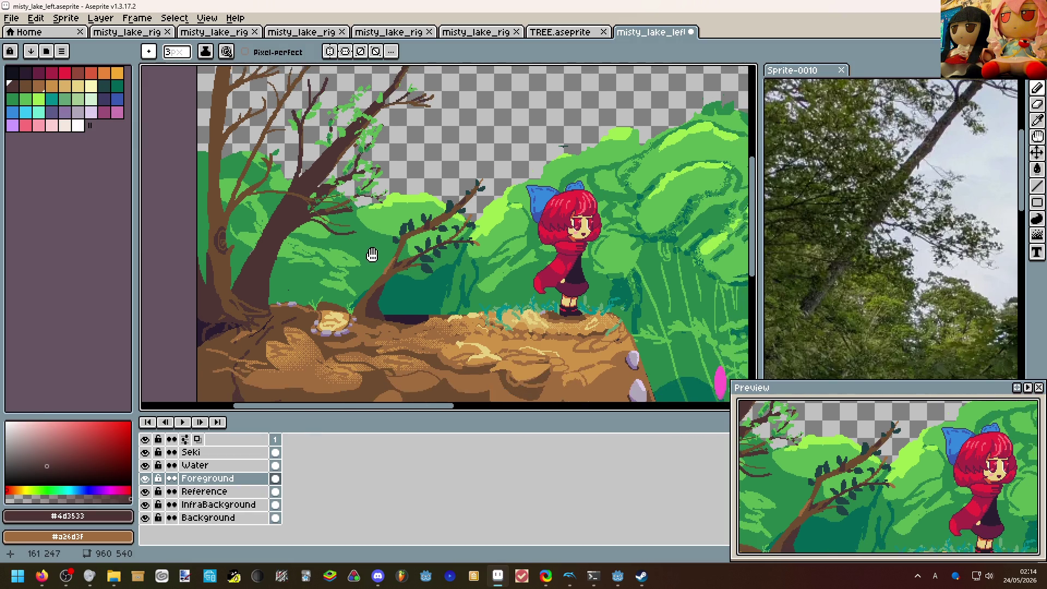
pyautogui.scroll(-1, 372, 255)
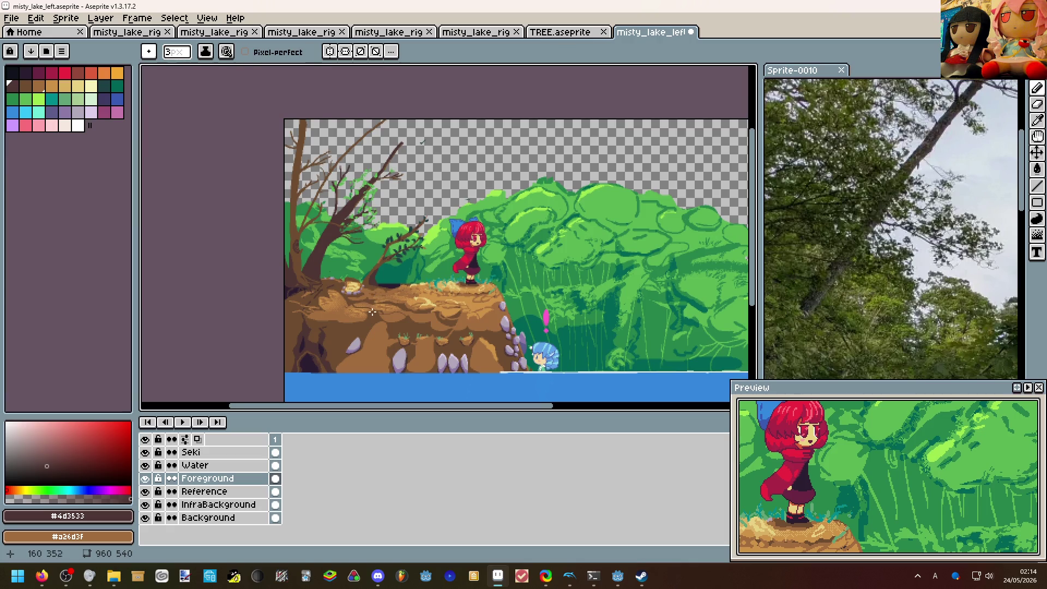
pyautogui.scroll(1, 380, 334)
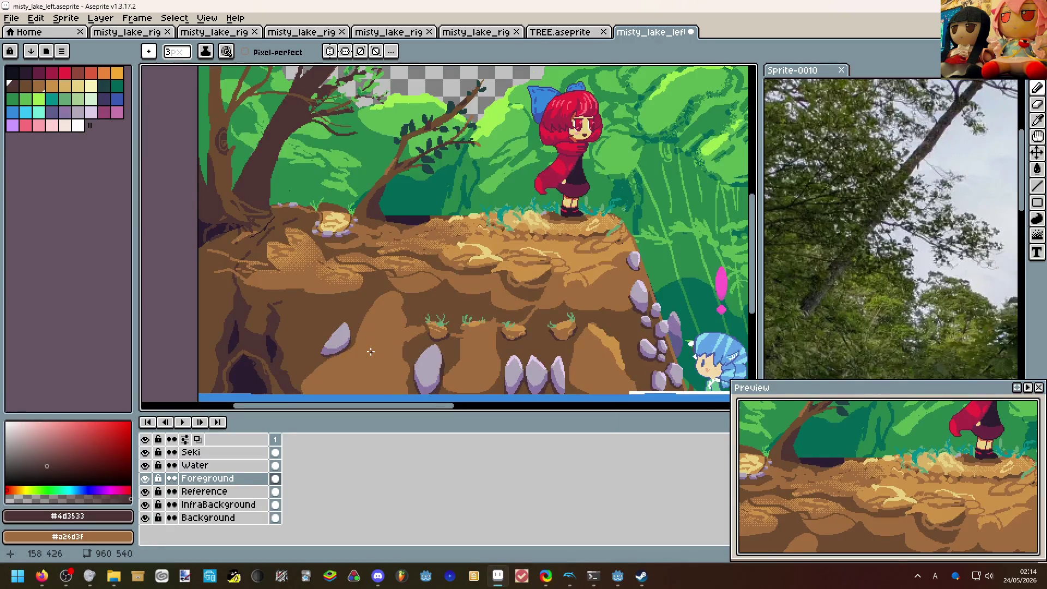
pyautogui.scroll(-1, 370, 352)
pyautogui.scroll(1, 353, 349)
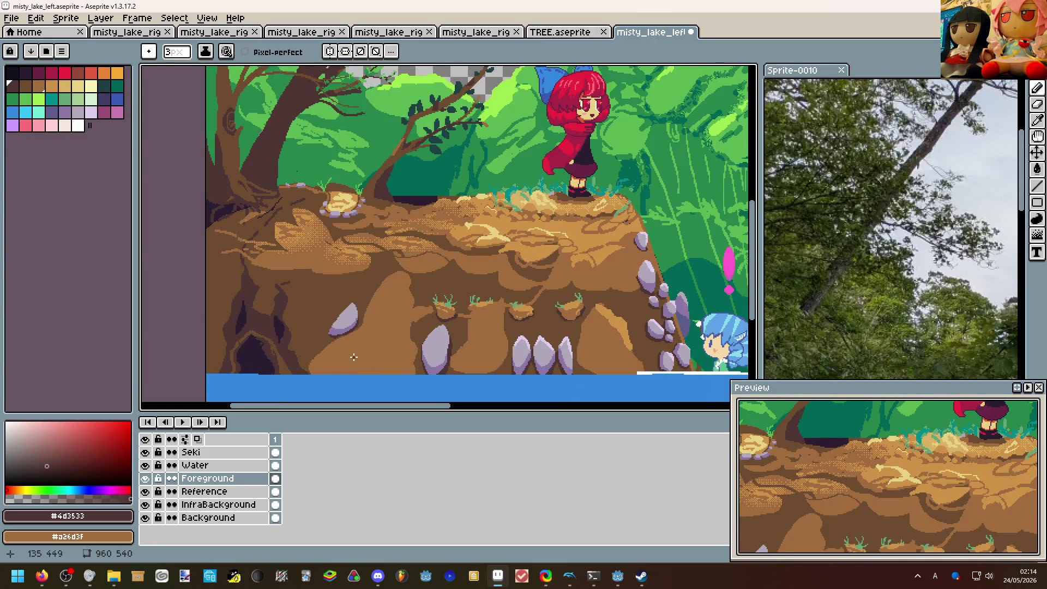
pyautogui.moveTo(353, 356); pyautogui.dragTo(262, 370)
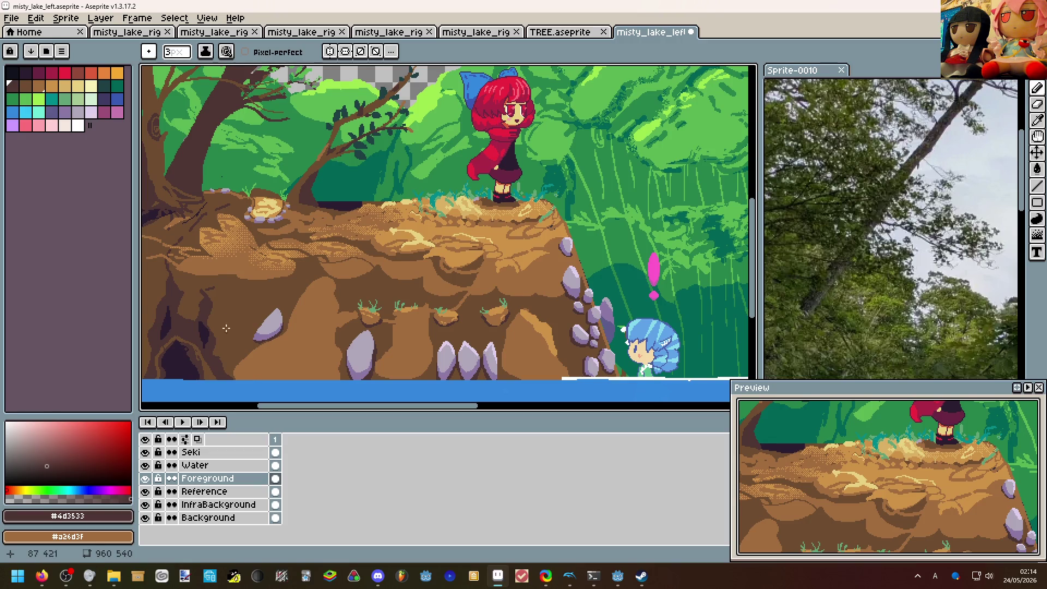
pyautogui.scroll(-1, 227, 291)
pyautogui.scroll(4, 319, 262)
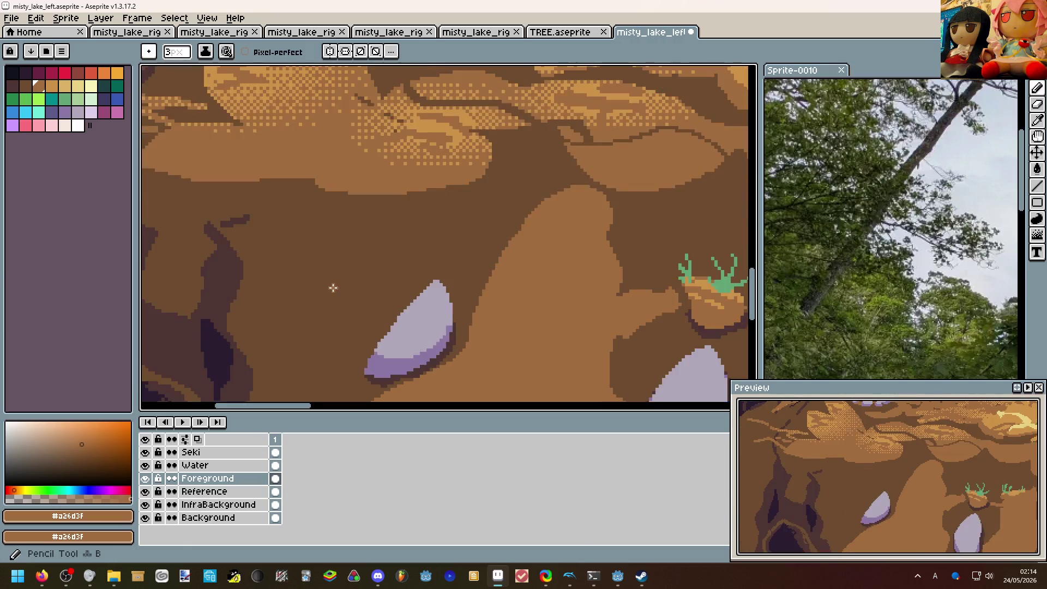
# Sketch thin light-brown rock outlines on the cliff shadow and fill the first rounded one.
pyautogui.moveTo(266, 283); pyautogui.dragTo(382, 207)
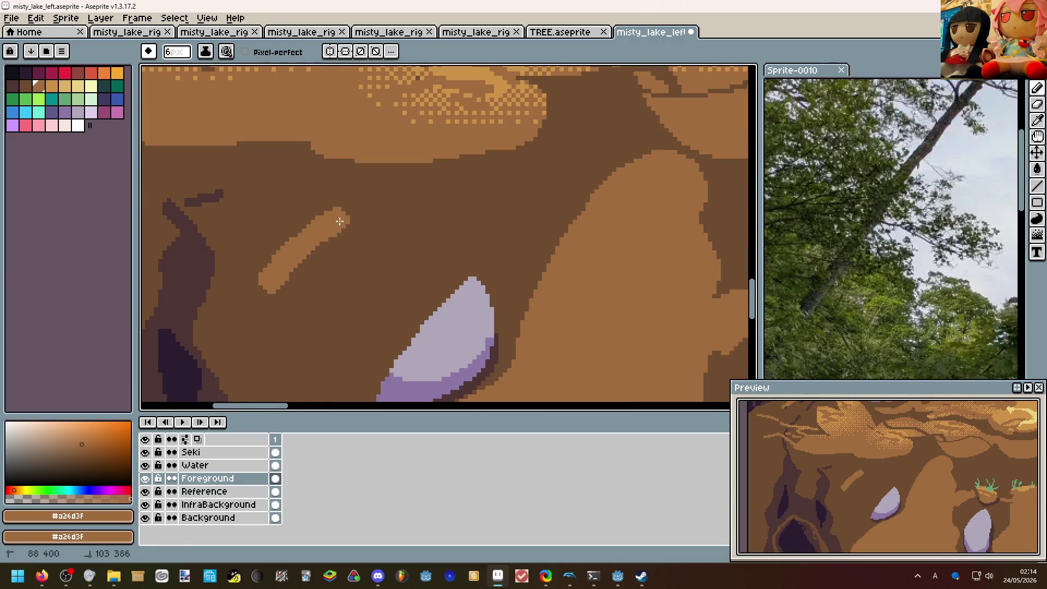
pyautogui.hotkey('ctrl', 'z')
pyautogui.press('-')
pyautogui.press('-')
pyautogui.press('-')
pyautogui.moveTo(267, 256)
pyautogui.mouseDown()
pyautogui.moveTo(399, 212)
pyautogui.moveTo(274, 255)
pyautogui.mouseUp()
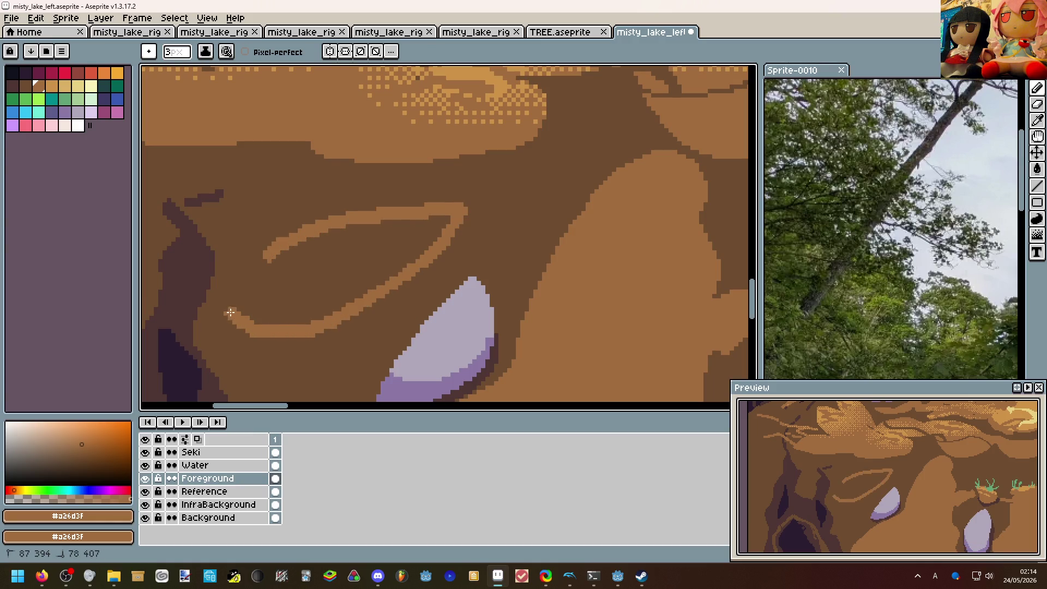
pyautogui.scroll(-3, 275, 255)
pyautogui.scroll(1, 369, 237)
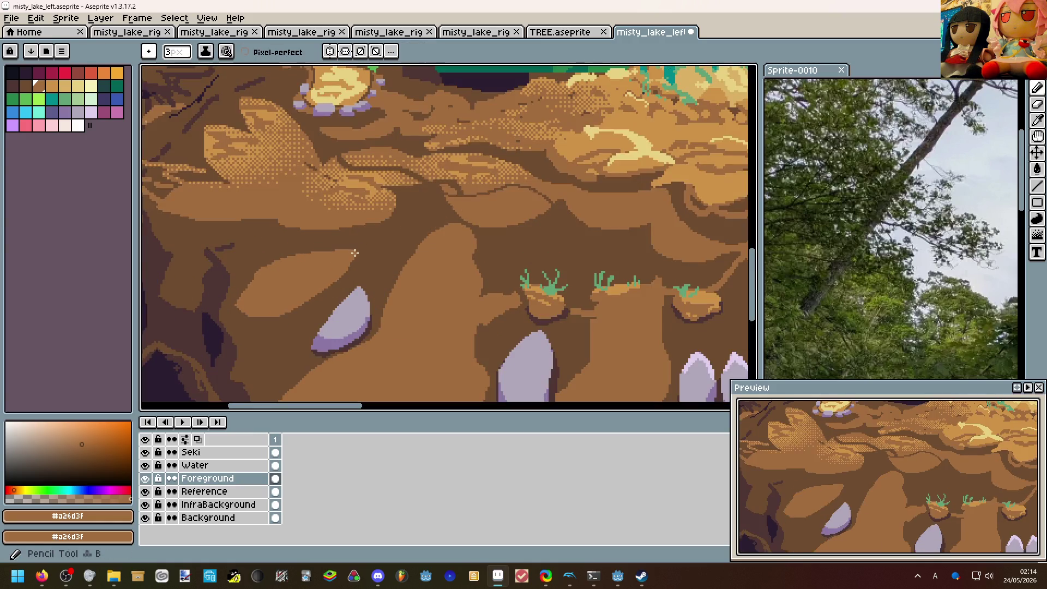
pyautogui.moveTo(410, 223); pyautogui.dragTo(381, 259)
pyautogui.press('g')
pyautogui.click(383, 242)
pyautogui.press('b')
# Outline and flood-fill two more light-brown ovals above the grass tufts and to the right.
pyautogui.moveTo(404, 197); pyautogui.dragTo(421, 195)
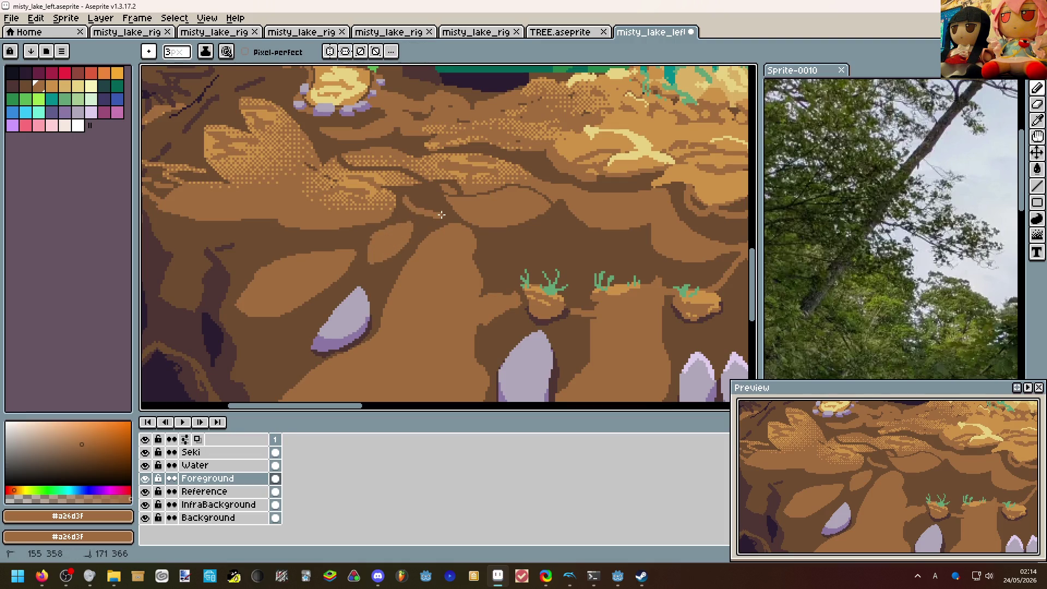
pyautogui.moveTo(488, 240)
pyautogui.mouseDown()
pyautogui.moveTo(549, 233)
pyautogui.moveTo(487, 246)
pyautogui.mouseUp()
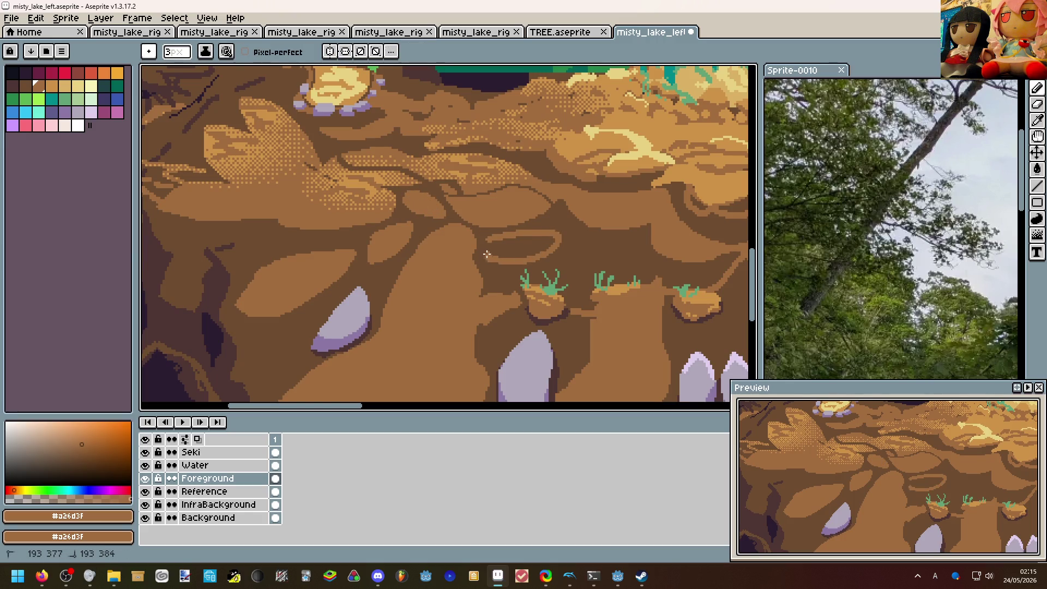
pyautogui.press('g')
pyautogui.click(523, 242)
pyautogui.press('b')
pyautogui.scroll(-1, 533, 251)
pyautogui.moveTo(533, 251); pyautogui.dragTo(552, 260)
pyautogui.press('g')
pyautogui.click(545, 258)
pyautogui.scroll(-3, 545, 258)
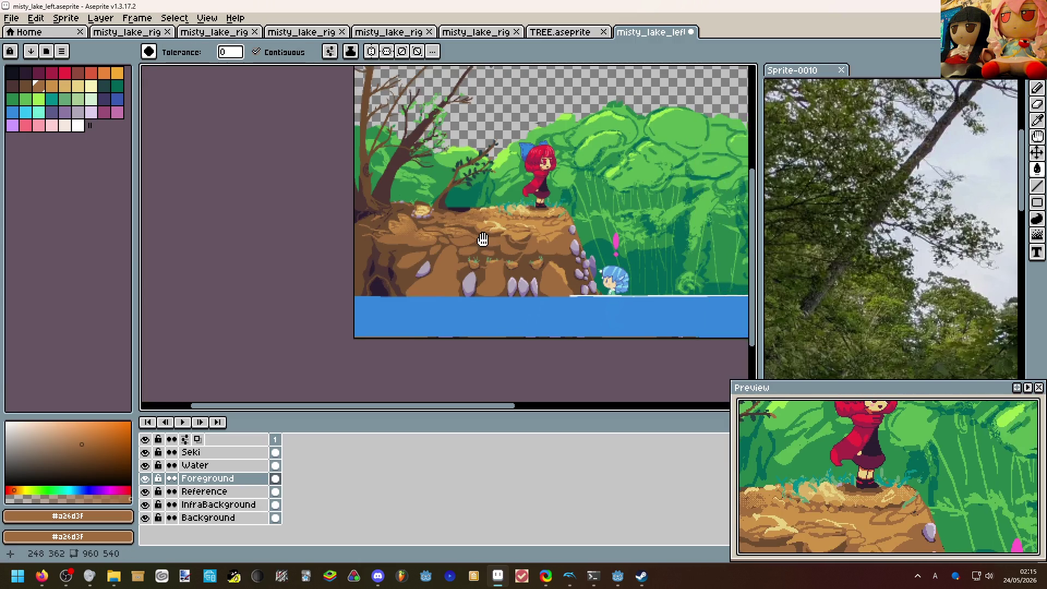
pyautogui.scroll(2, 508, 235)
pyautogui.scroll(1, 508, 235)
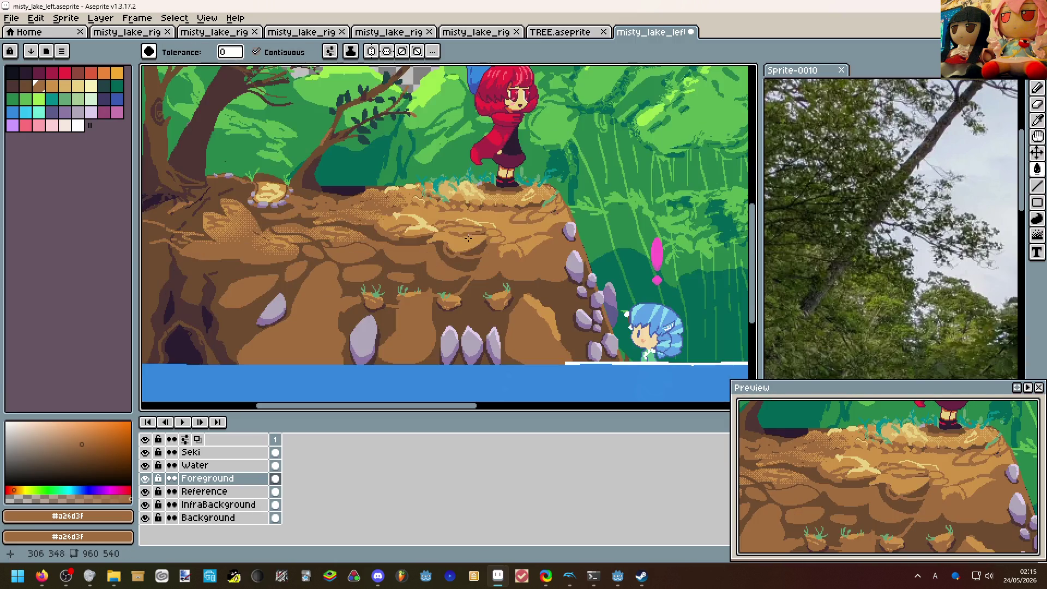
# Pan over the cliff and trees, then hide the green Background layer.
pyautogui.moveTo(507, 235); pyautogui.dragTo(522, 325)
pyautogui.scroll(-2, 522, 325)
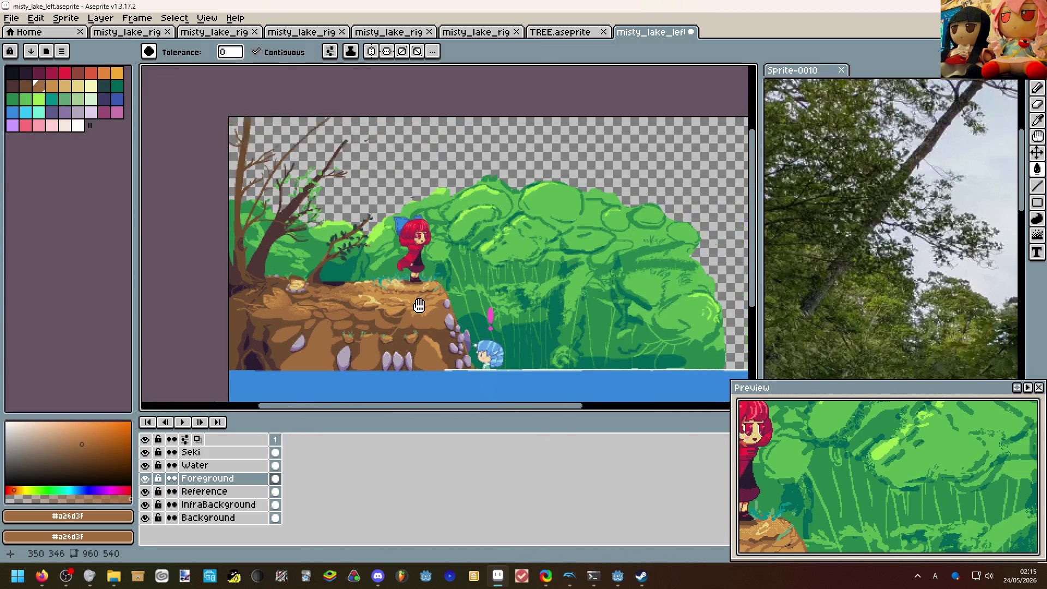
pyautogui.scroll(2, 409, 287)
pyautogui.moveTo(301, 317)
pyautogui.mouseDown()
pyautogui.moveTo(455, 278)
pyautogui.moveTo(445, 241)
pyautogui.mouseUp()
pyautogui.scroll(-1, 475, 265)
pyautogui.scroll(1, 479, 287)
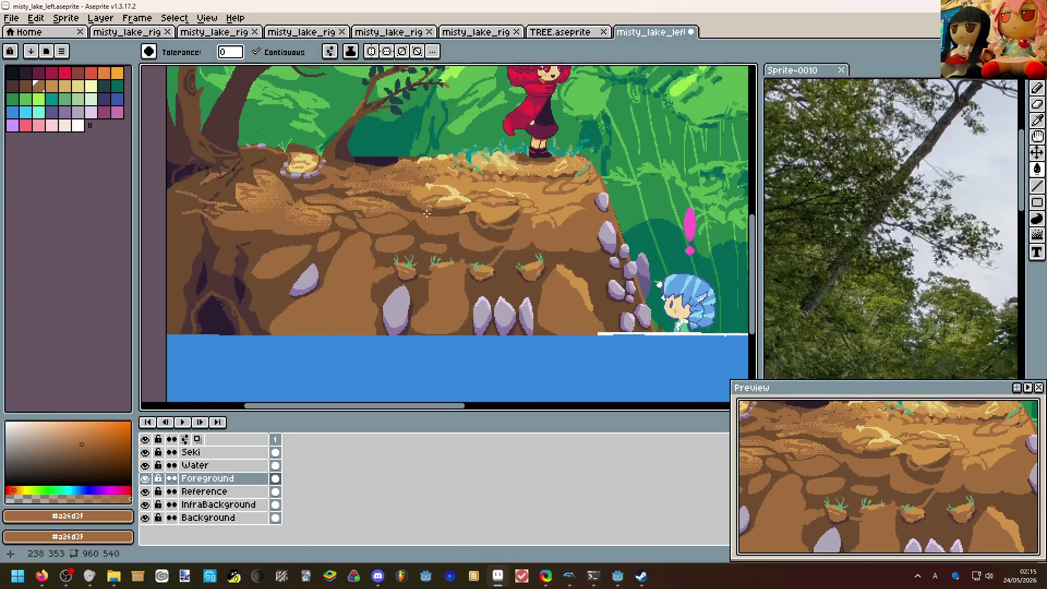
pyautogui.scroll(-1, 446, 241)
pyautogui.scroll(1, 446, 234)
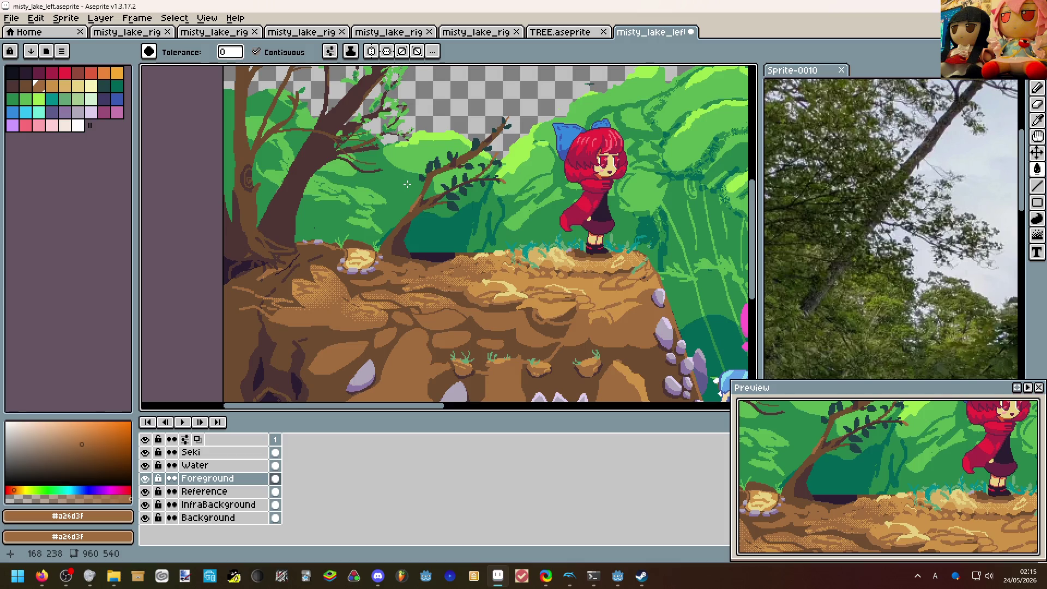
pyautogui.scroll(-2, 406, 185)
pyautogui.moveTo(458, 311)
pyautogui.mouseDown()
pyautogui.moveTo(477, 360)
pyautogui.moveTo(500, 366)
pyautogui.mouseUp()
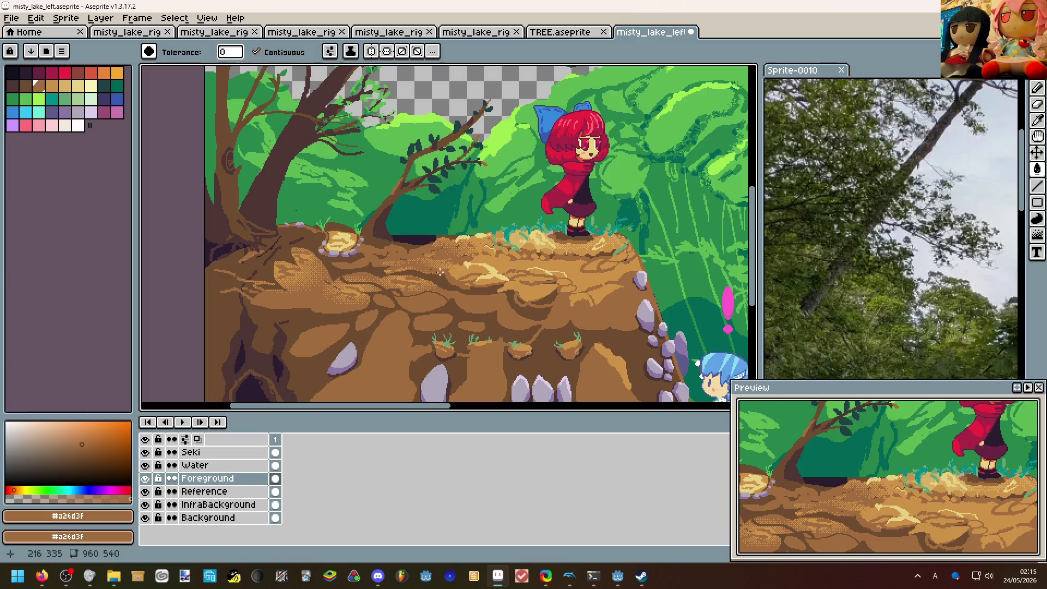
pyautogui.moveTo(442, 272); pyautogui.dragTo(455, 352)
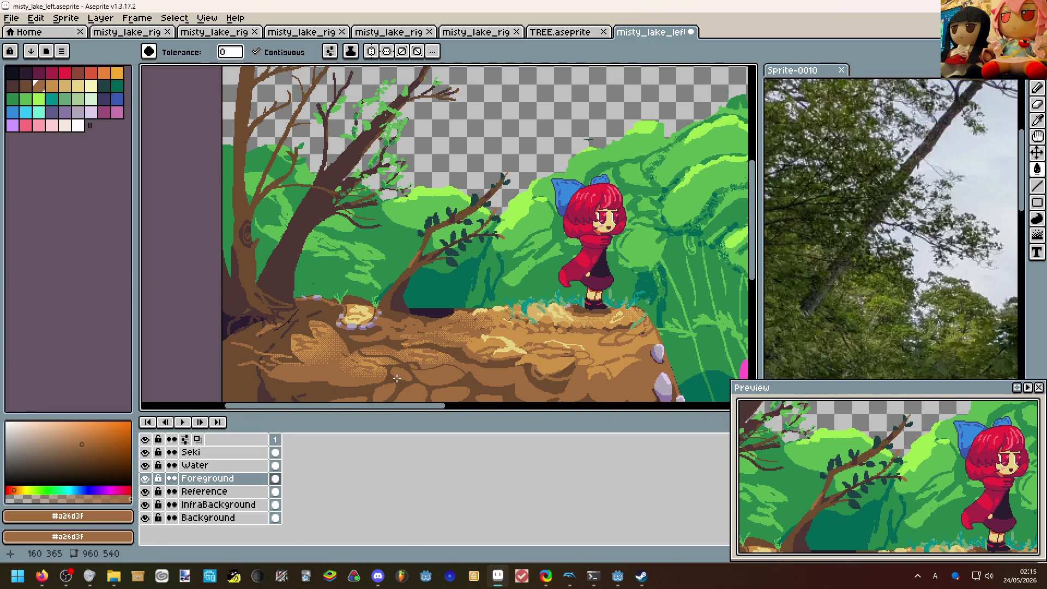
pyautogui.click(145, 518)
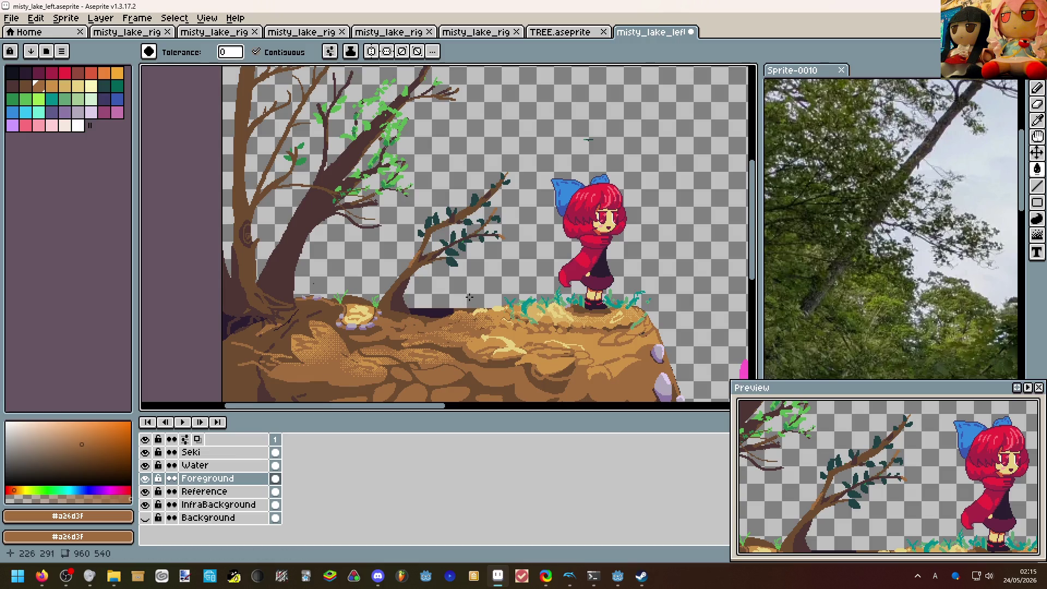
pyautogui.scroll(-1, 470, 297)
pyautogui.scroll(1, 479, 246)
# Hide the Water layer with the Pencil ready, then show the InfraBackground bush layer again.
pyautogui.moveTo(479, 286)
pyautogui.mouseDown()
pyautogui.moveTo(480, 235)
pyautogui.moveTo(475, 257)
pyautogui.mouseUp()
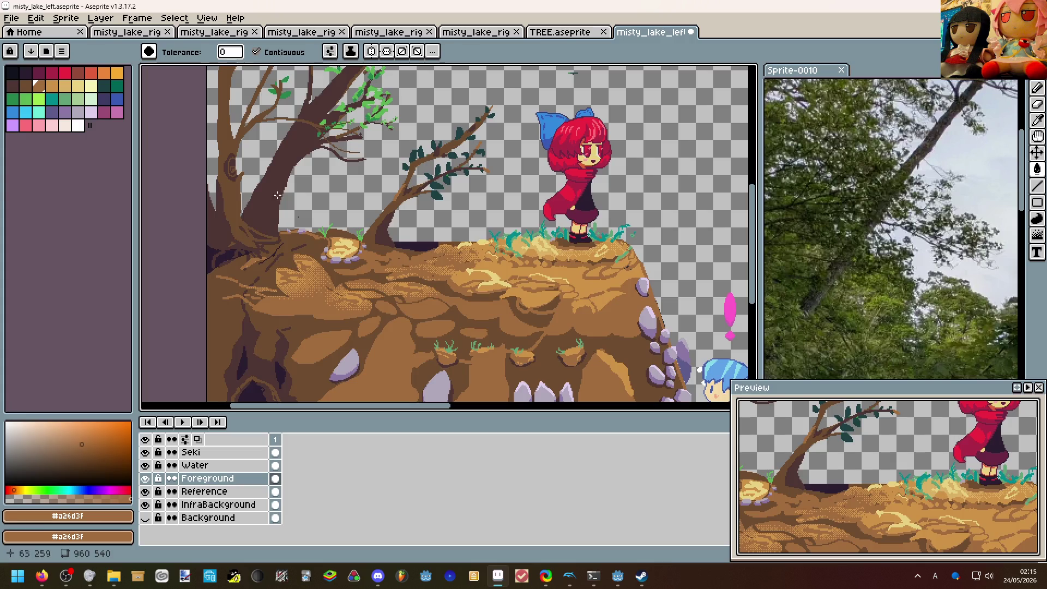
pyautogui.scroll(2, 308, 227)
pyautogui.press('b')
pyautogui.scroll(-3, 327, 245)
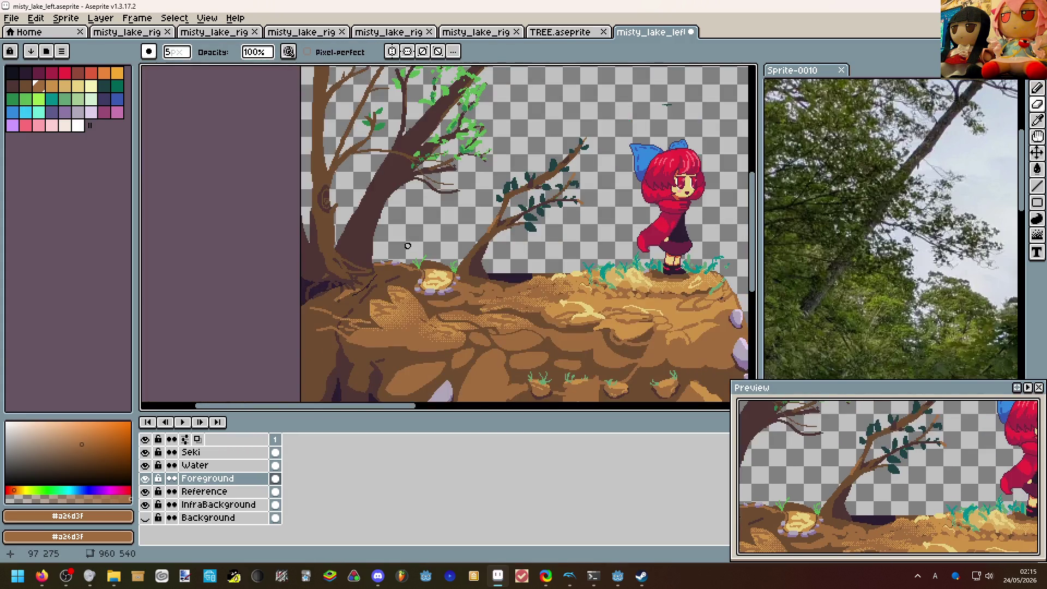
pyautogui.moveTo(376, 245); pyautogui.dragTo(320, 205)
pyautogui.scroll(-1, 320, 206)
pyautogui.scroll(1, 409, 204)
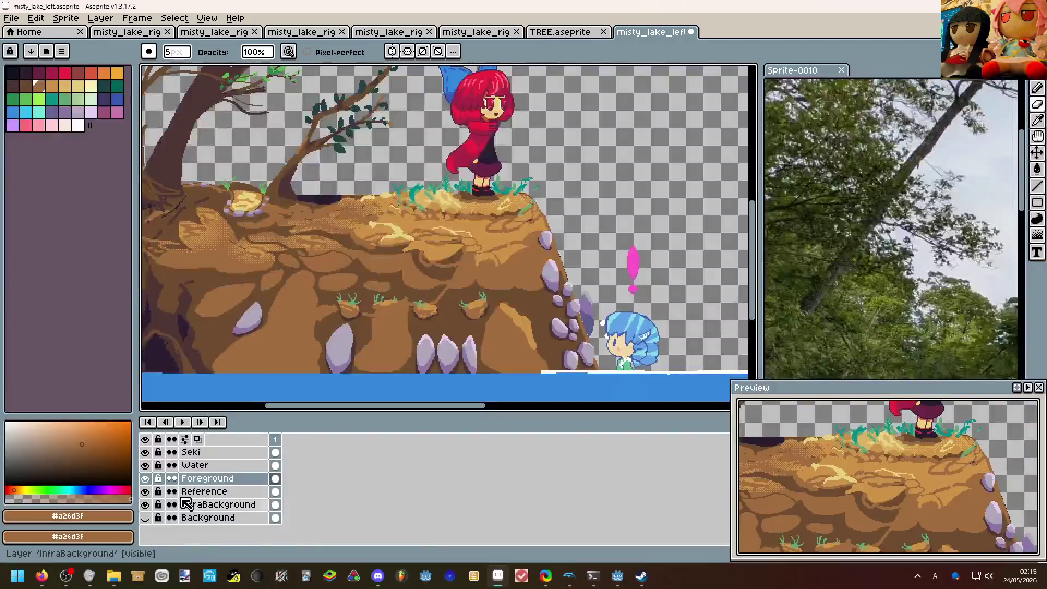
pyautogui.click(145, 465)
pyautogui.scroll(-1, 409, 287)
pyautogui.scroll(1, 438, 313)
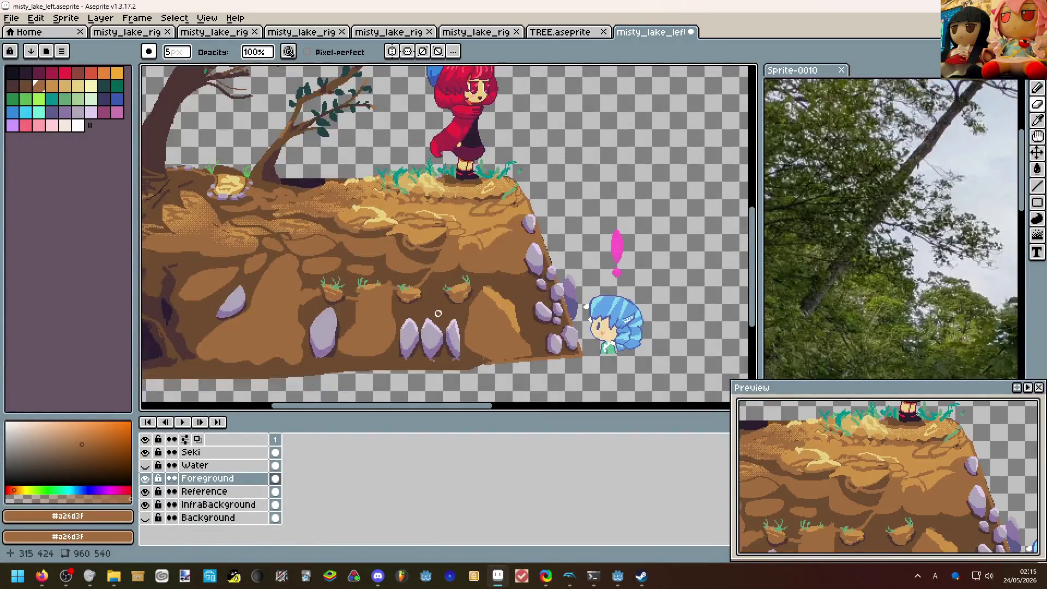
pyautogui.moveTo(445, 310); pyautogui.dragTo(515, 306)
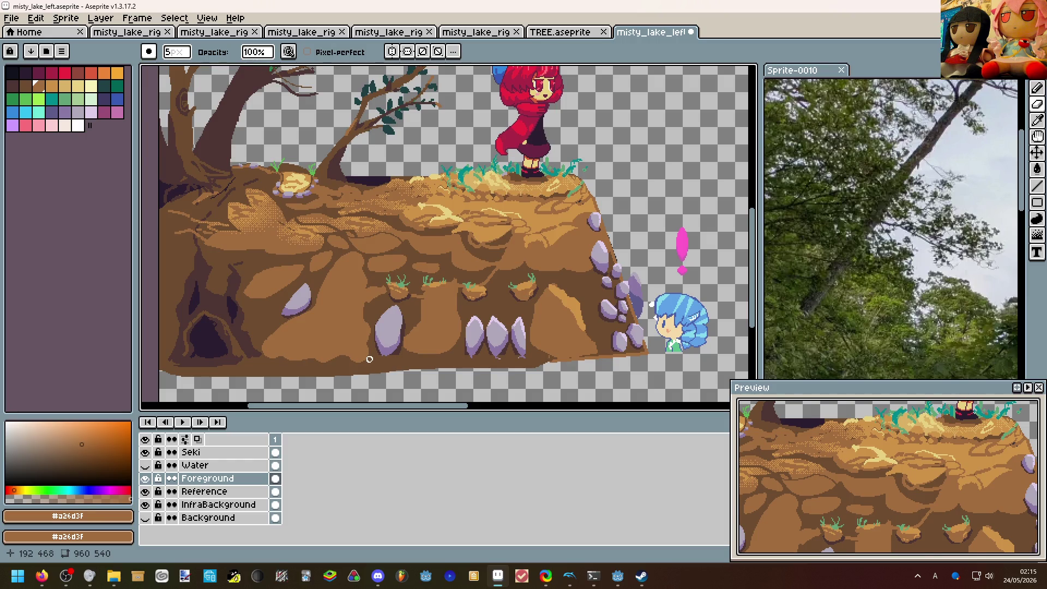
pyautogui.moveTo(369, 358); pyautogui.dragTo(530, 324)
pyautogui.scroll(-1, 529, 325)
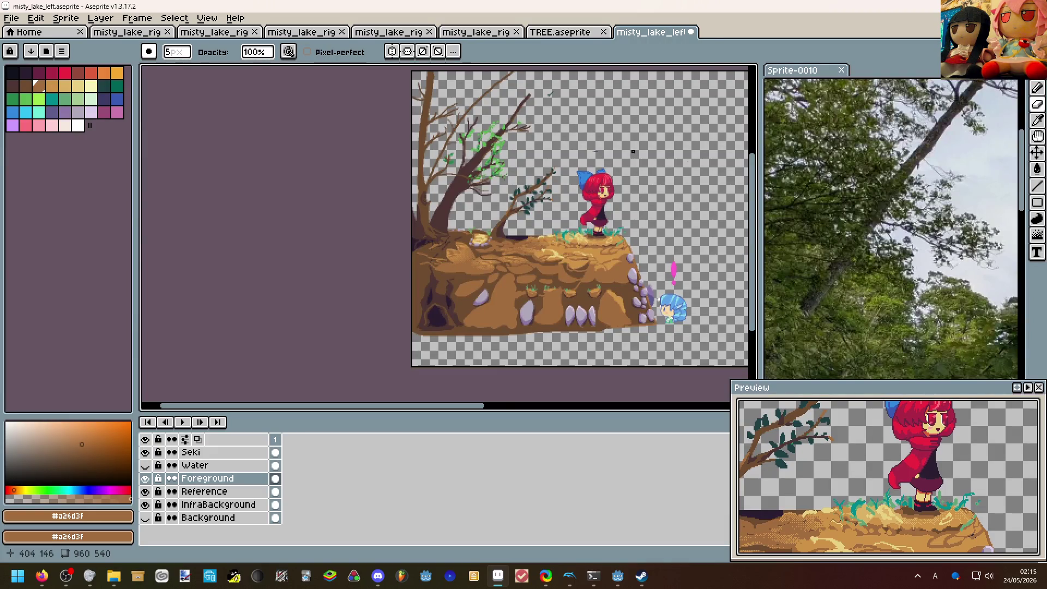
pyautogui.scroll(1, 646, 257)
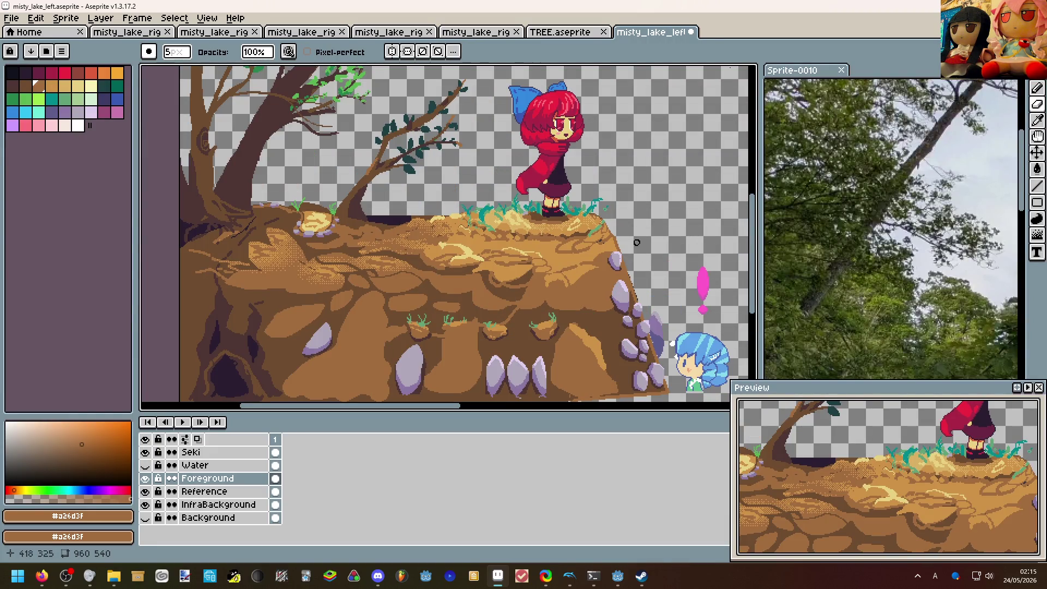
pyautogui.scroll(-1, 432, 210)
pyautogui.scroll(1, 431, 209)
pyautogui.scroll(-1, 432, 210)
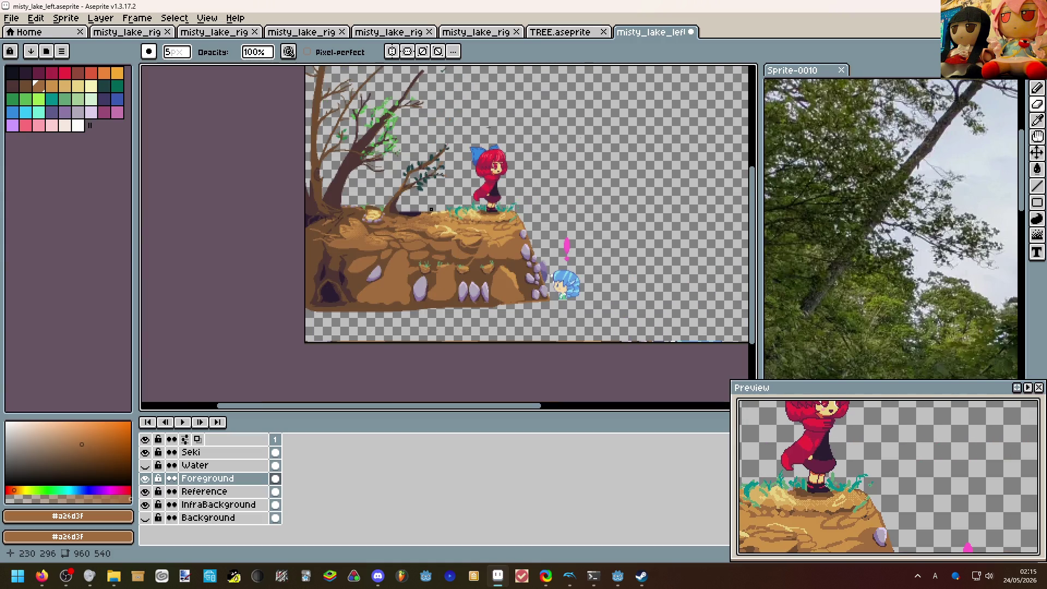
pyautogui.scroll(1, 396, 176)
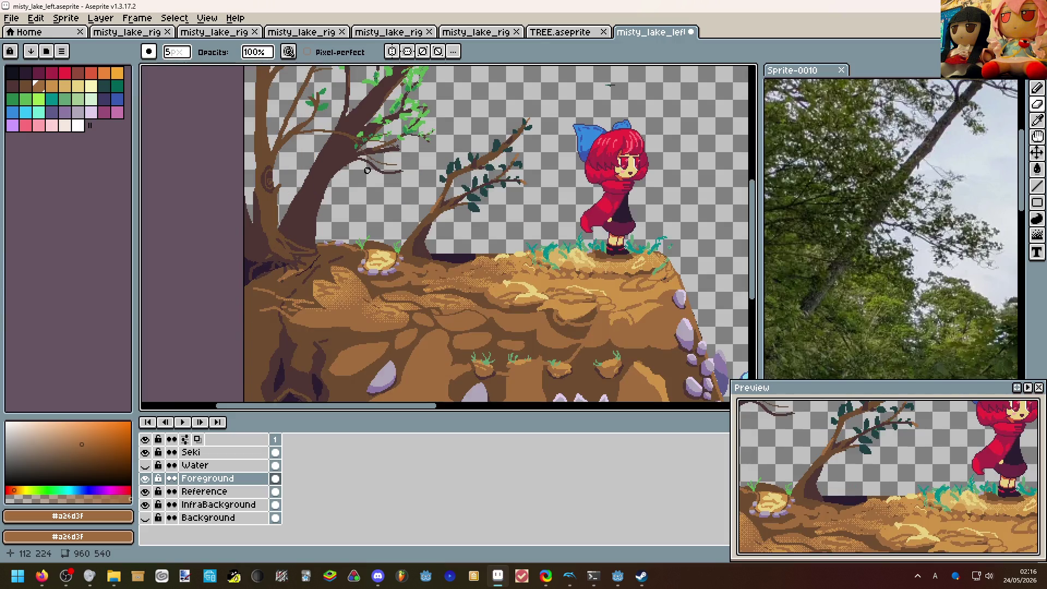
pyautogui.scroll(-1, 368, 170)
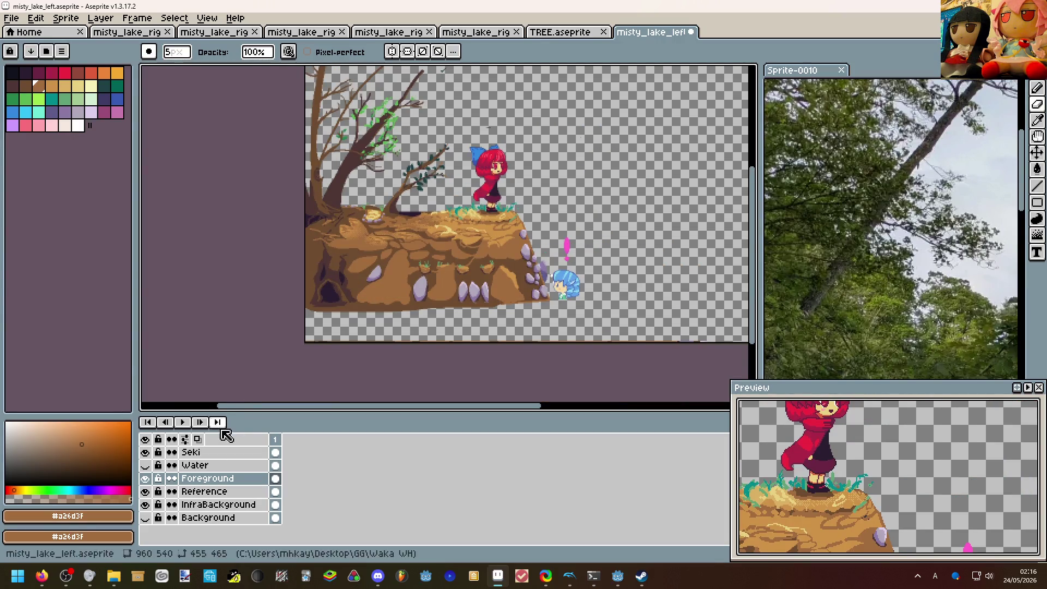
pyautogui.click(146, 505)
# Mirror the scene horizontally, restore the Water strip, and bring the waka debug game forward.
pyautogui.hotkey('shift', 'h')
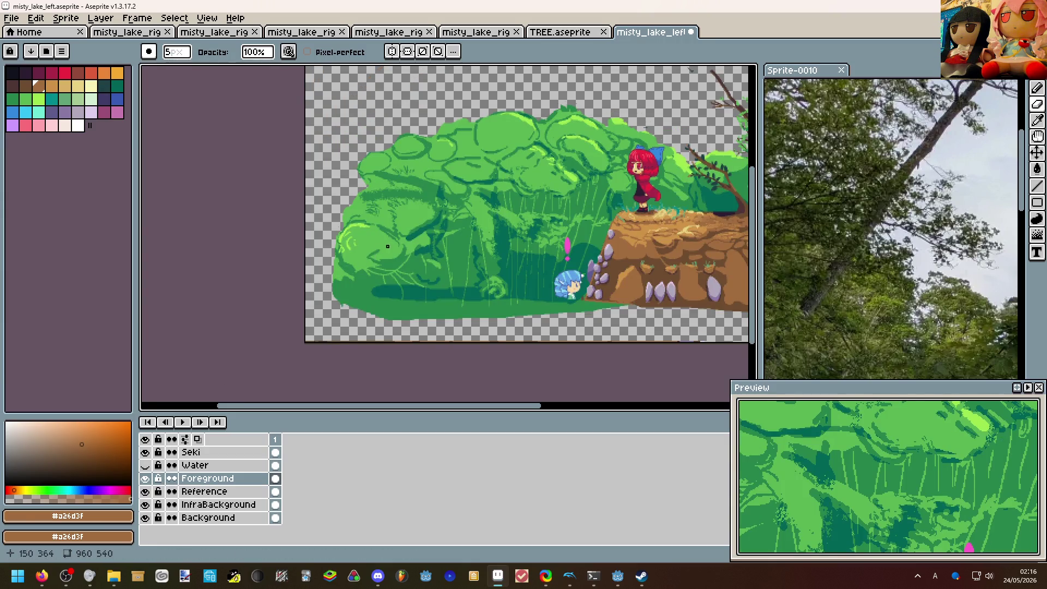
pyautogui.scroll(1, 449, 212)
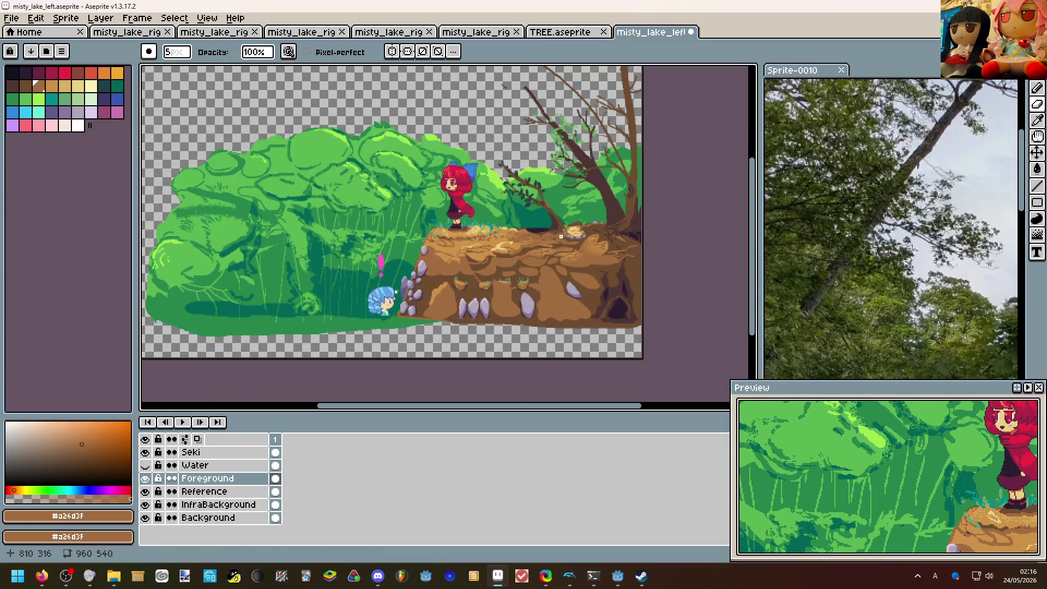
pyautogui.click(146, 464)
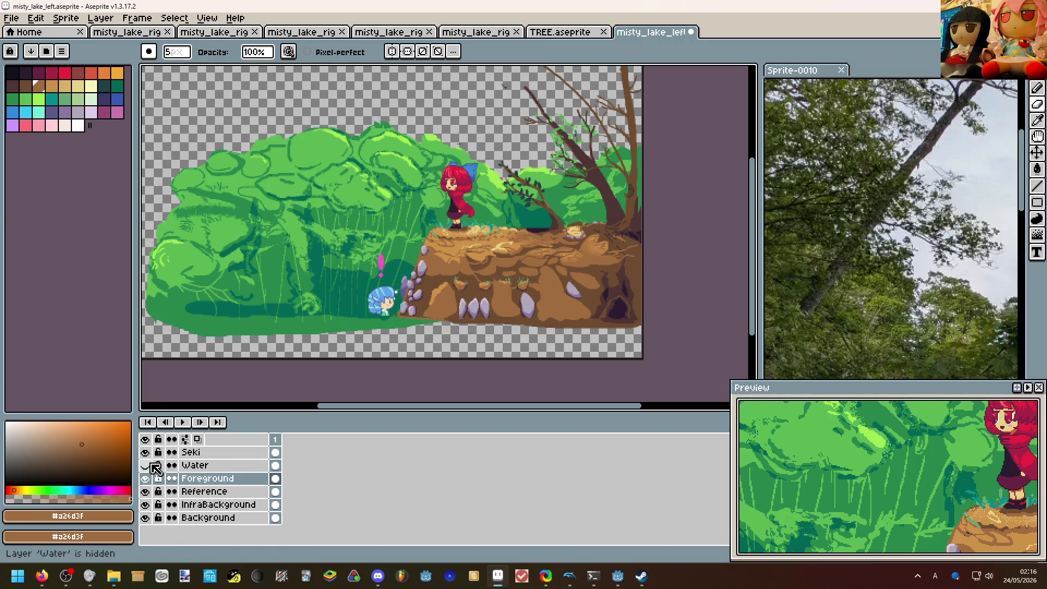
pyautogui.click(146, 465)
pyautogui.scroll(2, 374, 320)
pyautogui.scroll(-1, 374, 320)
pyautogui.scroll(1, 374, 320)
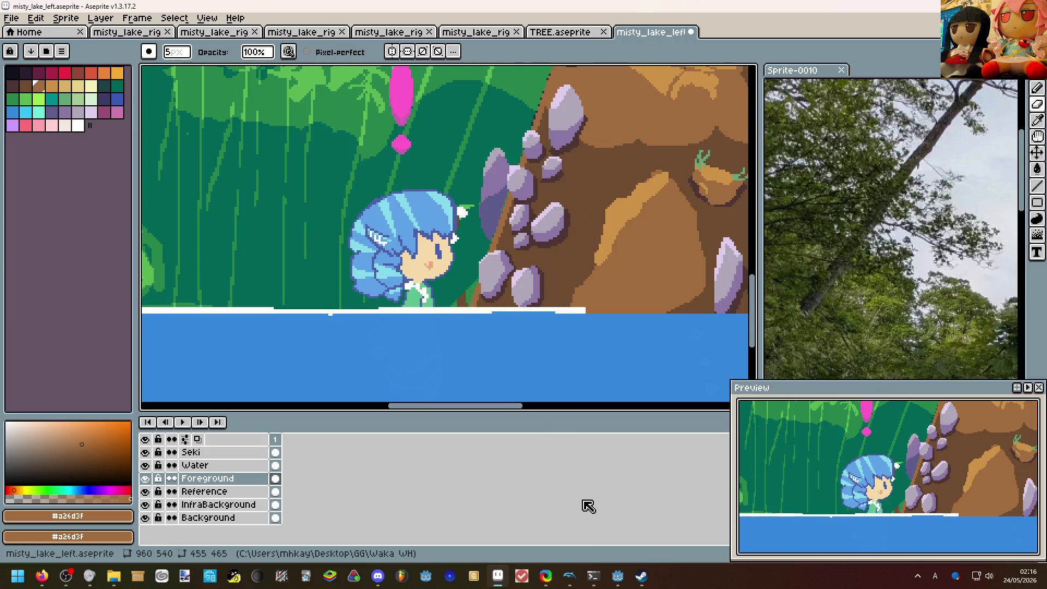
pyautogui.click(593, 575)
pyautogui.click(556, 508)
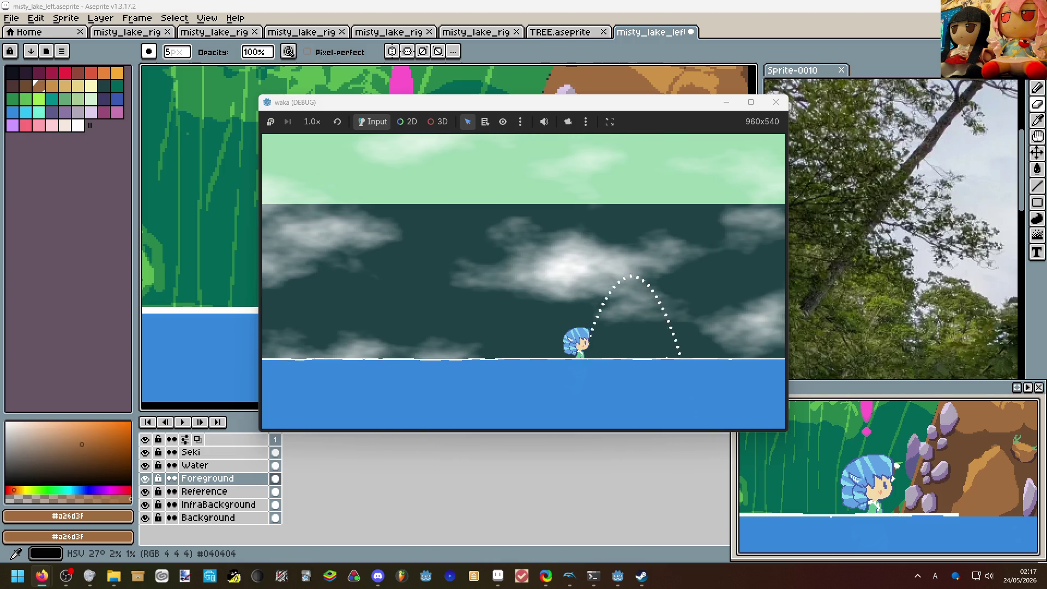
# Dismiss the debug game window and pan back over the tree tops of the scene.
pyautogui.click(419, 452)
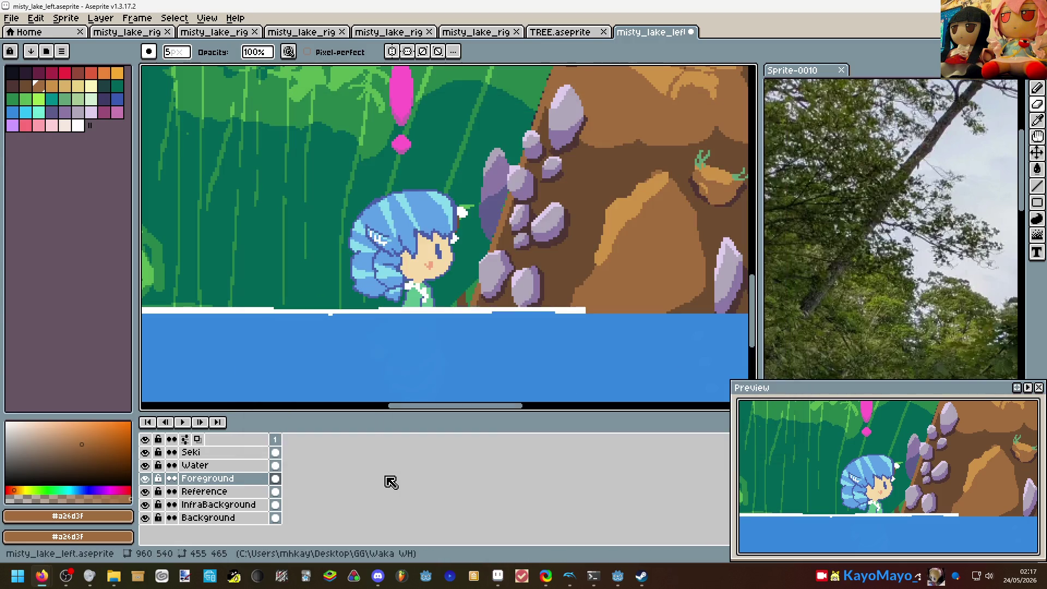
pyautogui.scroll(-2, 492, 246)
pyautogui.scroll(2, 491, 246)
pyautogui.scroll(-2, 491, 246)
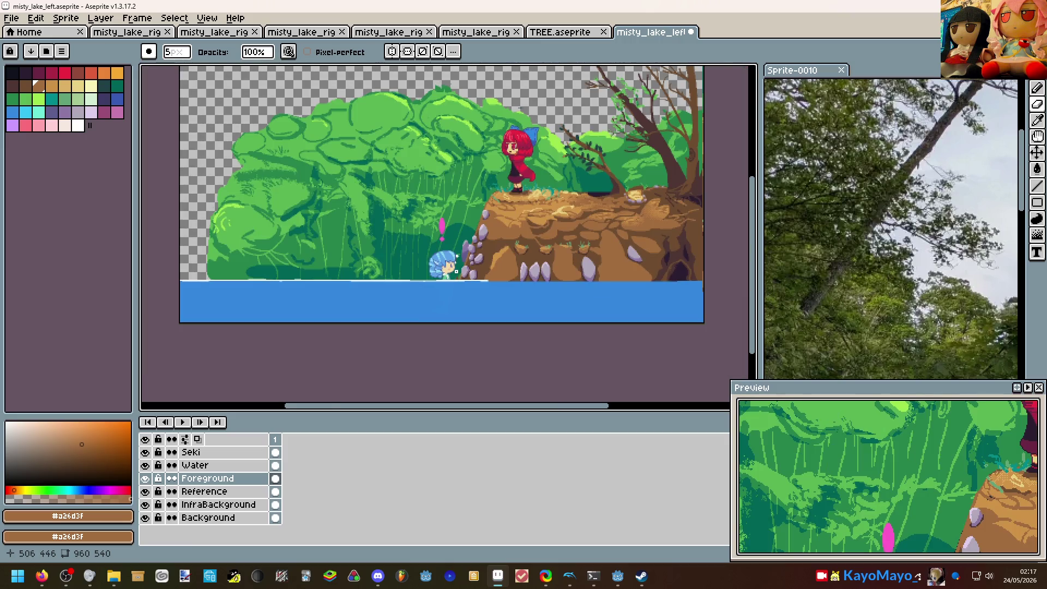
pyautogui.moveTo(532, 262); pyautogui.dragTo(491, 228)
pyautogui.scroll(2, 491, 228)
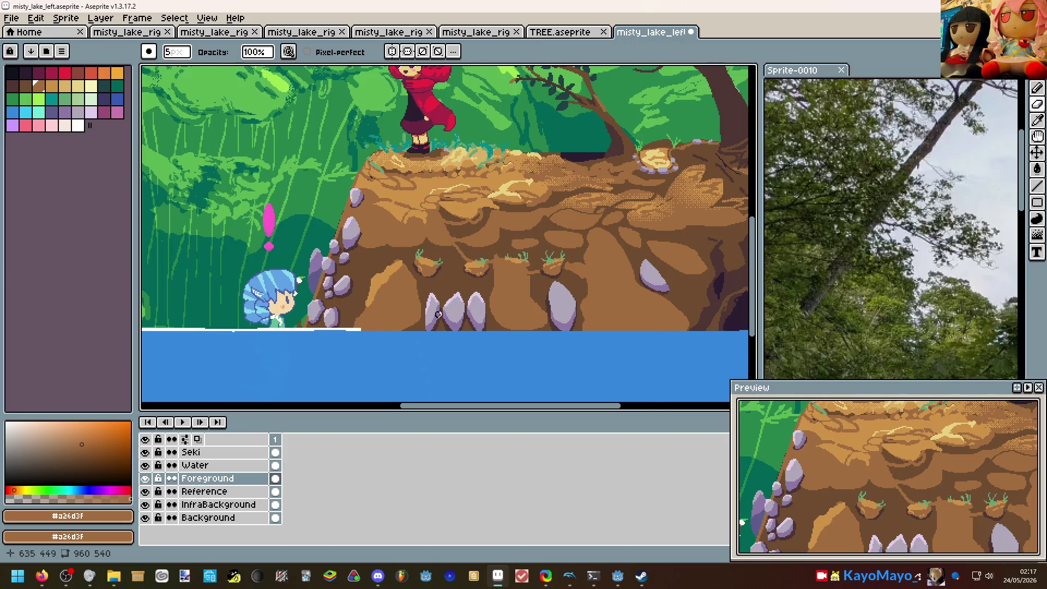
pyautogui.scroll(-2, 438, 314)
pyautogui.scroll(2, 558, 313)
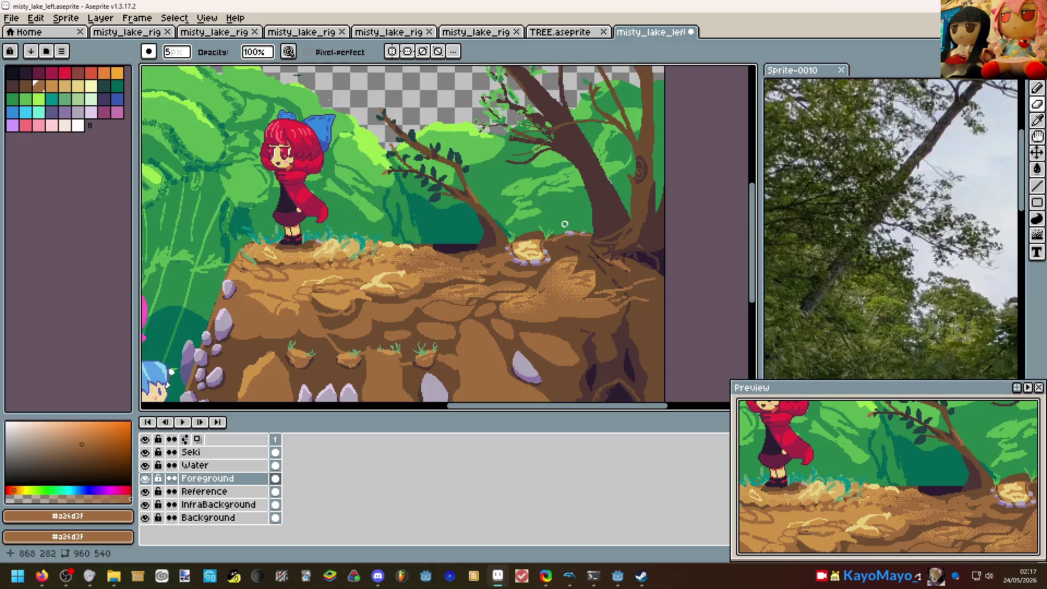
pyautogui.moveTo(561, 230); pyautogui.dragTo(495, 243)
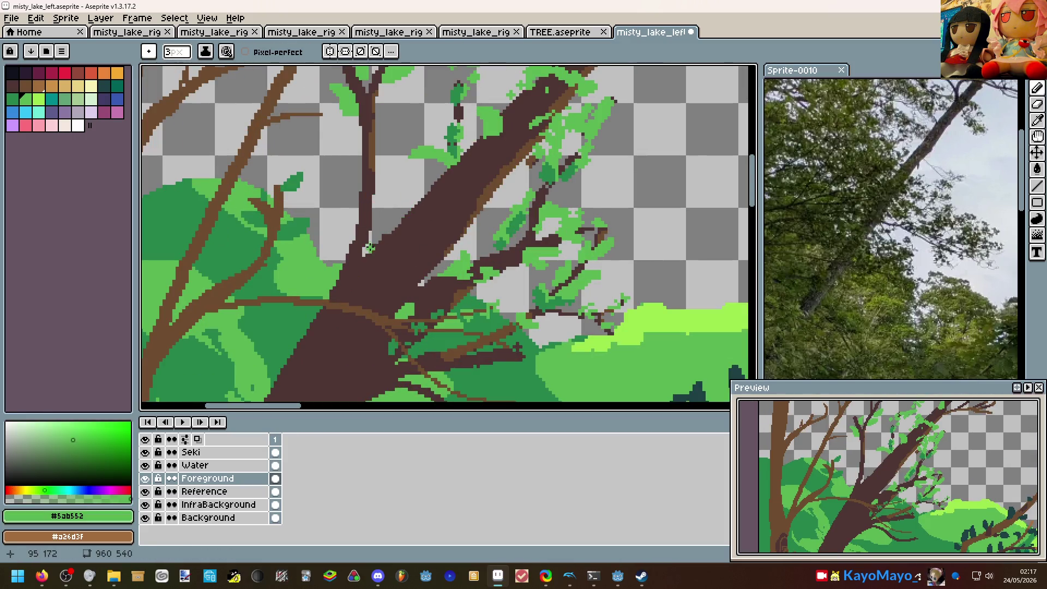
# Add leaf clusters along the branches, pick the branch's dark brown #4d3533, and start a branch upward from the trunk.
pyautogui.moveTo(369, 248)
pyautogui.mouseDown()
pyautogui.moveTo(343, 214)
pyautogui.moveTo(352, 211)
pyautogui.moveTo(370, 249)
pyautogui.mouseUp()
pyautogui.scroll(-1, 370, 250)
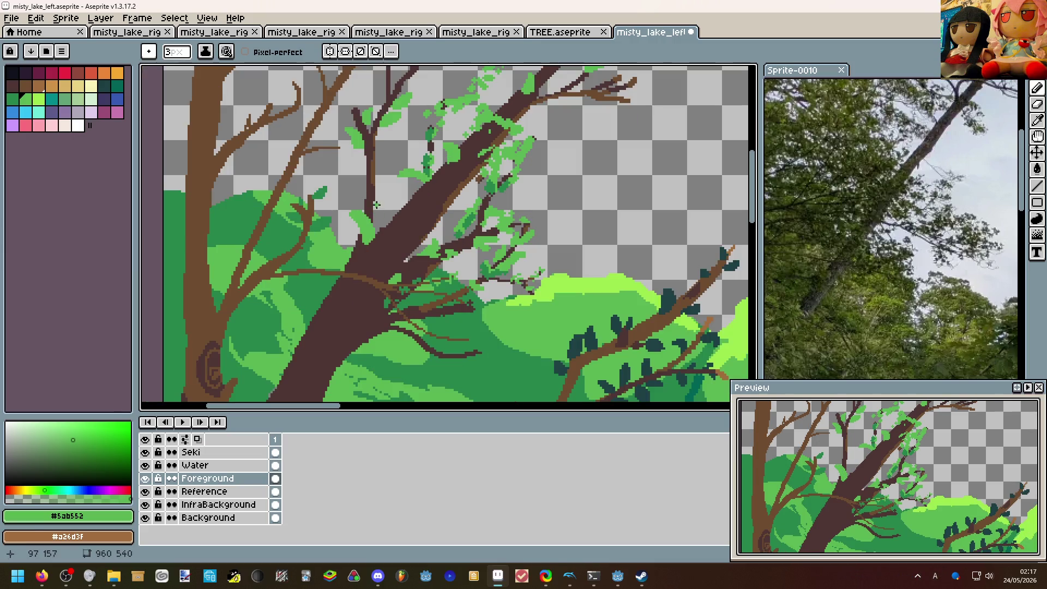
pyautogui.scroll(-3, 376, 199)
pyautogui.scroll(2, 381, 205)
pyautogui.scroll(-2, 382, 204)
pyautogui.scroll(1, 277, 186)
pyautogui.scroll(-1, 277, 186)
pyautogui.scroll(1, 281, 207)
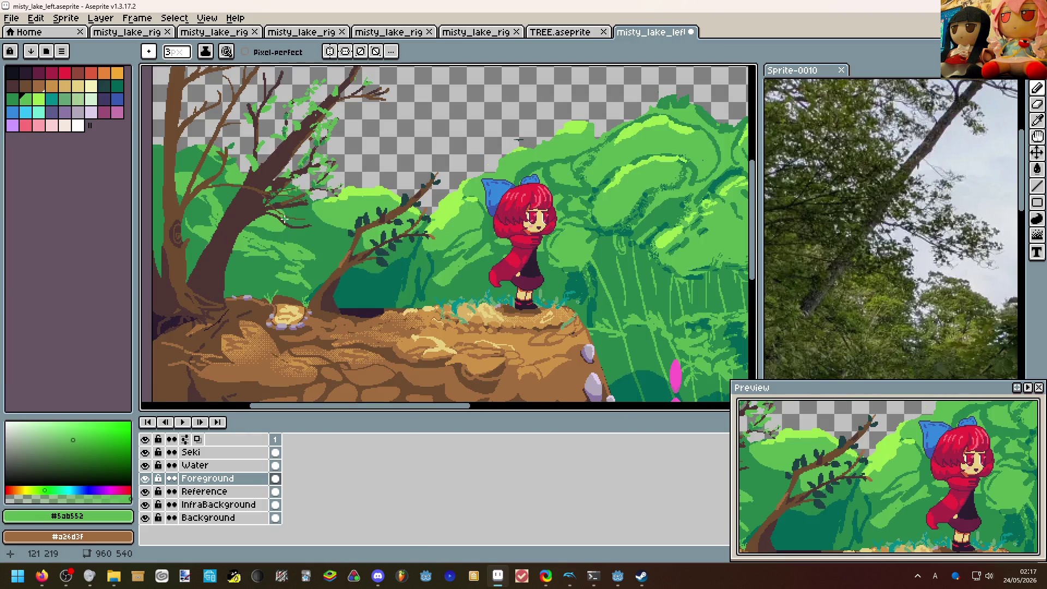
pyautogui.scroll(1, 375, 199)
pyautogui.scroll(1, 368, 205)
pyautogui.scroll(1, 368, 205)
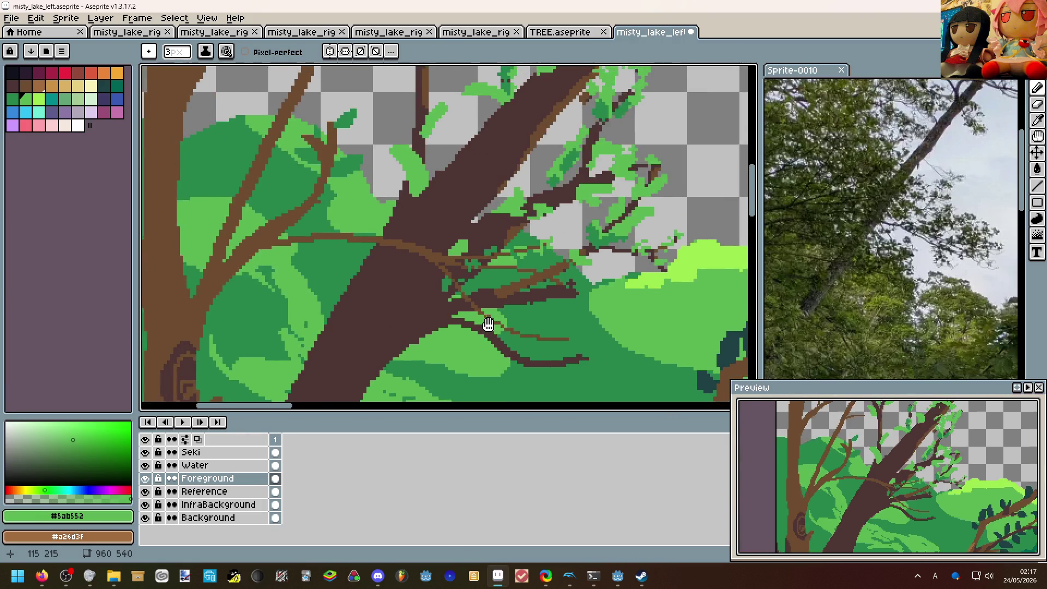
pyautogui.scroll(-2, 477, 313)
pyautogui.scroll(1, 440, 195)
pyautogui.scroll(1, 440, 195)
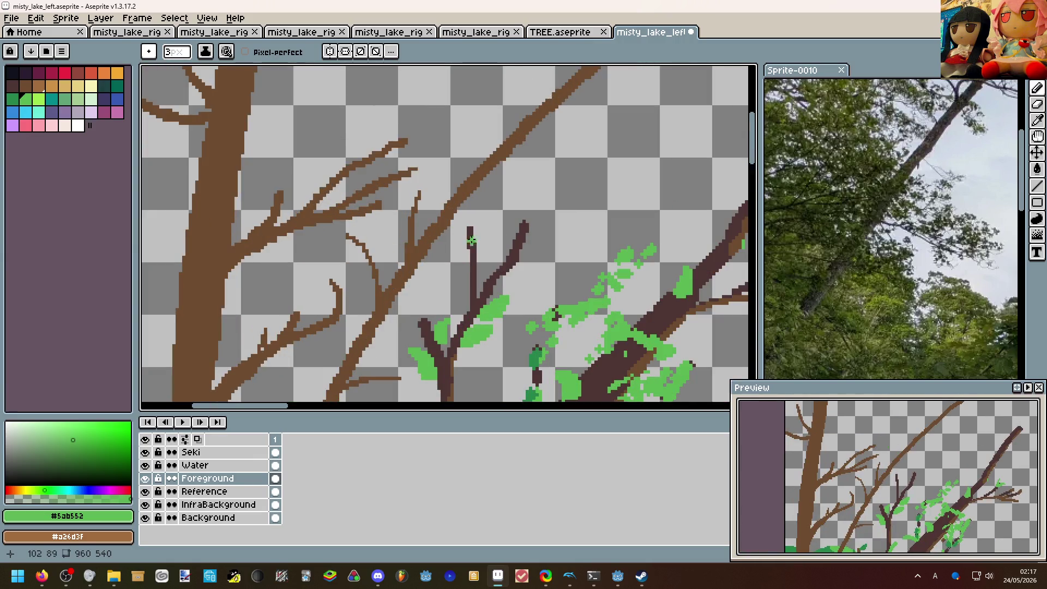
pyautogui.moveTo(471, 245)
pyautogui.mouseDown()
pyautogui.moveTo(489, 226)
pyautogui.moveTo(473, 294)
pyautogui.mouseUp()
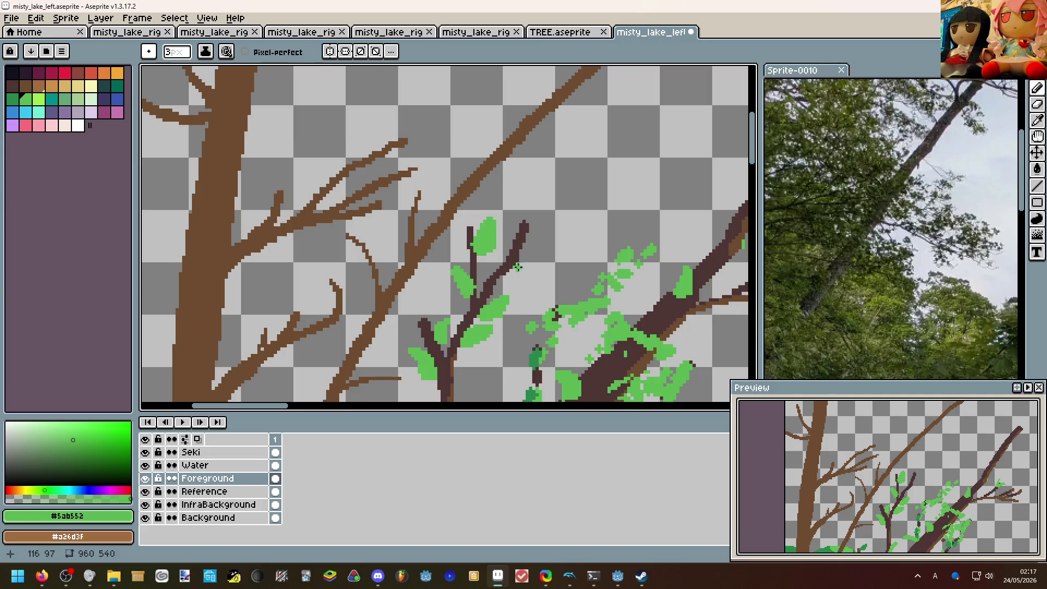
pyautogui.moveTo(515, 266)
pyautogui.mouseDown()
pyautogui.moveTo(544, 258)
pyautogui.moveTo(471, 180)
pyautogui.moveTo(395, 137)
pyautogui.mouseUp()
pyautogui.scroll(-1, 535, 266)
pyautogui.scroll(-1, 536, 266)
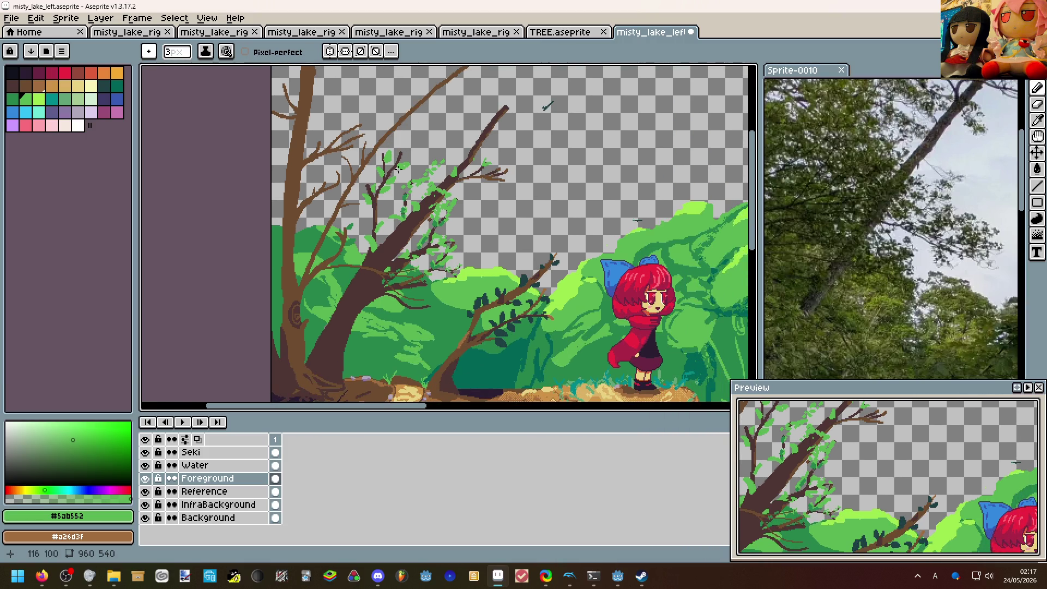
pyautogui.moveTo(417, 197); pyautogui.dragTo(365, 164)
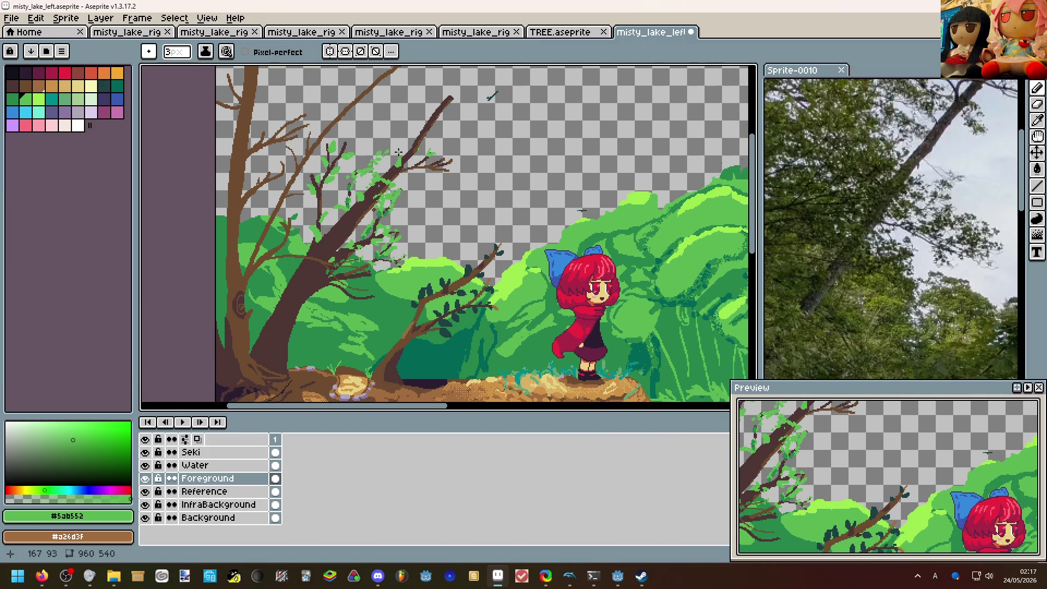
pyautogui.scroll(-1, 409, 146)
pyautogui.scroll(-1, 405, 146)
pyautogui.scroll(-1, 403, 147)
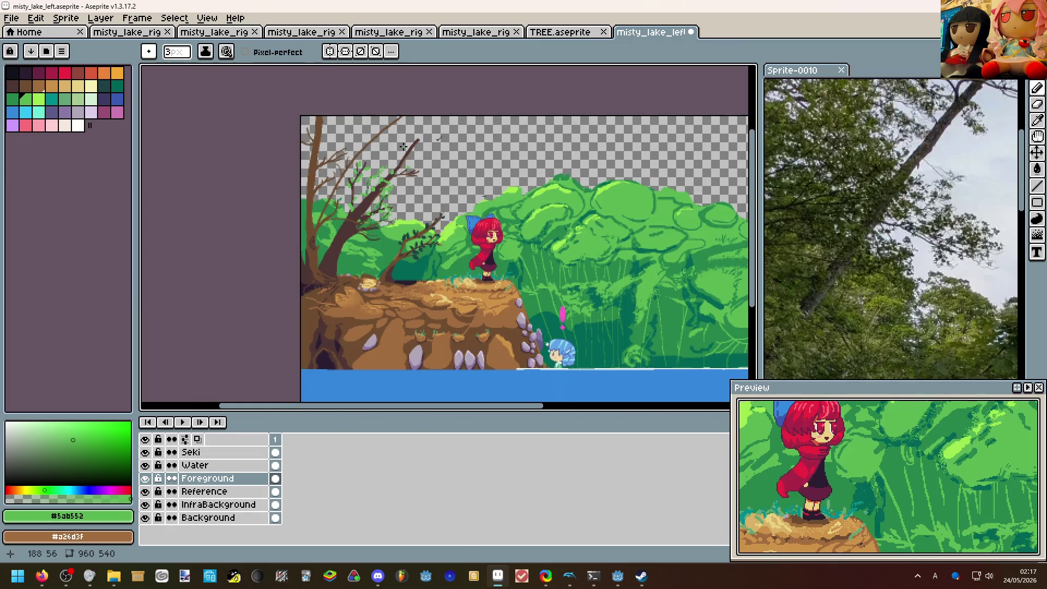
pyautogui.scroll(1, 405, 148)
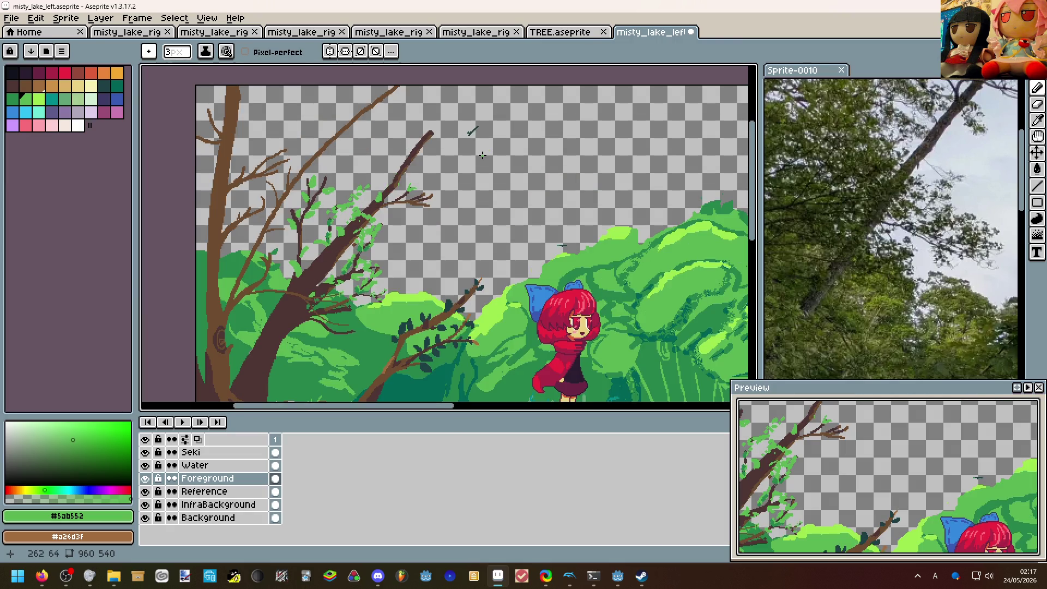
pyautogui.scroll(1, 417, 168)
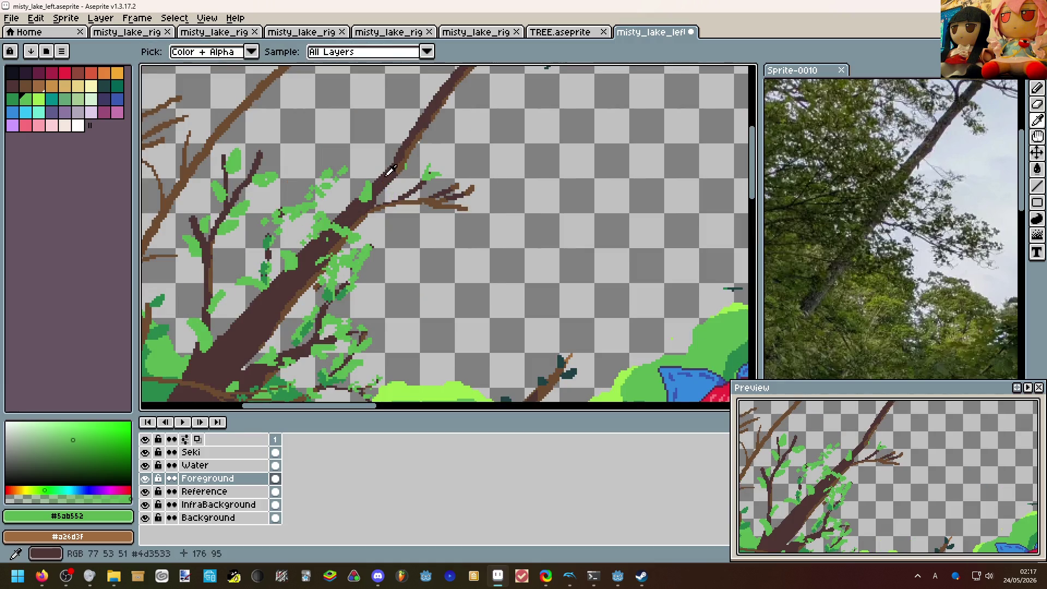
pyautogui.keyDown('alt'); pyautogui.click(389, 201); pyautogui.keyUp('alt')
pyautogui.scroll(2, 390, 201)
pyautogui.moveTo(399, 212)
pyautogui.mouseDown()
pyautogui.moveTo(397, 161)
pyautogui.moveTo(481, 184)
pyautogui.mouseUp()
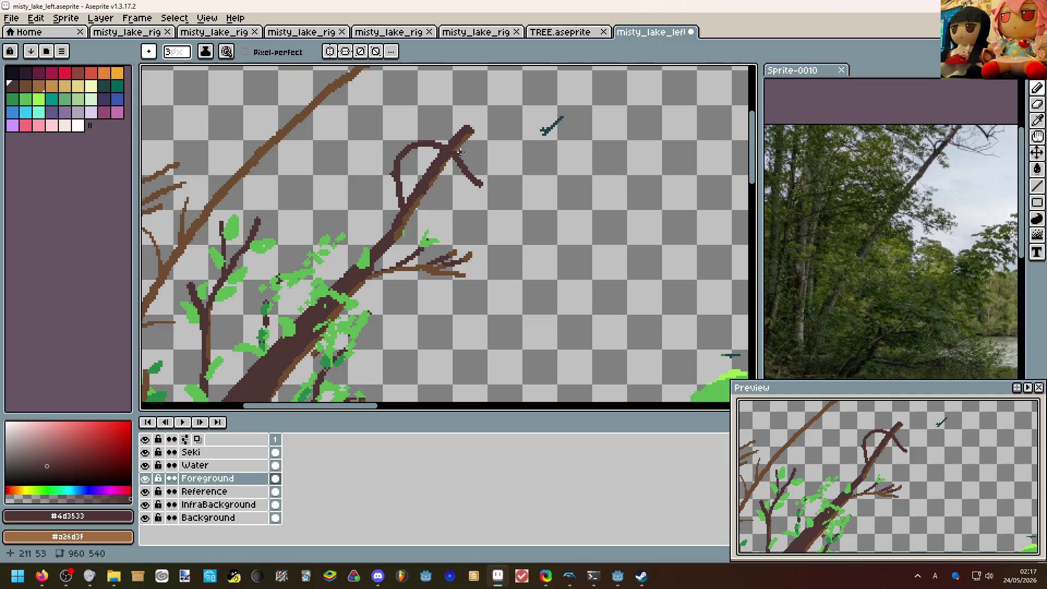
# Thicken and extend the curved branch, then draw a 2px twig and a thin rightward treetop branch.
pyautogui.moveTo(396, 170); pyautogui.dragTo(394, 155)
pyautogui.moveTo(469, 131)
pyautogui.mouseDown()
pyautogui.moveTo(480, 94)
pyautogui.moveTo(477, 120)
pyautogui.moveTo(508, 98)
pyautogui.mouseUp()
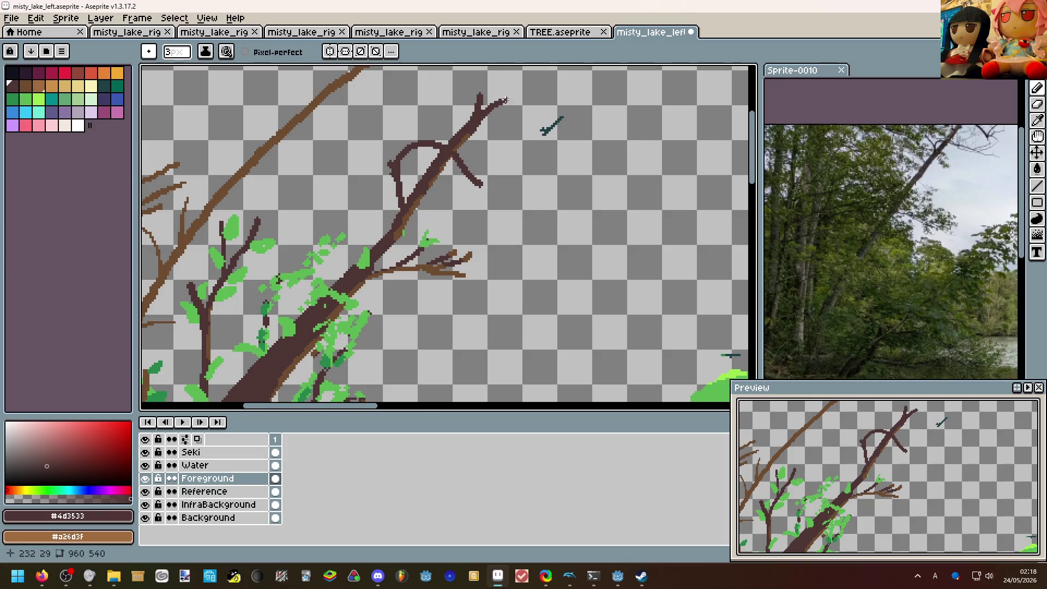
pyautogui.scroll(-2, 541, 112)
pyautogui.scroll(-1, 532, 131)
pyautogui.scroll(3, 516, 107)
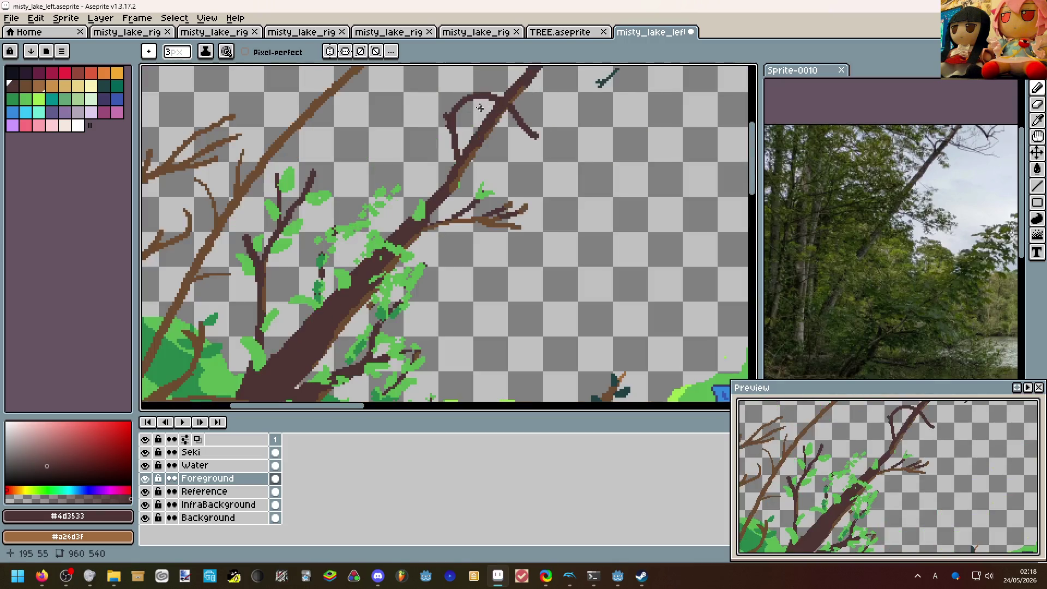
pyautogui.press('-')
pyautogui.moveTo(449, 119); pyautogui.dragTo(425, 107)
pyautogui.scroll(-4, 426, 105)
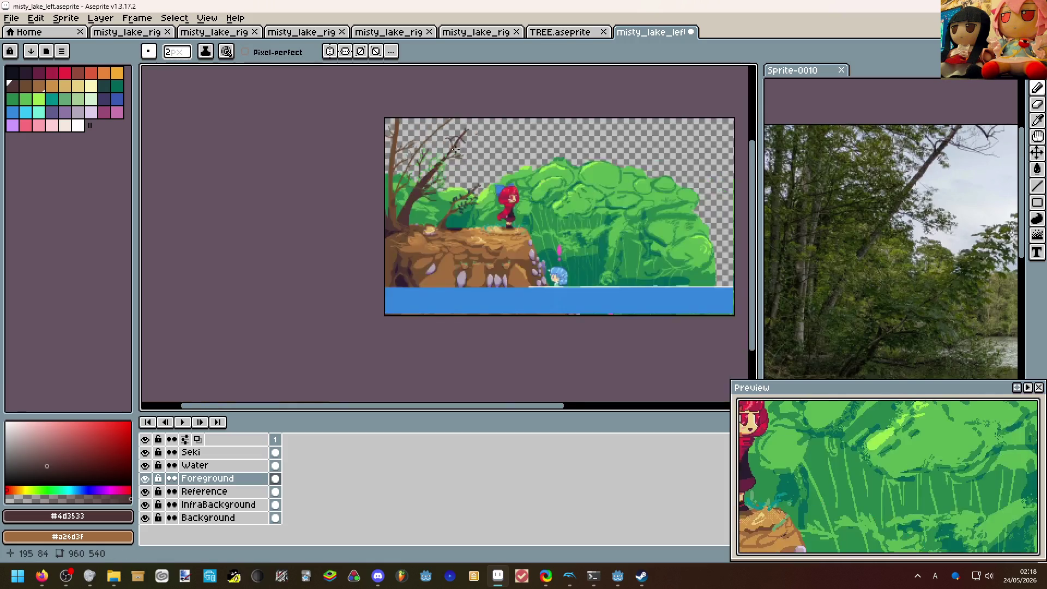
pyautogui.scroll(2, 456, 149)
pyautogui.scroll(-3, 457, 149)
pyautogui.scroll(-2, 456, 149)
pyautogui.scroll(4, 426, 131)
pyautogui.moveTo(458, 148)
pyautogui.mouseDown()
pyautogui.moveTo(395, 133)
pyautogui.moveTo(401, 140)
pyautogui.mouseUp()
pyautogui.scroll(3, 401, 140)
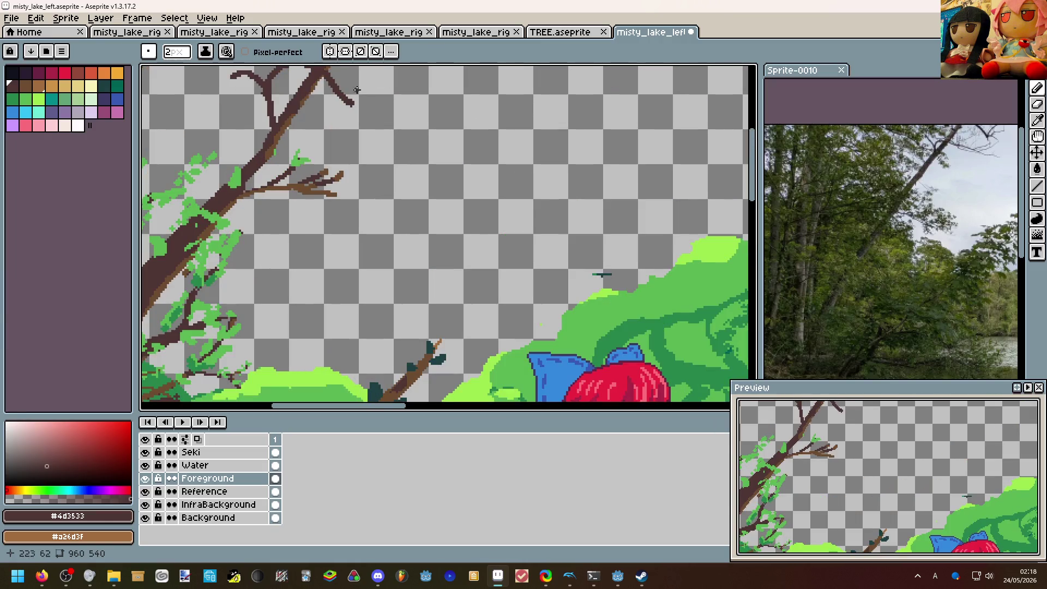
pyautogui.moveTo(336, 86); pyautogui.dragTo(440, 105)
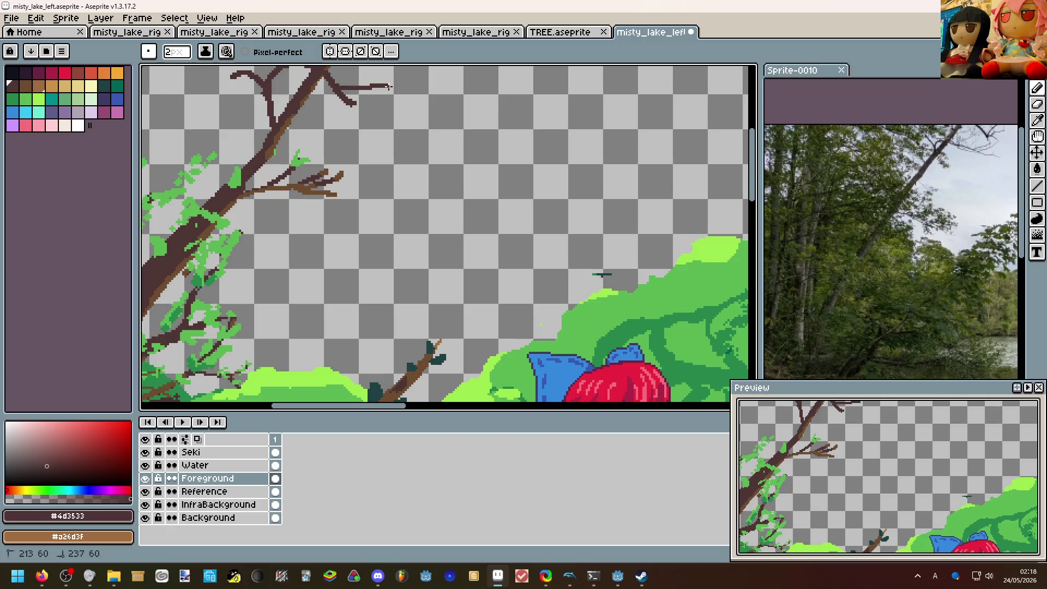
pyautogui.scroll(-4, 434, 131)
pyautogui.scroll(3, 434, 131)
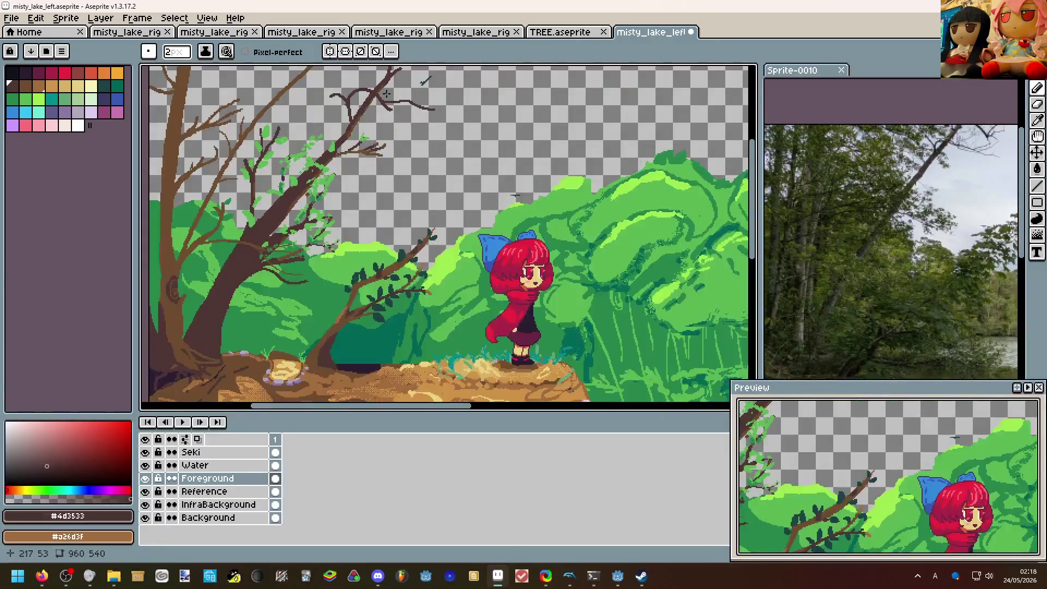
pyautogui.scroll(3, 433, 131)
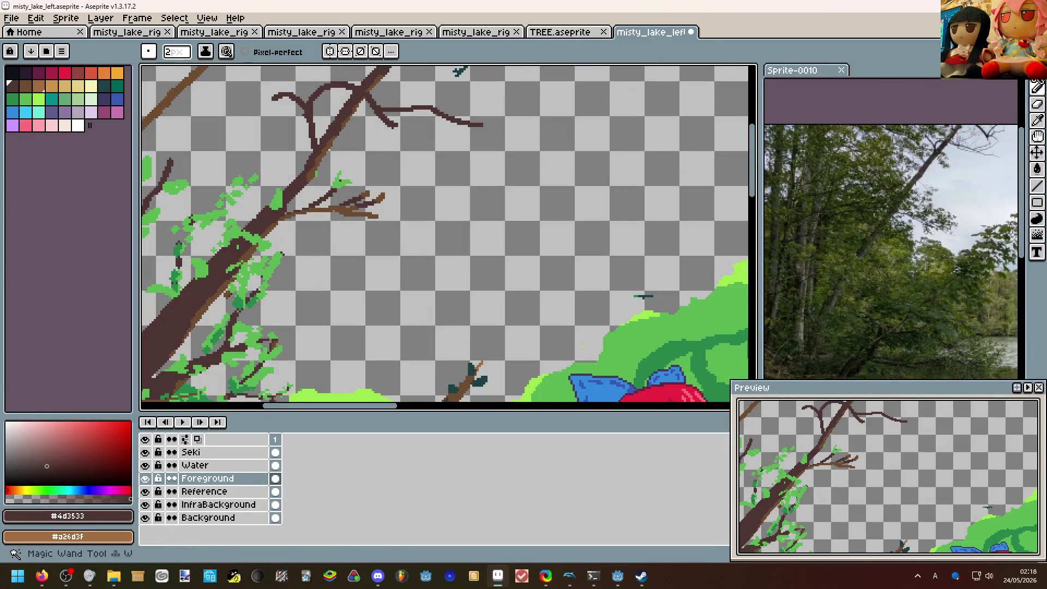
# Marquee-select the thin branch, nudge it slightly up-left, and deselect.
pyautogui.press('m')
pyautogui.moveTo(506, 162); pyautogui.dragTo(370, 89)
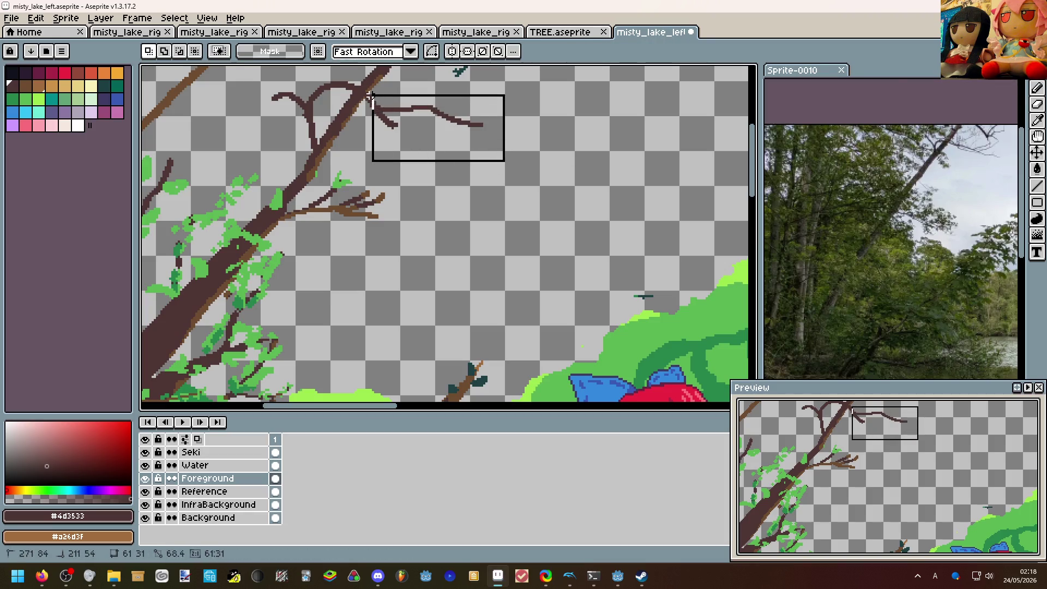
pyautogui.moveTo(433, 130); pyautogui.dragTo(424, 122)
pyautogui.hotkey('ctrl', 'd')
pyautogui.scroll(2, 424, 122)
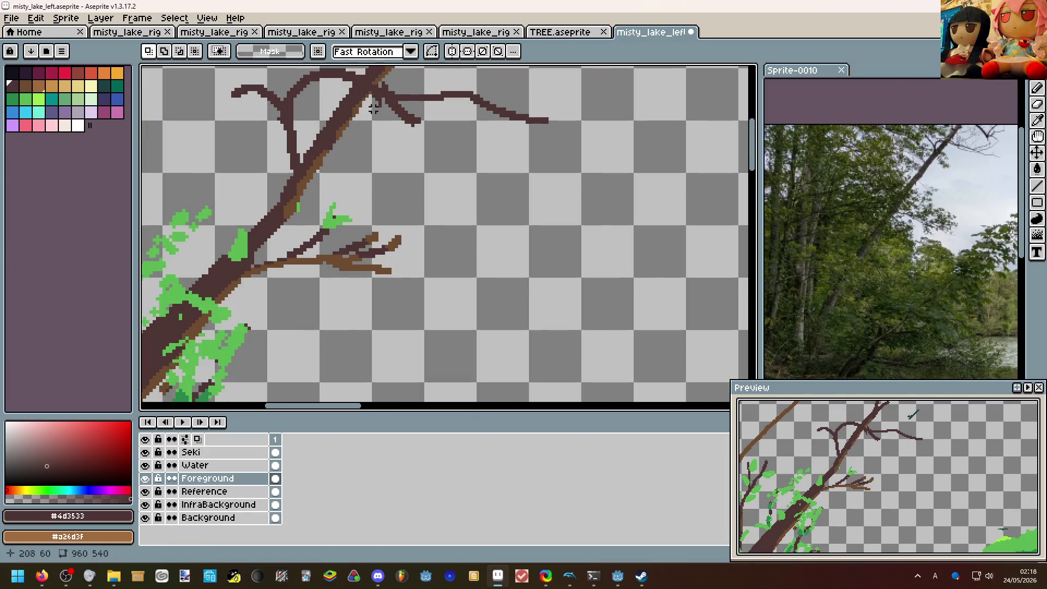
pyautogui.press('b')
pyautogui.scroll(-3, 426, 127)
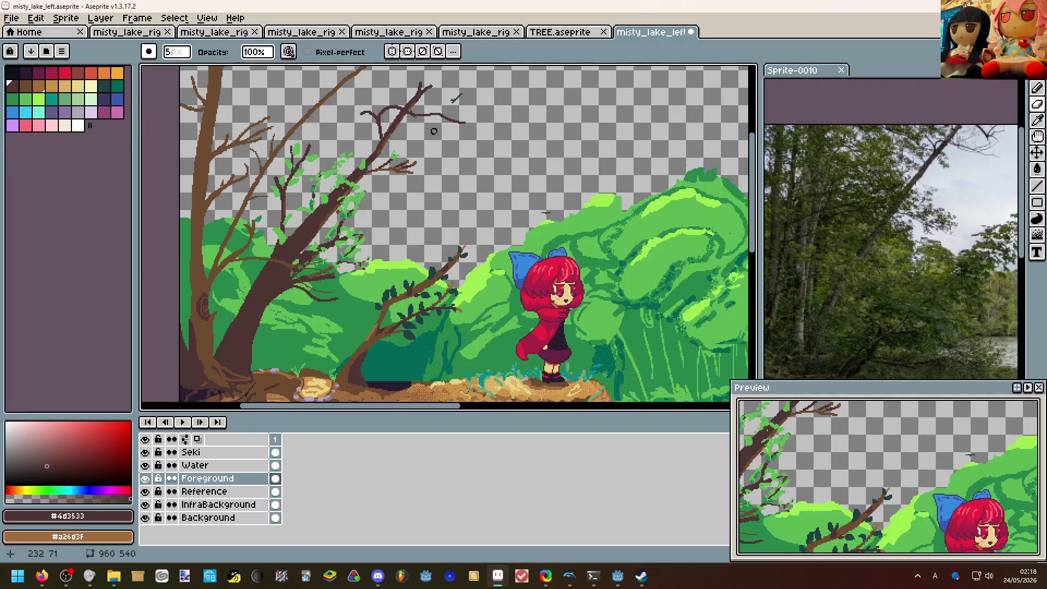
pyautogui.scroll(-1, 448, 141)
pyautogui.scroll(3, 447, 123)
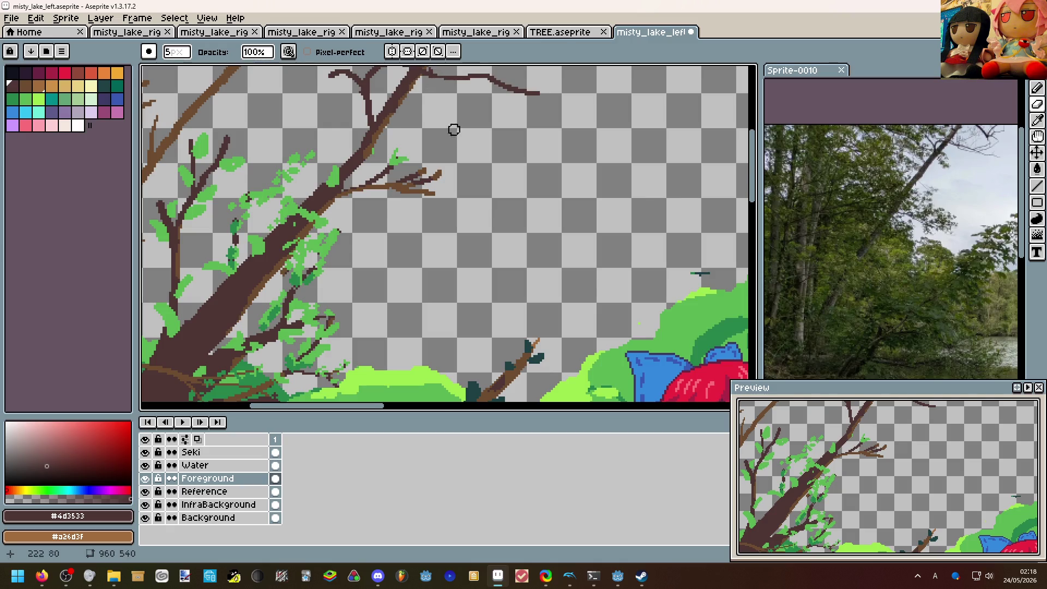
pyautogui.scroll(-3, 455, 131)
pyautogui.scroll(-2, 474, 198)
pyautogui.scroll(-1, 469, 114)
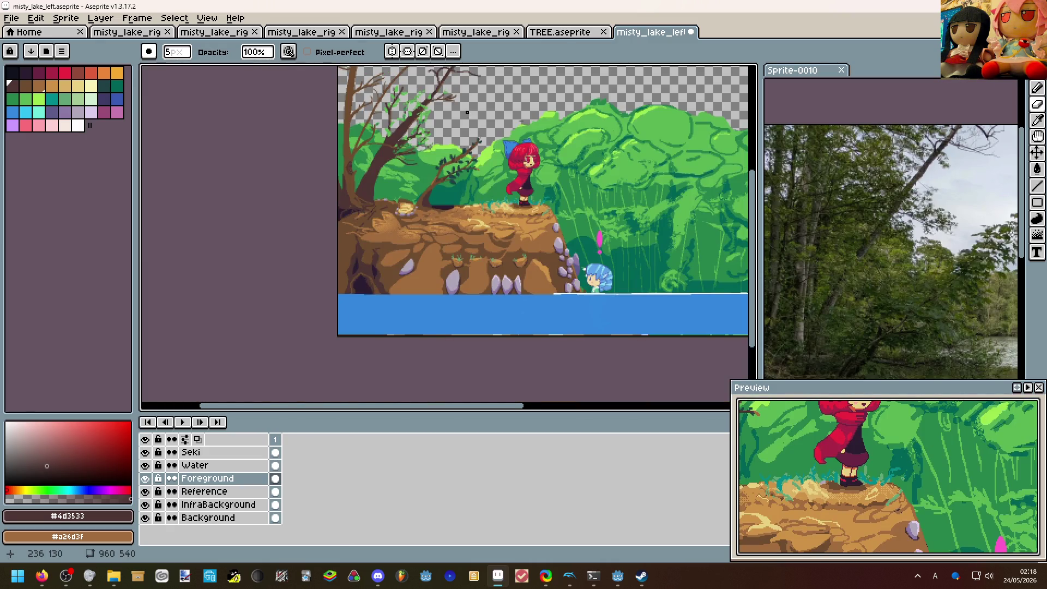
# Draw fine 1px twigs at the thin branch's end, review the scene, and bring the game window forward.
pyautogui.moveTo(468, 113); pyautogui.dragTo(468, 161)
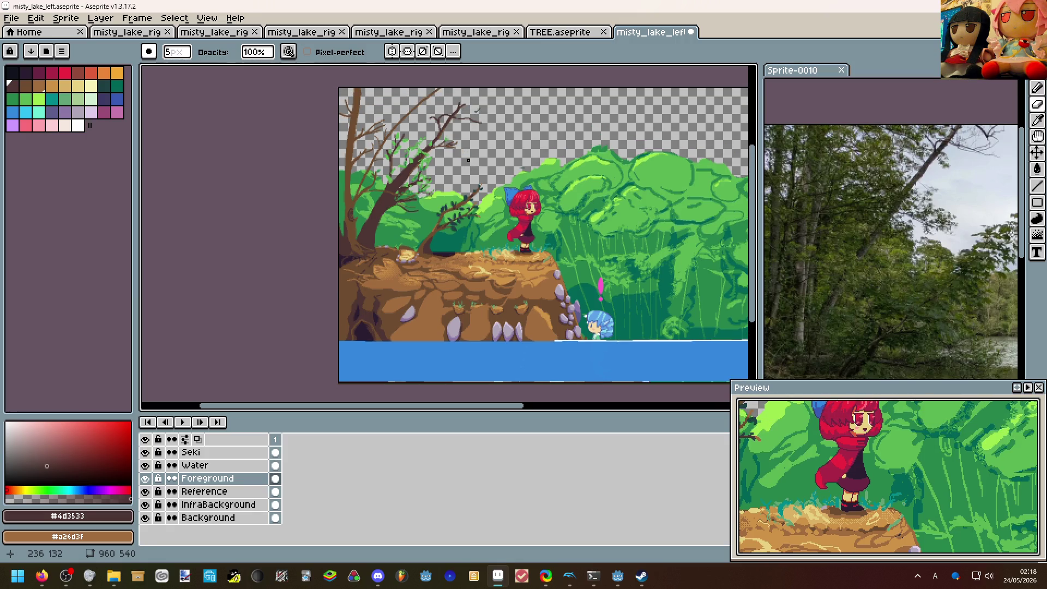
pyautogui.scroll(5, 471, 105)
pyautogui.press('b')
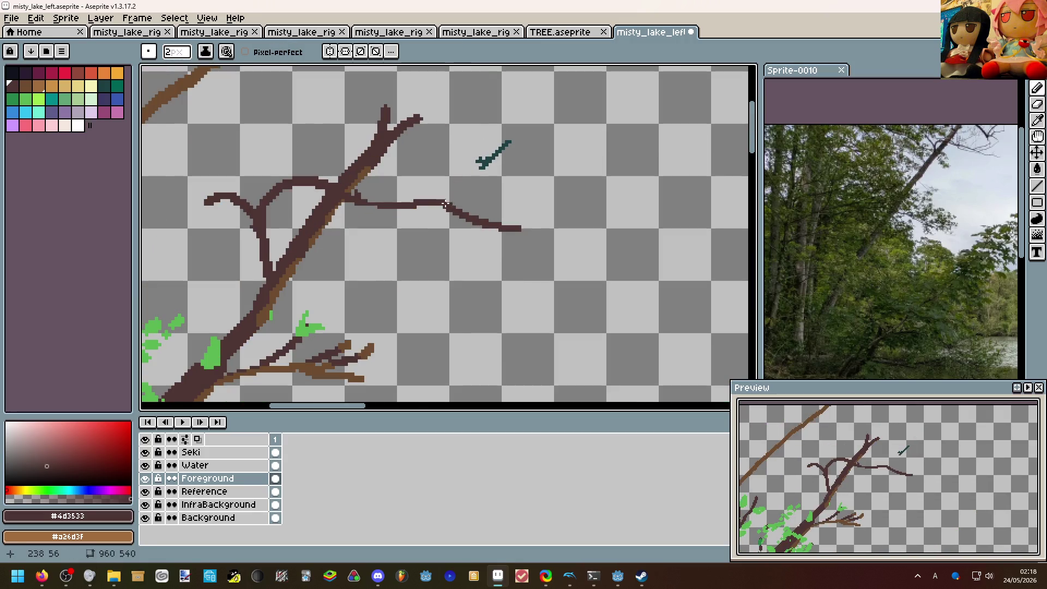
pyautogui.press('-')
pyautogui.moveTo(449, 205)
pyautogui.mouseDown()
pyautogui.moveTo(495, 187)
pyautogui.moveTo(531, 195)
pyautogui.mouseUp()
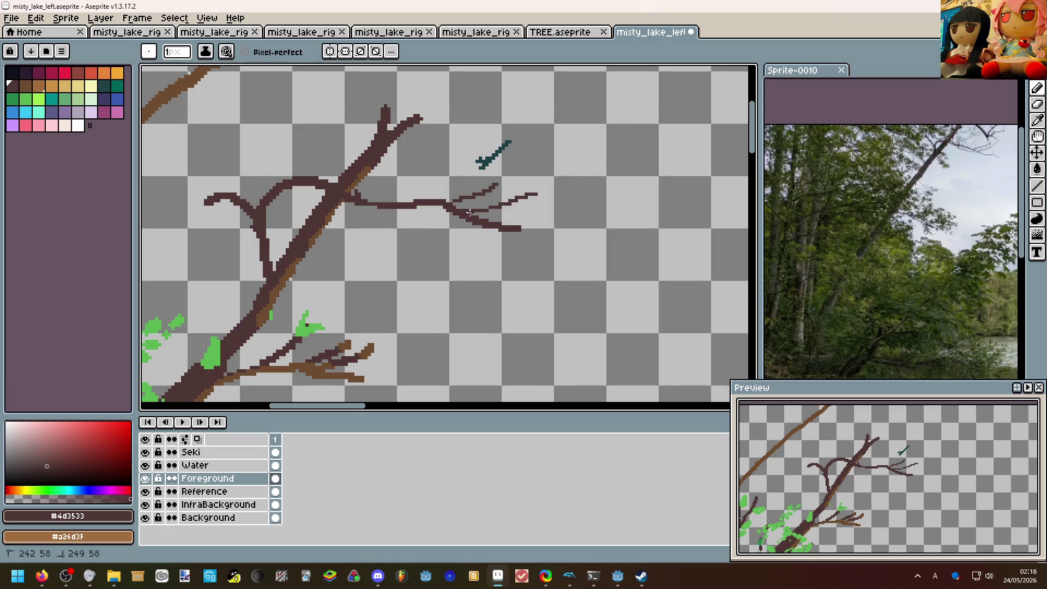
pyautogui.scroll(-5, 479, 212)
pyautogui.scroll(-2, 458, 163)
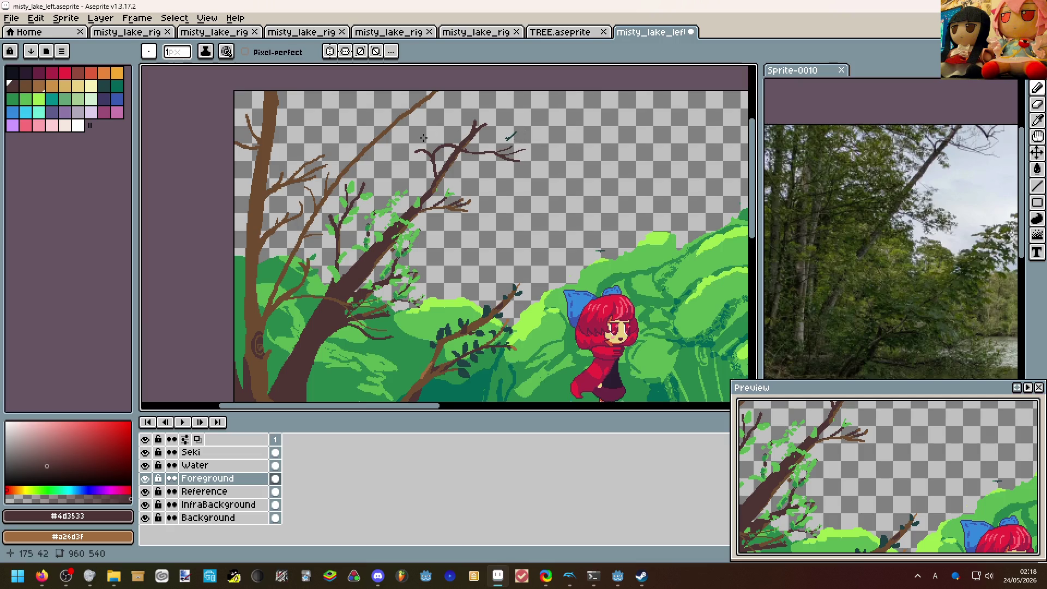
pyautogui.scroll(1, 385, 123)
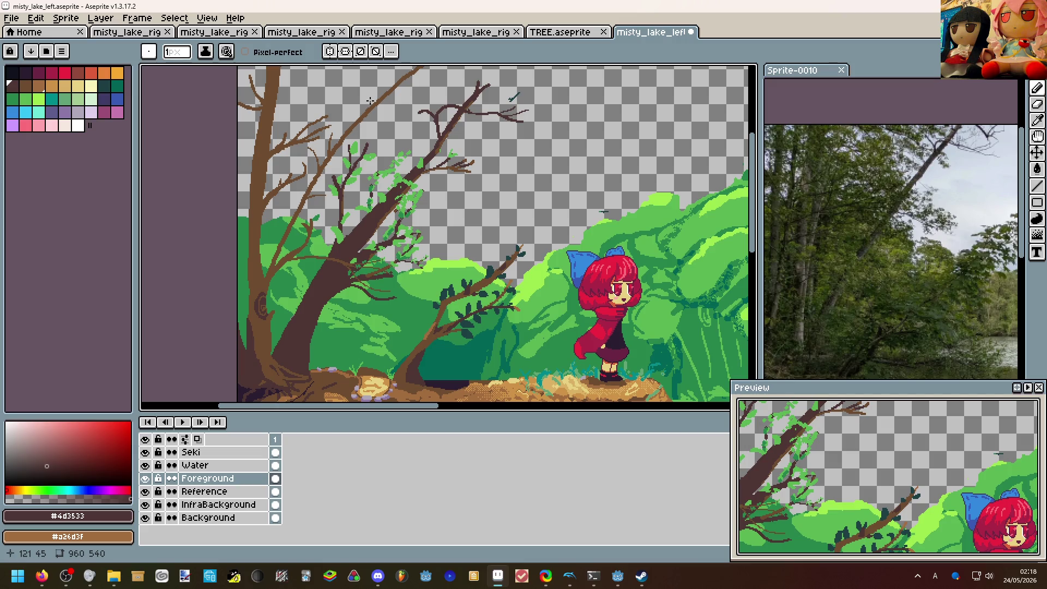
pyautogui.scroll(-1, 438, 177)
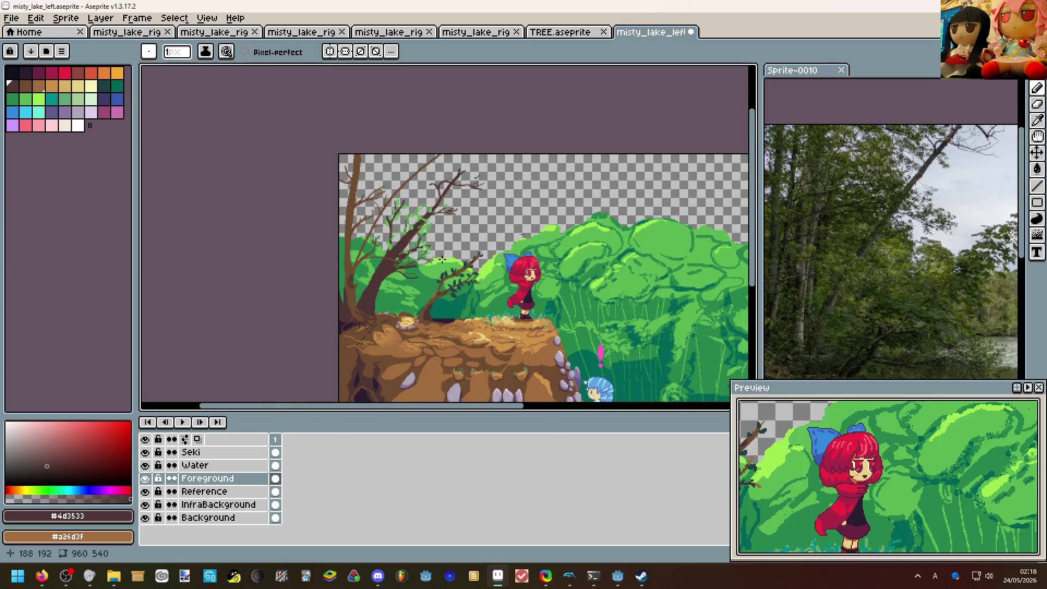
pyautogui.moveTo(409, 213); pyautogui.dragTo(439, 252)
pyautogui.scroll(2, 439, 252)
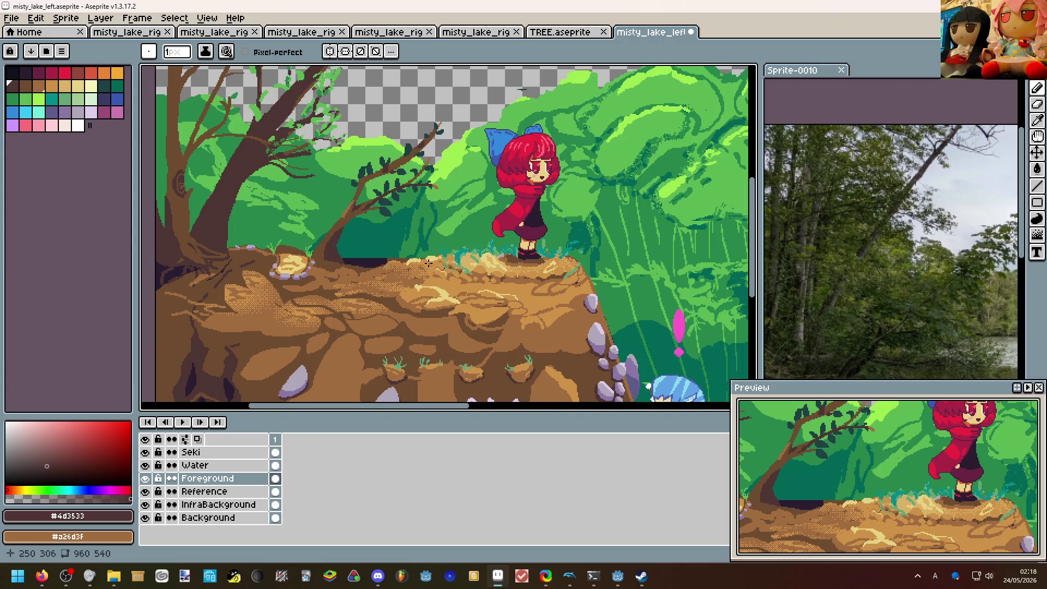
pyautogui.scroll(-3, 429, 264)
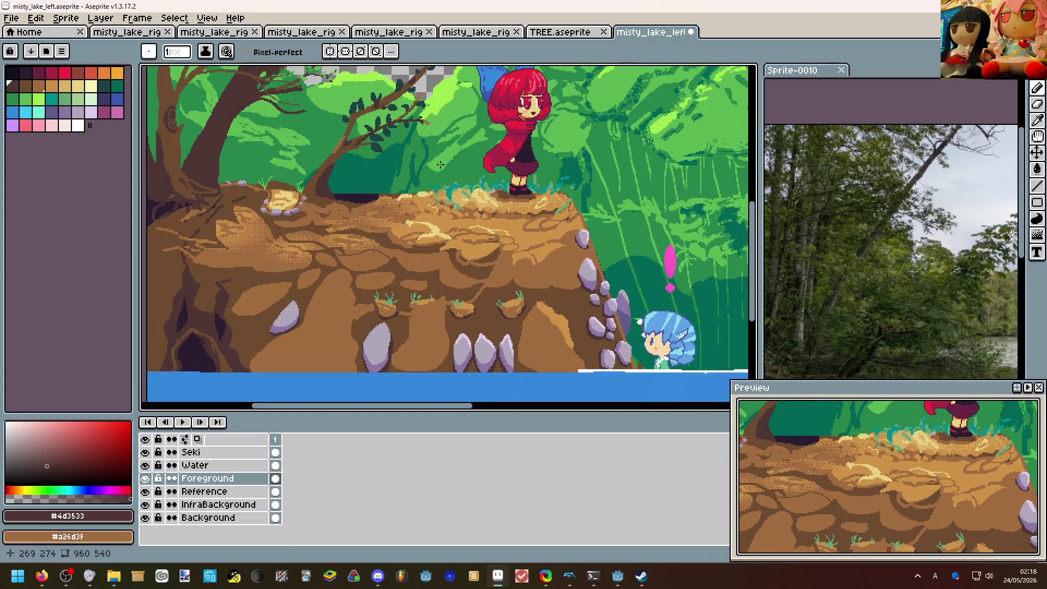
pyautogui.moveTo(442, 174); pyautogui.dragTo(489, 225)
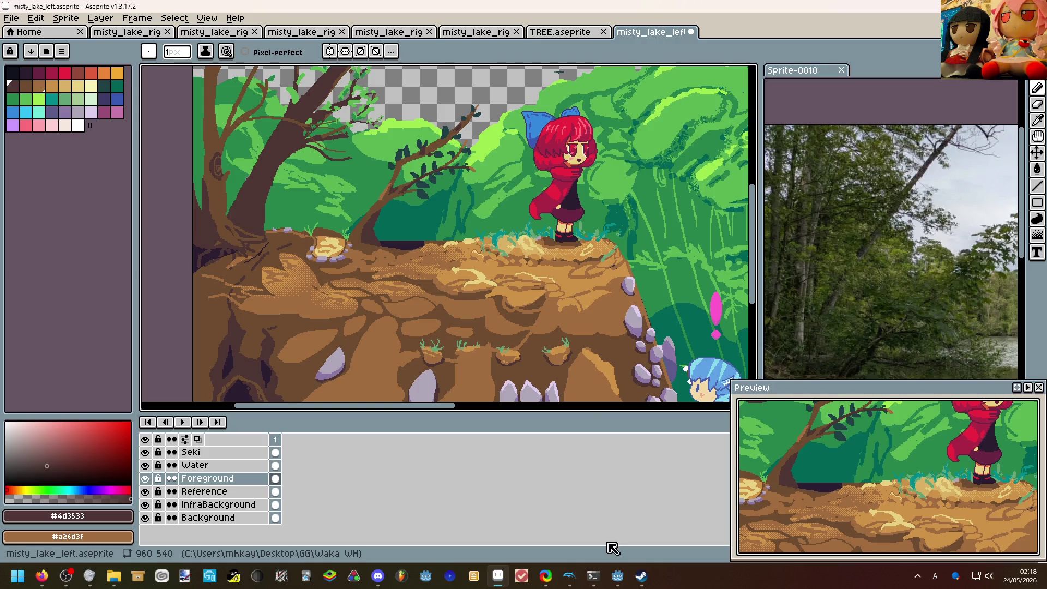
pyautogui.click(615, 576)
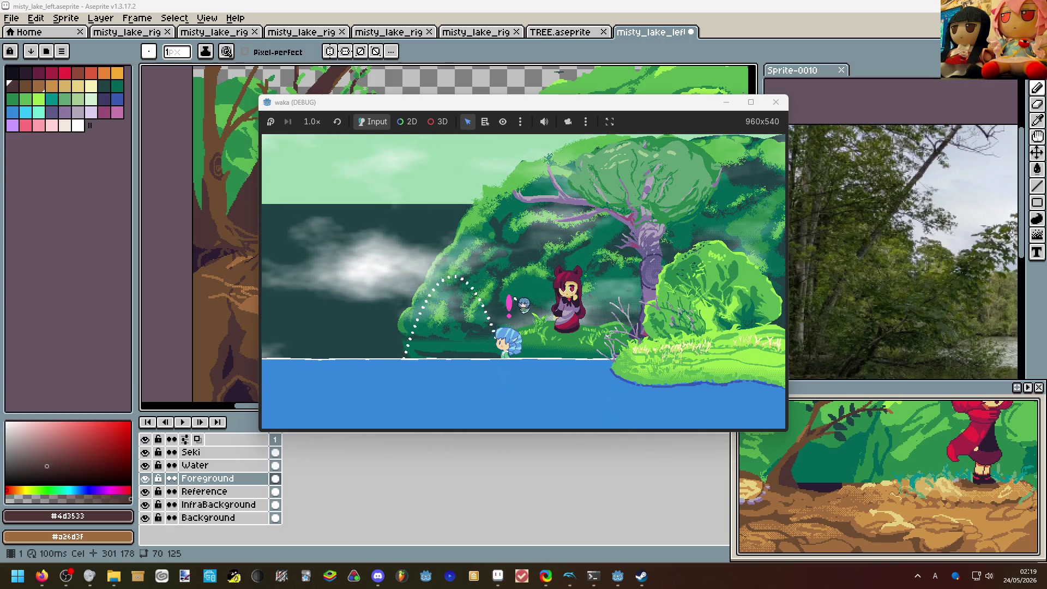
# Return to the Aseprite artwork, hiding the waka debug game.
pyautogui.click(179, 284)
pyautogui.scroll(-2, 369, 205)
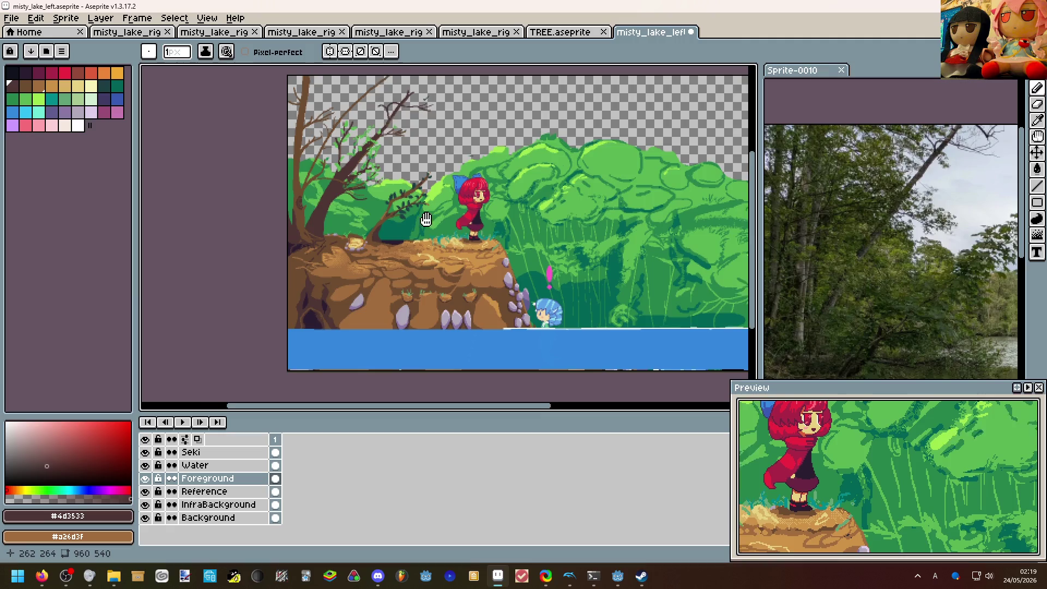
pyautogui.scroll(2, 409, 205)
# Pan across the cliff and blue-haired girl up to the tree branches over transparent sky.
pyautogui.moveTo(425, 221); pyautogui.dragTo(562, 153)
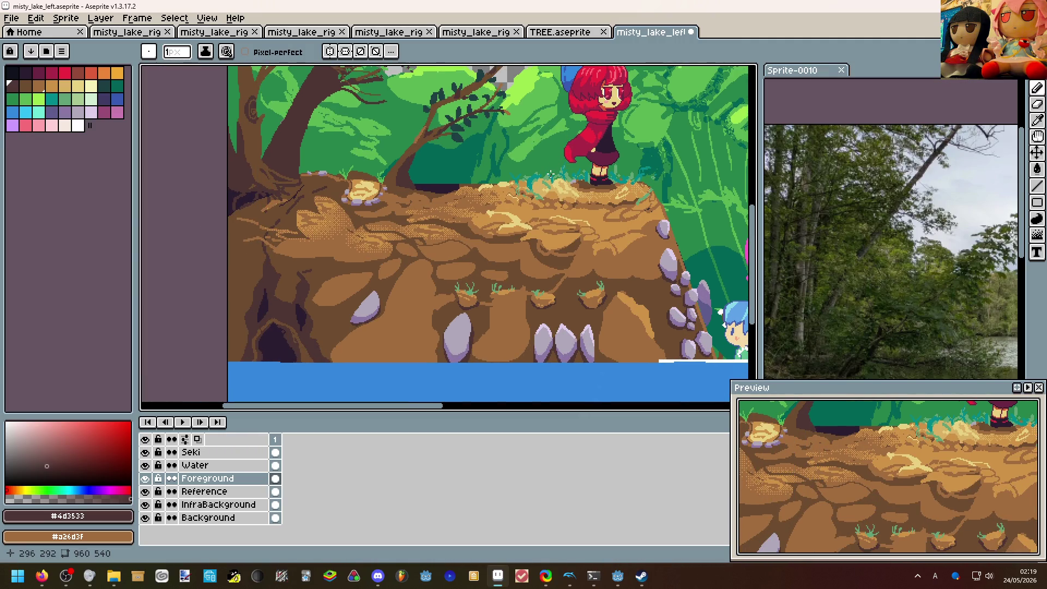
pyautogui.scroll(-1, 555, 174)
pyautogui.scroll(-2, 523, 197)
pyautogui.moveTo(524, 196); pyautogui.dragTo(495, 219)
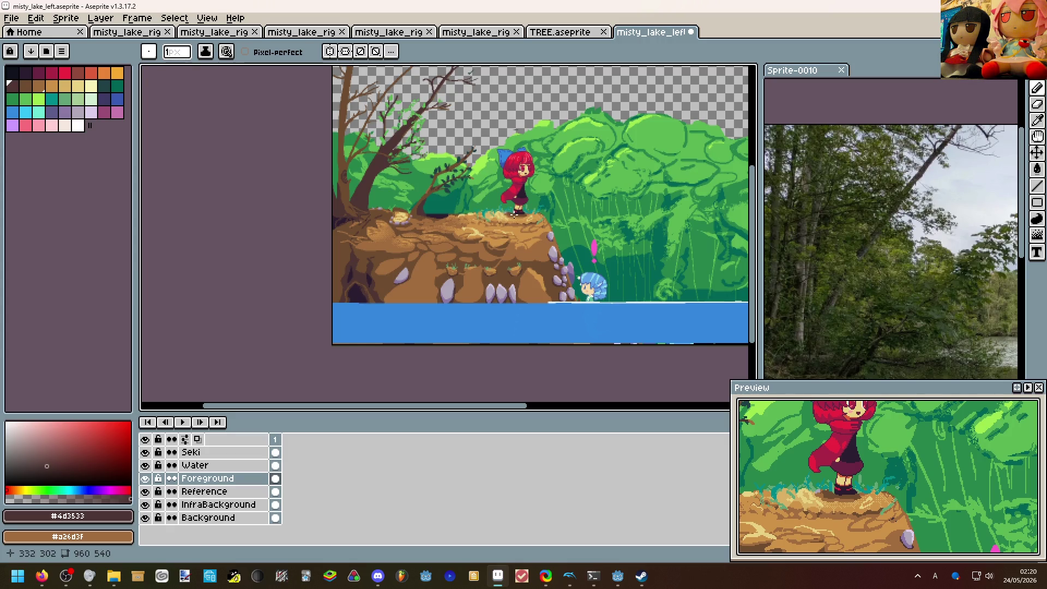
pyautogui.scroll(2, 545, 238)
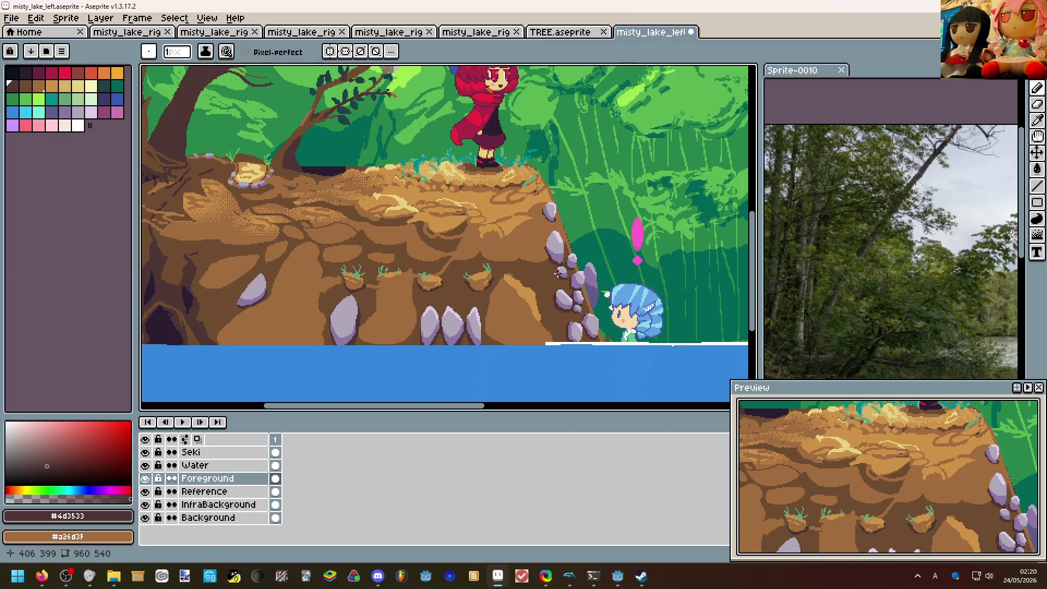
pyautogui.moveTo(559, 274); pyautogui.dragTo(661, 273)
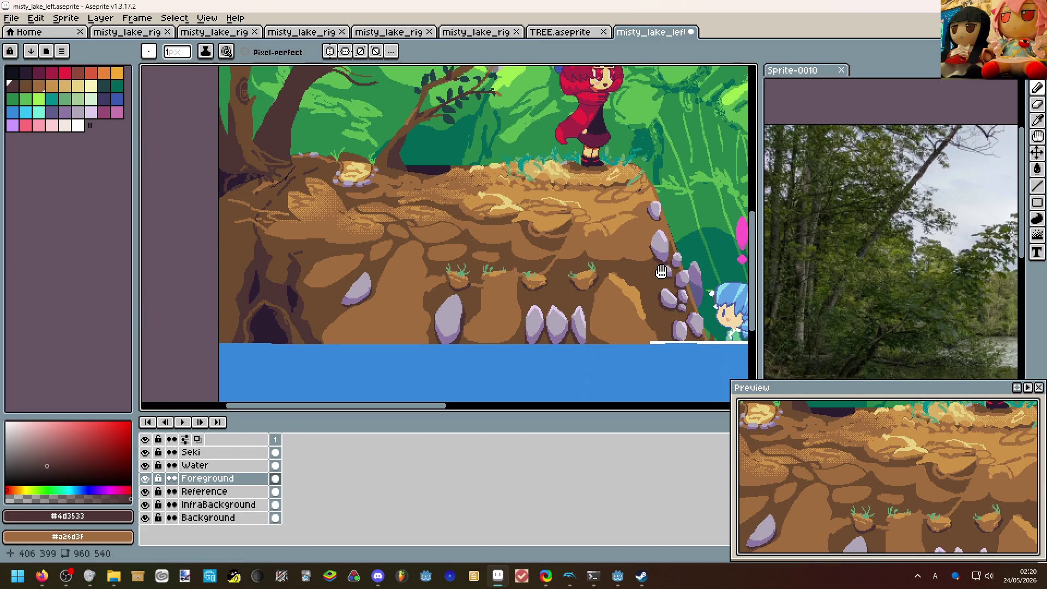
pyautogui.moveTo(662, 272); pyautogui.dragTo(516, 295)
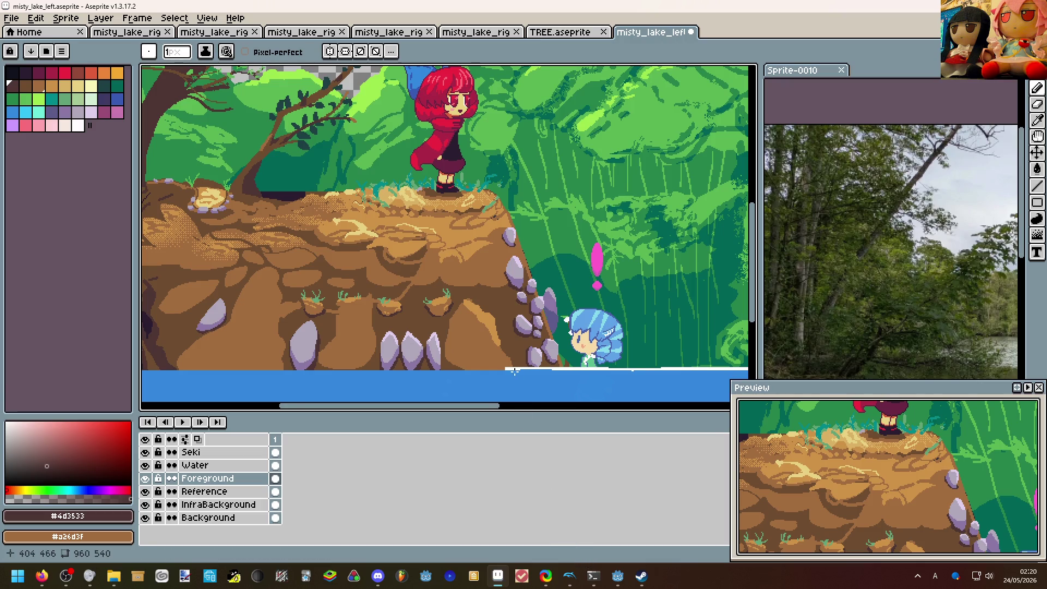
pyautogui.scroll(-1, 571, 307)
pyautogui.scroll(-1, 570, 308)
pyautogui.scroll(1, 571, 307)
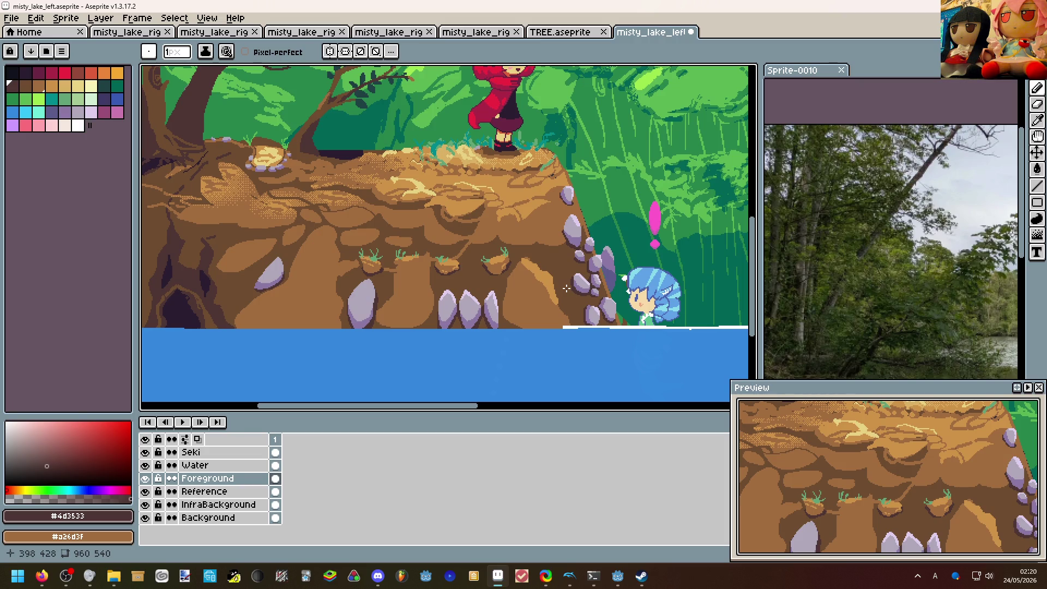
pyautogui.moveTo(561, 278)
pyautogui.mouseDown()
pyautogui.moveTo(468, 238)
pyautogui.moveTo(466, 276)
pyautogui.moveTo(467, 245)
pyautogui.mouseUp()
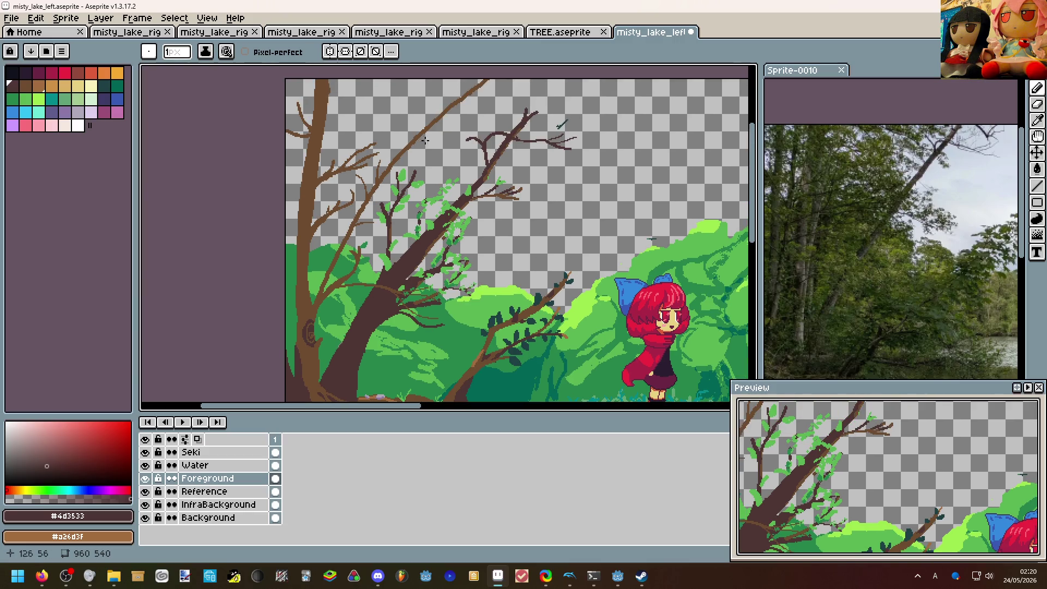
pyautogui.scroll(5, 467, 270)
# Tidy stray pixels and add a short green leaf at the upper branch tip.
pyautogui.keyDown('alt'); pyautogui.click(475, 276); pyautogui.keyUp('alt')
pyautogui.scroll(3, 426, 204)
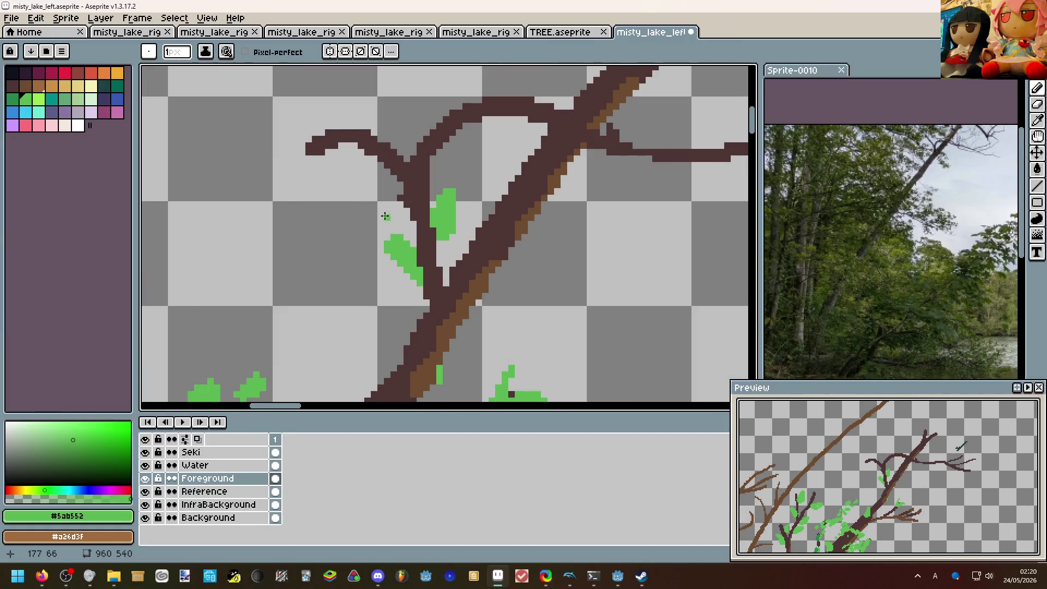
pyautogui.press('e')
pyautogui.moveTo(381, 245); pyautogui.dragTo(373, 258)
pyautogui.press('b')
pyautogui.moveTo(405, 205); pyautogui.dragTo(375, 187)
pyautogui.hotkey('ctrl', 'z')
pyautogui.scroll(-1, 393, 189)
pyautogui.scroll(-1, 393, 185)
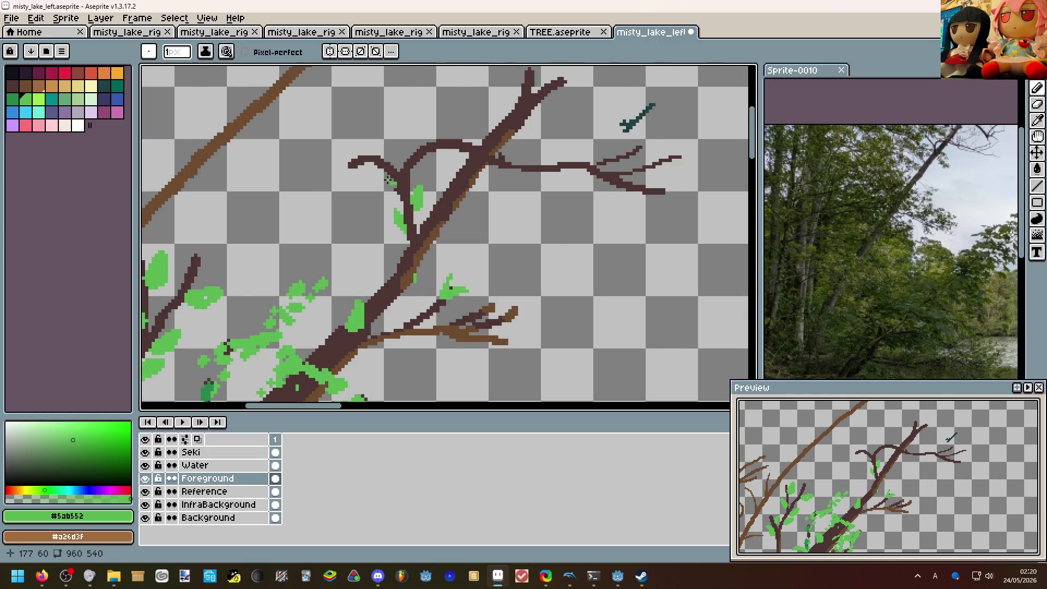
pyautogui.scroll(-1, 385, 180)
pyautogui.hotkey('ctrl', 'z')
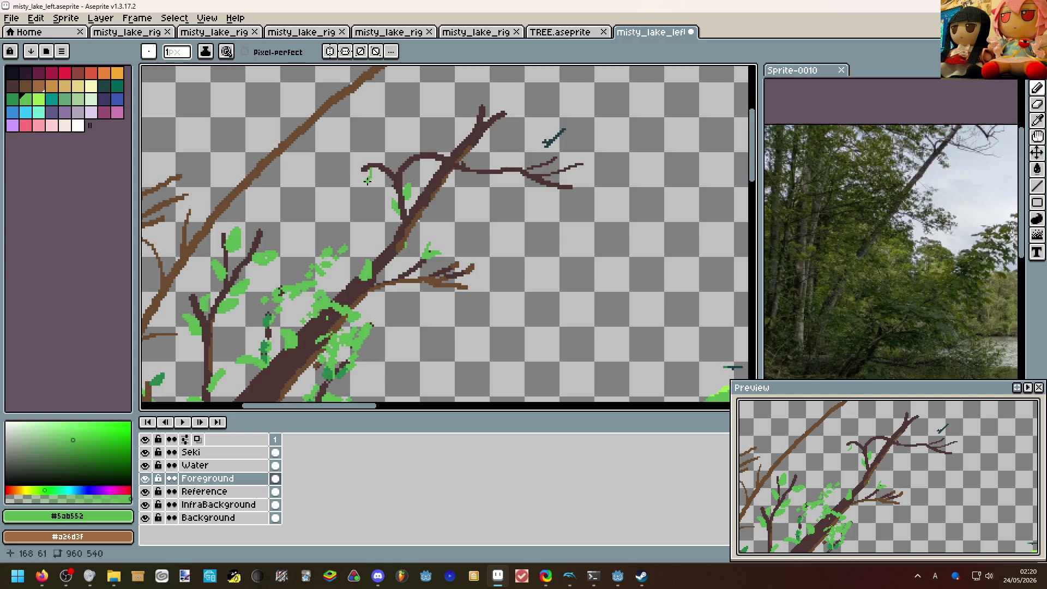
pyautogui.moveTo(365, 170); pyautogui.dragTo(377, 156)
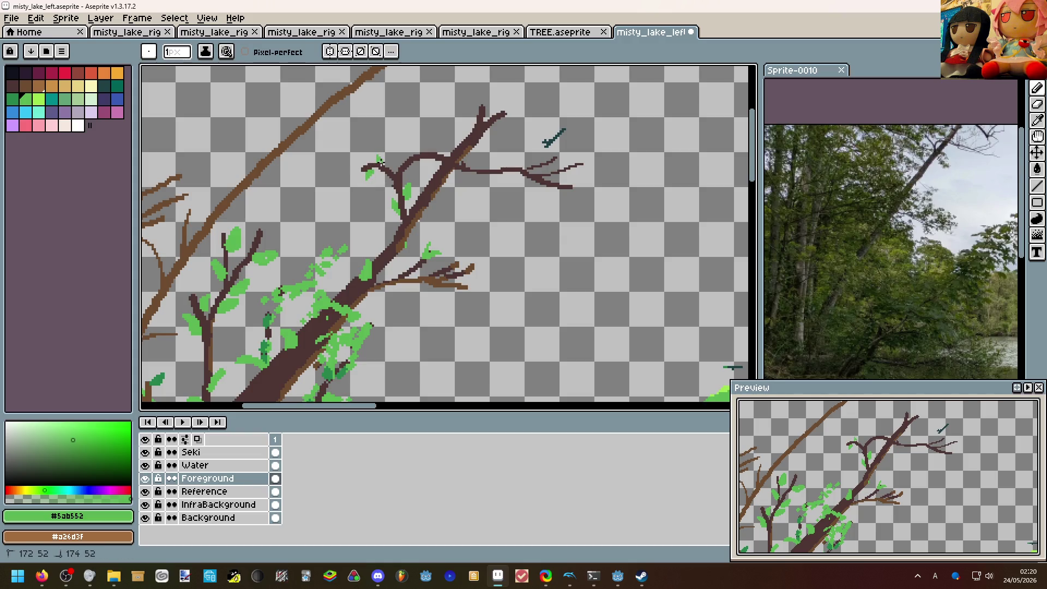
pyautogui.scroll(-2, 379, 159)
pyautogui.scroll(2, 425, 146)
pyautogui.scroll(-2, 426, 151)
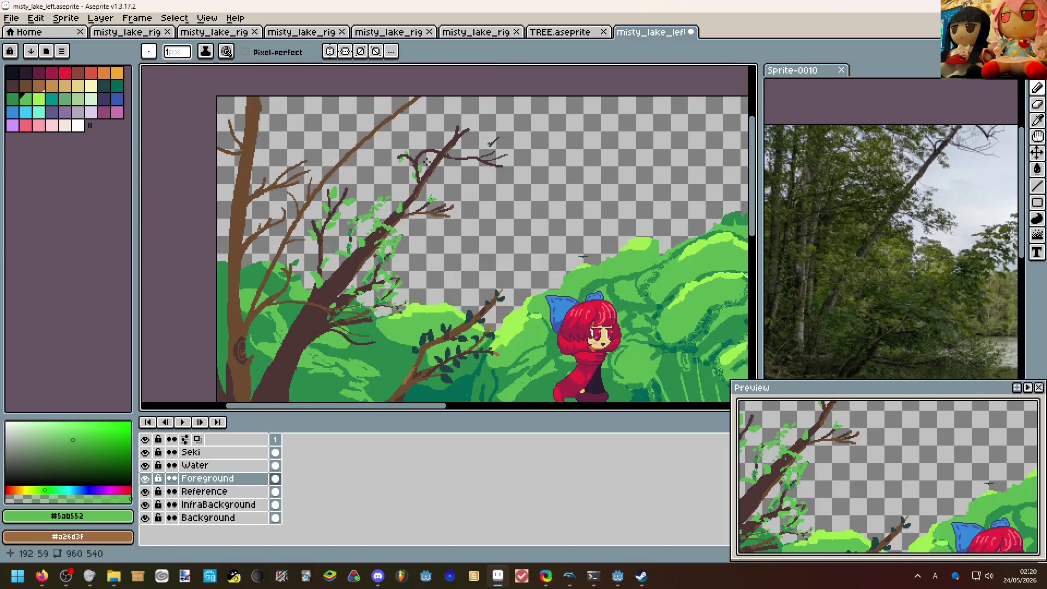
pyautogui.scroll(2, 425, 162)
pyautogui.scroll(1, 426, 168)
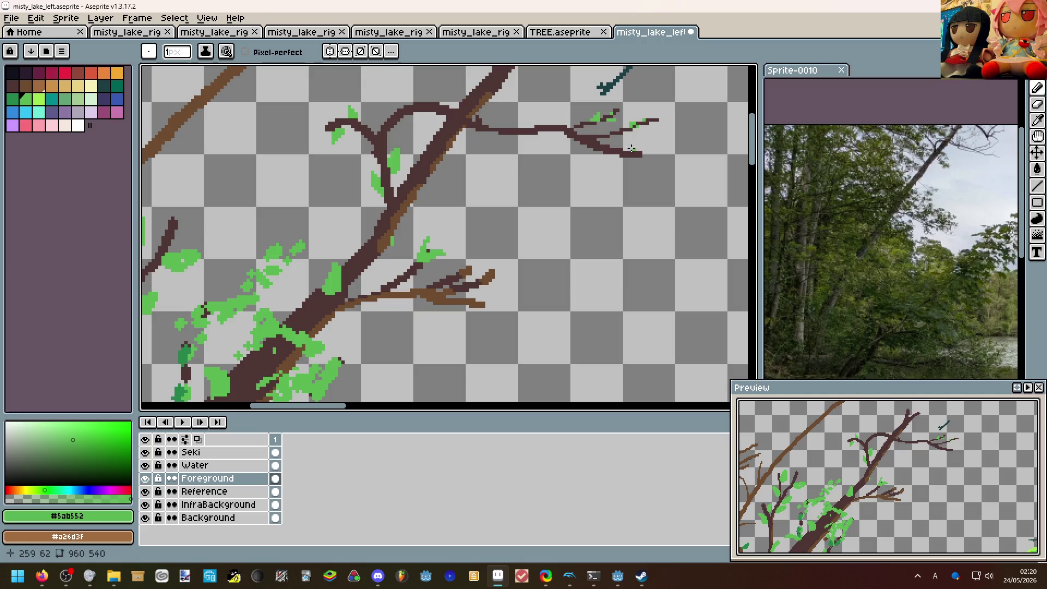
# Try a dark brown twig below the branch, undo it, and save misty_lake_left.
pyautogui.press('b')
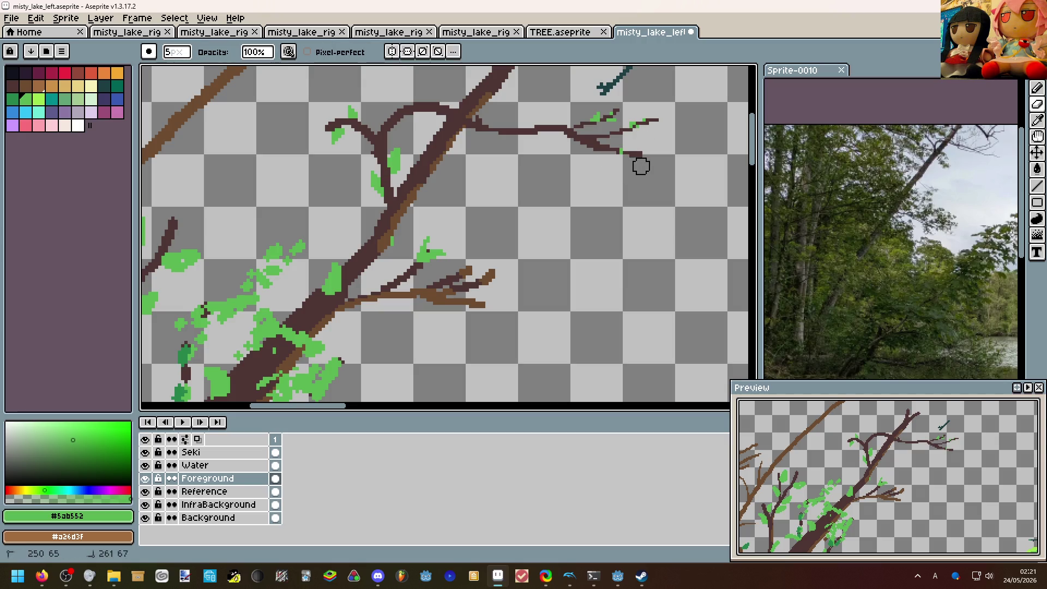
pyautogui.scroll(-1, 597, 164)
pyautogui.press('b')
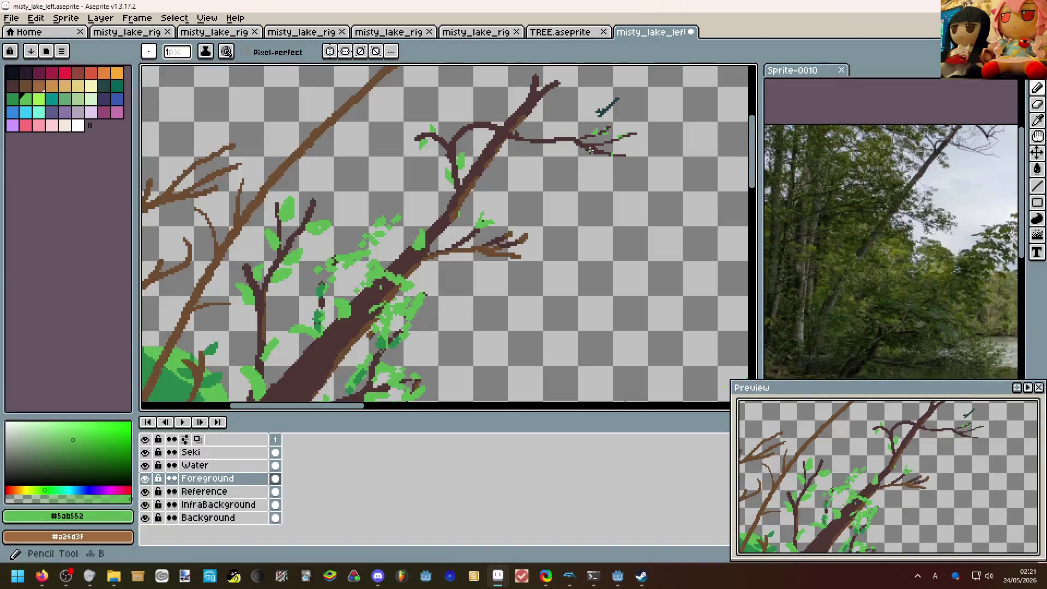
pyautogui.keyDown('alt'); pyautogui.click(547, 144); pyautogui.keyUp('alt')
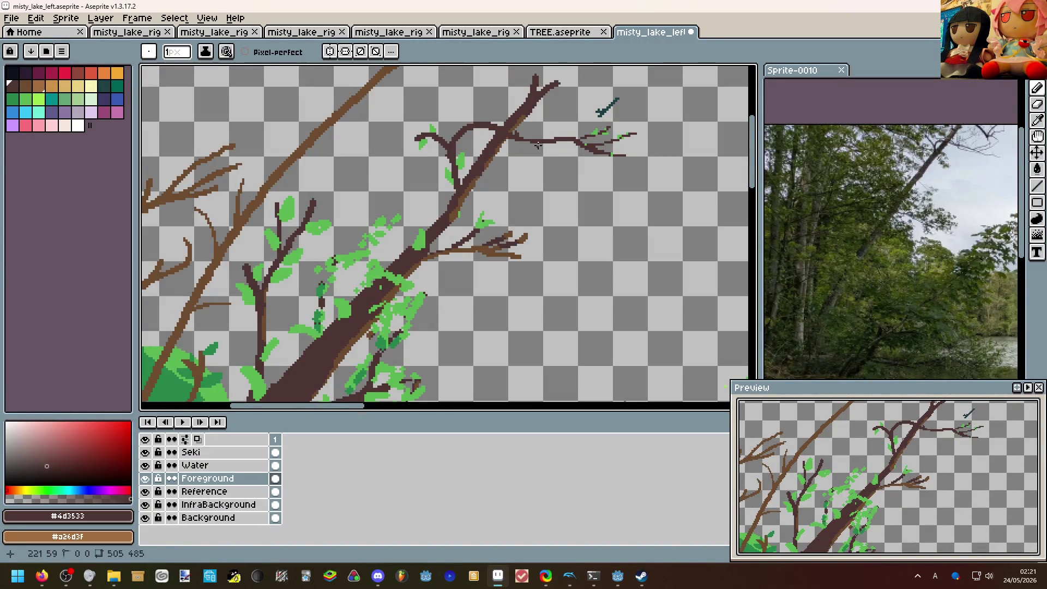
pyautogui.press('b')
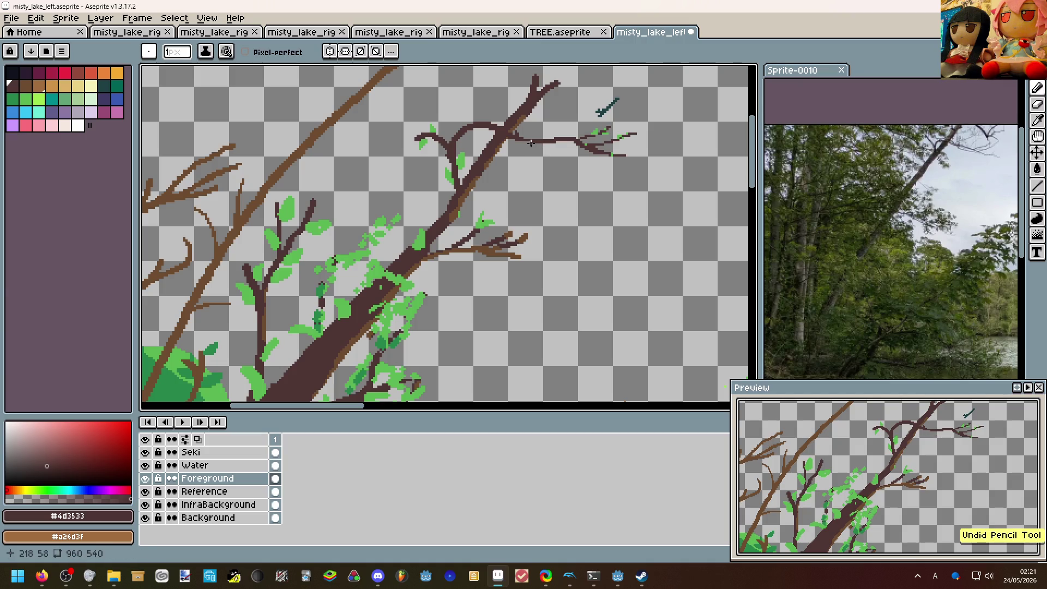
pyautogui.moveTo(532, 149)
pyautogui.mouseDown()
pyautogui.moveTo(569, 151)
pyautogui.moveTo(538, 147)
pyautogui.mouseUp()
pyautogui.hotkey('ctrl', 'z')
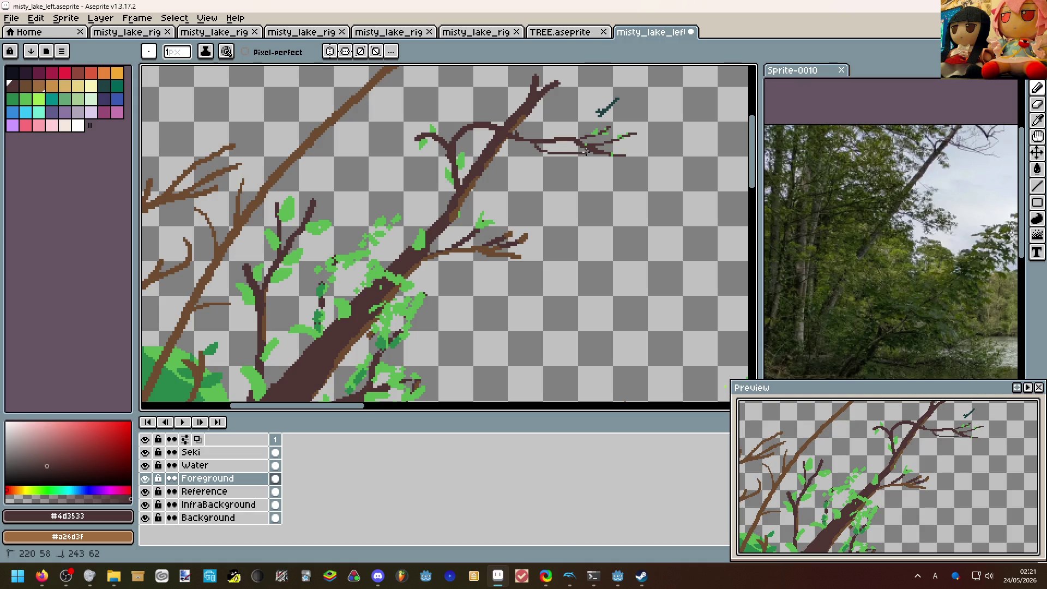
pyautogui.scroll(-2, 584, 150)
pyautogui.scroll(1, 556, 115)
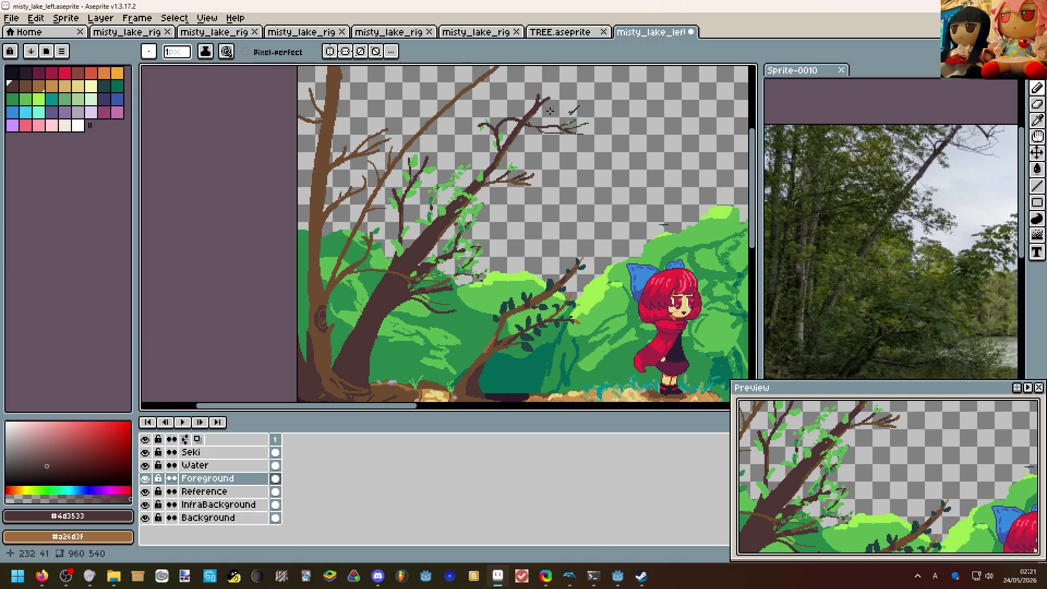
pyautogui.scroll(-2, 551, 109)
pyautogui.hotkey('ctrl', 's')
pyautogui.scroll(1, 518, 204)
pyautogui.press('v')
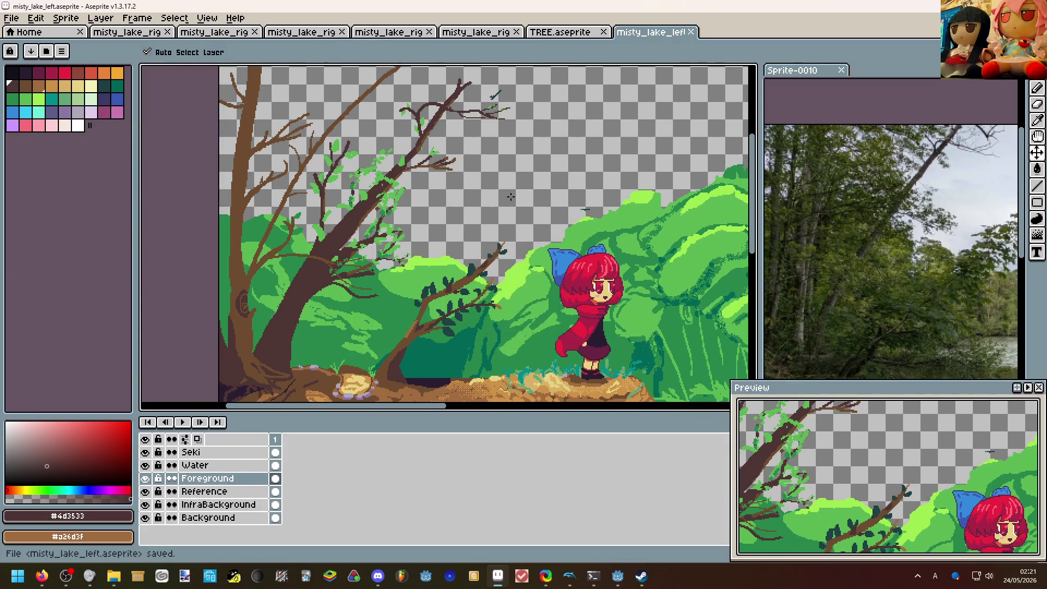
pyautogui.scroll(-2, 517, 204)
pyautogui.press('b')
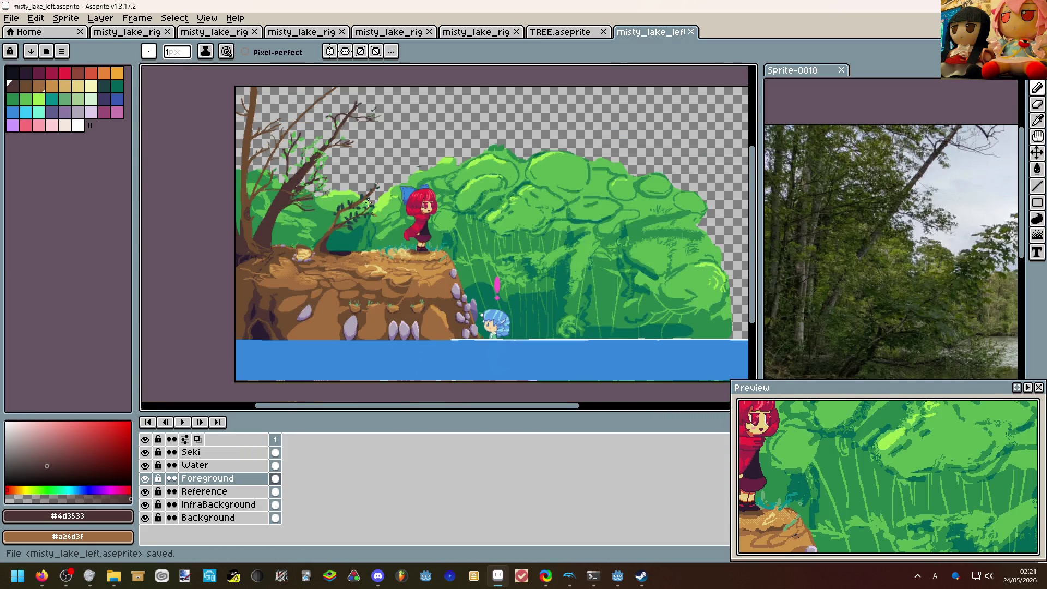
pyautogui.moveTo(323, 249); pyautogui.dragTo(352, 301)
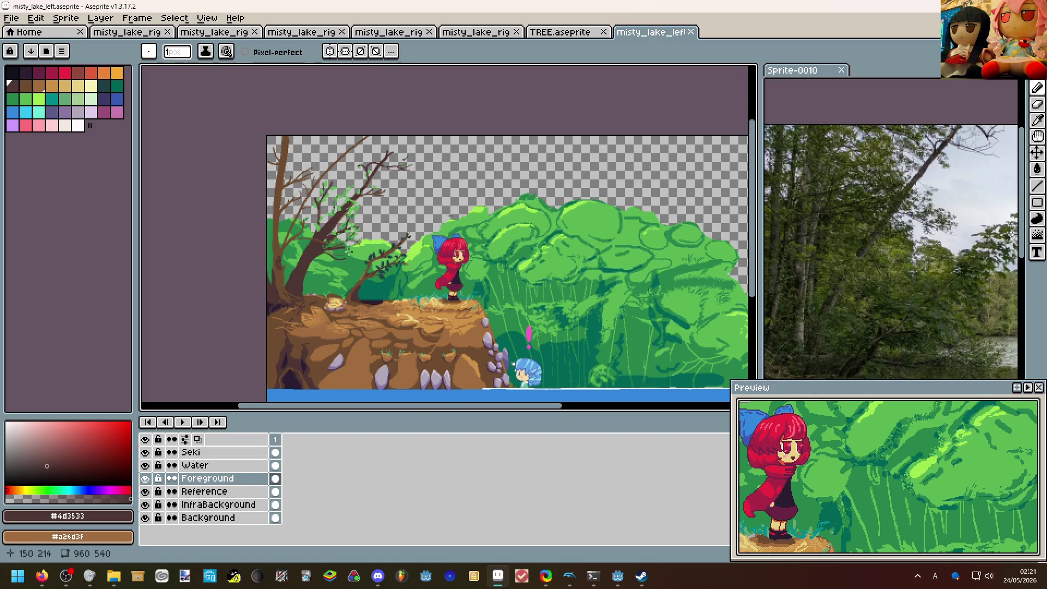
pyautogui.scroll(2, 339, 234)
# Draw green leaves along the upper branch where the twig meets the trunk.
pyautogui.moveTo(321, 264); pyautogui.dragTo(321, 361)
pyautogui.scroll(2, 455, 323)
pyautogui.scroll(3, 455, 323)
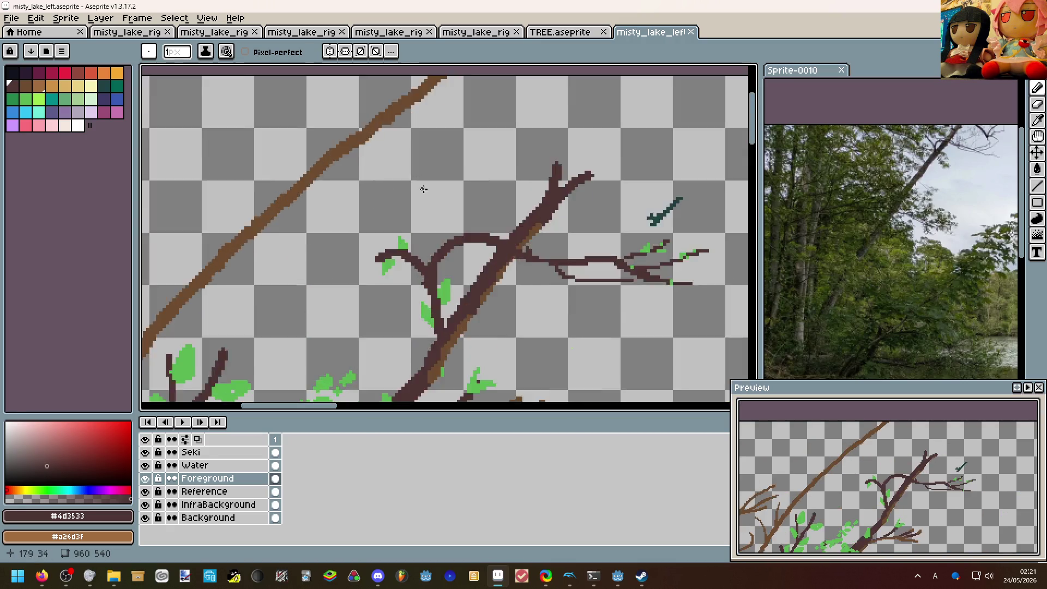
pyautogui.scroll(1, 455, 323)
pyautogui.keyDown('alt'); pyautogui.click(455, 323); pyautogui.keyUp('alt')
pyautogui.moveTo(449, 256)
pyautogui.mouseDown()
pyautogui.moveTo(494, 242)
pyautogui.moveTo(449, 266)
pyautogui.moveTo(483, 246)
pyautogui.moveTo(471, 201)
pyautogui.mouseUp()
pyautogui.scroll(-2, 495, 243)
pyautogui.scroll(-2, 555, 219)
pyautogui.scroll(2, 555, 220)
pyautogui.scroll(1, 524, 229)
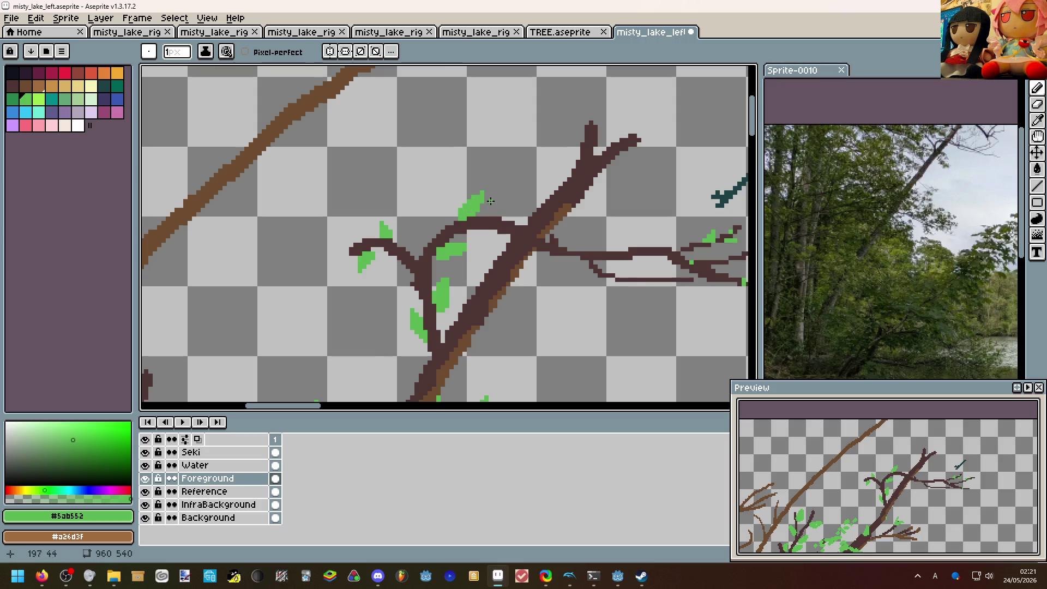
pyautogui.scroll(-2, 479, 200)
pyautogui.scroll(-2, 410, 180)
pyautogui.scroll(-2, 369, 167)
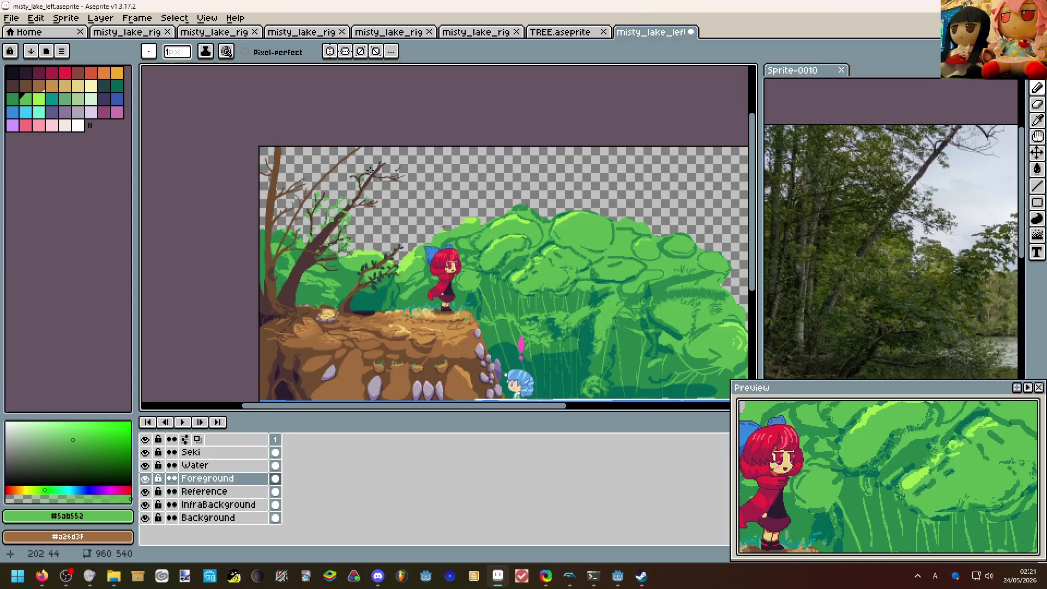
pyautogui.scroll(2, 361, 181)
pyautogui.scroll(-2, 487, 249)
pyautogui.scroll(2, 405, 310)
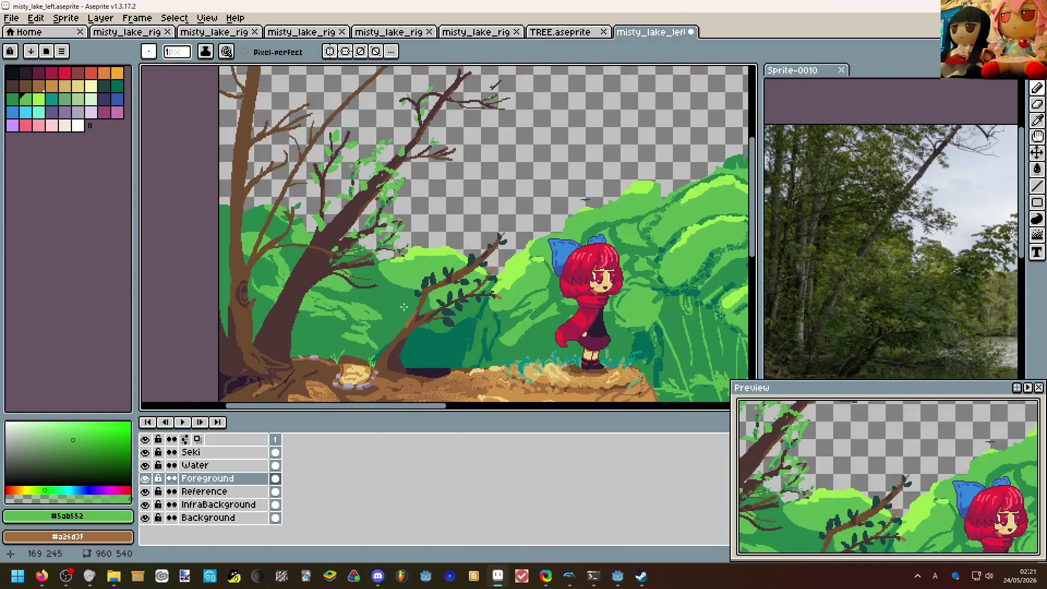
pyautogui.moveTo(415, 190); pyautogui.dragTo(410, 200)
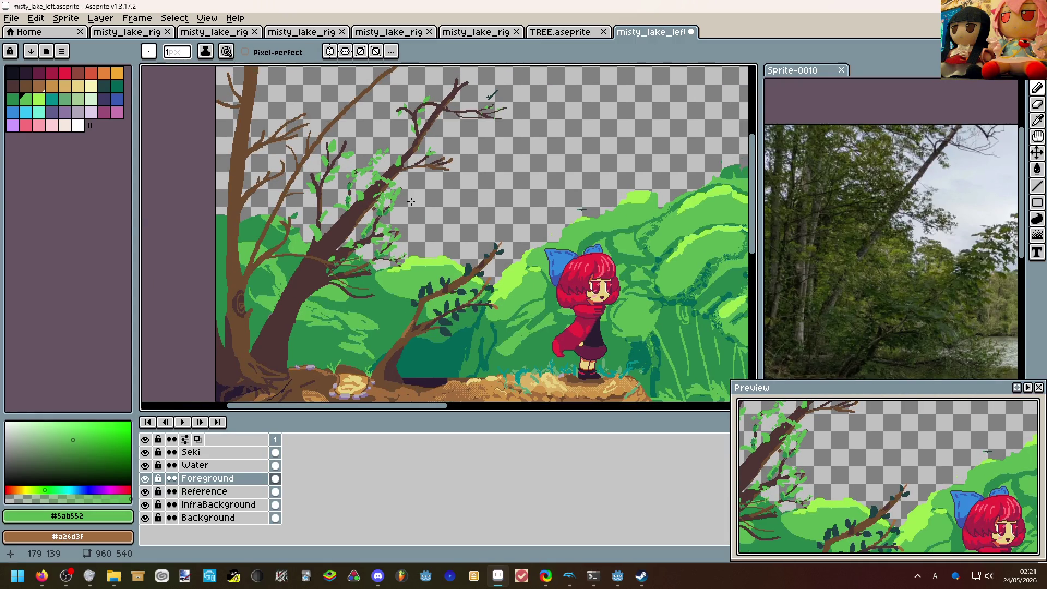
pyautogui.scroll(2, 412, 190)
pyautogui.scroll(2, 445, 171)
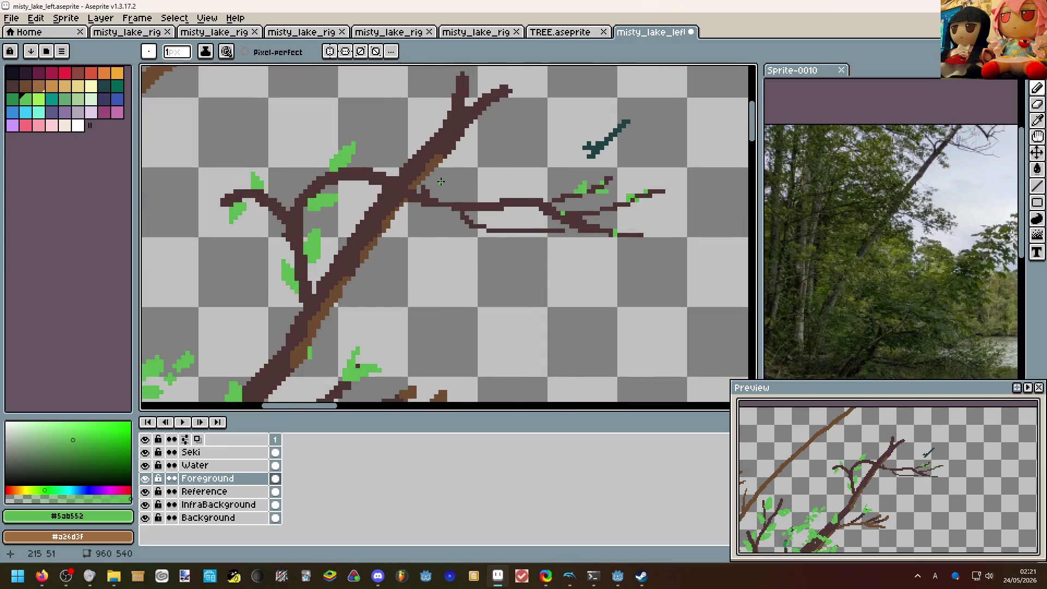
pyautogui.scroll(1, 441, 182)
# Undo a stray erase, shrink the brush, and pick up the dark brown branch colour.
pyautogui.press('e')
pyautogui.hotkey('ctrl', 'z')
pyautogui.press('-')
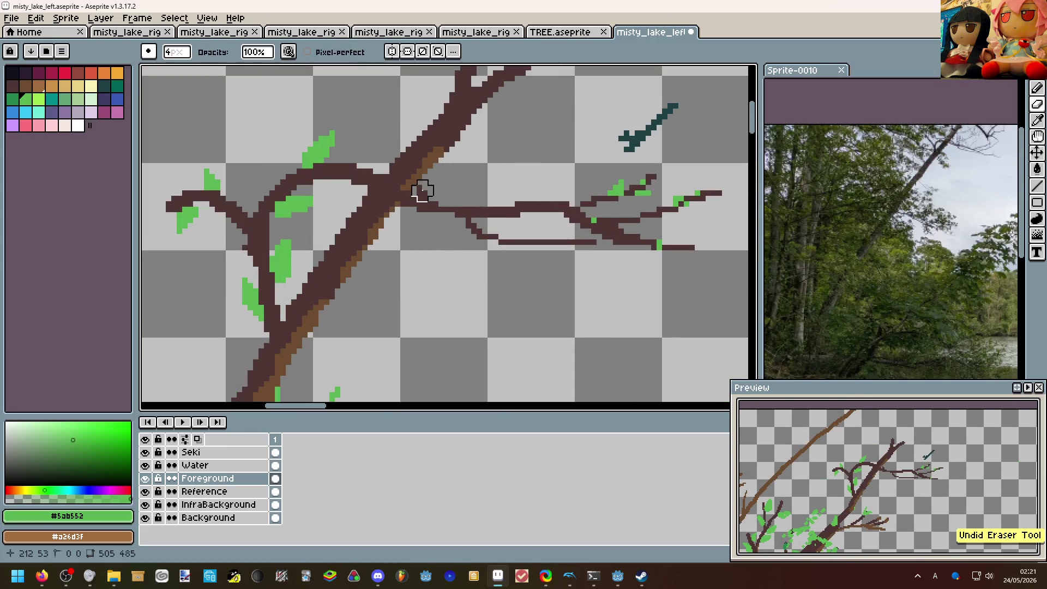
pyautogui.press('b')
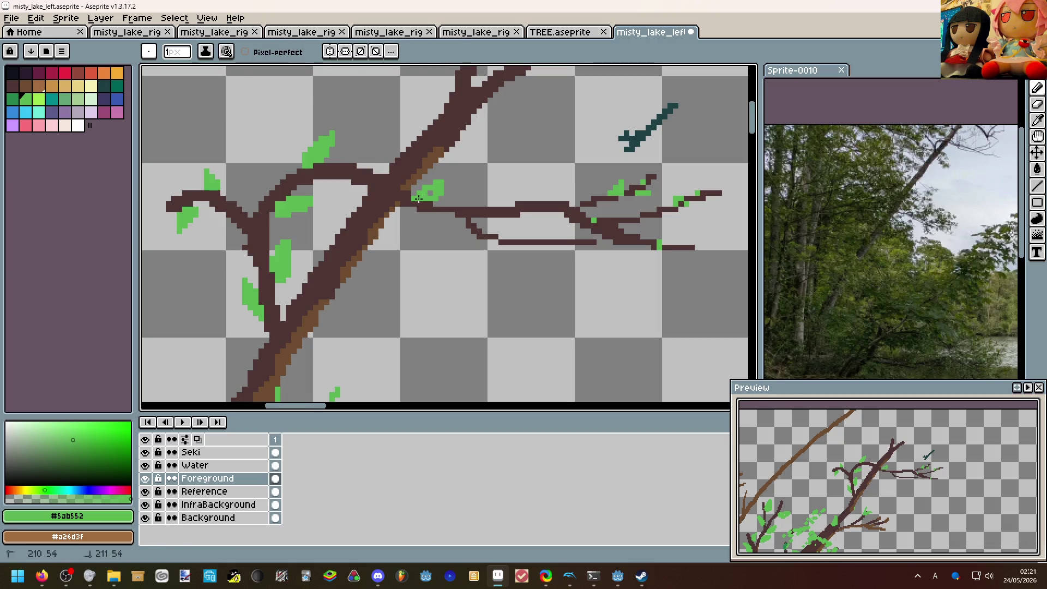
pyautogui.keyDown('alt'); pyautogui.click(413, 203); pyautogui.keyUp('alt')
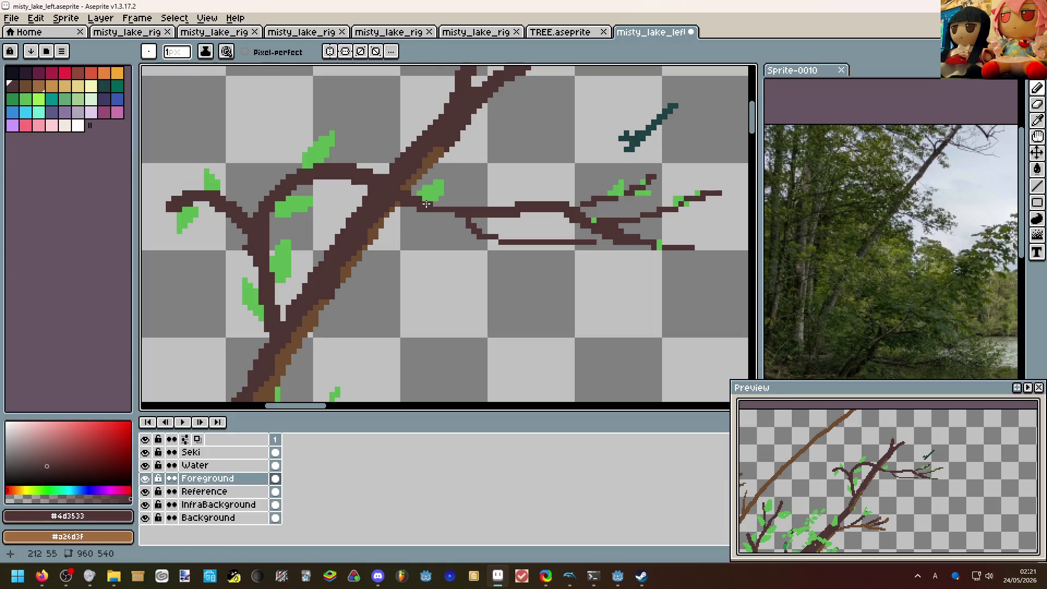
pyautogui.scroll(-1, 458, 199)
pyautogui.scroll(-1, 472, 185)
pyautogui.scroll(-1, 470, 165)
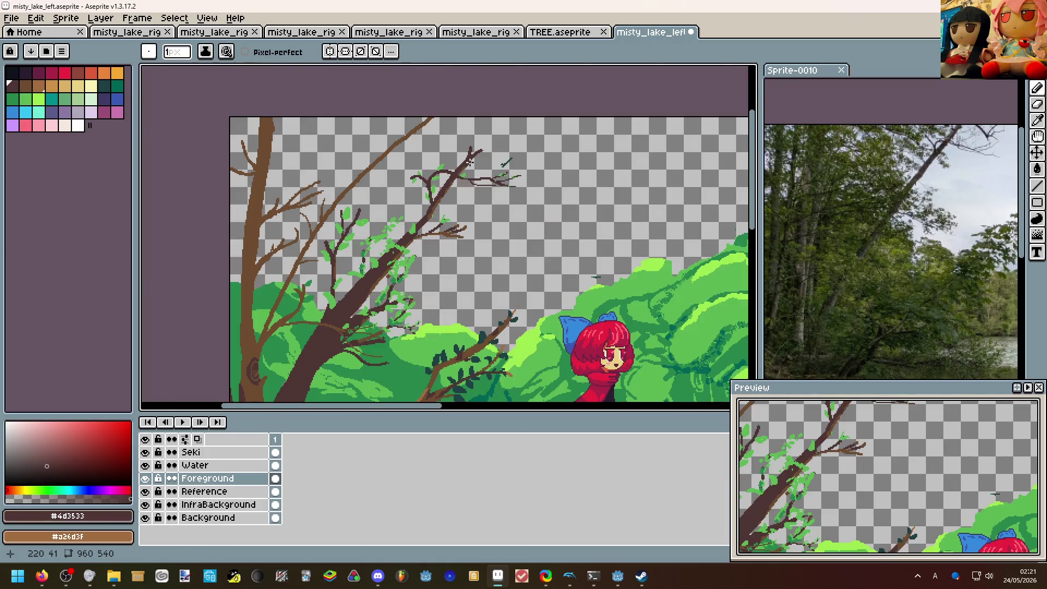
# Dot dark green leaf pixels onto the branch tip and the small twig.
pyautogui.moveTo(467, 164); pyautogui.dragTo(539, 136)
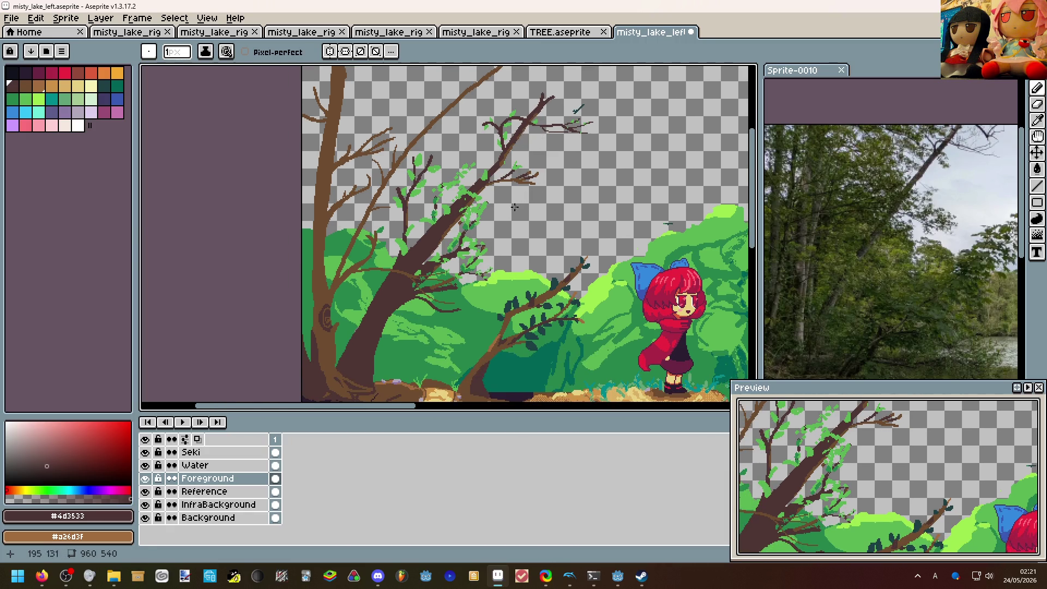
pyautogui.scroll(1, 516, 205)
pyautogui.scroll(1, 384, 283)
pyautogui.scroll(-2, 386, 283)
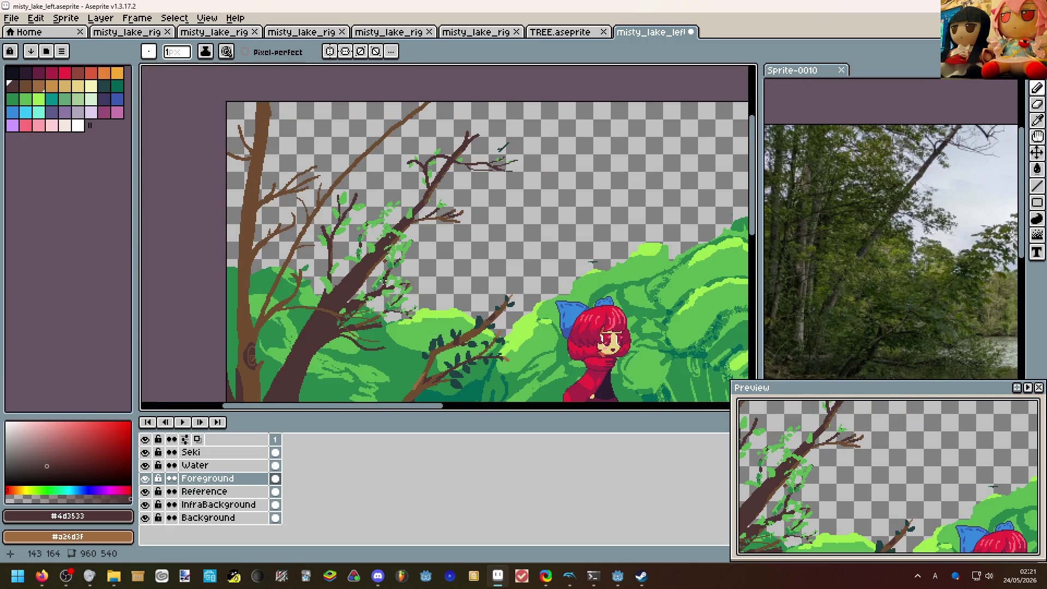
pyautogui.moveTo(385, 282); pyautogui.dragTo(426, 263)
pyautogui.scroll(2, 402, 239)
pyautogui.keyDown('alt'); pyautogui.click(401, 237); pyautogui.keyUp('alt')
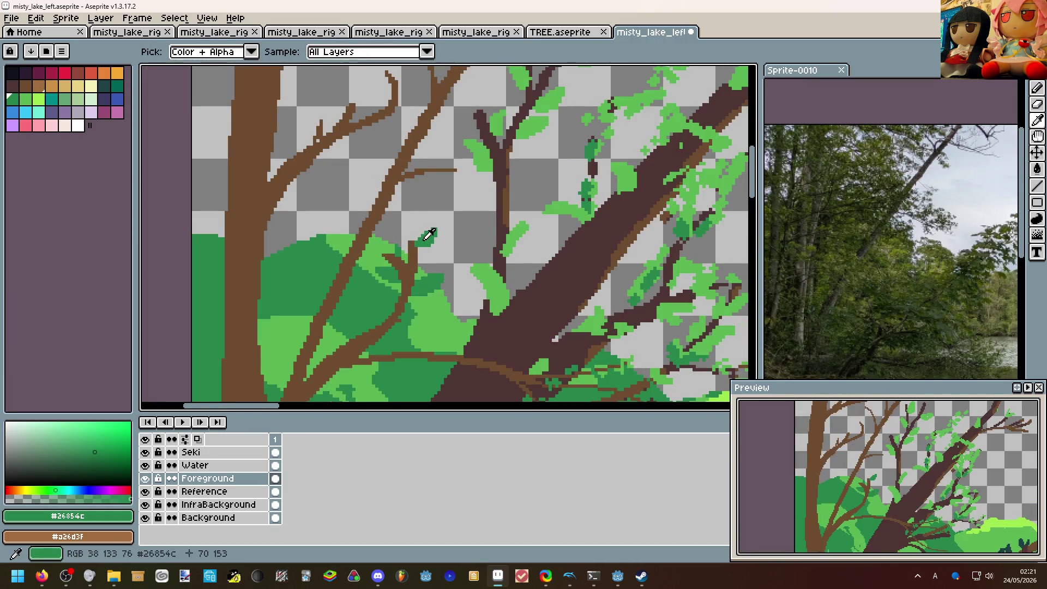
pyautogui.scroll(1, 402, 238)
pyautogui.moveTo(433, 171)
pyautogui.mouseDown()
pyautogui.moveTo(451, 182)
pyautogui.moveTo(455, 149)
pyautogui.mouseUp()
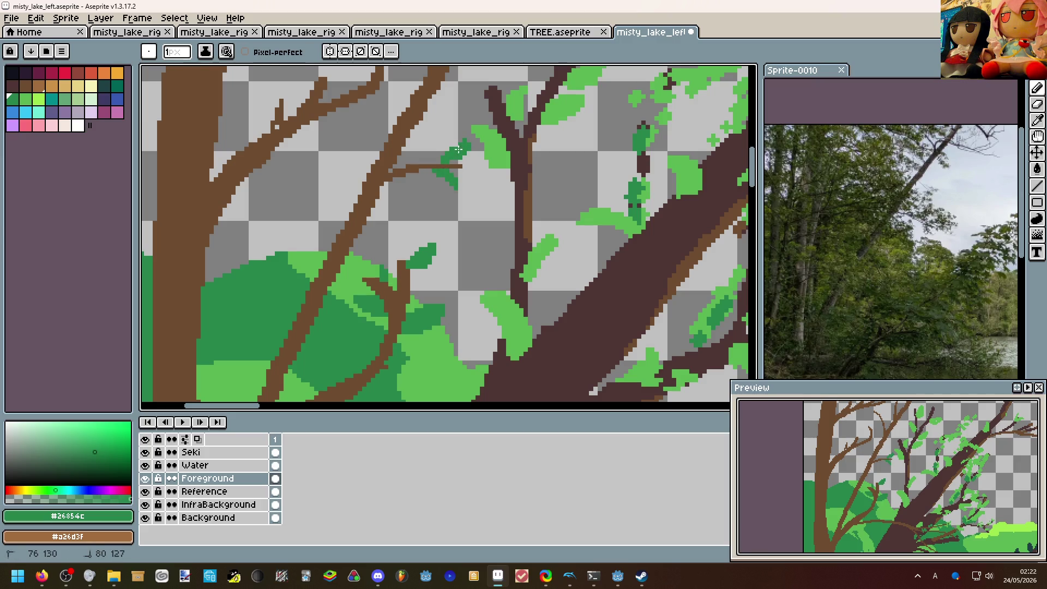
pyautogui.scroll(-2, 453, 152)
pyautogui.scroll(-1, 442, 180)
pyautogui.scroll(2, 427, 202)
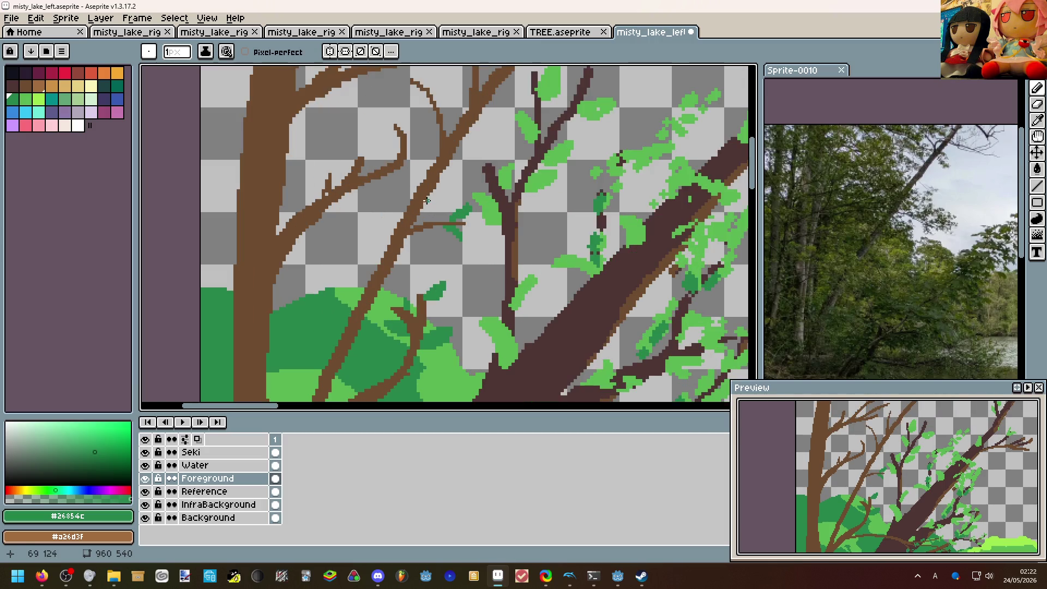
pyautogui.scroll(2, 427, 202)
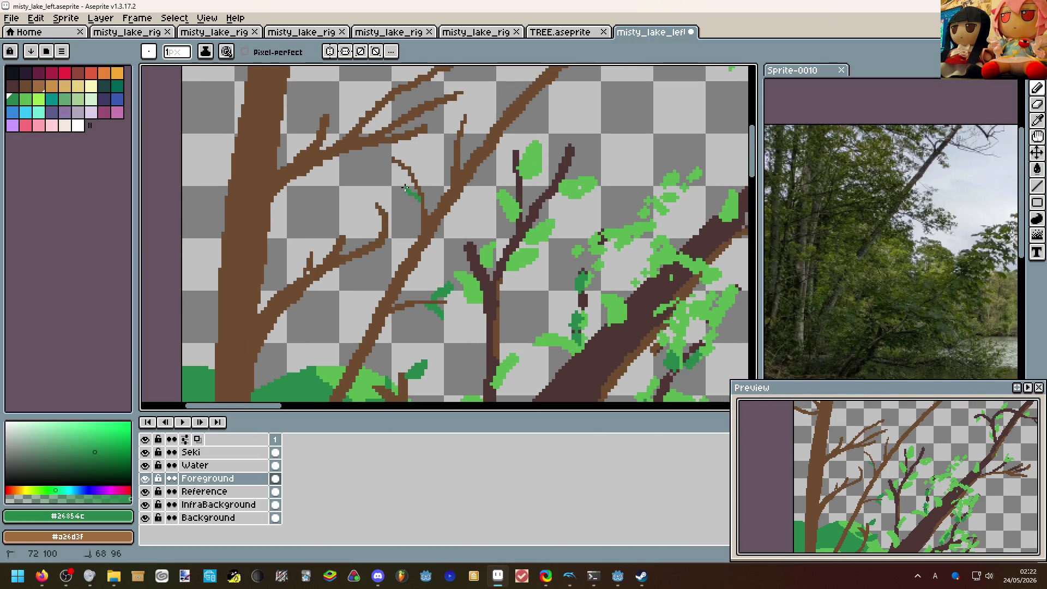
pyautogui.click(413, 189)
pyautogui.moveTo(418, 176); pyautogui.dragTo(405, 164)
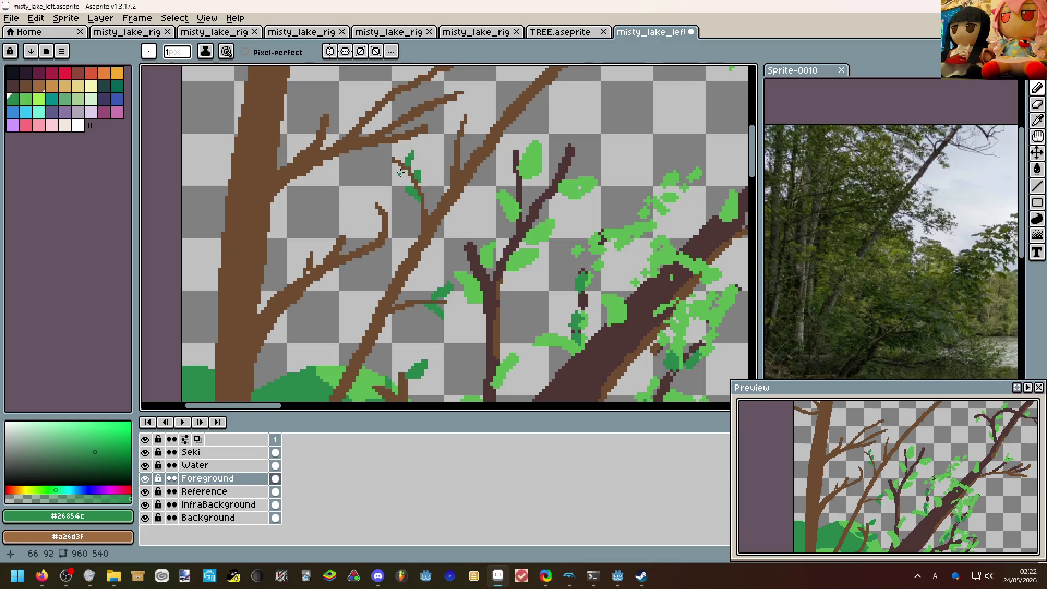
pyautogui.scroll(-1, 397, 172)
pyautogui.scroll(-1, 398, 172)
pyautogui.scroll(-1, 398, 172)
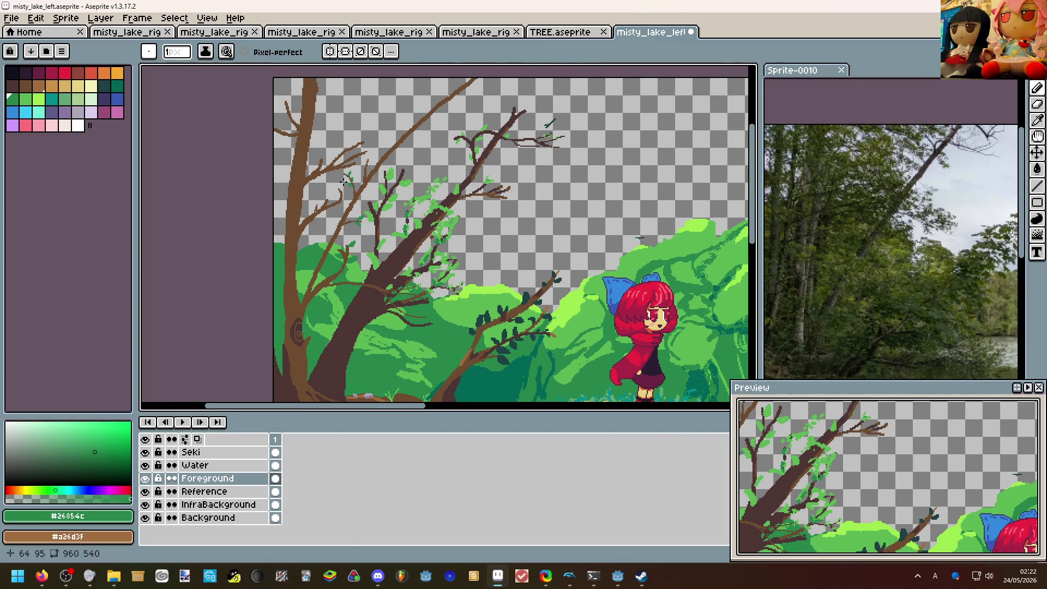
pyautogui.scroll(-1, 366, 192)
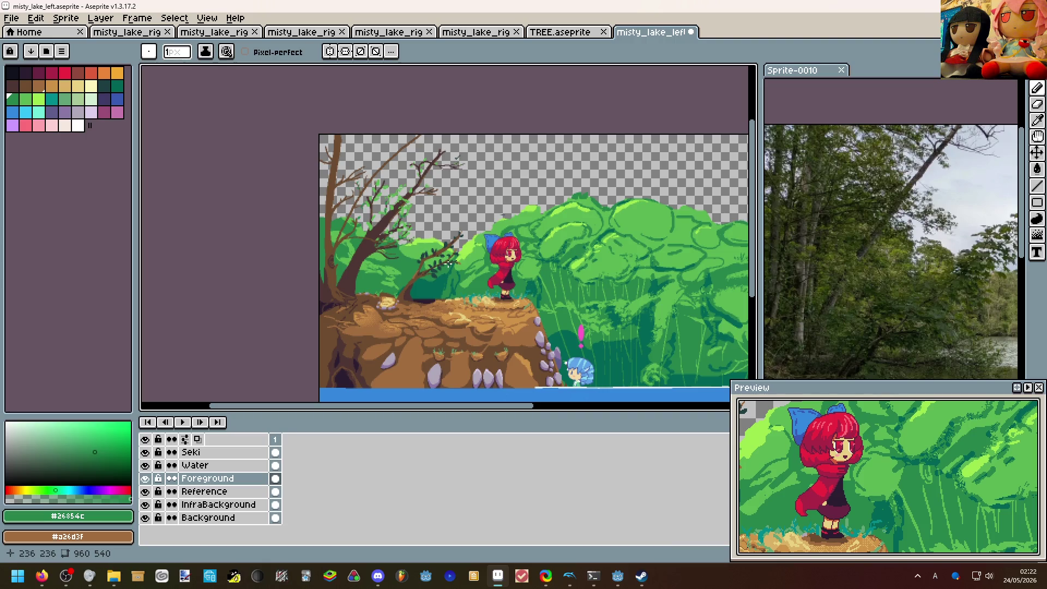
pyautogui.hscroll(2, 393, 249)
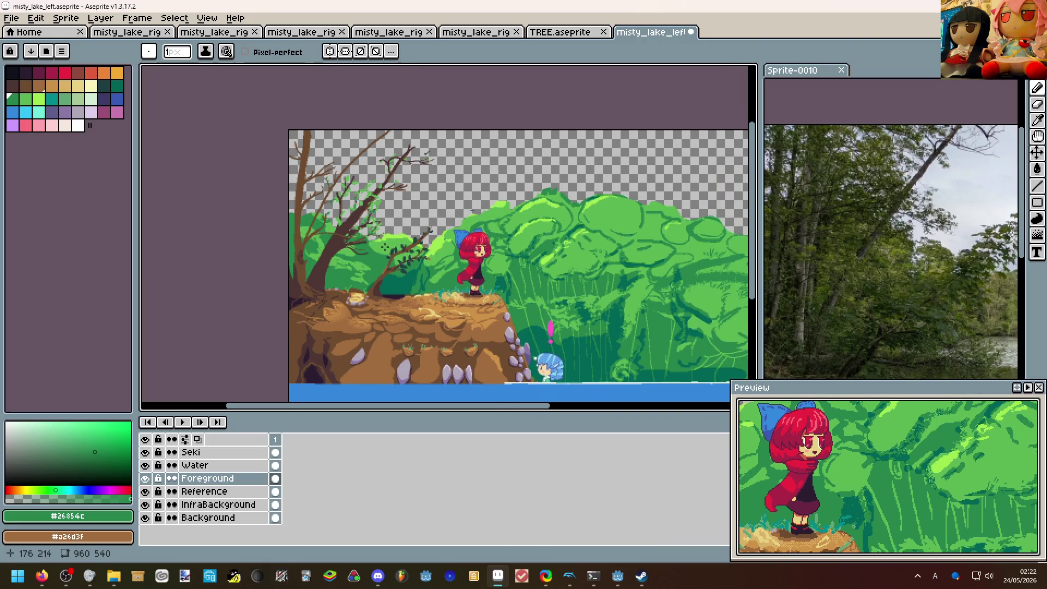
pyautogui.scroll(3, 385, 249)
pyautogui.scroll(-3, 345, 309)
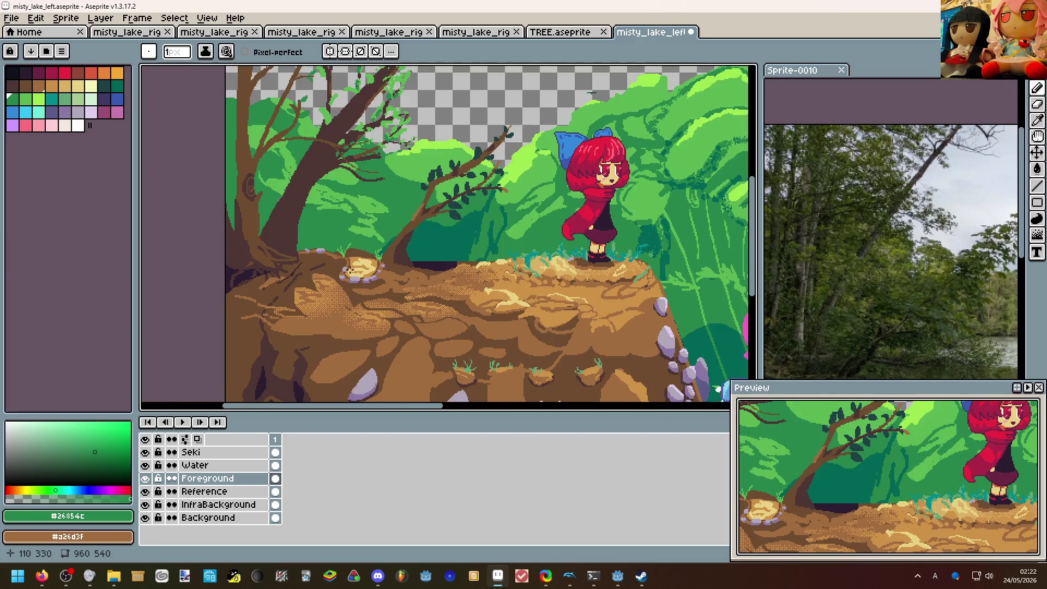
pyautogui.moveTo(365, 204)
pyautogui.mouseDown()
pyautogui.moveTo(363, 228)
pyautogui.moveTo(413, 259)
pyautogui.moveTo(312, 205)
pyautogui.mouseUp()
pyautogui.scroll(2, 458, 239)
pyautogui.scroll(1, 458, 239)
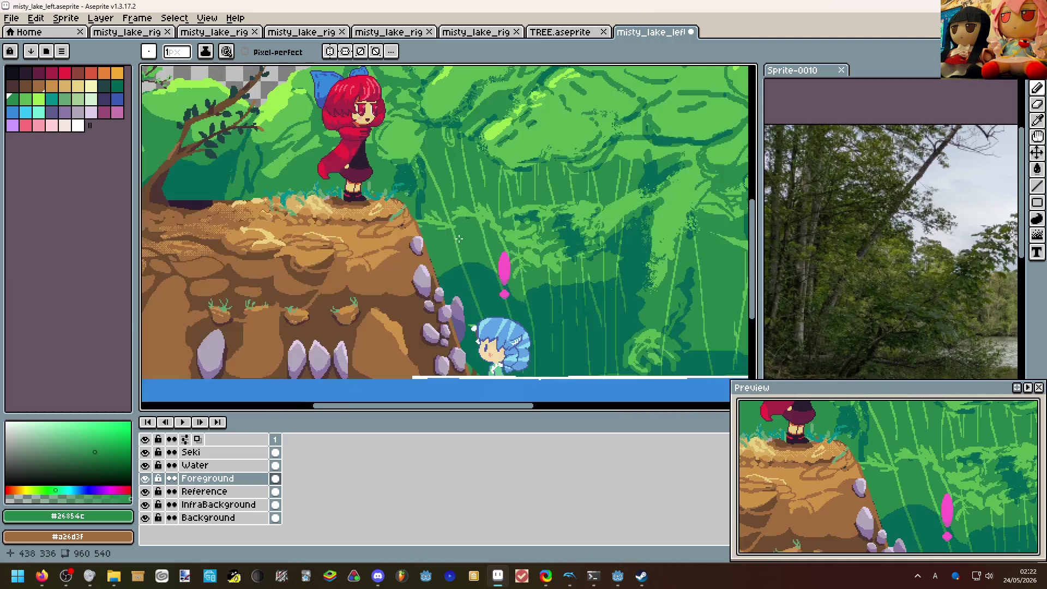
pyautogui.scroll(1, 458, 239)
pyautogui.moveTo(458, 240); pyautogui.dragTo(666, 321)
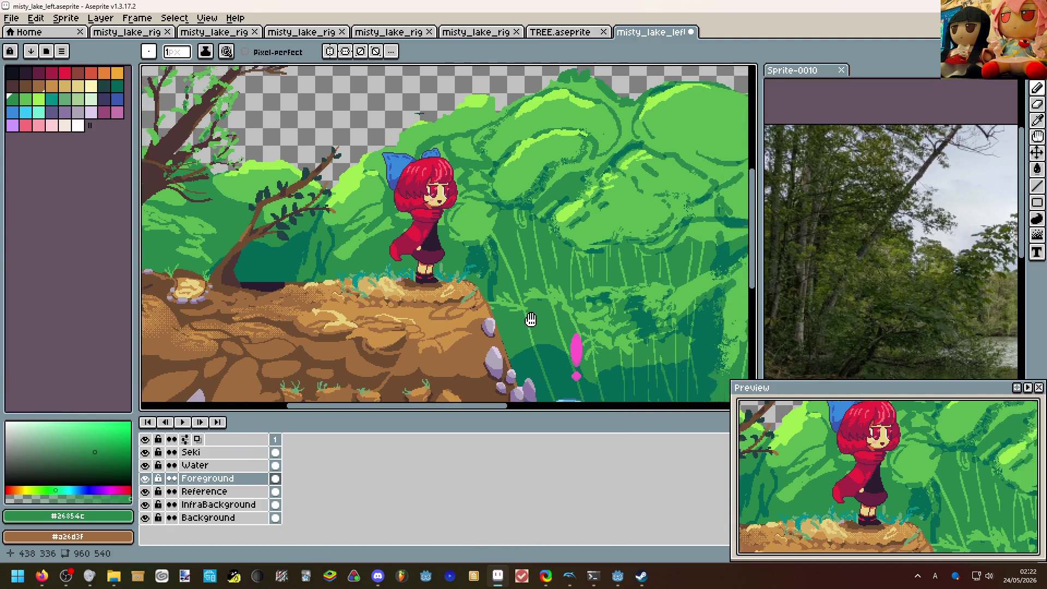
pyautogui.scroll(-2, 665, 321)
pyautogui.moveTo(572, 311)
pyautogui.mouseDown()
pyautogui.moveTo(485, 268)
pyautogui.moveTo(412, 258)
pyautogui.moveTo(590, 296)
pyautogui.moveTo(491, 246)
pyautogui.mouseUp()
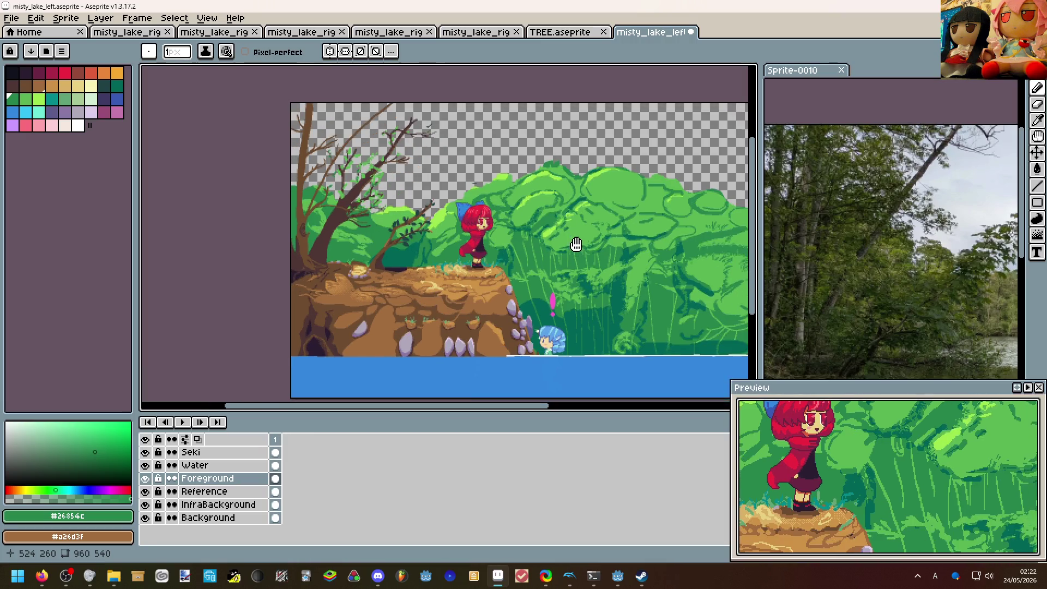
pyautogui.scroll(3, 333, 297)
pyautogui.scroll(1, 332, 296)
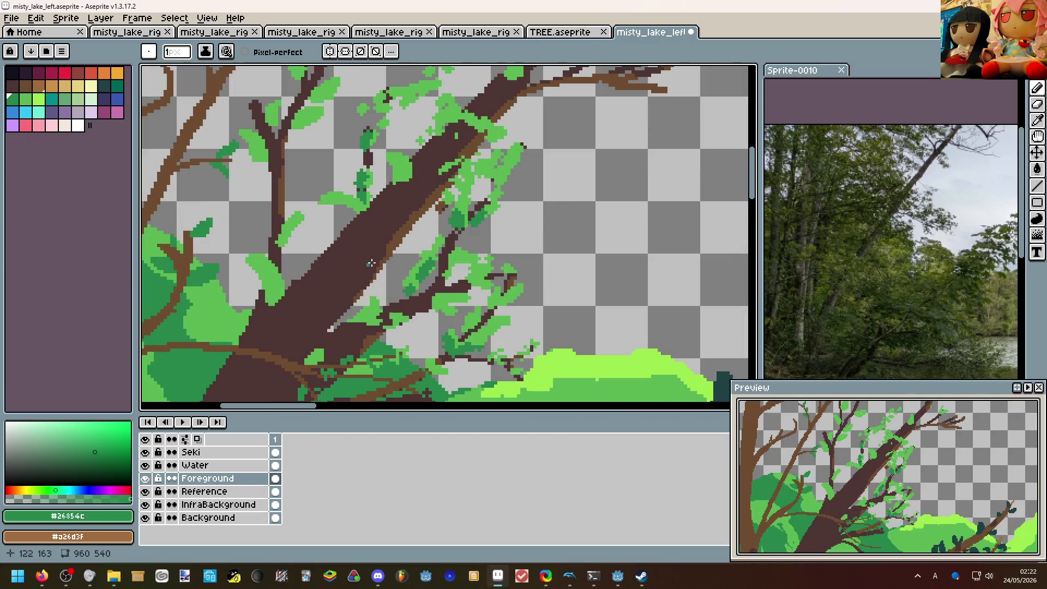
# Paint brown pixels along the leaning trunk with the sampled branch colour.
pyautogui.keyDown('alt'); pyautogui.click(403, 233); pyautogui.keyUp('alt')
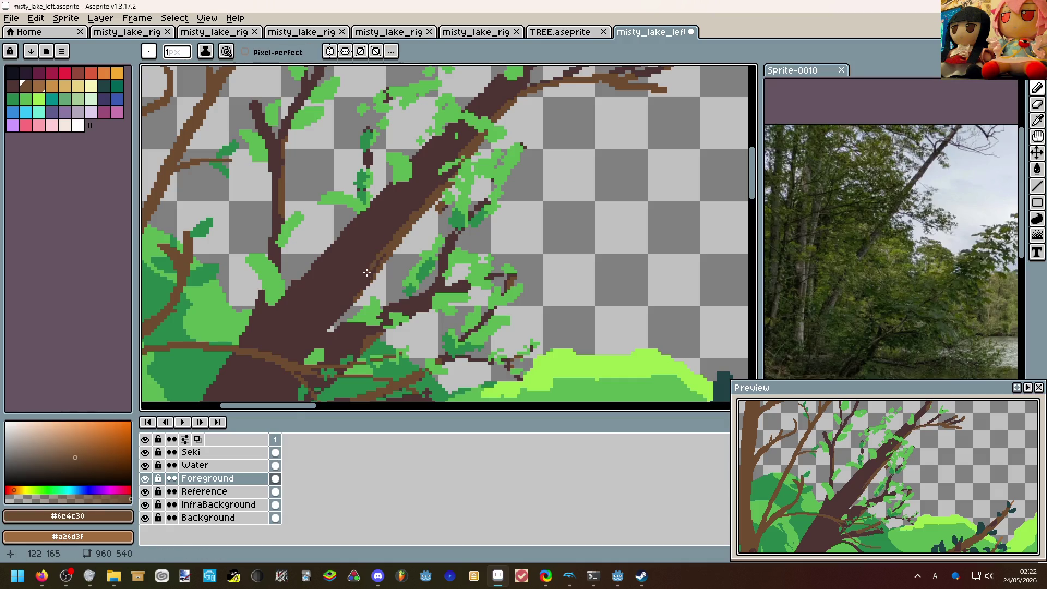
pyautogui.moveTo(379, 256)
pyautogui.mouseDown()
pyautogui.moveTo(308, 322)
pyautogui.moveTo(360, 293)
pyautogui.mouseUp()
pyautogui.scroll(-3, 427, 235)
pyautogui.scroll(3, 437, 221)
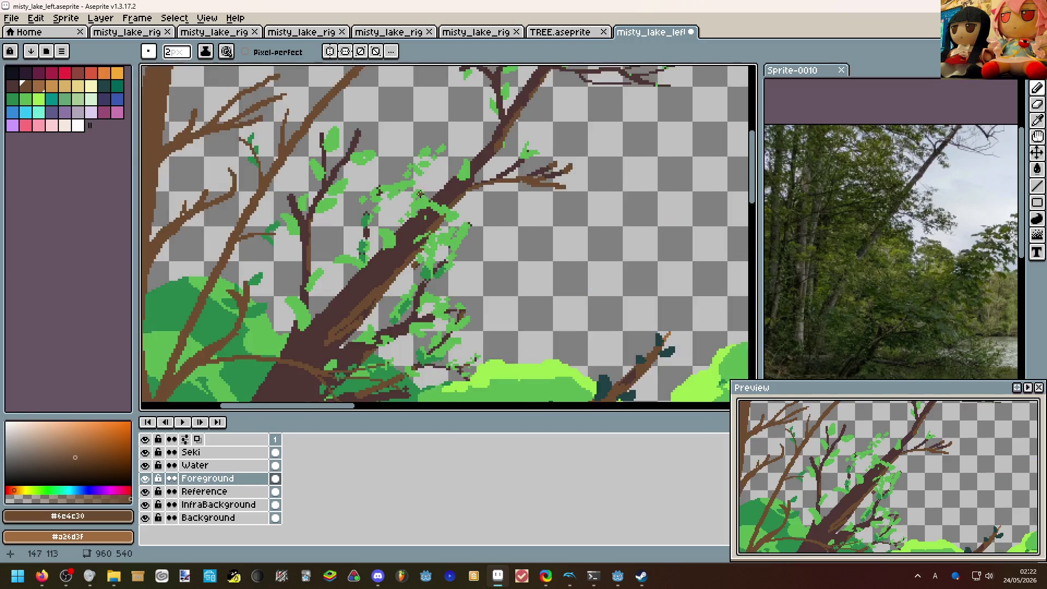
pyautogui.scroll(-1, 385, 250)
pyautogui.scroll(-1, 389, 253)
pyautogui.scroll(-2, 410, 237)
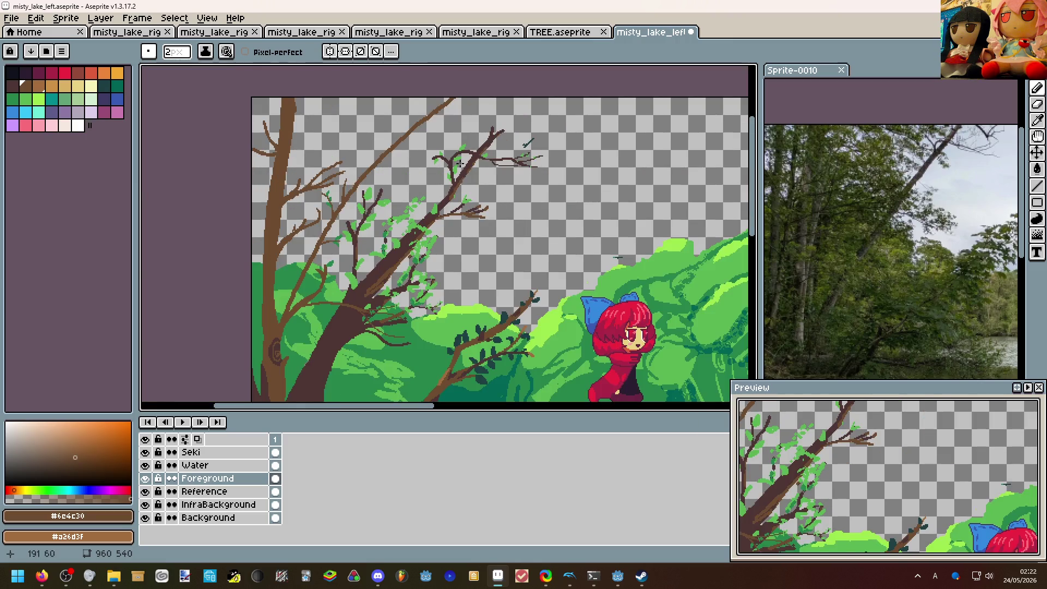
pyautogui.scroll(3, 422, 217)
pyautogui.scroll(-3, 472, 183)
pyautogui.scroll(-1, 472, 187)
pyautogui.scroll(4, 472, 189)
pyautogui.scroll(-1, 472, 188)
pyautogui.scroll(-1, 419, 199)
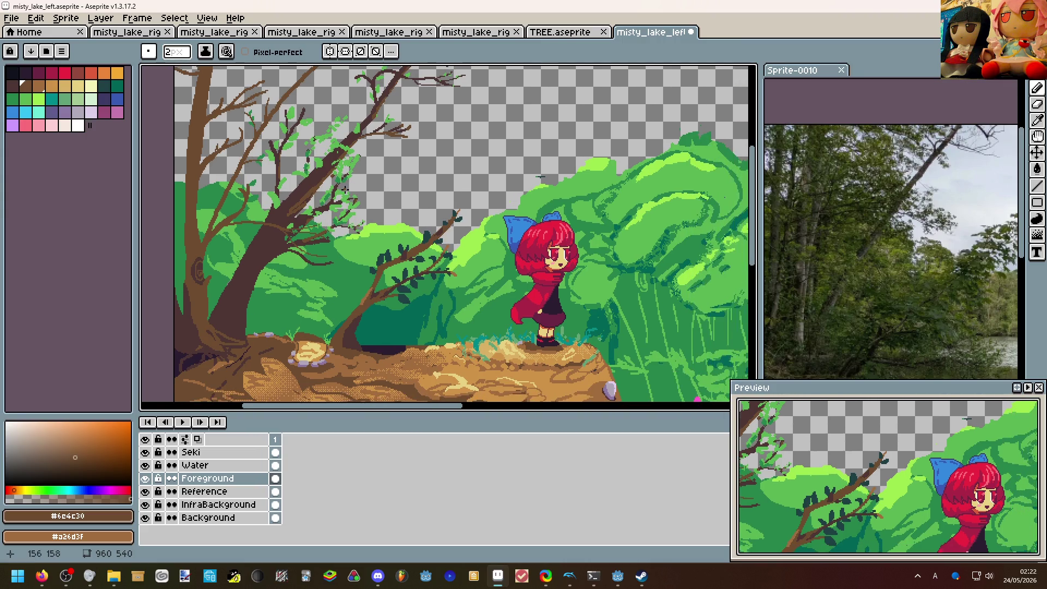
pyautogui.scroll(2, 458, 217)
pyautogui.scroll(-1, 420, 198)
pyautogui.scroll(1, 507, 213)
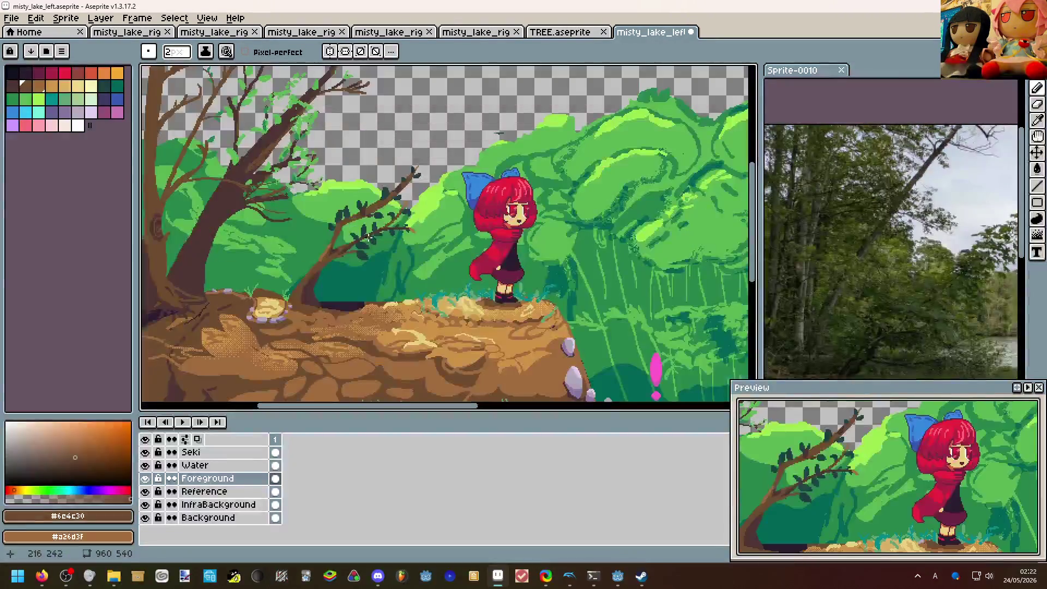
pyautogui.scroll(1, 368, 220)
pyautogui.scroll(1, 376, 229)
pyautogui.scroll(1, 380, 235)
# Paint mid-green single pixels into the foliage behind the trunk.
pyautogui.press('alt')
pyautogui.scroll(1, 429, 207)
pyautogui.scroll(1, 458, 245)
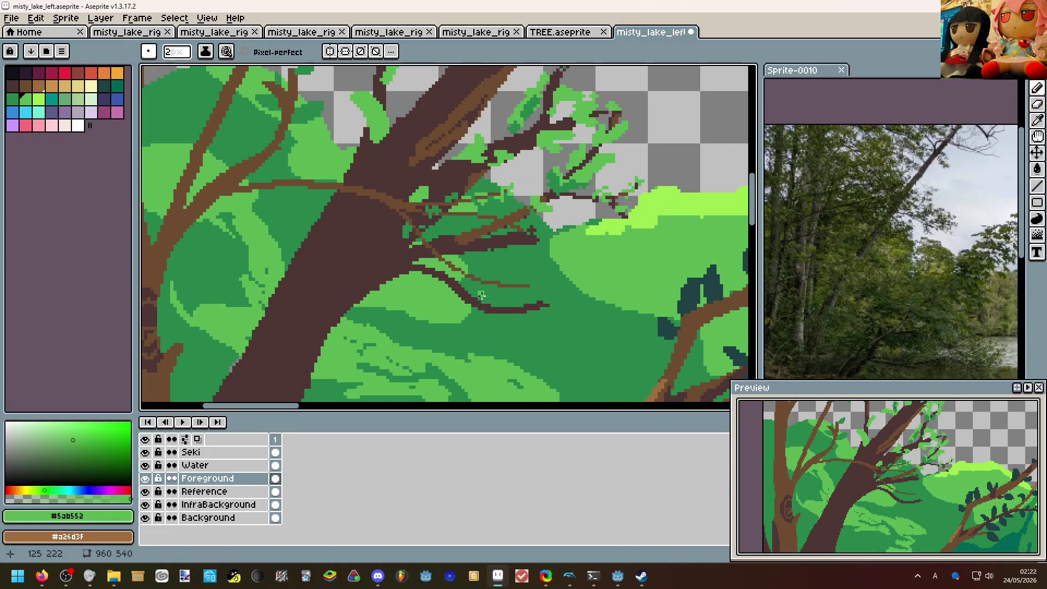
pyautogui.scroll(1, 474, 295)
pyautogui.press('-')
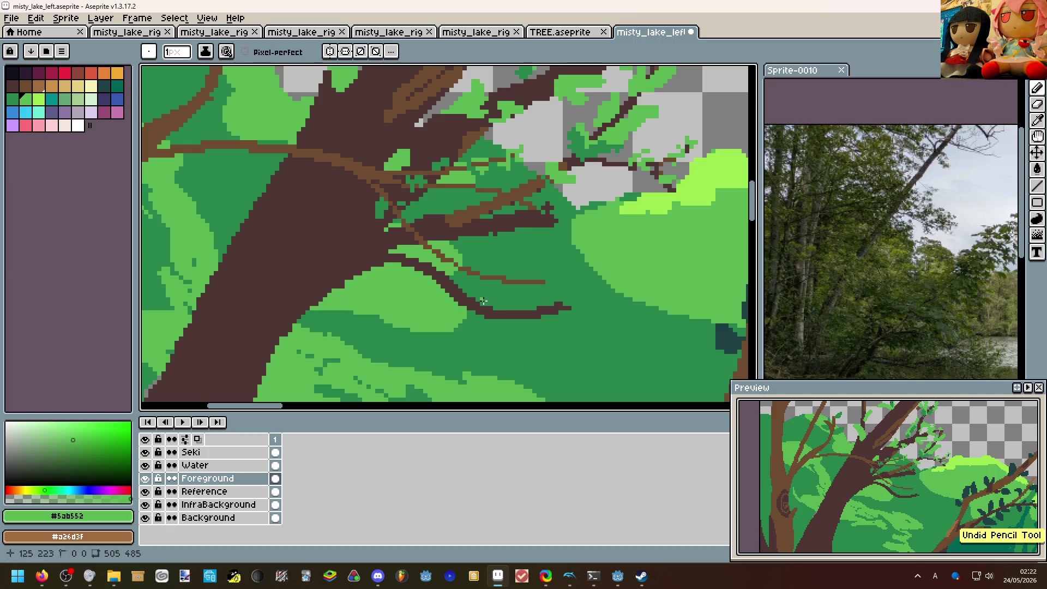
pyautogui.moveTo(495, 294)
pyautogui.mouseDown()
pyautogui.moveTo(550, 333)
pyautogui.moveTo(524, 324)
pyautogui.moveTo(563, 288)
pyautogui.moveTo(553, 307)
pyautogui.mouseUp()
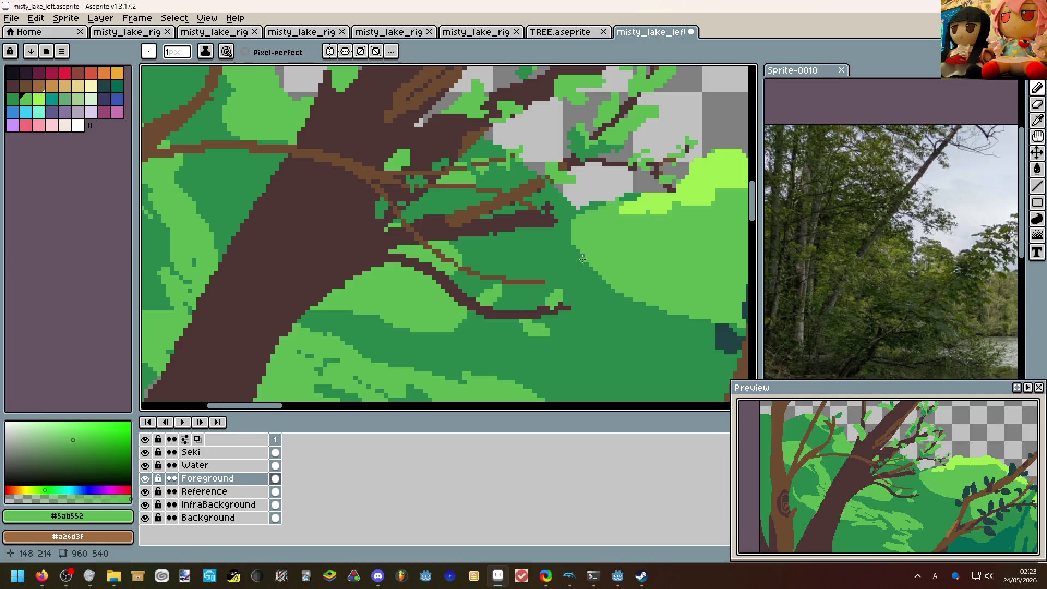
pyautogui.scroll(-3, 562, 286)
pyautogui.scroll(-2, 562, 285)
pyautogui.moveTo(599, 243); pyautogui.dragTo(423, 208)
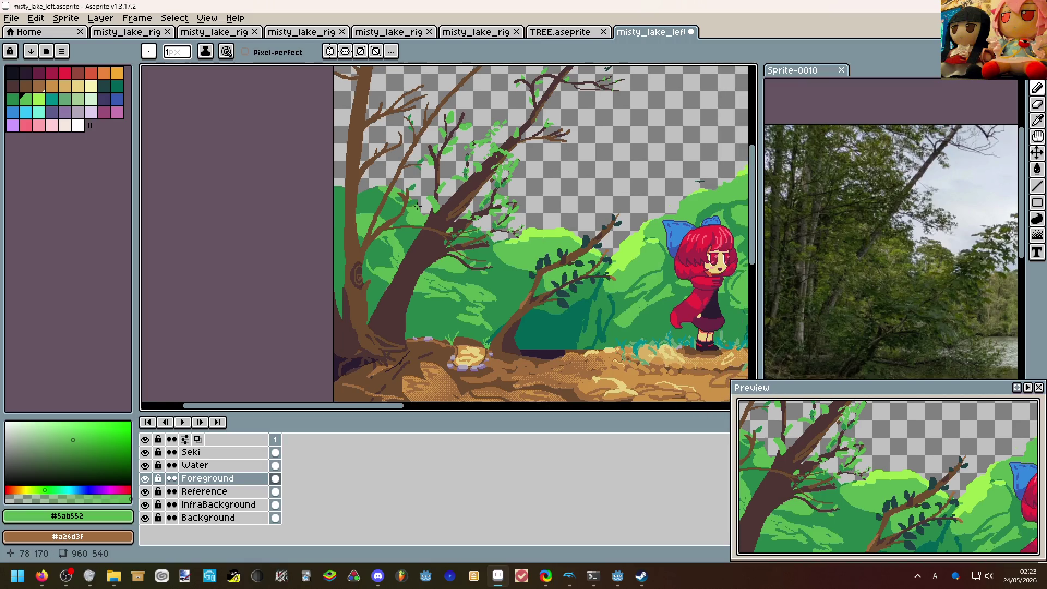
pyautogui.scroll(3, 423, 208)
pyautogui.scroll(2, 423, 207)
# Paint a dark green leaf stroke and extend a twig with brown pixels.
pyautogui.keyDown('alt'); pyautogui.click(419, 237); pyautogui.keyUp('alt')
pyautogui.moveTo(442, 246)
pyautogui.mouseDown()
pyautogui.moveTo(419, 238)
pyautogui.moveTo(458, 311)
pyautogui.mouseUp()
pyautogui.scroll(1, 459, 245)
pyautogui.moveTo(451, 208); pyautogui.dragTo(480, 185)
pyautogui.scroll(-2, 480, 185)
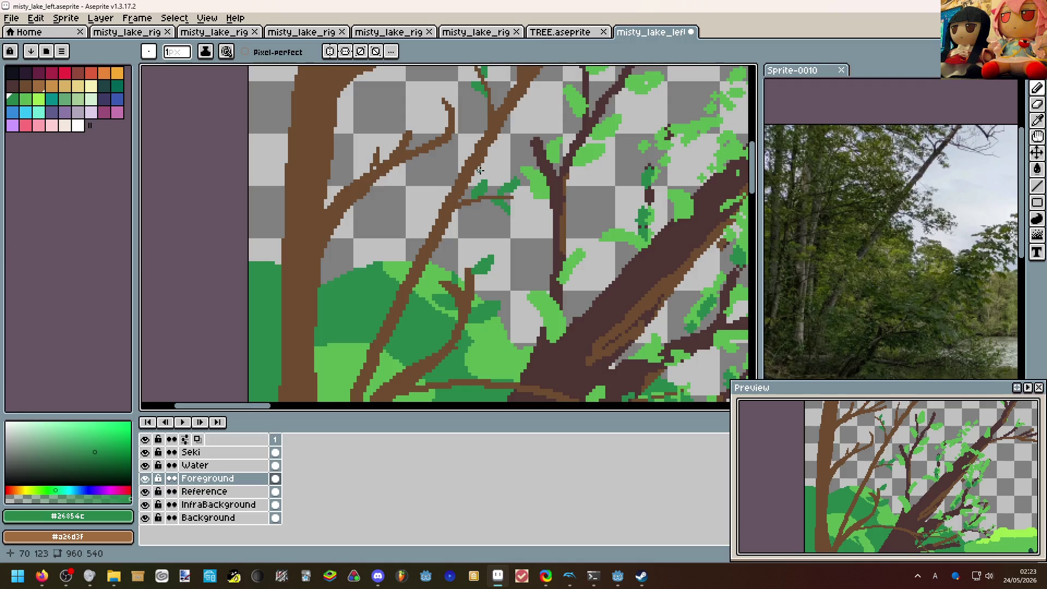
pyautogui.scroll(-2, 481, 168)
pyautogui.scroll(3, 409, 204)
pyautogui.scroll(1, 367, 242)
pyautogui.press('alt')
pyautogui.moveTo(367, 239); pyautogui.dragTo(367, 249)
# Add green leaf pixels to the twigs linking them to the upper branches.
pyautogui.keyDown('alt'); pyautogui.click(481, 173); pyautogui.keyUp('alt')
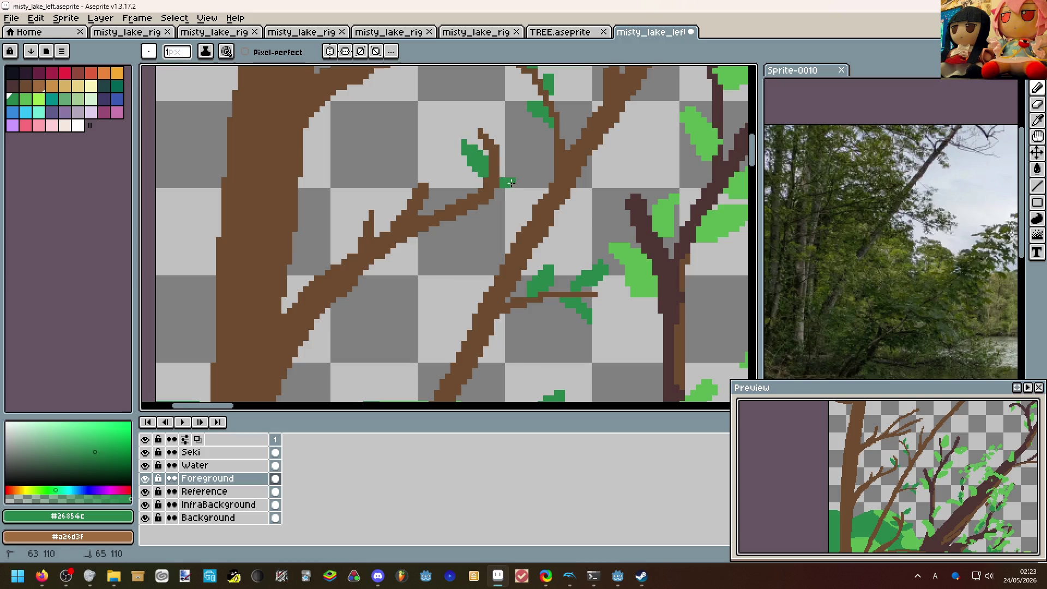
pyautogui.moveTo(503, 187); pyautogui.dragTo(503, 192)
pyautogui.moveTo(452, 224); pyautogui.dragTo(442, 225)
pyautogui.scroll(-4, 463, 234)
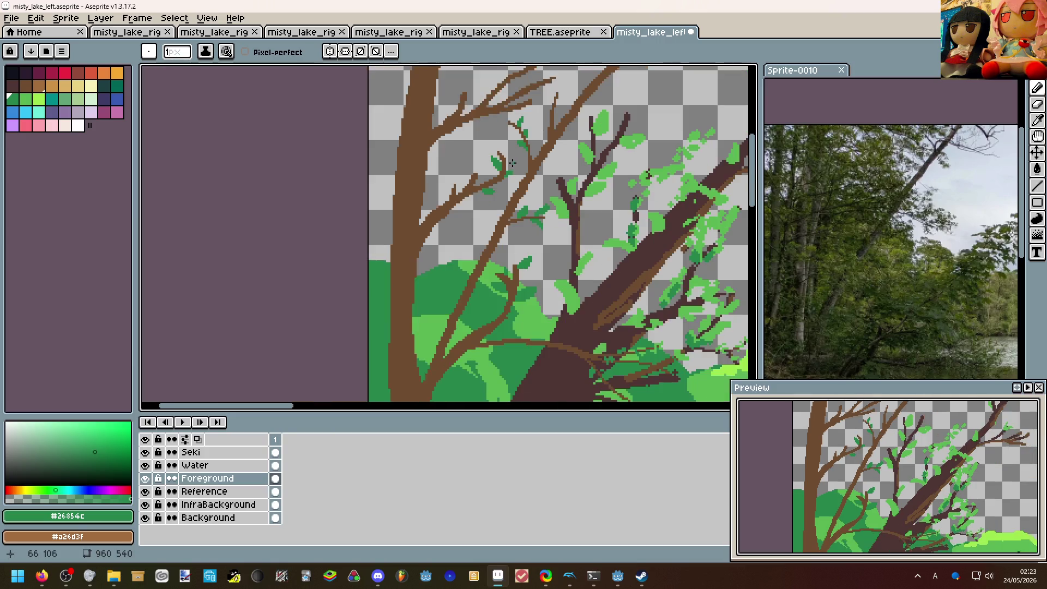
pyautogui.scroll(1, 464, 234)
pyautogui.scroll(-1, 464, 234)
pyautogui.moveTo(466, 226); pyautogui.dragTo(428, 156)
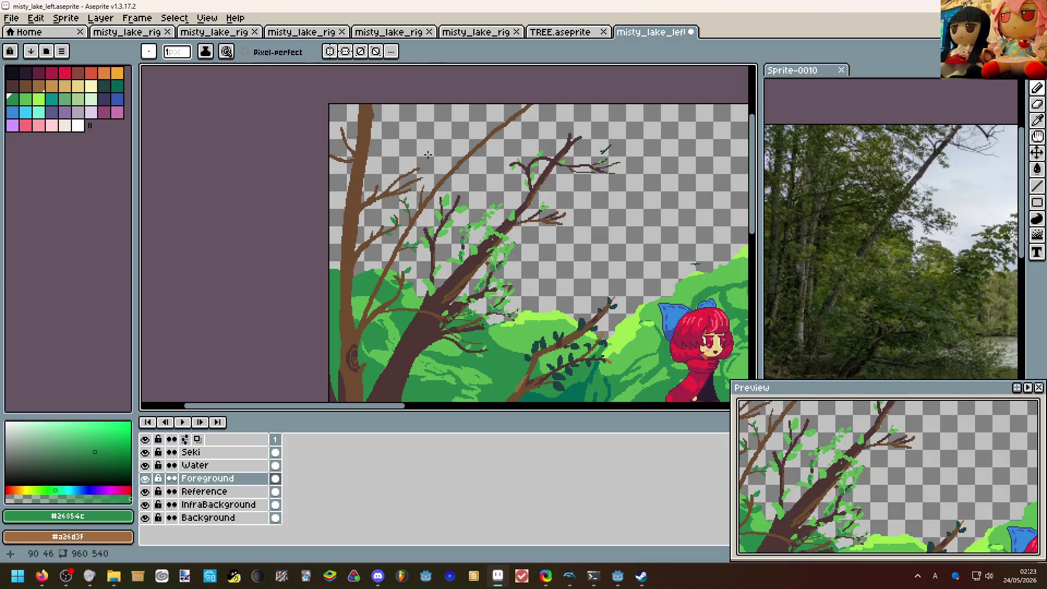
pyautogui.scroll(1, 427, 163)
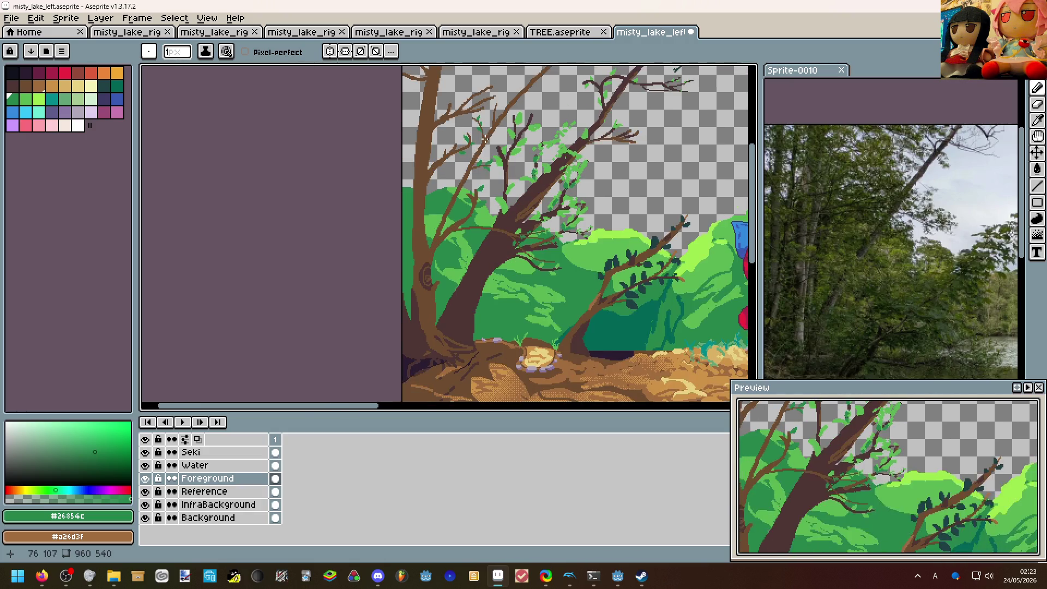
pyautogui.scroll(-1, 565, 164)
pyautogui.scroll(-1, 497, 168)
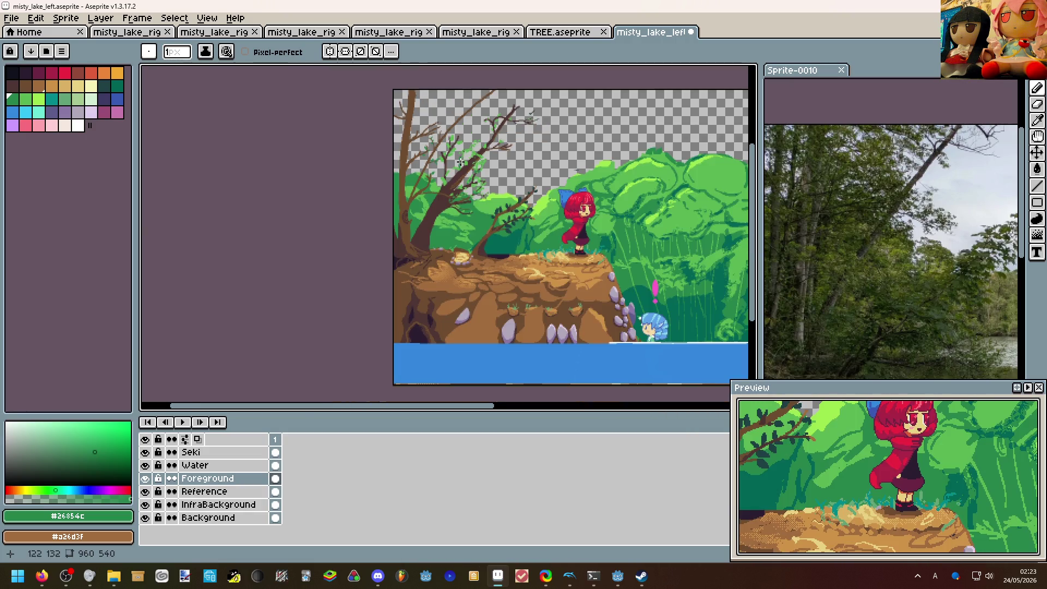
pyautogui.scroll(1, 496, 167)
pyautogui.scroll(1, 497, 168)
pyautogui.hscroll(1, 497, 168)
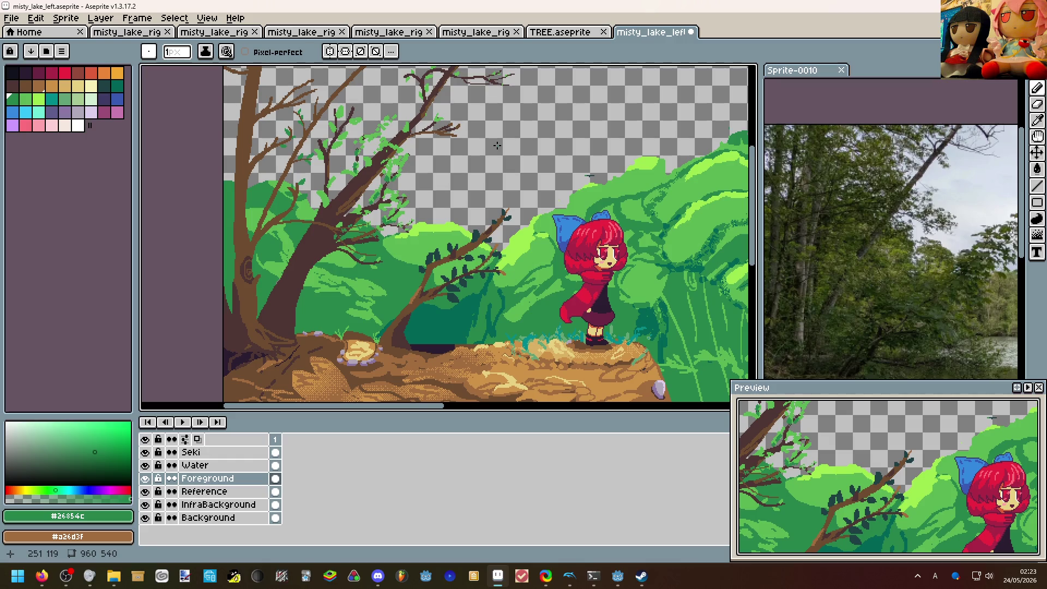
pyautogui.scroll(-1, 497, 146)
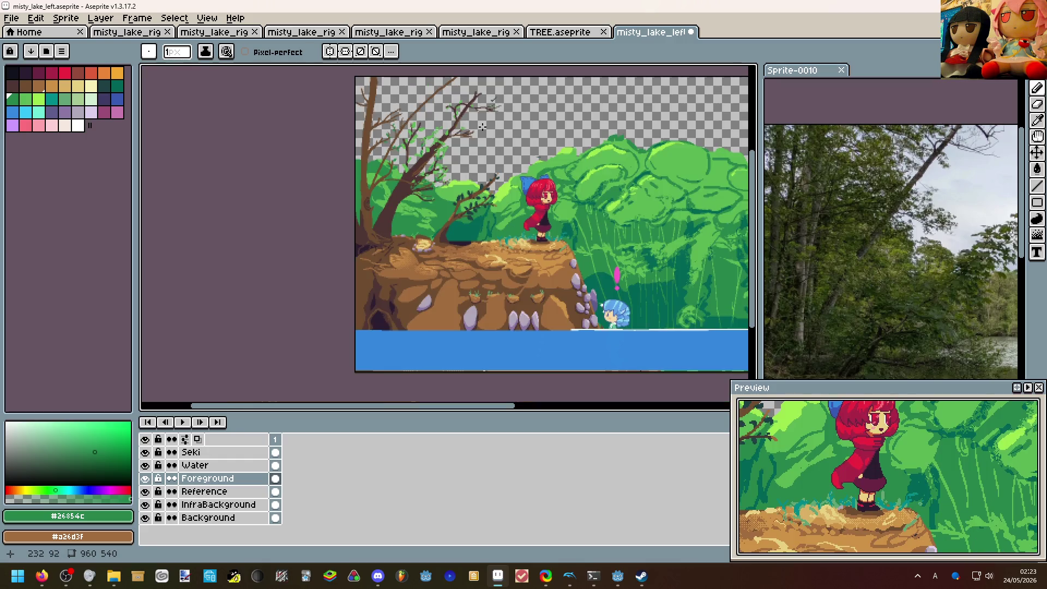
pyautogui.scroll(-1, 481, 130)
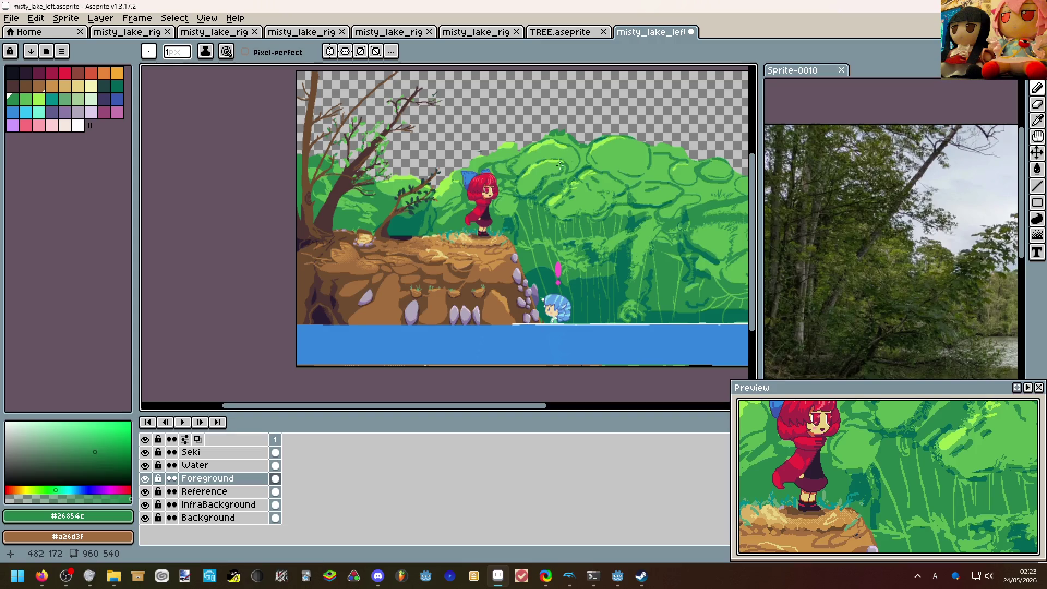
pyautogui.scroll(1, 561, 157)
pyautogui.scroll(1, 560, 157)
# Draw a small dark-green leaf on one thin branch near the tree top.
pyautogui.moveTo(458, 246); pyautogui.dragTo(602, 309)
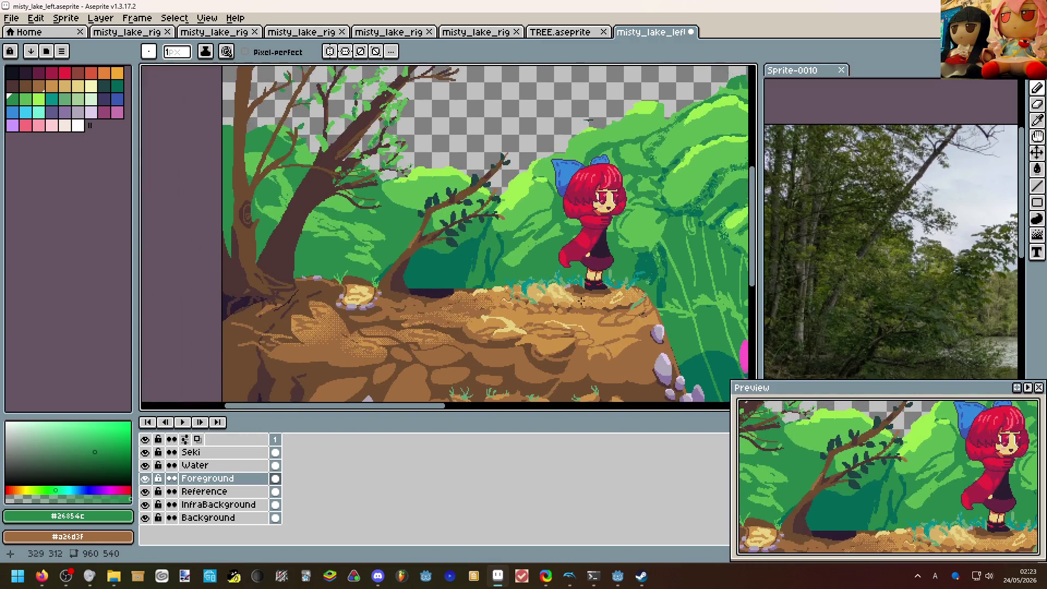
pyautogui.moveTo(352, 242); pyautogui.dragTo(492, 344)
pyautogui.scroll(1, 413, 234)
pyautogui.scroll(1, 414, 234)
pyautogui.scroll(1, 414, 234)
pyautogui.moveTo(413, 234)
pyautogui.mouseDown()
pyautogui.moveTo(438, 227)
pyautogui.moveTo(413, 249)
pyautogui.moveTo(388, 213)
pyautogui.mouseUp()
pyautogui.press('g')
pyautogui.scroll(-1, 394, 191)
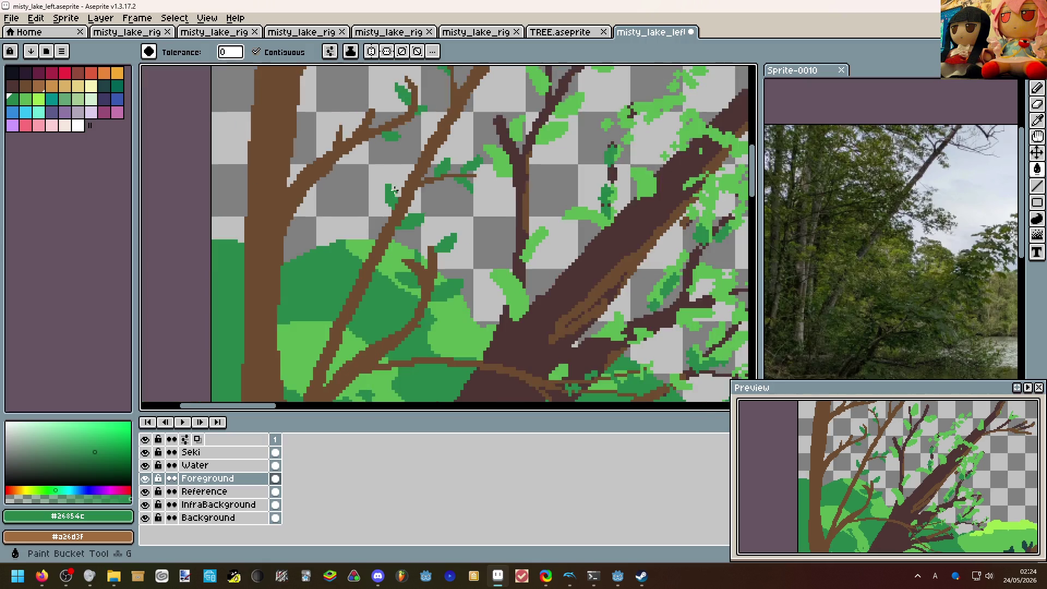
pyautogui.scroll(-3, 393, 190)
pyautogui.scroll(4, 376, 161)
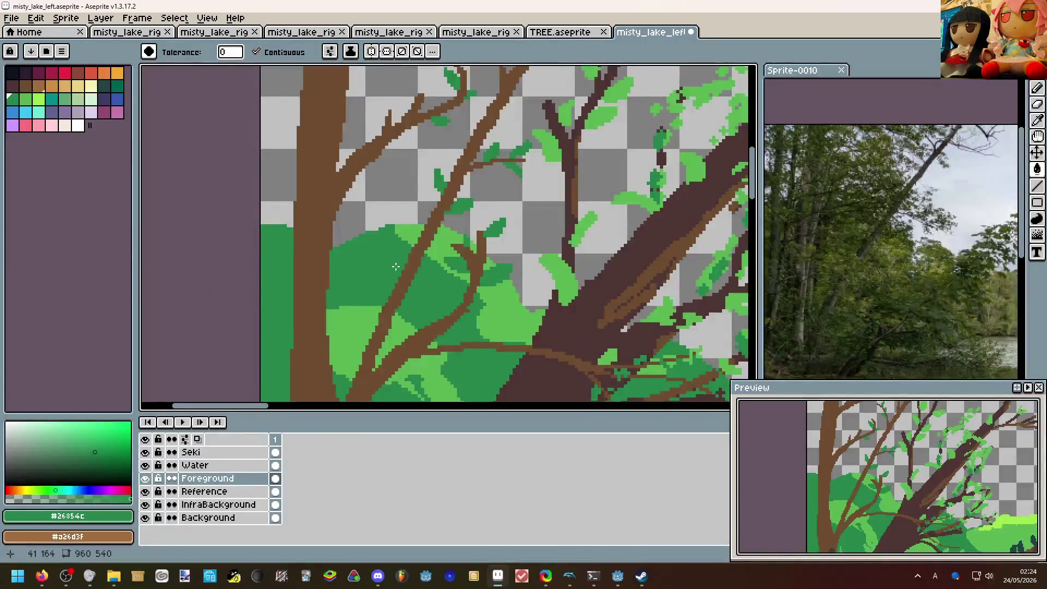
pyautogui.scroll(2, 399, 295)
# Draw light-green leaf shapes on the dark canopy and bush, undoing a stray erase.
pyautogui.keyDown('alt'); pyautogui.click(366, 340); pyautogui.keyUp('alt')
pyautogui.scroll(1, 376, 327)
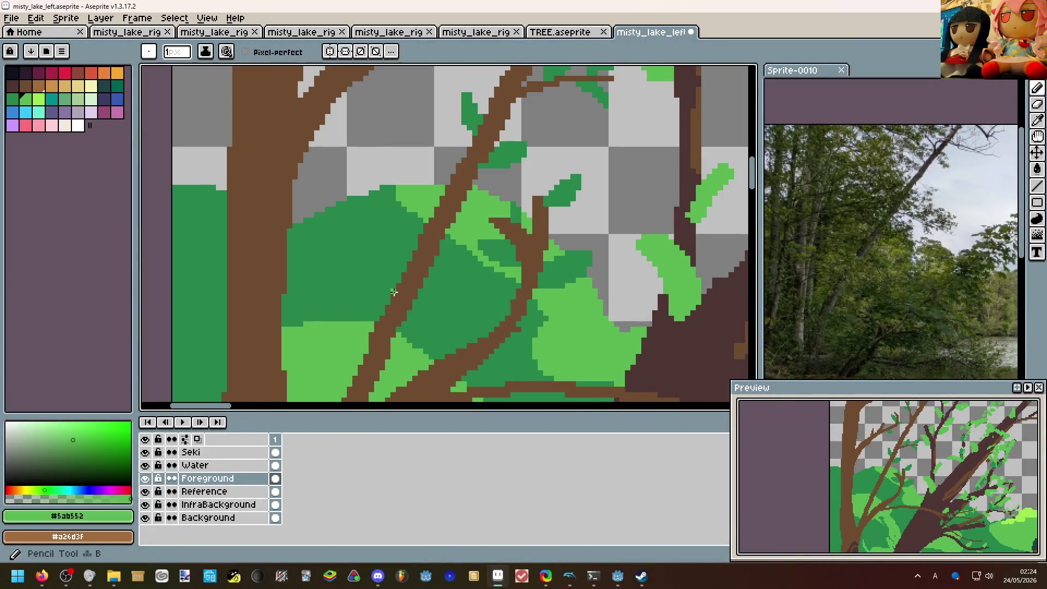
pyautogui.moveTo(390, 289)
pyautogui.mouseDown()
pyautogui.moveTo(379, 252)
pyautogui.moveTo(403, 273)
pyautogui.mouseUp()
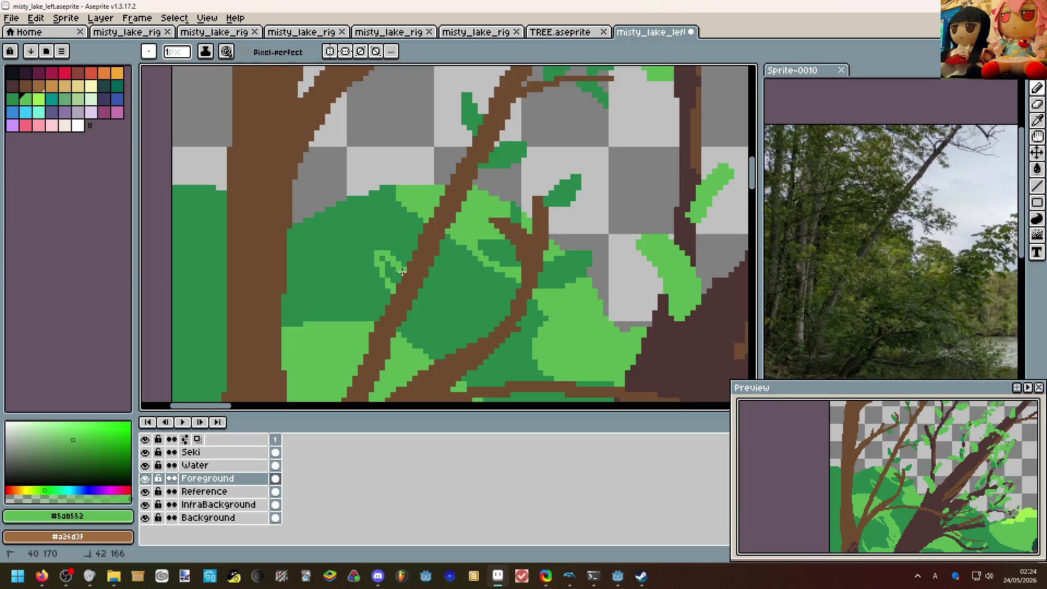
pyautogui.press('g')
pyautogui.scroll(-2, 392, 275)
pyautogui.scroll(-1, 393, 270)
pyautogui.press('b')
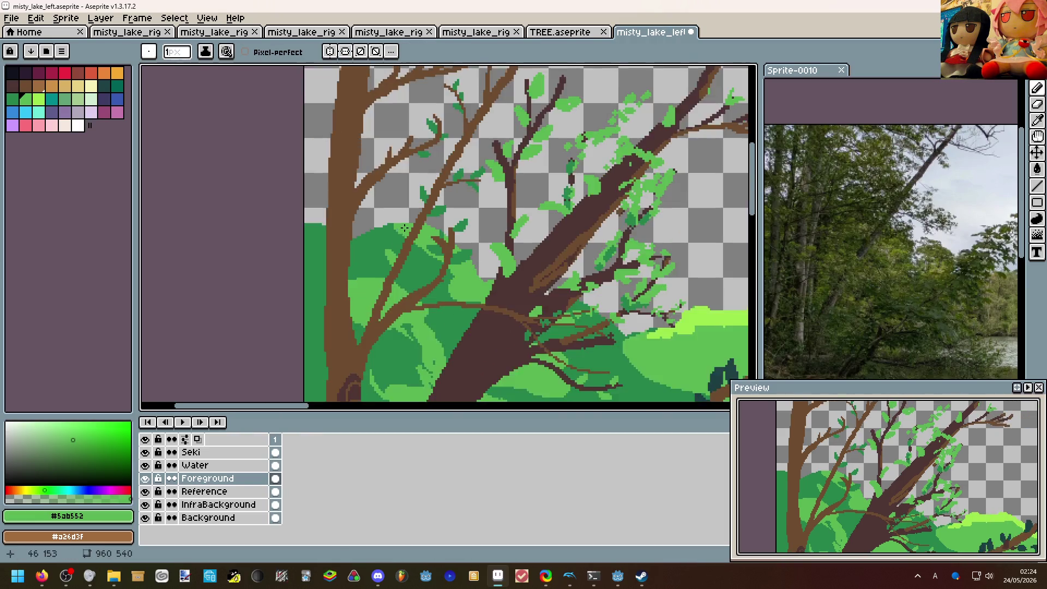
pyautogui.scroll(-2, 399, 223)
pyautogui.scroll(2, 380, 213)
pyautogui.scroll(1, 381, 214)
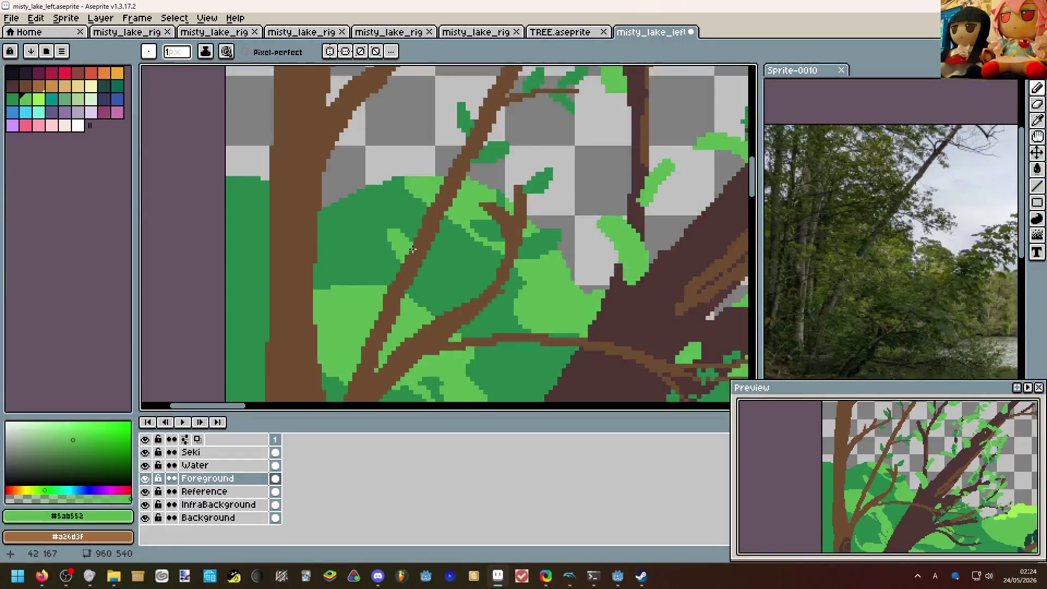
pyautogui.scroll(1, 409, 238)
pyautogui.press('e')
pyautogui.scroll(1, 412, 232)
pyautogui.click(411, 232)
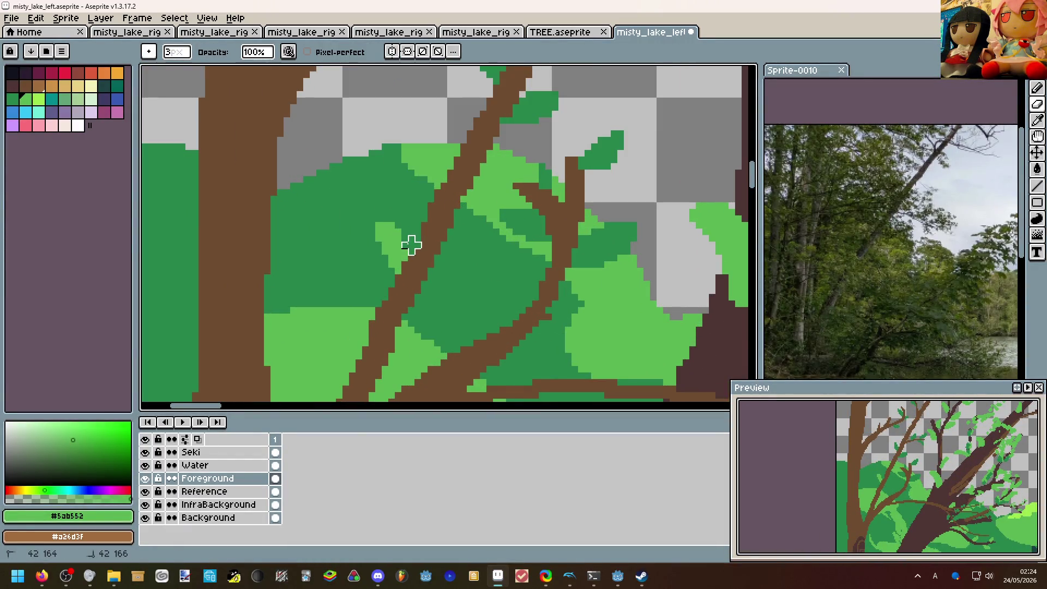
pyautogui.hotkey('ctrl', 'z')
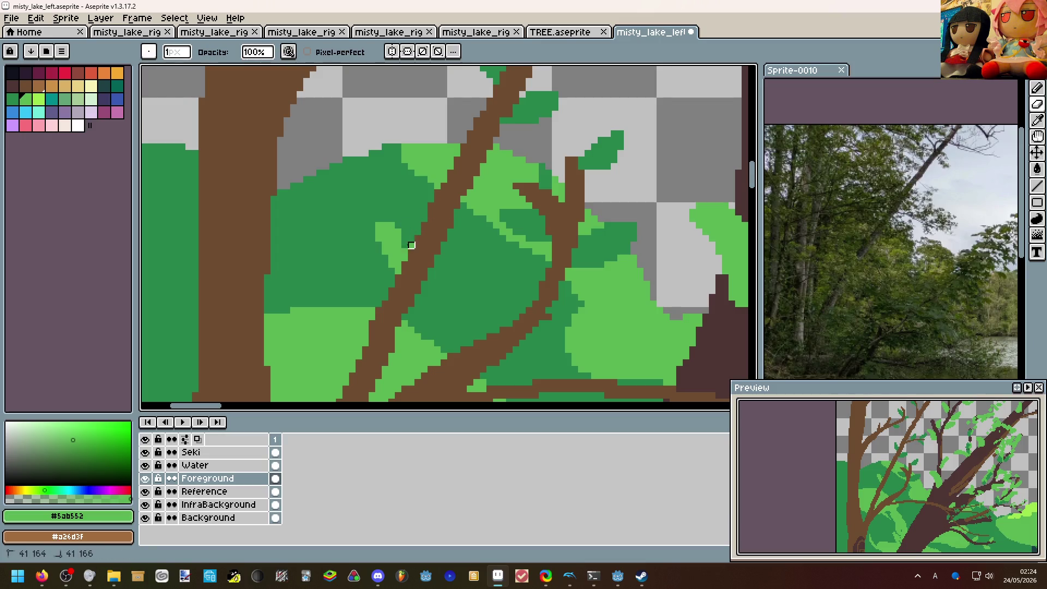
pyautogui.press('b')
pyautogui.scroll(-1, 404, 246)
pyautogui.scroll(1, 434, 246)
pyautogui.moveTo(437, 245); pyautogui.dragTo(429, 259)
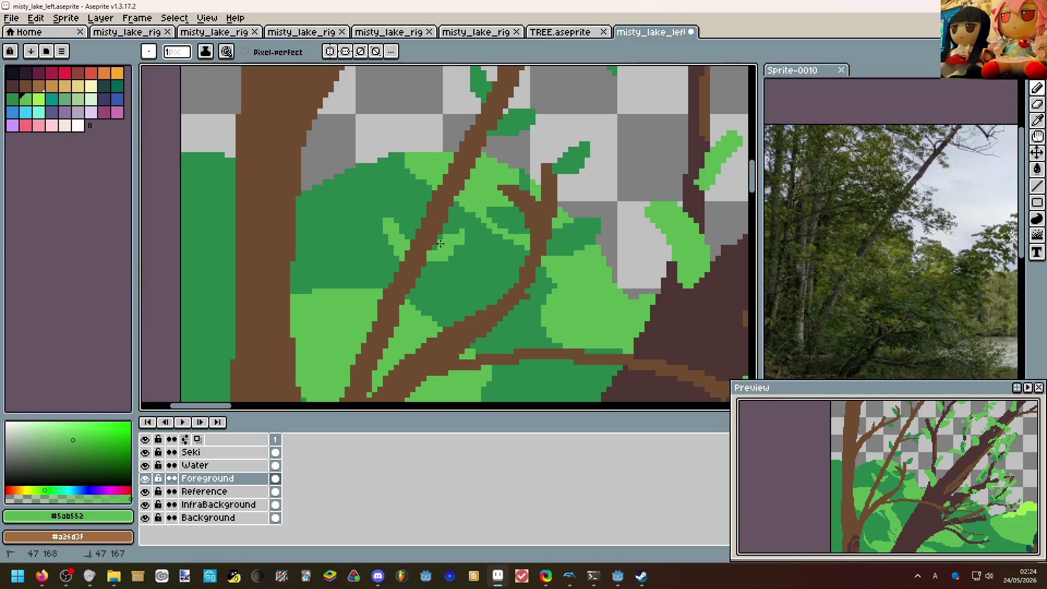
pyautogui.scroll(-2, 441, 245)
pyautogui.scroll(-2, 483, 214)
pyautogui.scroll(1, 481, 211)
pyautogui.scroll(1, 458, 197)
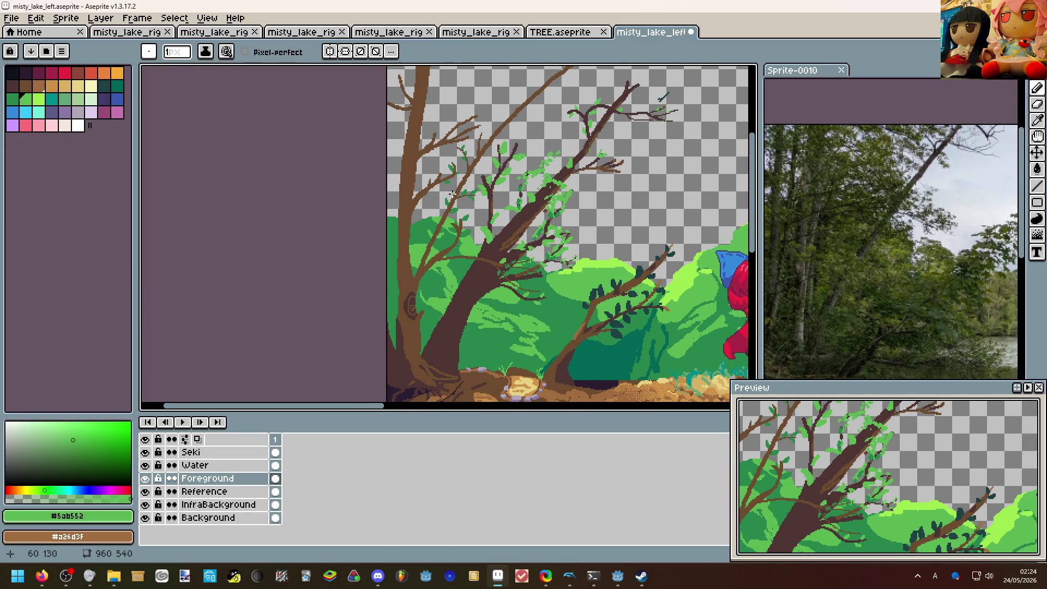
pyautogui.scroll(2, 453, 193)
pyautogui.scroll(1, 452, 193)
pyautogui.scroll(-3, 450, 196)
pyautogui.scroll(2, 446, 209)
# Resample the canopy greens, try a vertical light-green stroke and undo it.
pyautogui.press('alt')
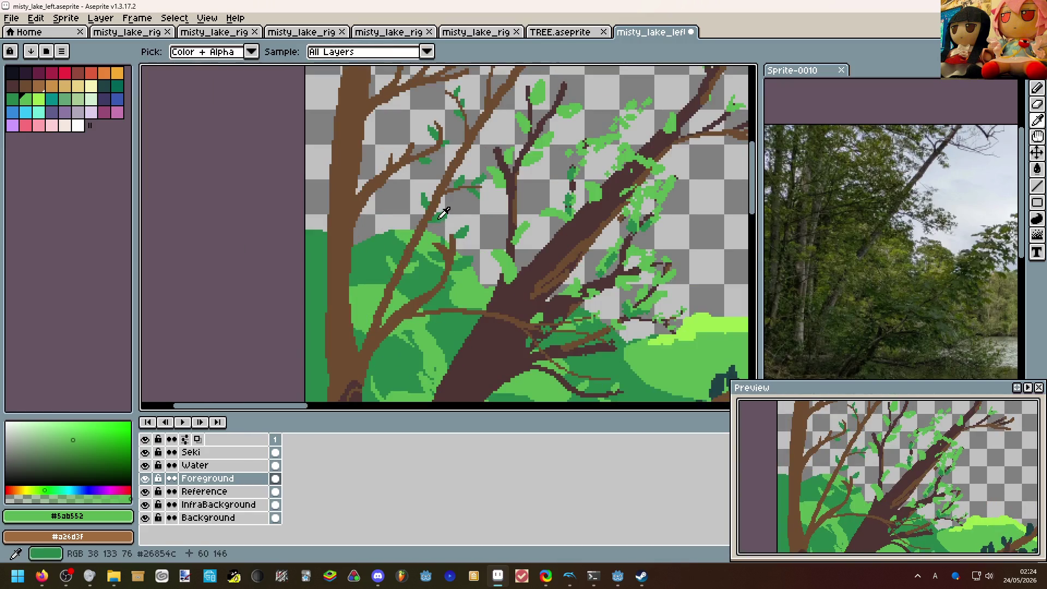
pyautogui.keyDown('alt'); pyautogui.click(442, 215); pyautogui.keyUp('alt')
pyautogui.press('alt')
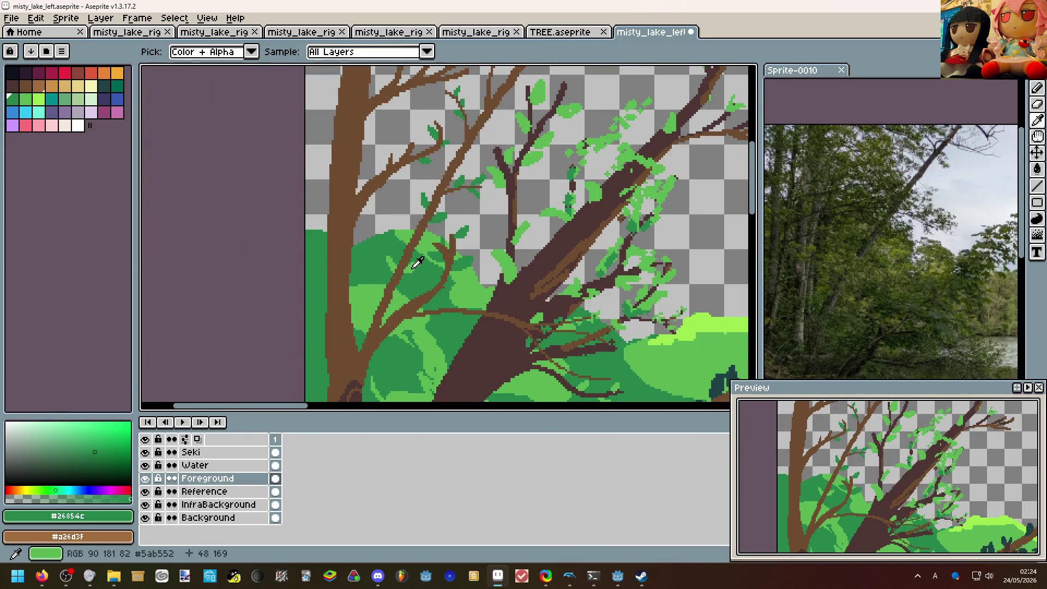
pyautogui.keyDown('alt'); pyautogui.click(424, 292); pyautogui.keyUp('alt')
pyautogui.scroll(2, 424, 292)
pyautogui.scroll(1, 424, 291)
pyautogui.moveTo(422, 293); pyautogui.dragTo(426, 263)
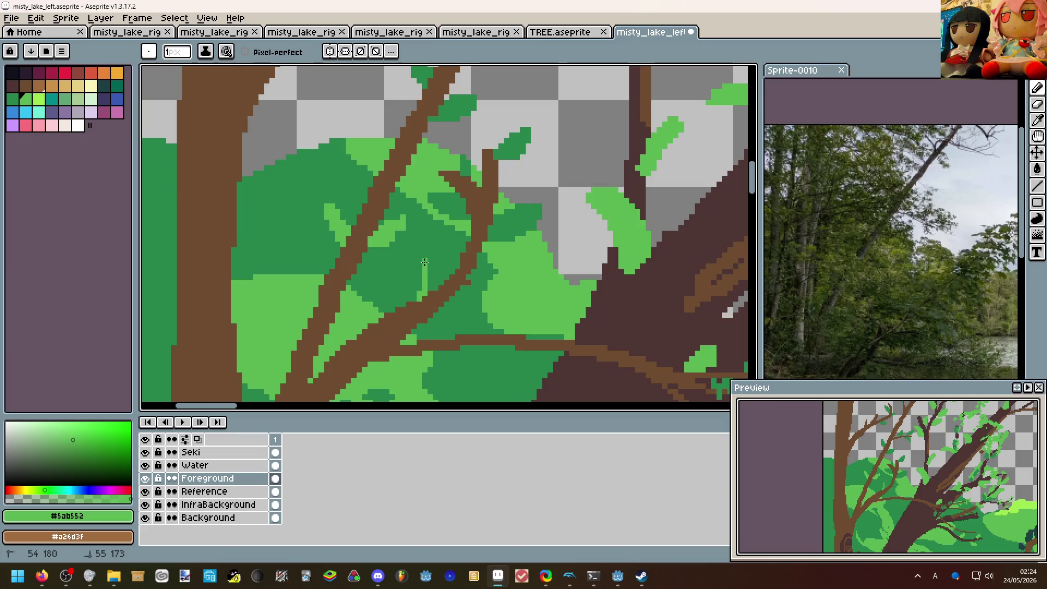
pyautogui.hotkey('ctrl', 'z')
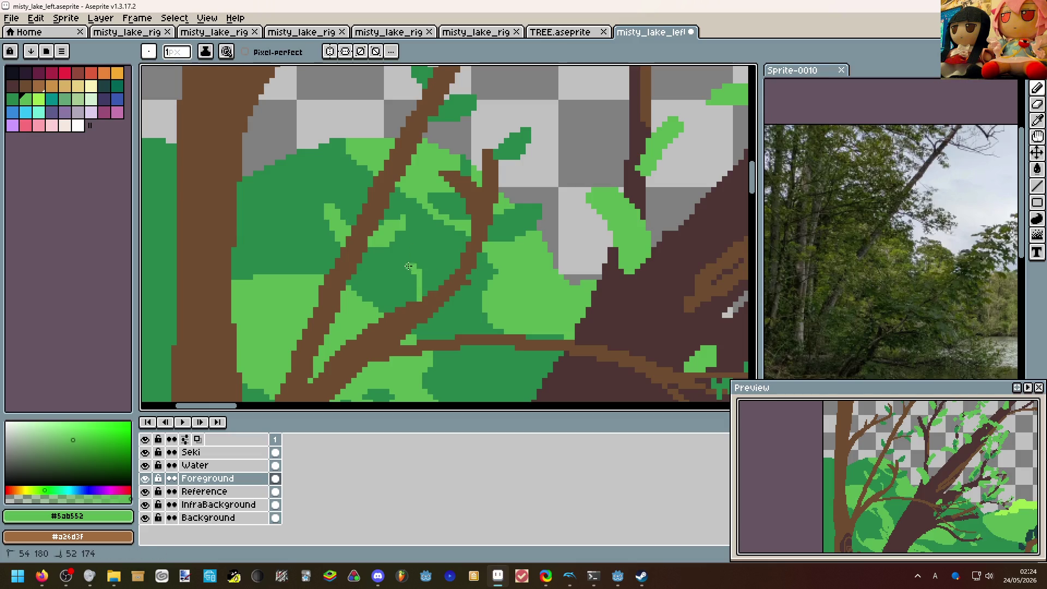
pyautogui.press('g')
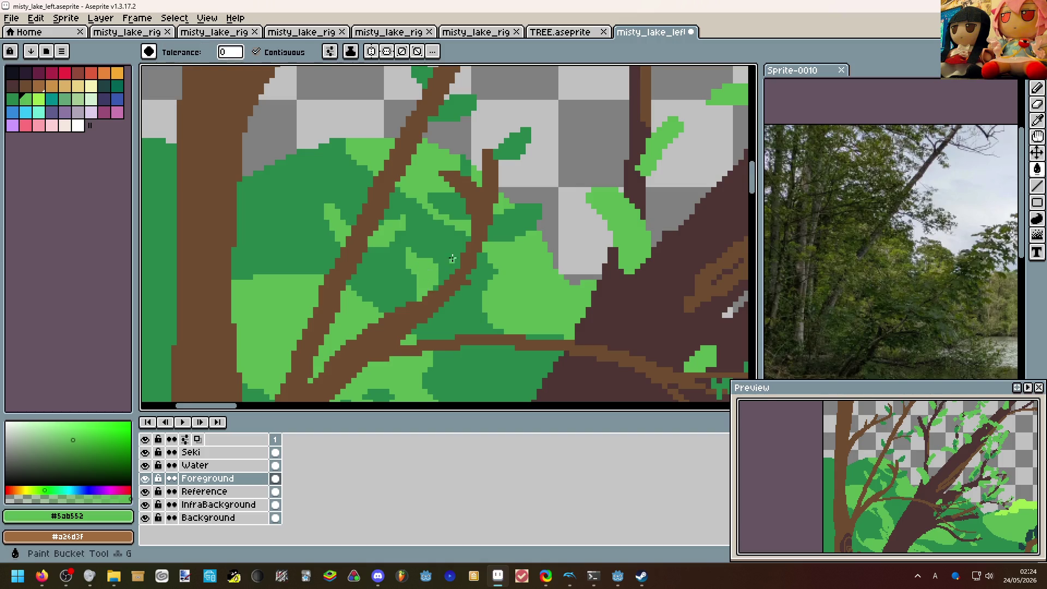
pyautogui.scroll(-1, 430, 279)
pyautogui.press('b')
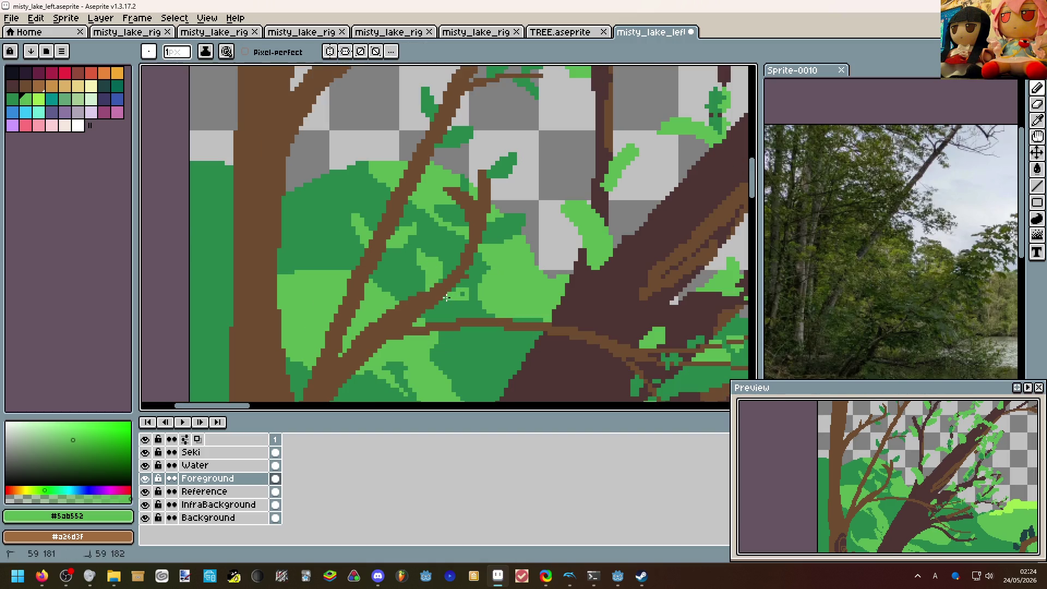
pyautogui.scroll(-2, 474, 293)
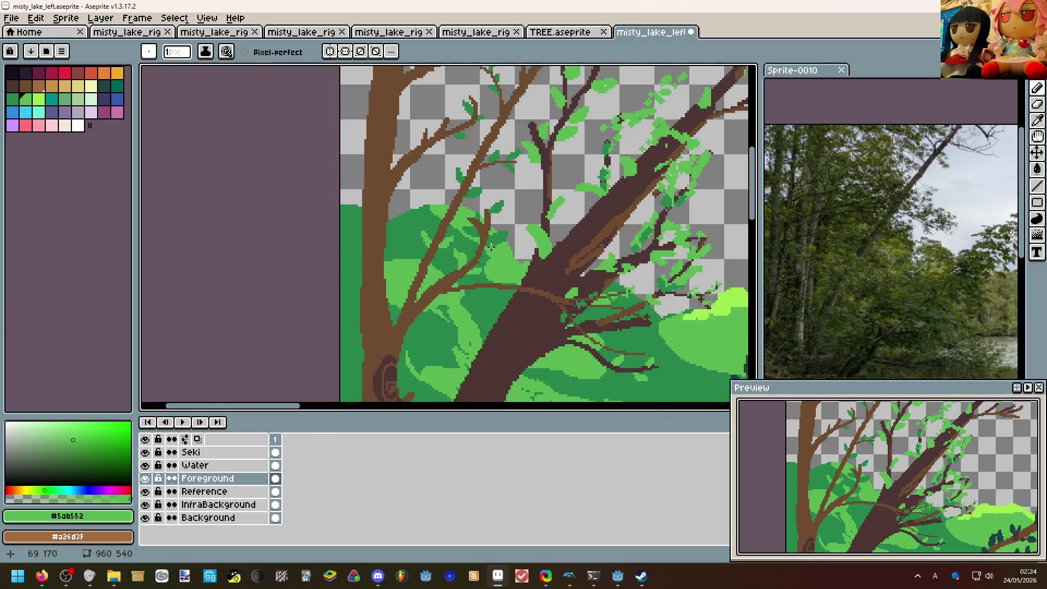
pyautogui.scroll(-1, 482, 241)
pyautogui.scroll(1, 427, 217)
pyautogui.scroll(-1, 457, 194)
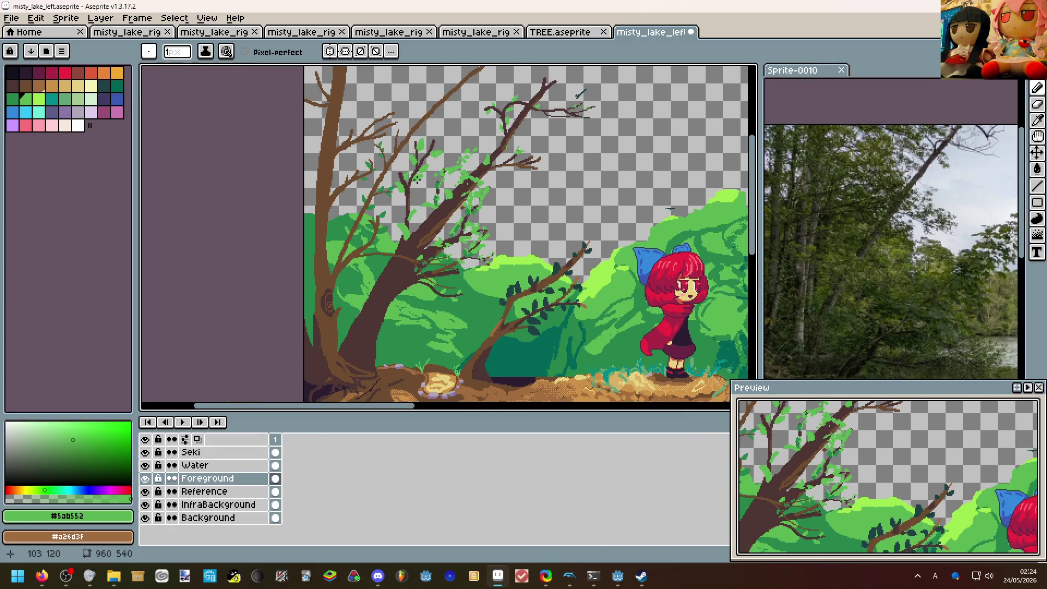
pyautogui.scroll(1, 428, 182)
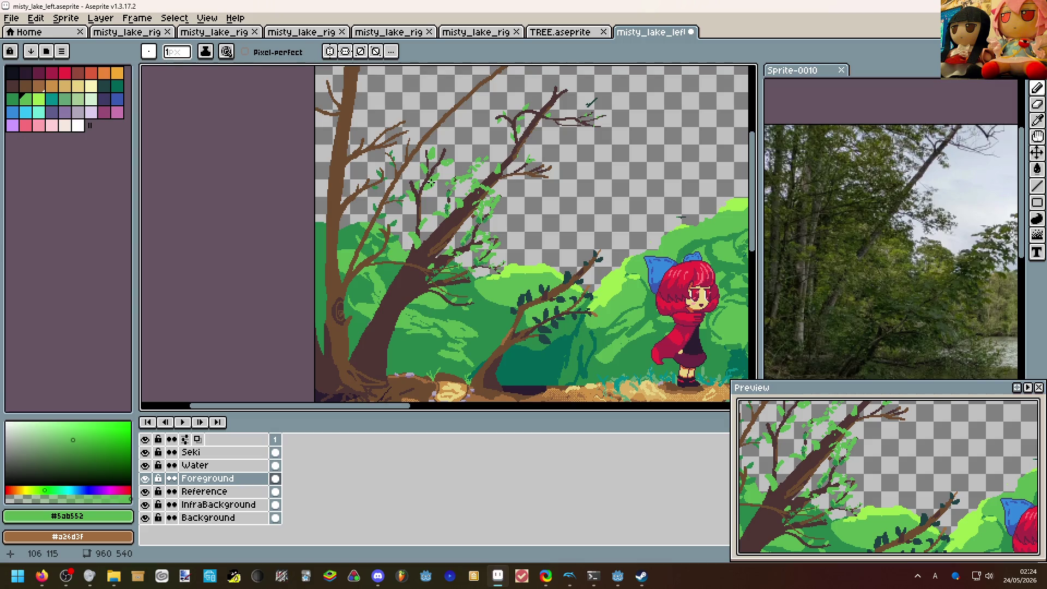
pyautogui.moveTo(427, 184); pyautogui.dragTo(382, 187)
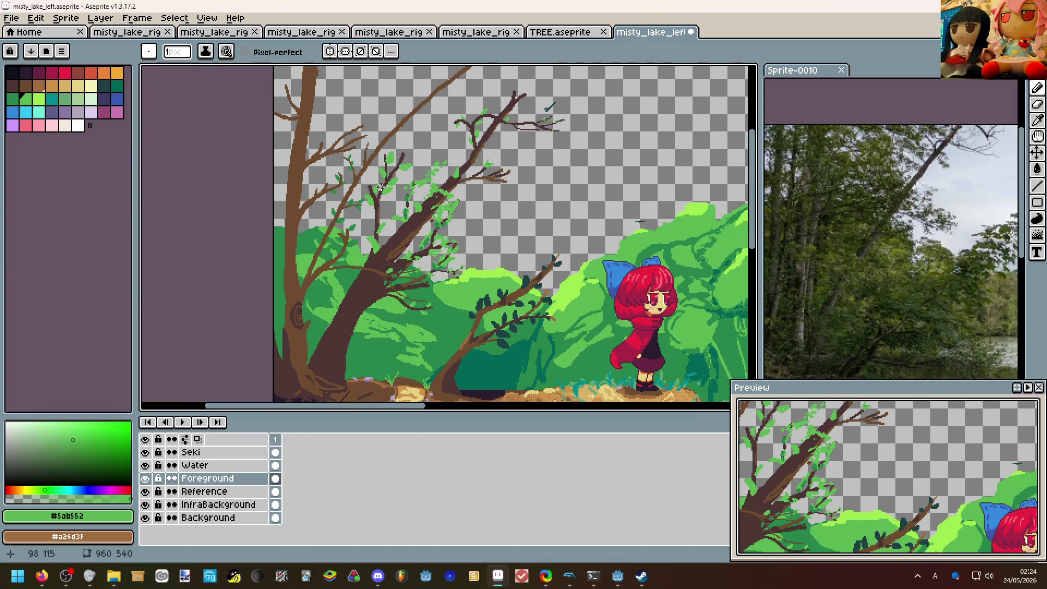
pyautogui.scroll(-1, 409, 189)
pyautogui.scroll(-2, 458, 164)
pyautogui.scroll(2, 459, 139)
pyautogui.scroll(-1, 456, 141)
pyautogui.moveTo(458, 164); pyautogui.dragTo(524, 213)
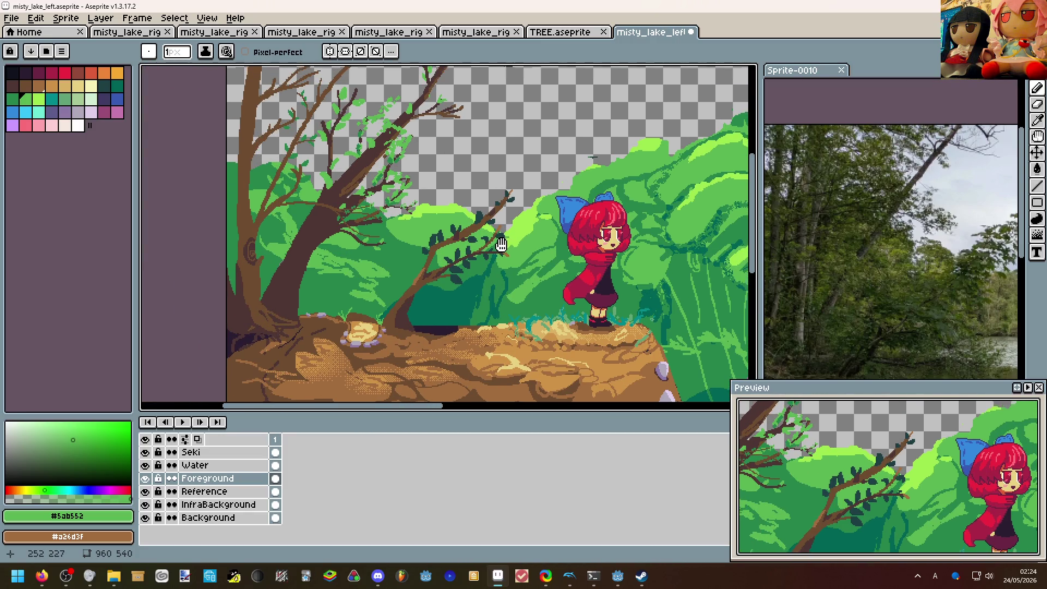
pyautogui.scroll(4, 324, 234)
# Sample the trunk brown and paint lighter bark highlights down the dark leaning trunk.
pyautogui.keyDown('alt'); pyautogui.click(483, 185); pyautogui.keyUp('alt')
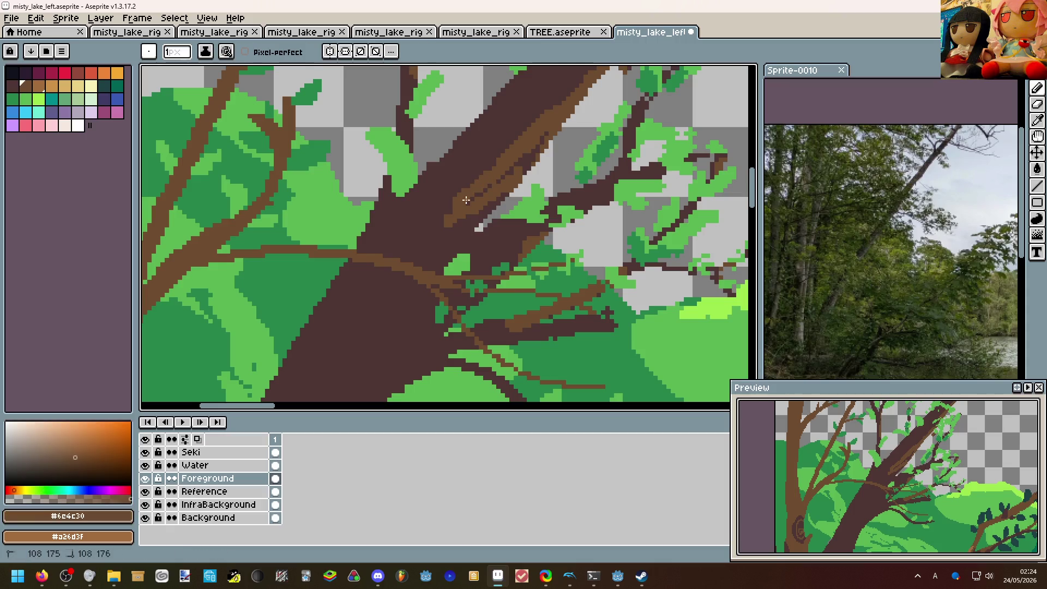
pyautogui.moveTo(449, 223); pyautogui.dragTo(442, 251)
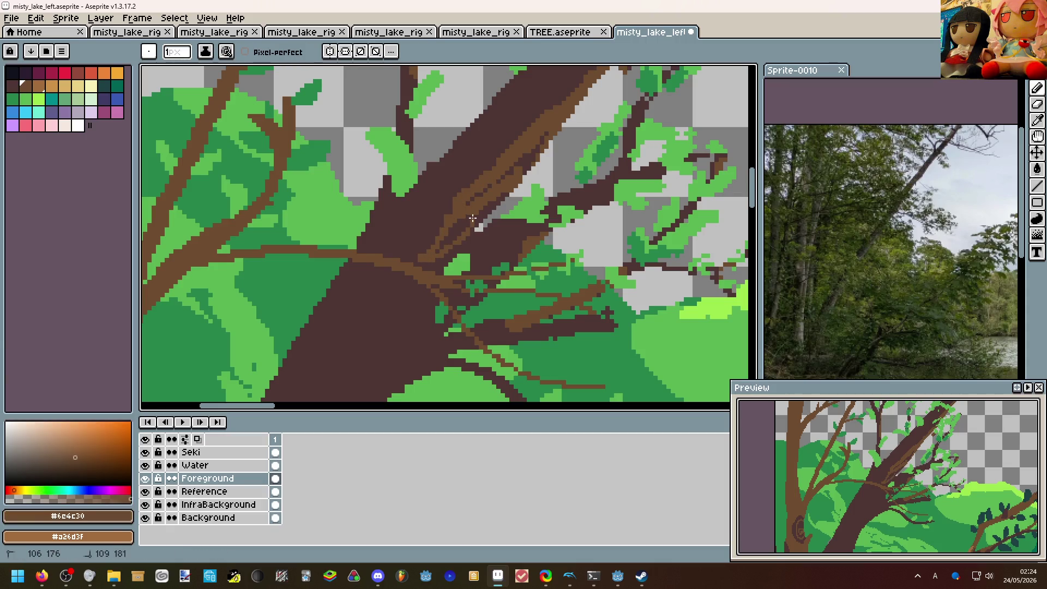
pyautogui.scroll(-3, 442, 251)
pyautogui.scroll(-2, 442, 229)
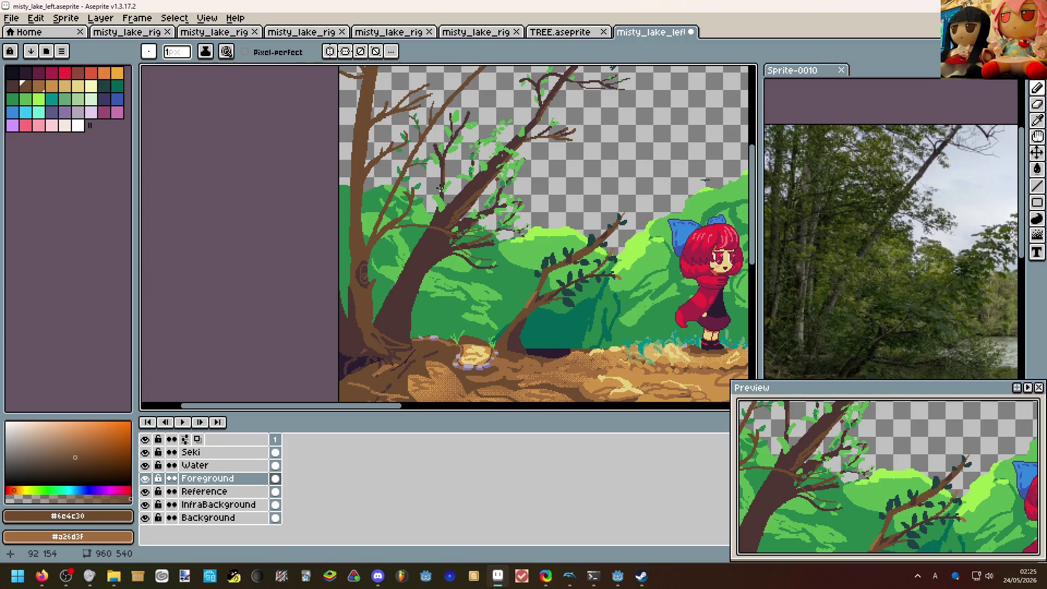
pyautogui.scroll(-2, 439, 188)
pyautogui.scroll(1, 491, 204)
pyautogui.scroll(1, 549, 223)
pyautogui.scroll(2, 548, 223)
# Outline the branch edge in sampled dark brown, then undo the trunk-edge shading strokes.
pyautogui.keyDown('alt'); pyautogui.click(467, 282); pyautogui.keyUp('alt')
pyautogui.scroll(1, 467, 283)
pyautogui.scroll(1, 457, 227)
pyautogui.scroll(1, 456, 228)
pyautogui.scroll(2, 477, 168)
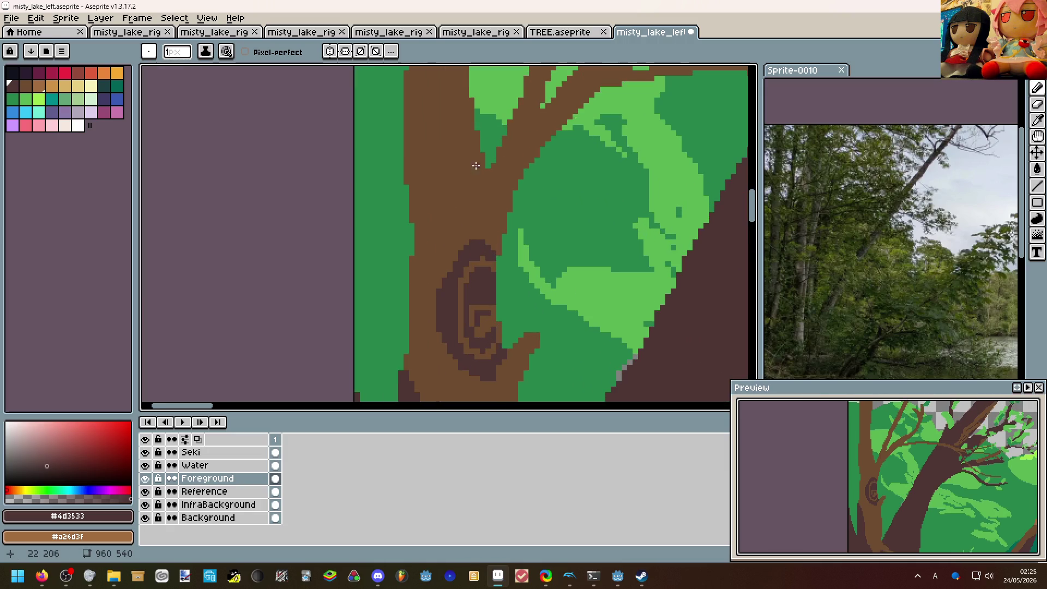
pyautogui.moveTo(466, 100)
pyautogui.mouseDown()
pyautogui.moveTo(484, 225)
pyautogui.moveTo(514, 123)
pyautogui.moveTo(479, 210)
pyautogui.mouseUp()
pyautogui.press('g')
pyautogui.scroll(-2, 479, 210)
pyautogui.scroll(-2, 458, 229)
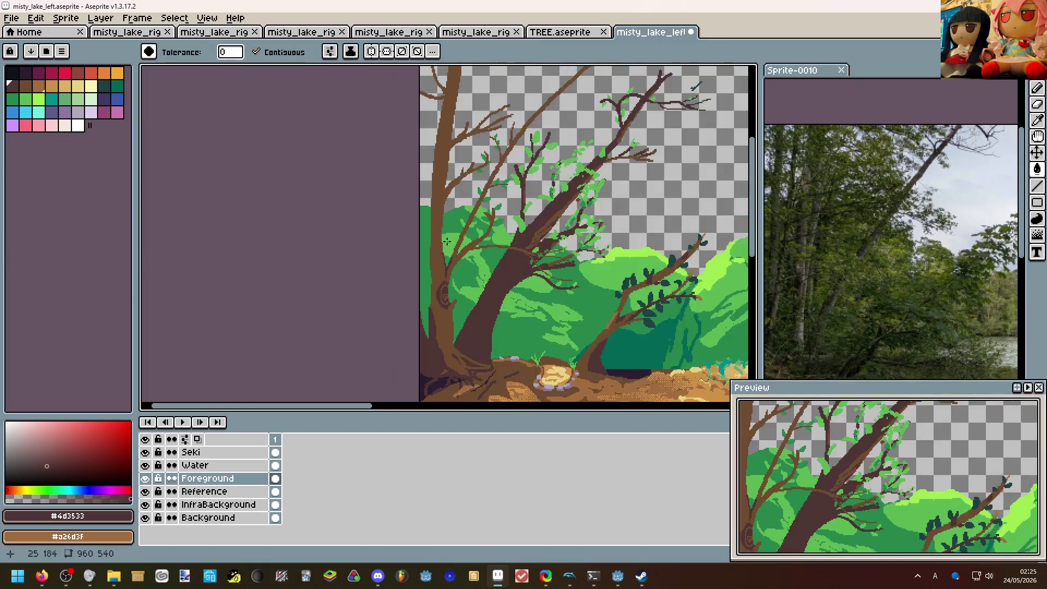
pyautogui.scroll(3, 447, 234)
pyautogui.scroll(2, 426, 238)
pyautogui.press('b')
pyautogui.moveTo(413, 206)
pyautogui.mouseDown()
pyautogui.moveTo(419, 176)
pyautogui.moveTo(391, 291)
pyautogui.moveTo(450, 206)
pyautogui.mouseUp()
pyautogui.press('g')
pyautogui.scroll(-1, 436, 227)
pyautogui.scroll(-1, 436, 226)
pyautogui.press('b')
pyautogui.press('g')
pyautogui.hotkey('ctrl', 'z')
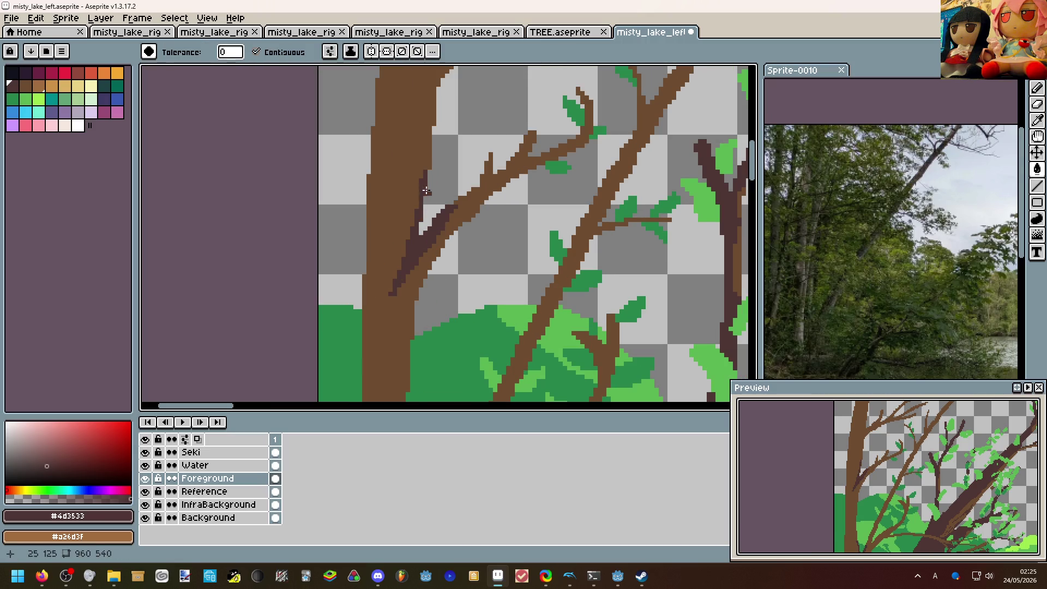
pyautogui.scroll(-1, 442, 213)
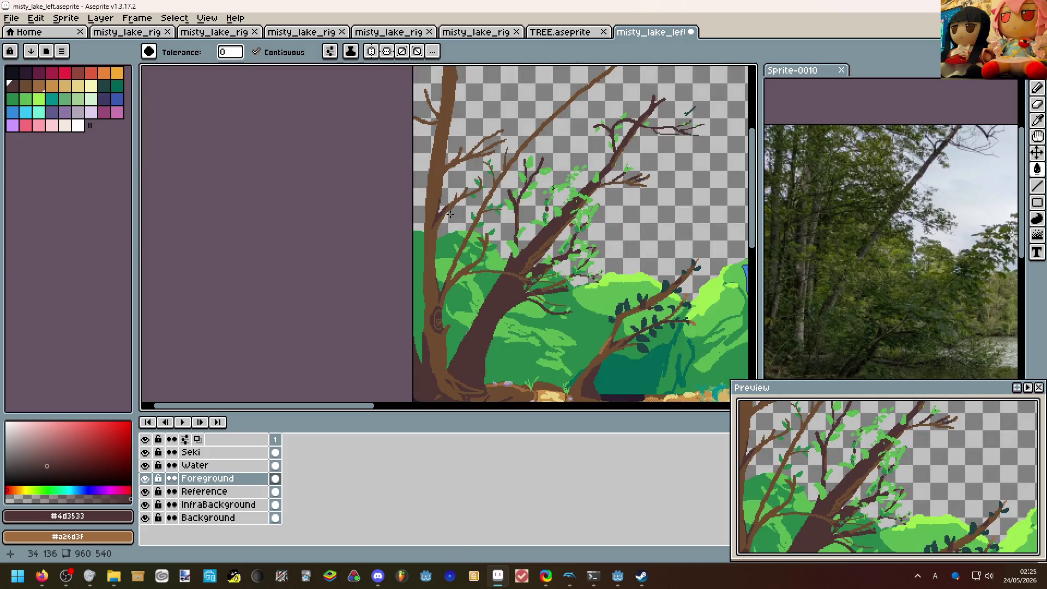
pyautogui.scroll(1, 449, 215)
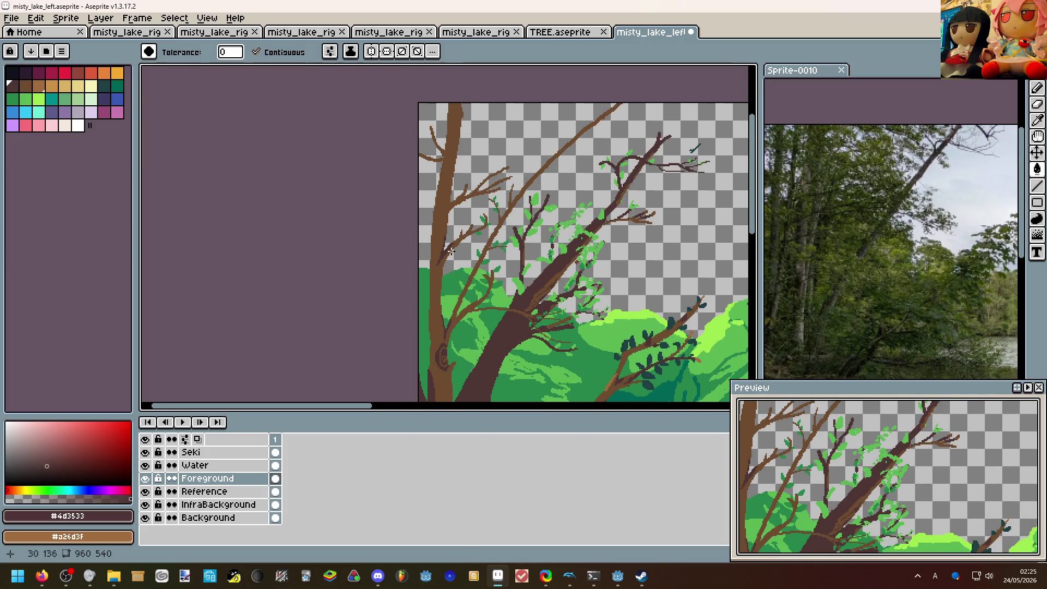
pyautogui.scroll(2, 453, 261)
# Shade the trunk–branch junction dark brown and add a dark pixel at the joint, undoing slips.
pyautogui.press('b')
pyautogui.moveTo(446, 131); pyautogui.dragTo(465, 183)
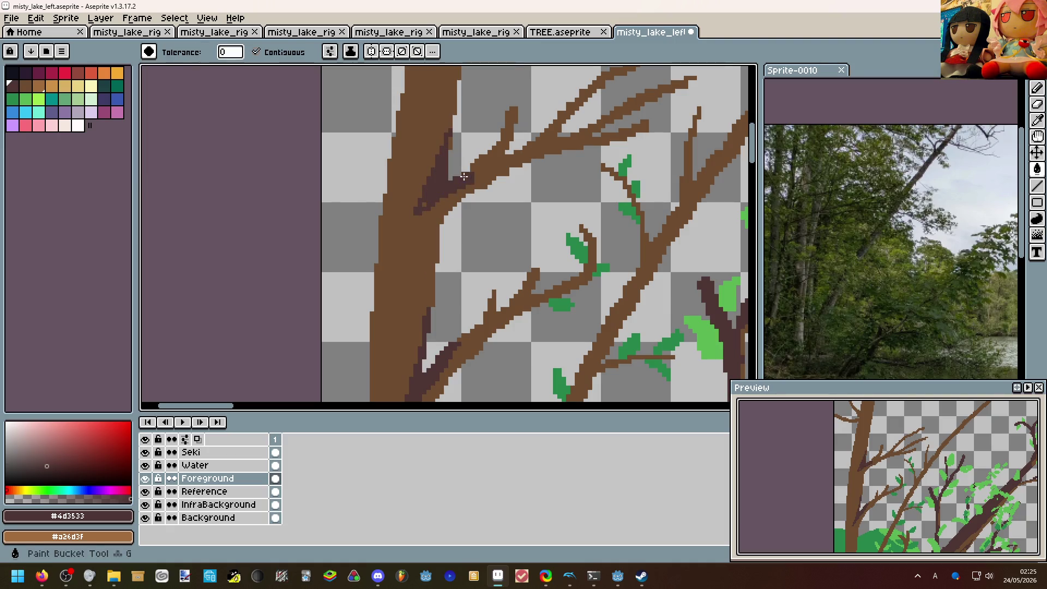
pyautogui.scroll(-1, 426, 204)
pyautogui.scroll(-1, 459, 205)
pyautogui.scroll(-1, 505, 199)
pyautogui.scroll(-1, 459, 184)
pyautogui.scroll(2, 451, 277)
pyautogui.scroll(2, 458, 262)
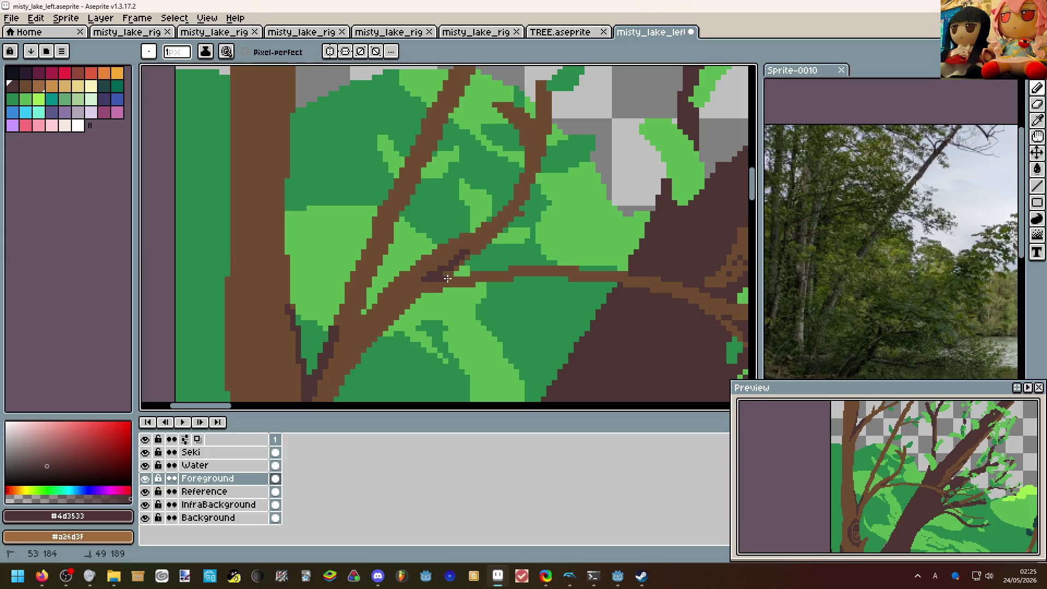
pyautogui.press('g')
pyautogui.click(434, 279)
pyautogui.hotkey('ctrl', 'z')
pyautogui.press('b')
pyautogui.click(452, 276)
pyautogui.hotkey('ctrl', 'z')
pyautogui.click(448, 276)
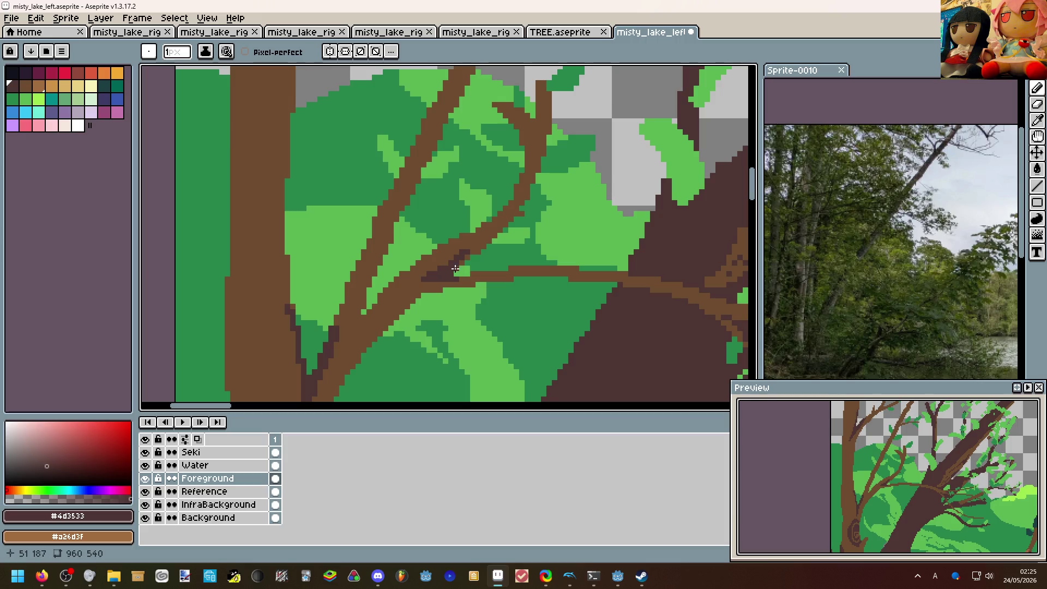
pyautogui.scroll(-3, 468, 256)
pyautogui.scroll(-2, 491, 246)
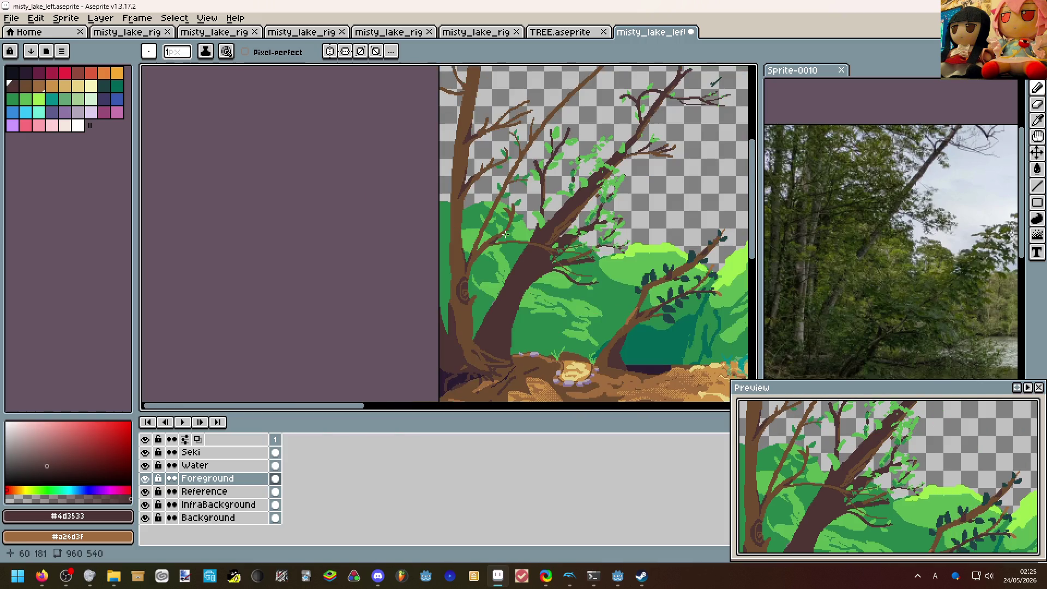
pyautogui.scroll(-2, 506, 234)
pyautogui.scroll(2, 410, 261)
pyautogui.scroll(-2, 382, 267)
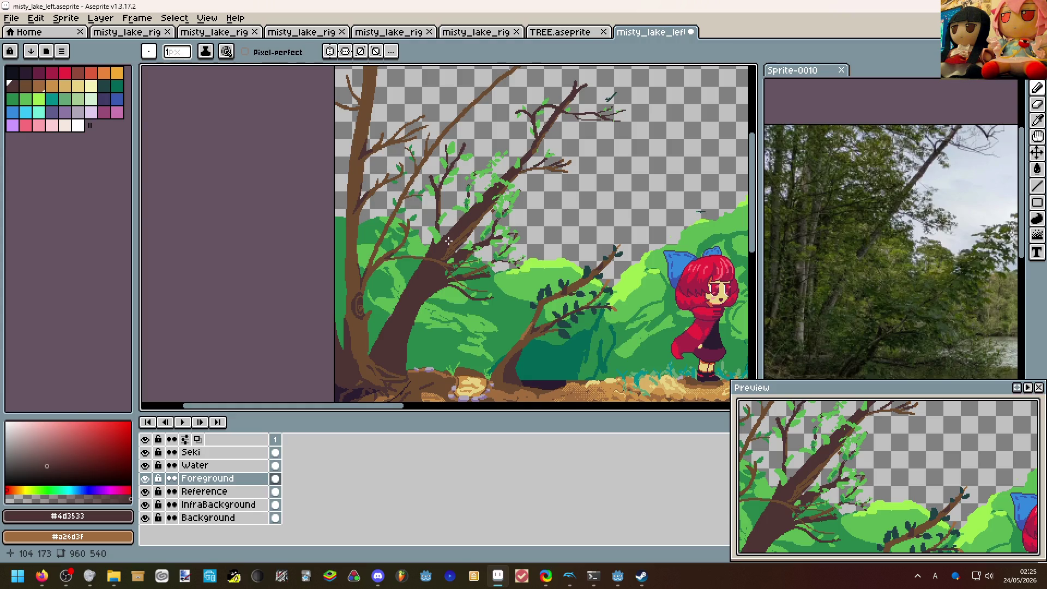
pyautogui.scroll(-2, 447, 236)
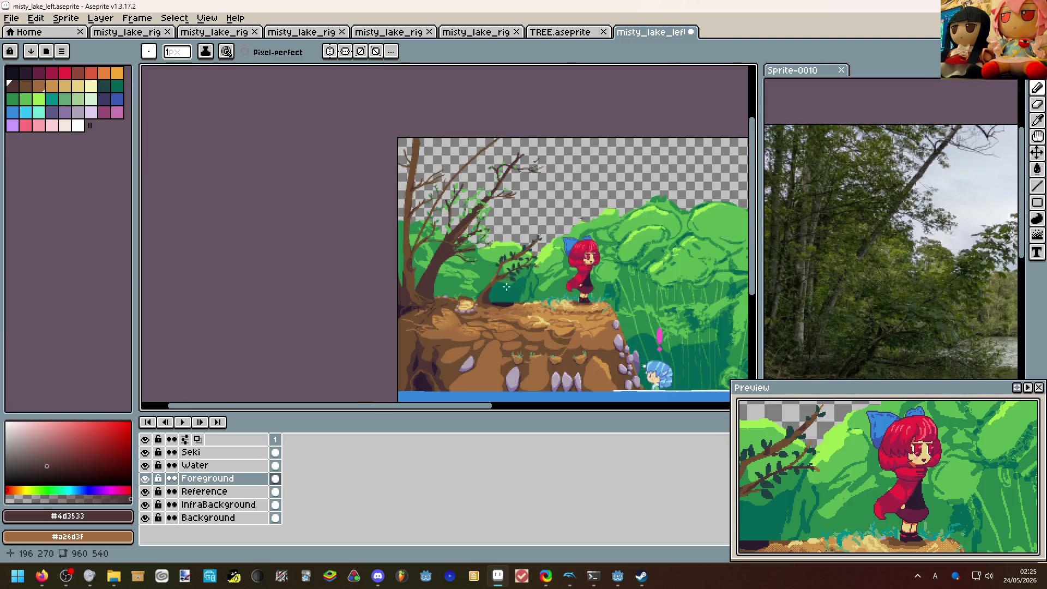
pyautogui.scroll(-1, 399, 259)
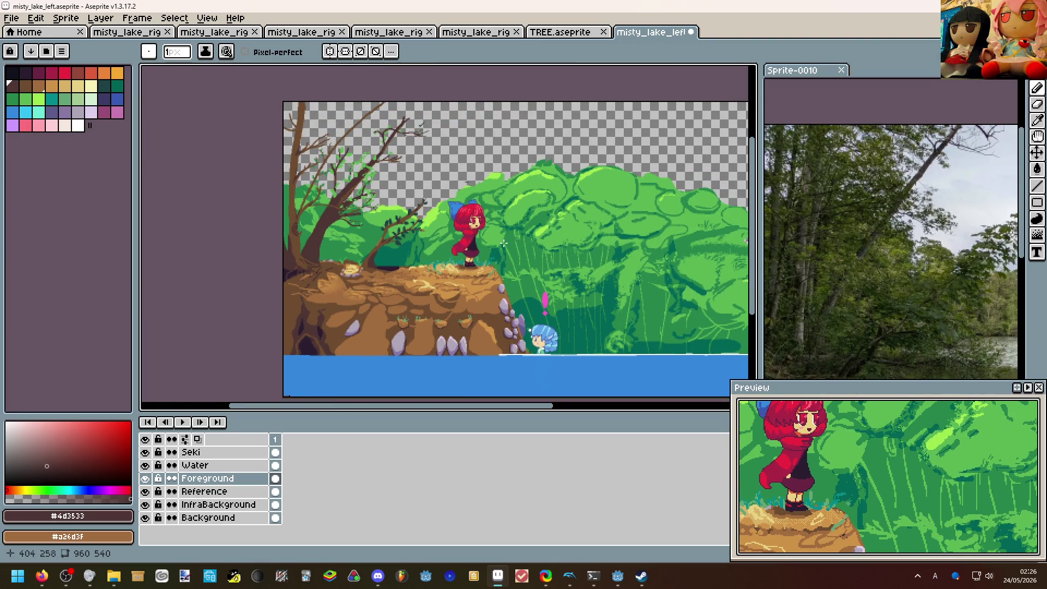
pyautogui.scroll(1, 503, 244)
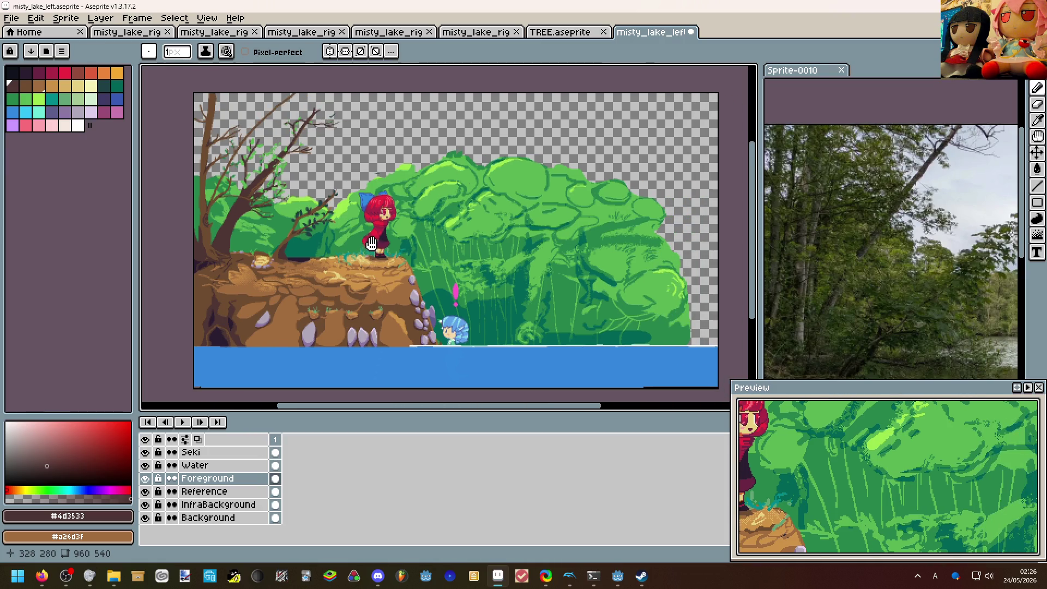
pyautogui.scroll(2, 409, 229)
pyautogui.scroll(-2, 383, 226)
pyautogui.scroll(1, 246, 222)
pyautogui.scroll(1, 197, 218)
pyautogui.scroll(1, 235, 236)
pyautogui.scroll(1, 235, 235)
pyautogui.scroll(1, 328, 246)
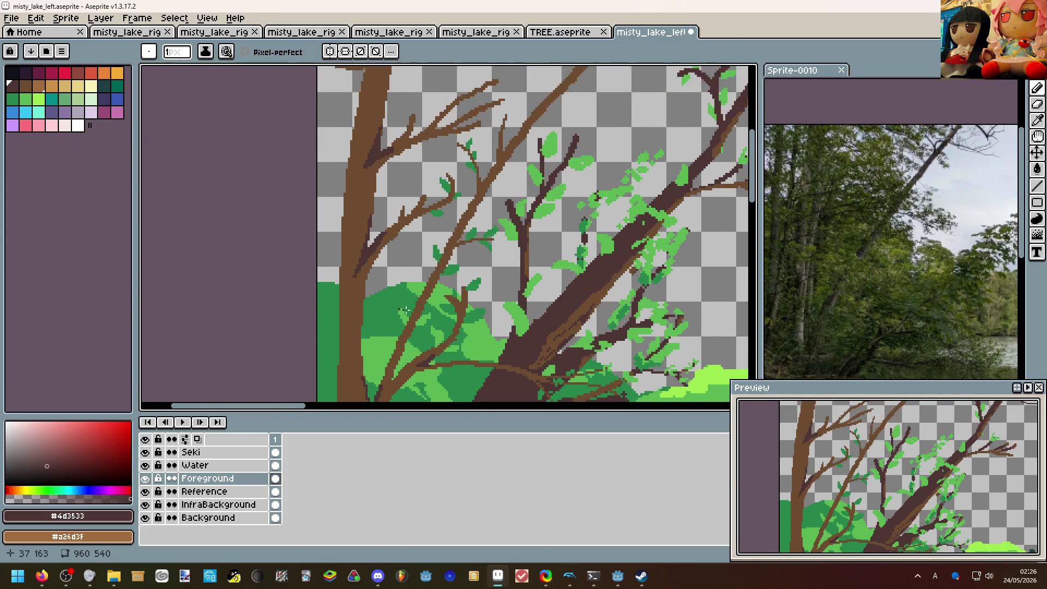
pyautogui.scroll(2, 376, 311)
# Eyedrop the light leaf green and bring the upper branches into view.
pyautogui.click(387, 312)
pyautogui.scroll(1, 383, 309)
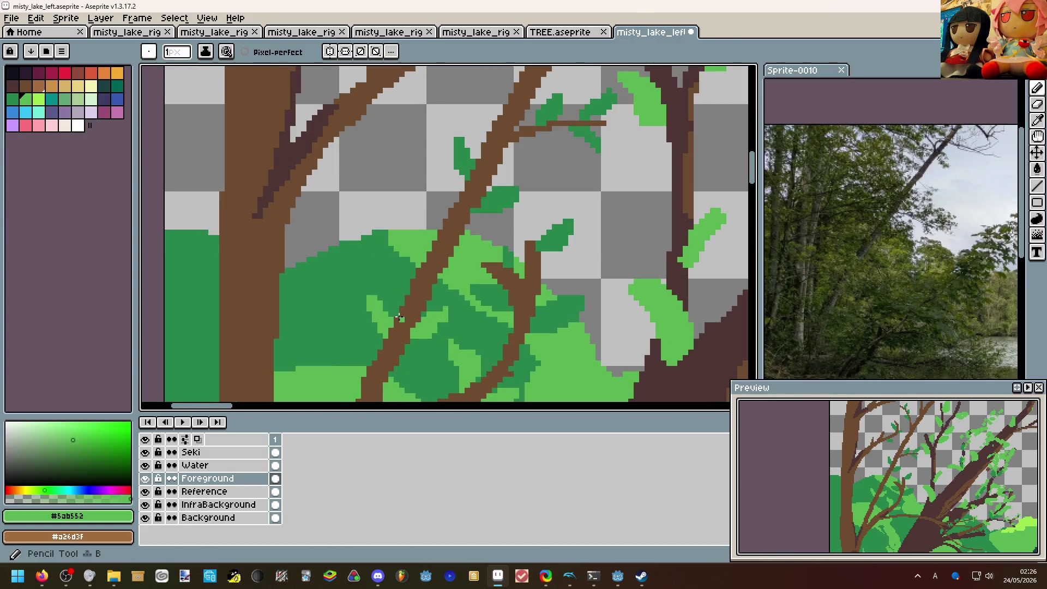
pyautogui.scroll(-1, 399, 318)
pyautogui.scroll(-1, 399, 318)
pyautogui.moveTo(426, 311); pyautogui.dragTo(354, 306)
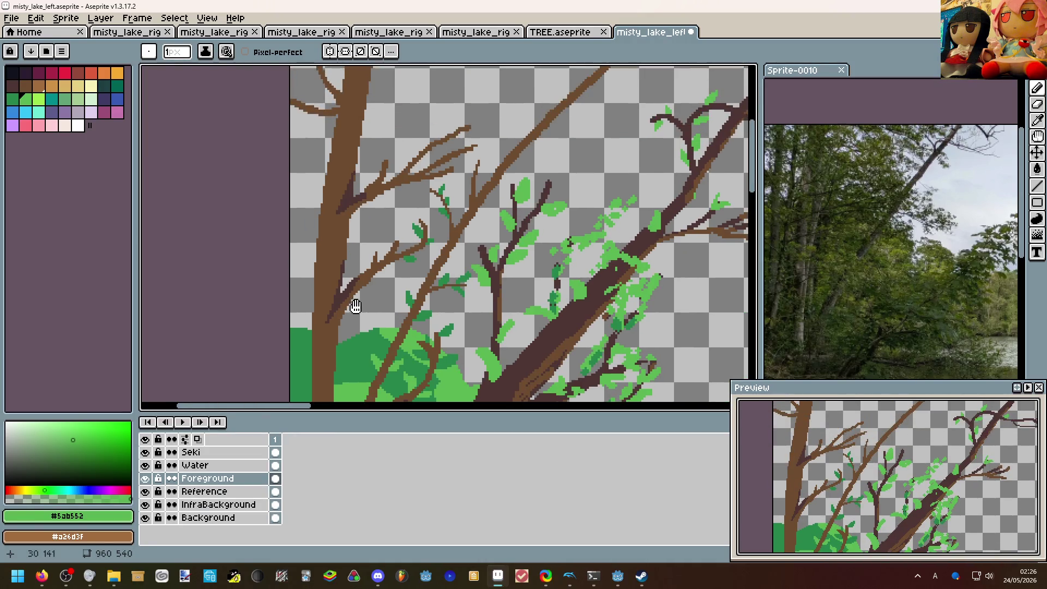
pyautogui.scroll(1, 354, 306)
# Draw and fill dark-green leaves on the upper-left twig and beside and above the branch.
pyautogui.keyDown('alt'); pyautogui.click(385, 274); pyautogui.keyUp('alt')
pyautogui.scroll(1, 385, 274)
pyautogui.moveTo(384, 274)
pyautogui.mouseDown()
pyautogui.moveTo(373, 257)
pyautogui.moveTo(391, 268)
pyautogui.moveTo(307, 220)
pyautogui.mouseUp()
pyautogui.scroll(-3, 391, 268)
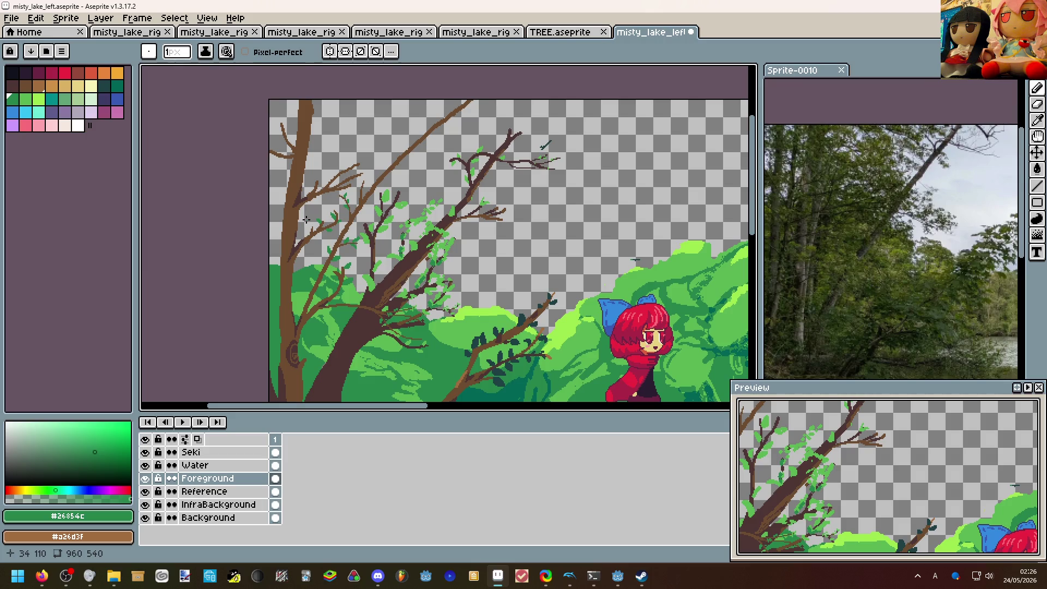
pyautogui.scroll(3, 283, 150)
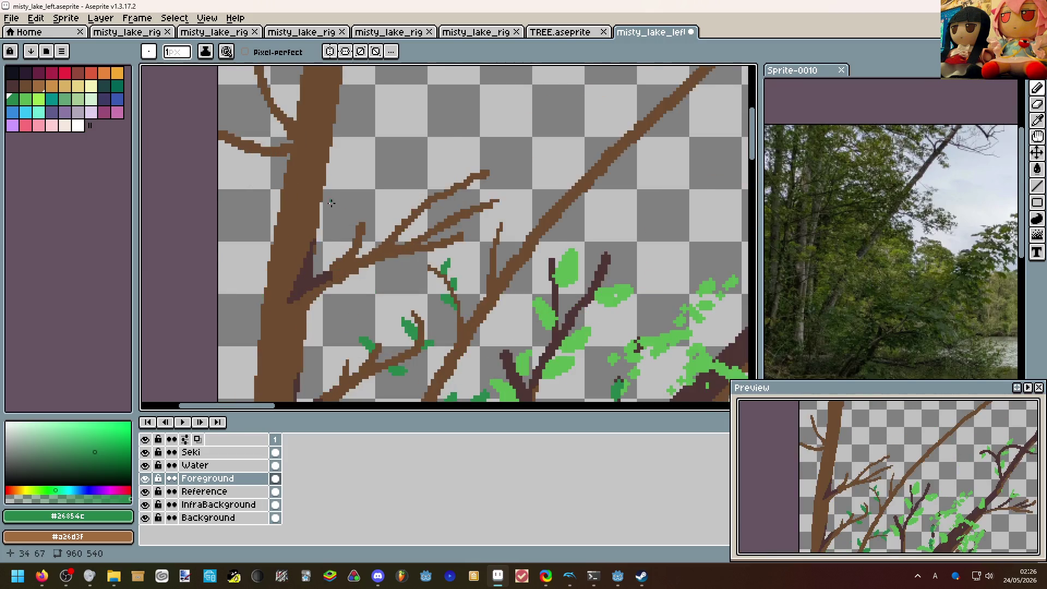
pyautogui.scroll(2, 356, 224)
pyautogui.moveTo(366, 223); pyautogui.dragTo(338, 197)
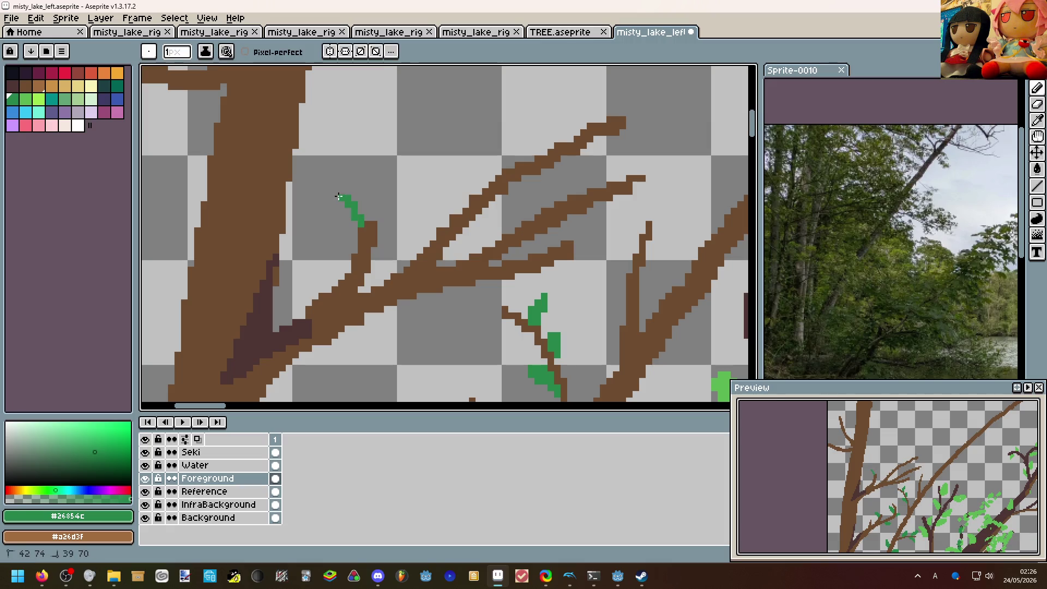
pyautogui.press('g')
pyautogui.click(348, 214)
pyautogui.press('b')
pyautogui.moveTo(372, 264)
pyautogui.mouseDown()
pyautogui.moveTo(393, 253)
pyautogui.moveTo(375, 275)
pyautogui.mouseUp()
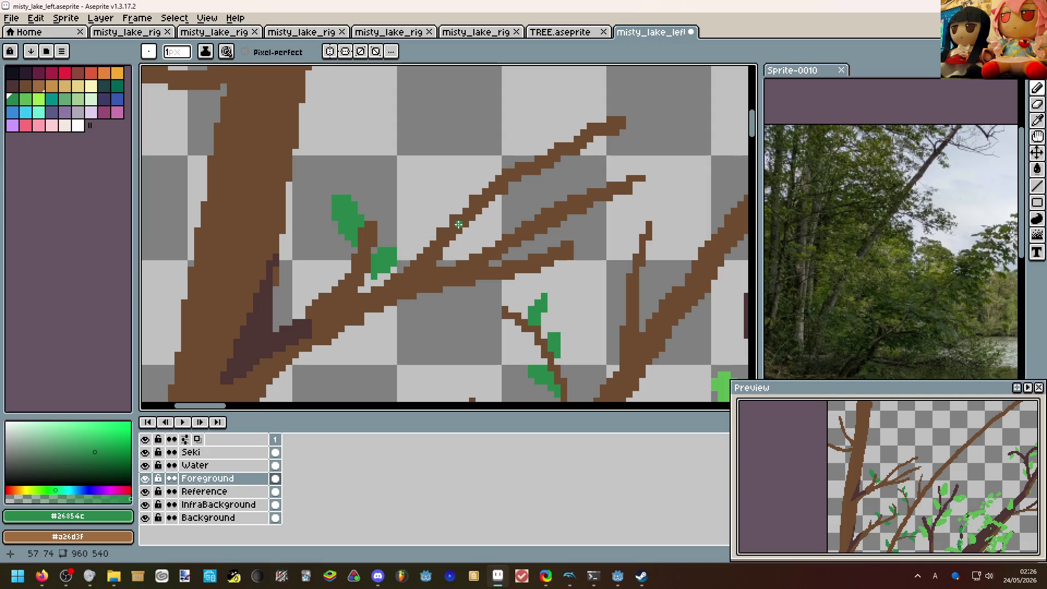
pyautogui.moveTo(442, 225)
pyautogui.mouseDown()
pyautogui.moveTo(425, 194)
pyautogui.moveTo(448, 211)
pyautogui.mouseUp()
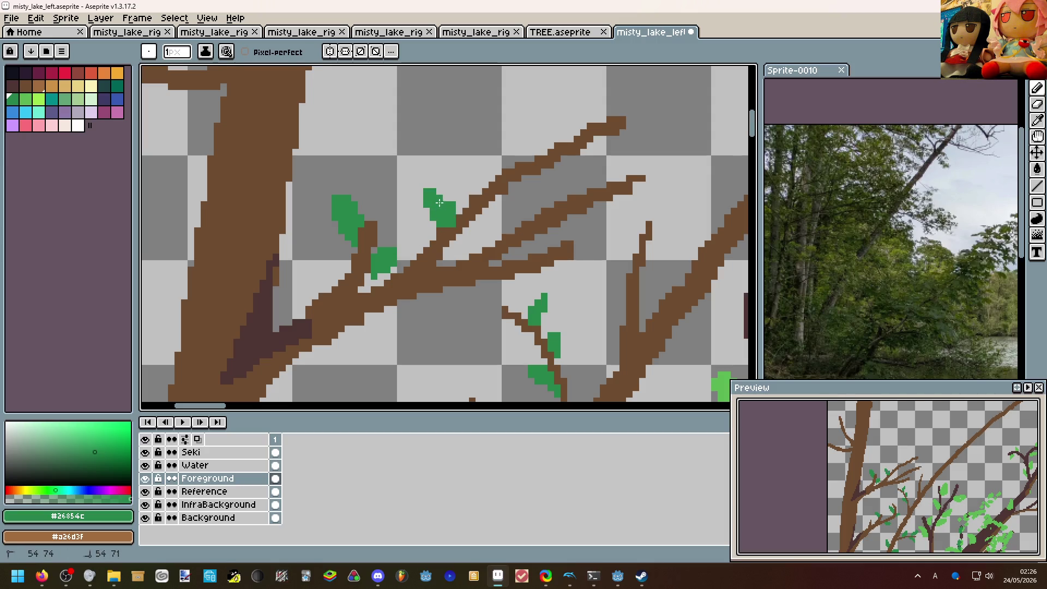
pyautogui.scroll(-2, 440, 203)
pyautogui.scroll(2, 449, 225)
# Resample the dark leaf green and outline another leaf farther along the branch.
pyautogui.keyDown('alt'); pyautogui.click(448, 224); pyautogui.keyUp('alt')
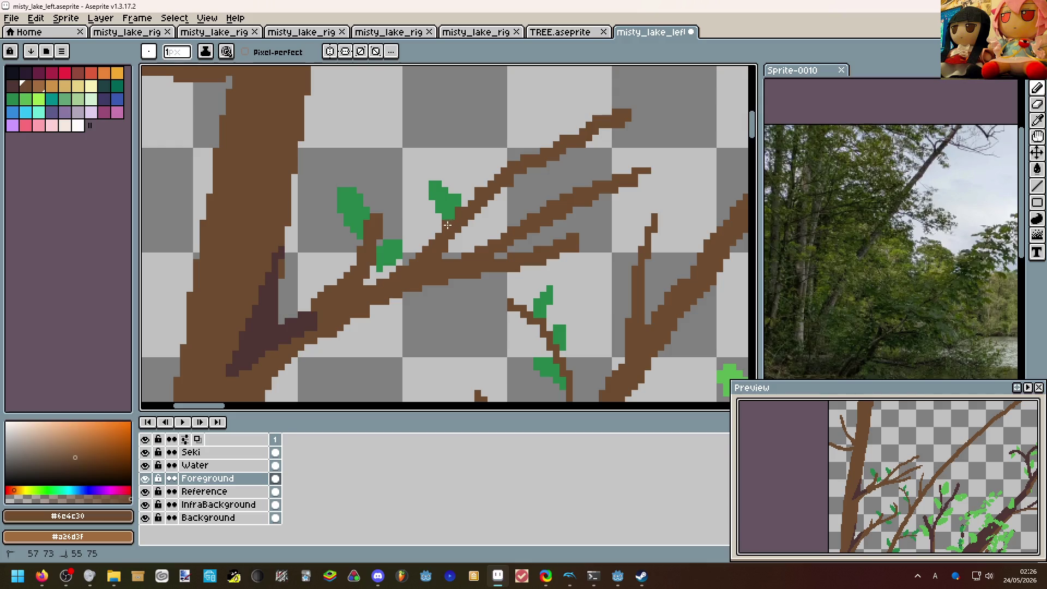
pyautogui.keyDown('alt'); pyautogui.click(449, 220); pyautogui.keyUp('alt')
pyautogui.scroll(-3, 458, 213)
pyautogui.scroll(-1, 500, 187)
pyautogui.scroll(2, 500, 188)
pyautogui.scroll(3, 491, 193)
pyautogui.press('e')
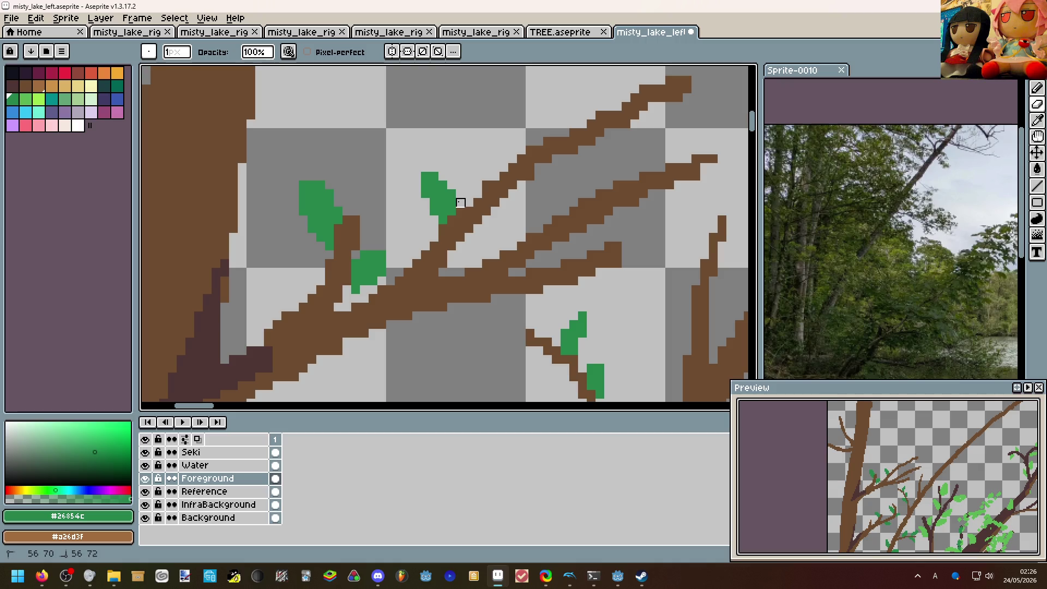
pyautogui.press('m')
pyautogui.press('b')
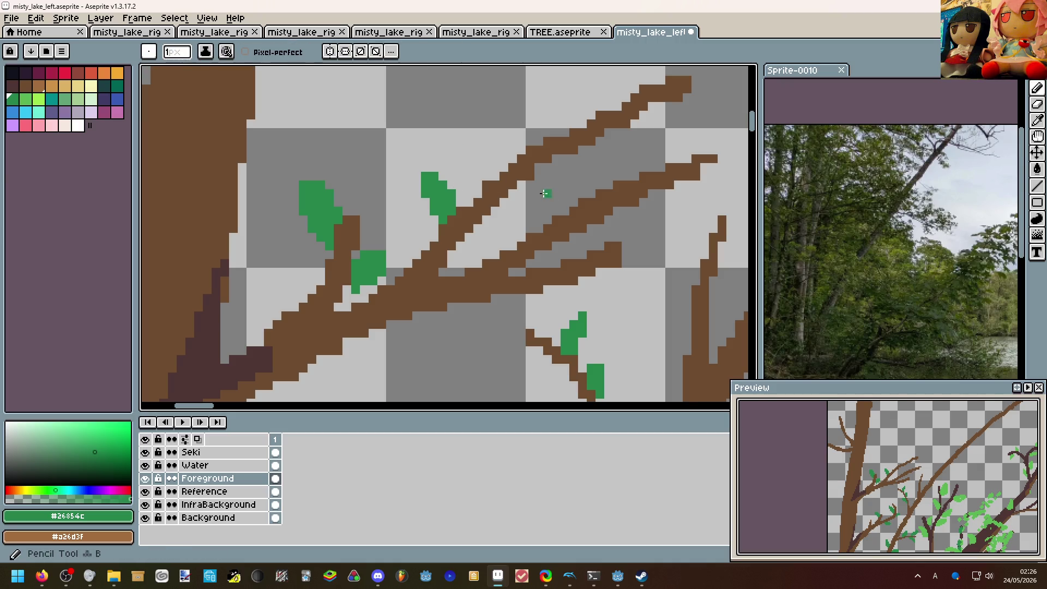
pyautogui.moveTo(520, 184)
pyautogui.mouseDown()
pyautogui.moveTo(551, 196)
pyautogui.moveTo(517, 195)
pyautogui.mouseUp()
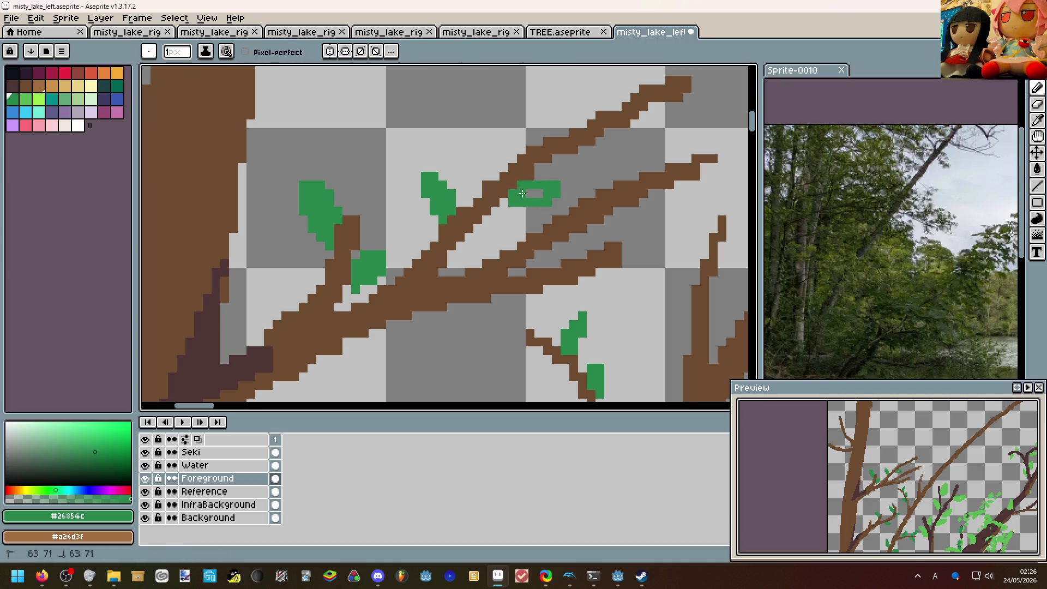
pyautogui.scroll(-1, 525, 156)
pyautogui.scroll(1, 525, 155)
pyautogui.scroll(1, 524, 156)
pyautogui.press('e')
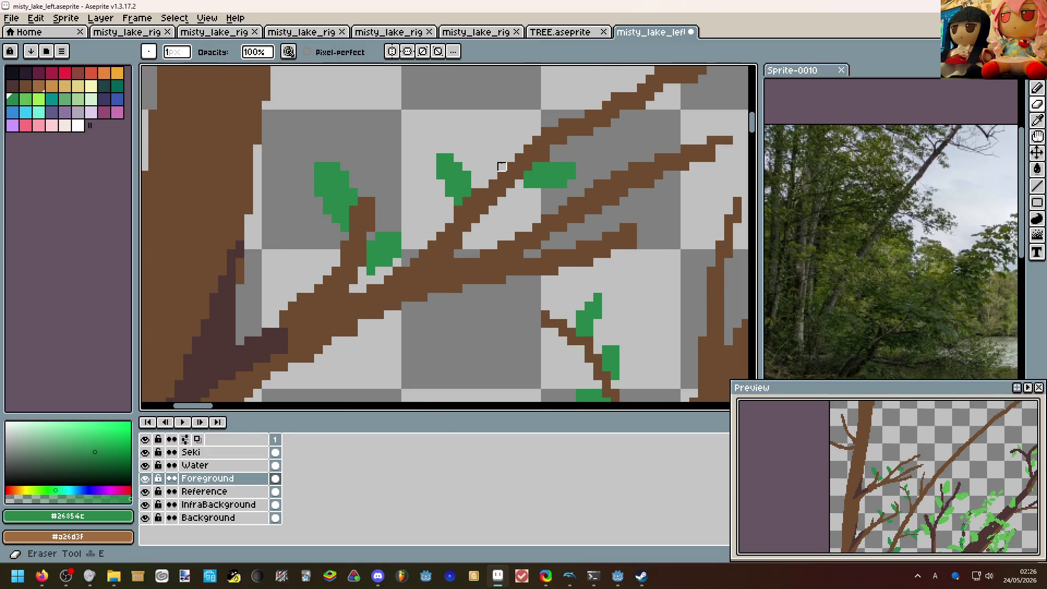
pyautogui.scroll(-1, 475, 176)
pyautogui.scroll(-1, 475, 175)
pyautogui.scroll(-1, 475, 175)
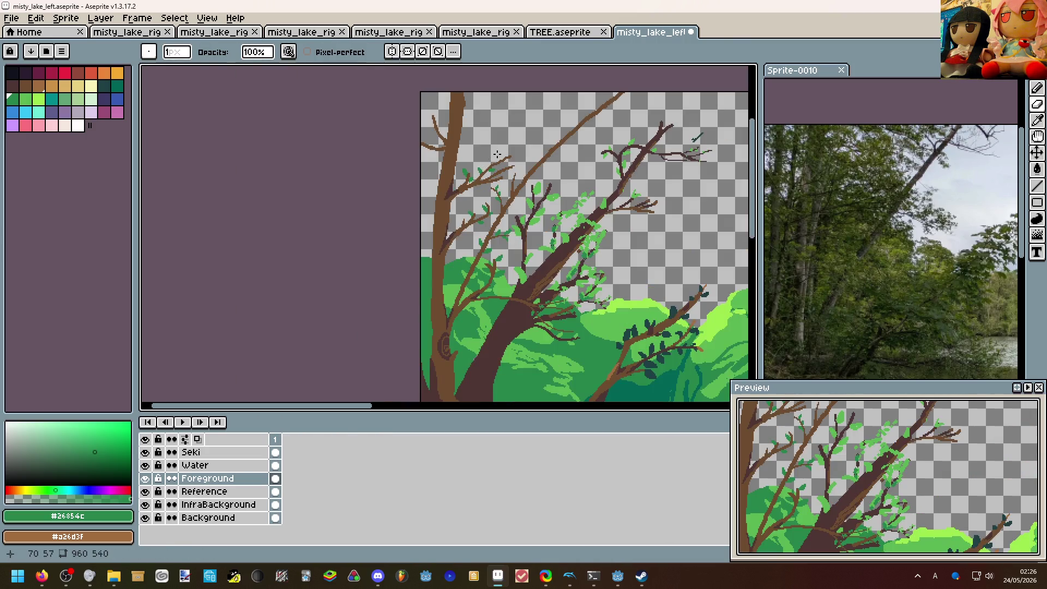
pyautogui.press('b')
pyautogui.scroll(2, 500, 170)
pyautogui.scroll(1, 499, 170)
# Draw one more leaf on the branch, undo a stray stroke and fill the hole in it.
pyautogui.moveTo(448, 196)
pyautogui.mouseDown()
pyautogui.moveTo(448, 157)
pyautogui.moveTo(458, 191)
pyautogui.moveTo(550, 178)
pyautogui.moveTo(511, 190)
pyautogui.mouseUp()
pyautogui.click(455, 184)
pyautogui.hotkey('ctrl', 'z')
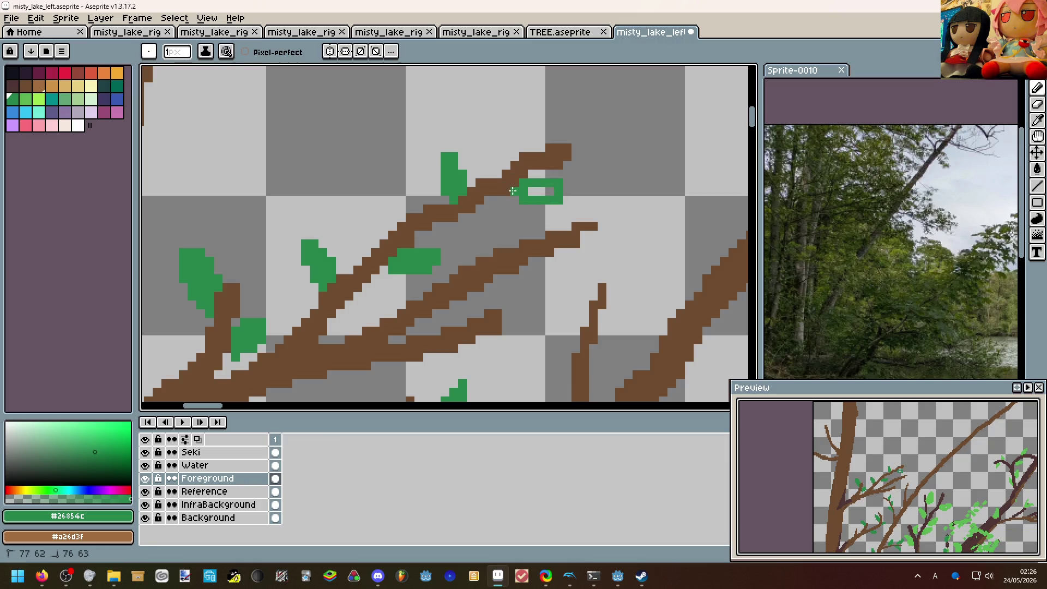
pyautogui.click(554, 187)
pyautogui.press('e')
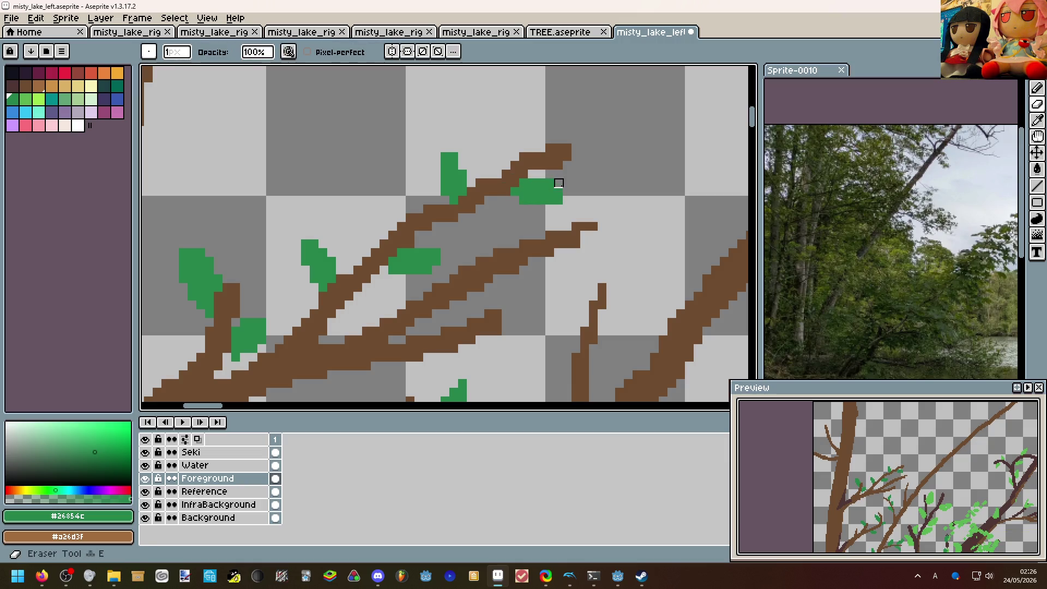
pyautogui.scroll(-3, 558, 183)
pyautogui.press('v')
pyautogui.scroll(-2, 556, 167)
pyautogui.moveTo(555, 166)
pyautogui.mouseDown()
pyautogui.moveTo(401, 124)
pyautogui.moveTo(351, 152)
pyautogui.mouseUp()
pyautogui.scroll(-1, 352, 152)
pyautogui.scroll(1, 352, 152)
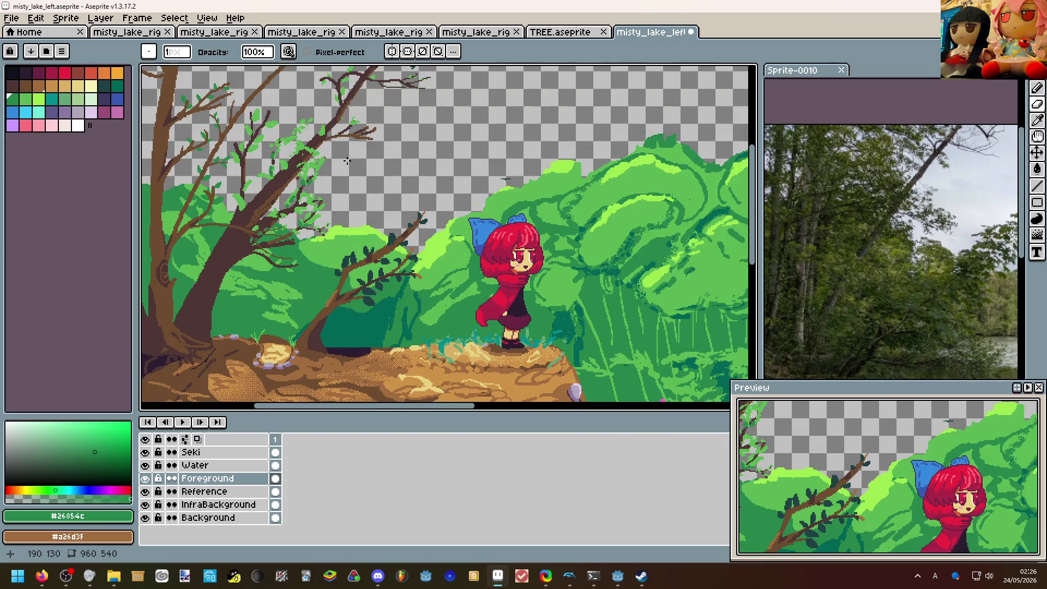
pyautogui.scroll(1, 347, 161)
pyautogui.scroll(-1, 348, 161)
pyautogui.scroll(-1, 363, 140)
pyautogui.scroll(1, 286, 117)
pyautogui.scroll(1, 328, 156)
pyautogui.scroll(-1, 327, 156)
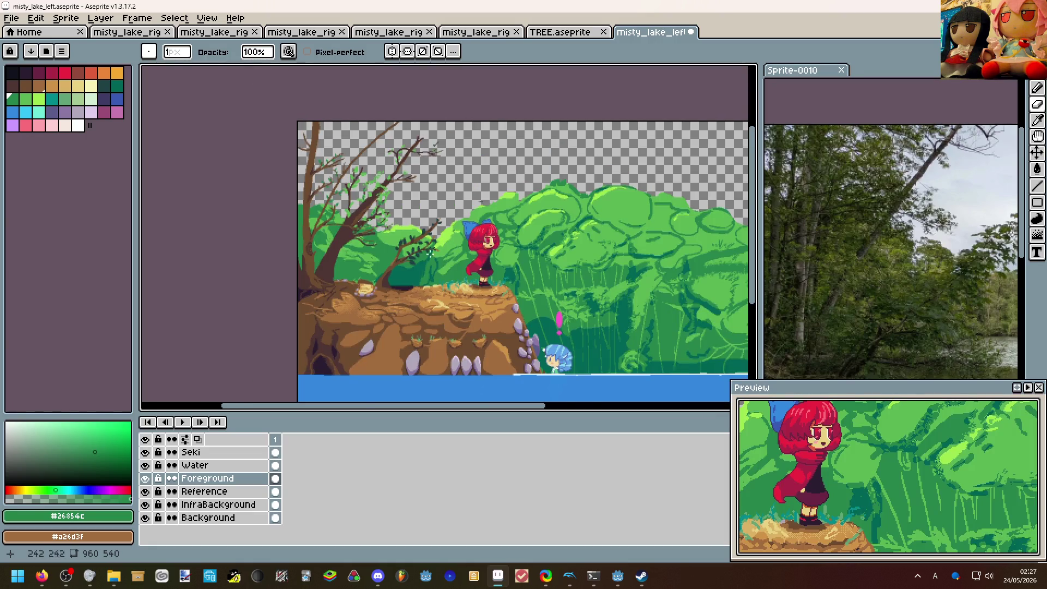
pyautogui.scroll(1, 426, 252)
pyautogui.scroll(-1, 371, 199)
pyautogui.scroll(3, 236, 273)
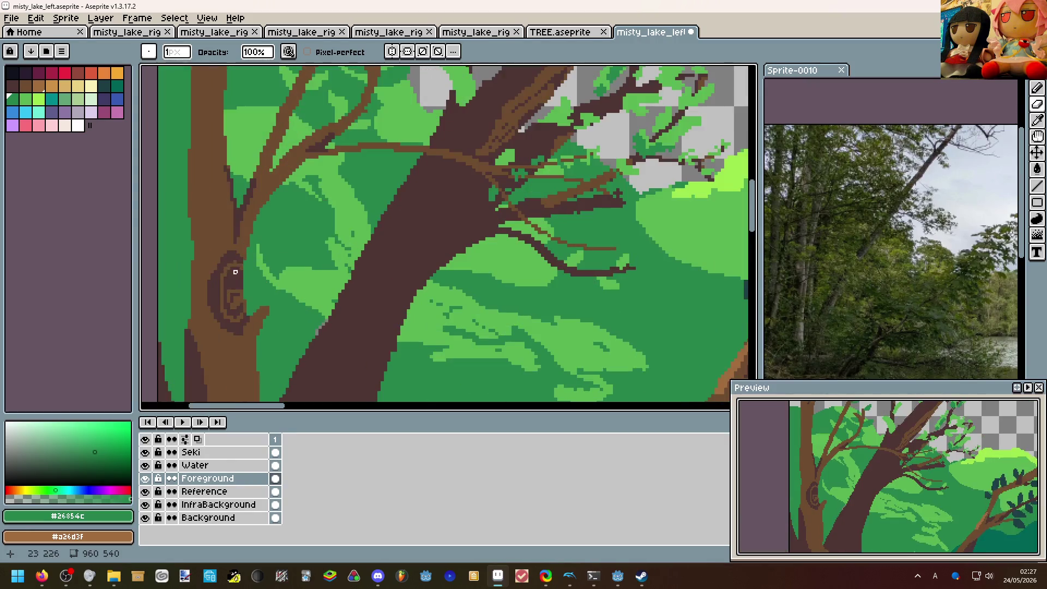
pyautogui.scroll(1, 235, 256)
pyautogui.scroll(1, 235, 257)
pyautogui.scroll(1, 246, 286)
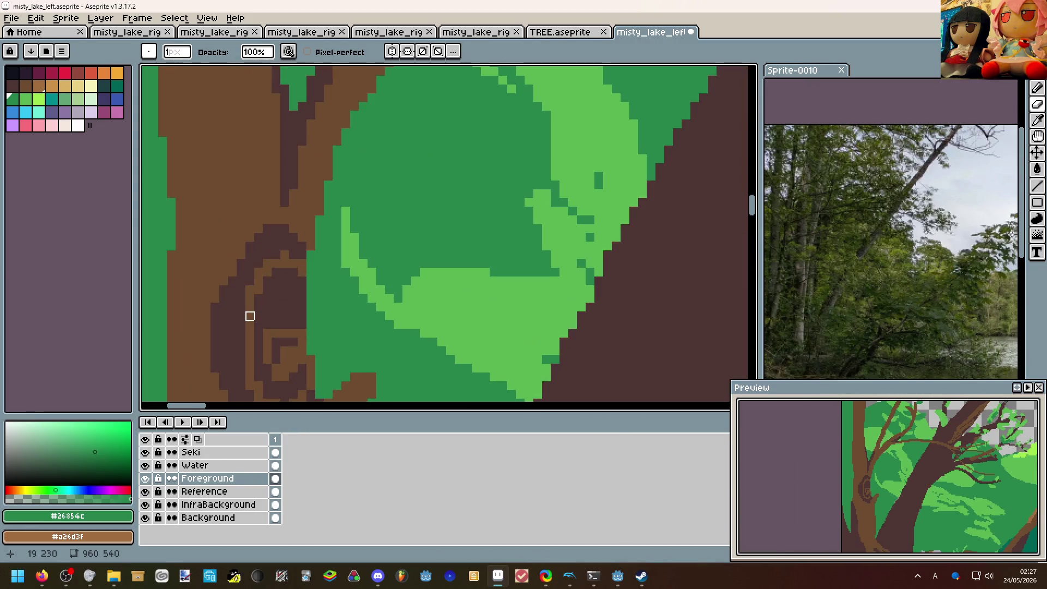
# Paint the trunk knot with sampled brown and add a lighter-brown highlight curl.
pyautogui.keyDown('alt'); pyautogui.click(251, 299); pyautogui.keyUp('alt')
pyautogui.moveTo(259, 282)
pyautogui.mouseDown()
pyautogui.moveTo(270, 277)
pyautogui.moveTo(254, 307)
pyautogui.moveTo(275, 379)
pyautogui.mouseUp()
pyautogui.click(252, 331)
pyautogui.scroll(-1, 258, 305)
pyautogui.scroll(-1, 258, 305)
pyautogui.scroll(2, 257, 295)
pyautogui.click(37, 88)
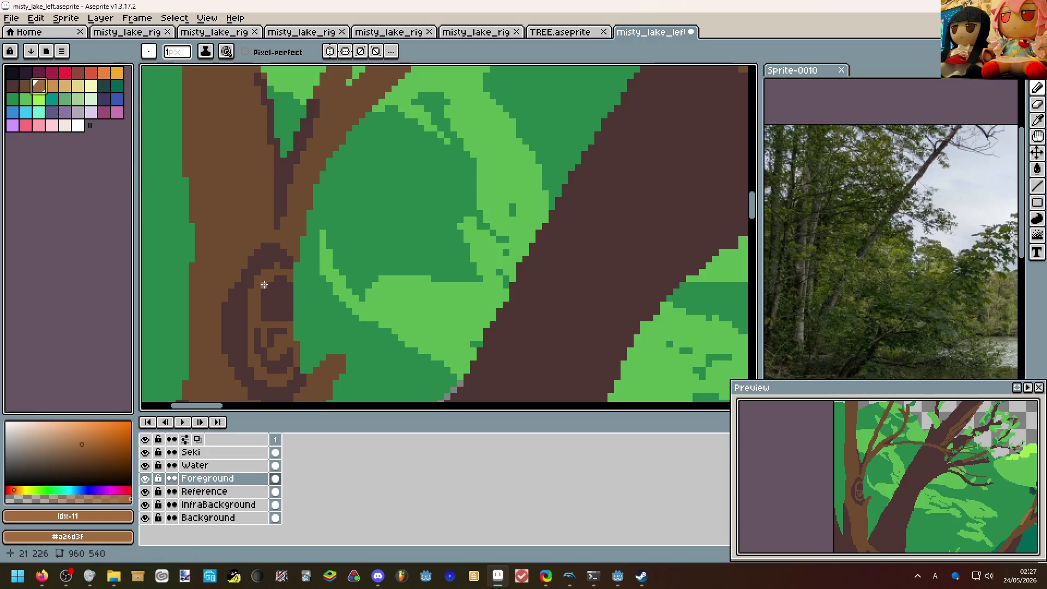
pyautogui.moveTo(254, 278); pyautogui.dragTo(270, 383)
pyautogui.scroll(-3, 278, 327)
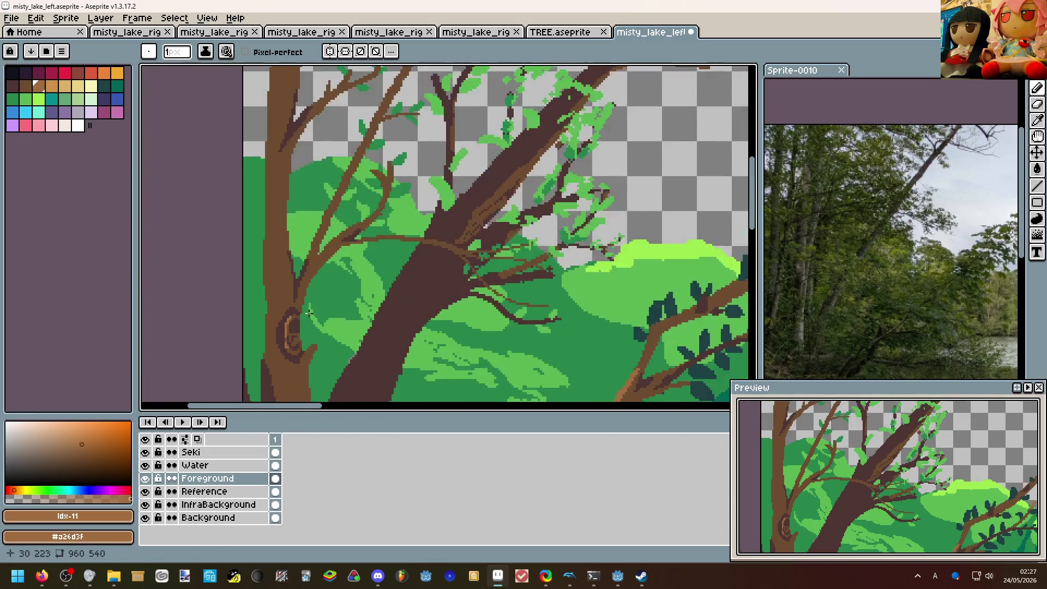
pyautogui.scroll(-1, 309, 300)
pyautogui.scroll(2, 293, 243)
pyautogui.scroll(2, 296, 267)
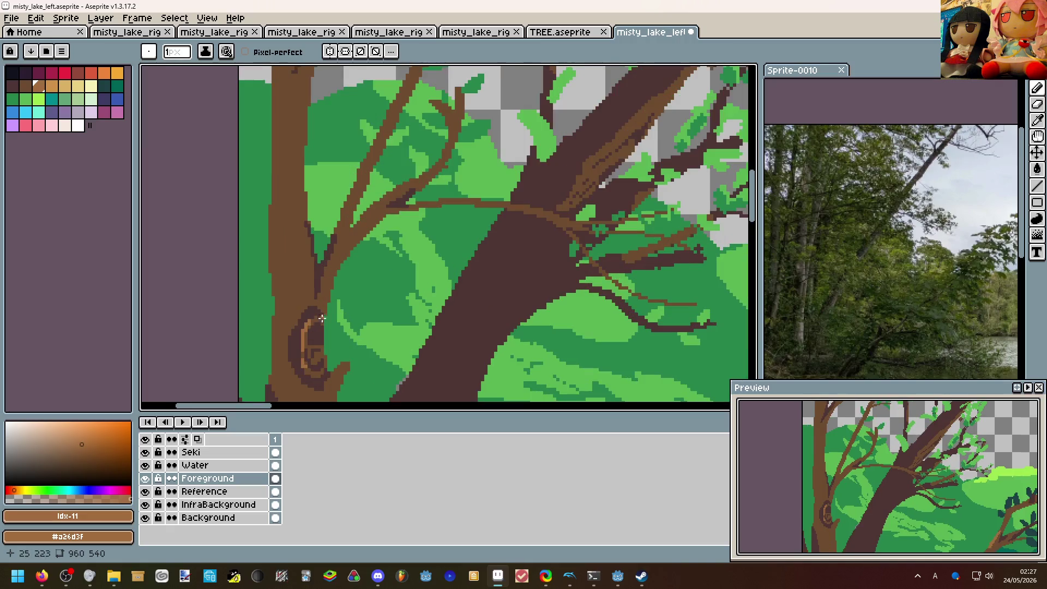
pyautogui.scroll(1, 315, 360)
pyautogui.moveTo(314, 362); pyautogui.dragTo(313, 366)
pyautogui.scroll(-3, 311, 362)
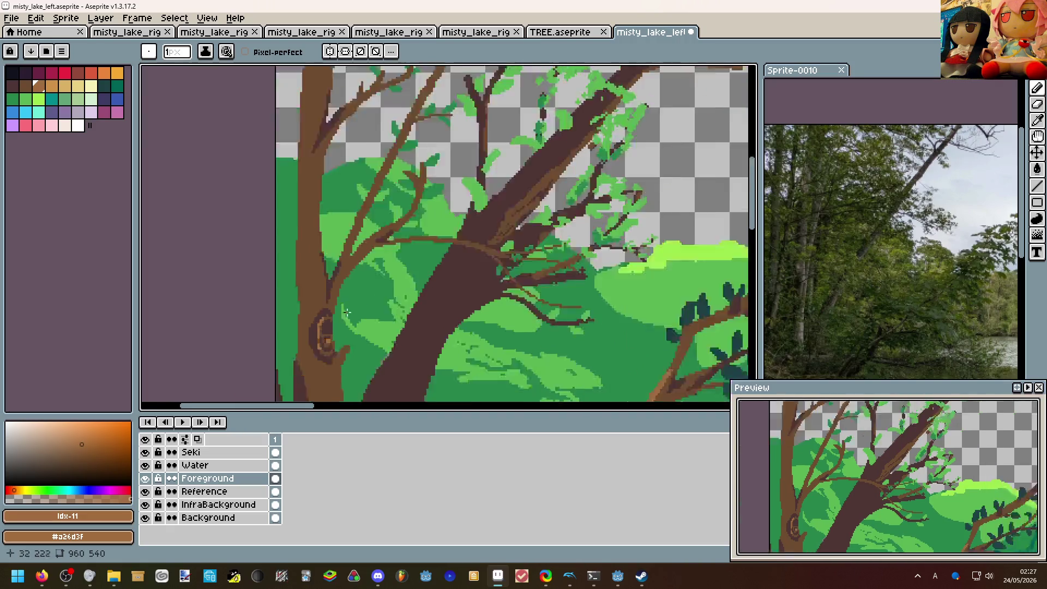
pyautogui.scroll(-1, 328, 327)
pyautogui.scroll(3, 347, 307)
pyautogui.scroll(1, 348, 286)
# Sample the knot and dark trunk browns, then save misty_lake_left.aseprite.
pyautogui.press('alt')
pyautogui.click(348, 286)
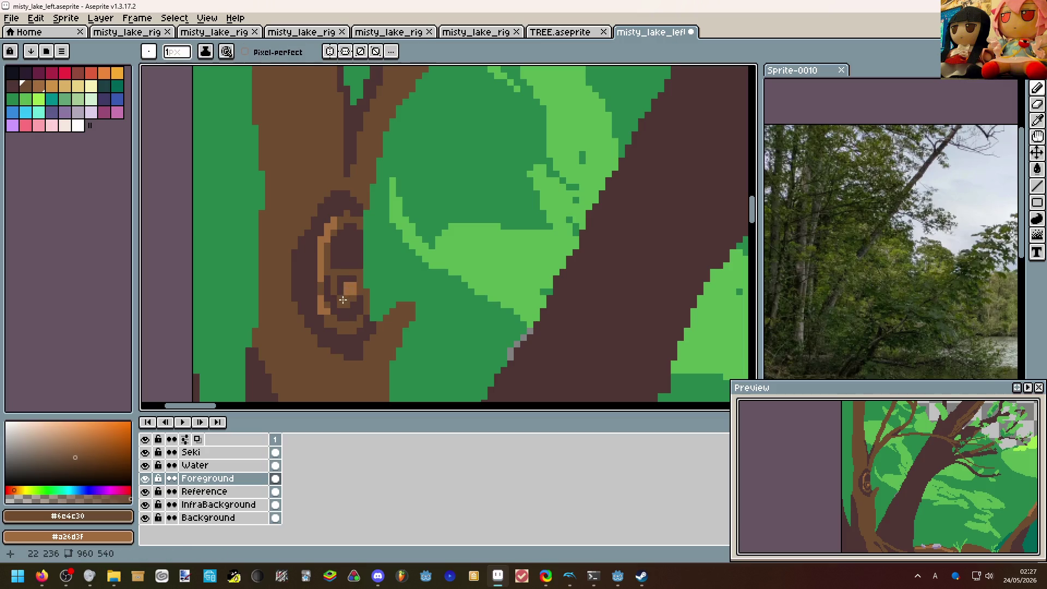
pyautogui.scroll(-3, 348, 286)
pyautogui.scroll(-1, 409, 278)
pyautogui.scroll(2, 421, 273)
pyautogui.scroll(1, 410, 279)
pyautogui.scroll(-3, 386, 278)
pyautogui.scroll(-2, 401, 246)
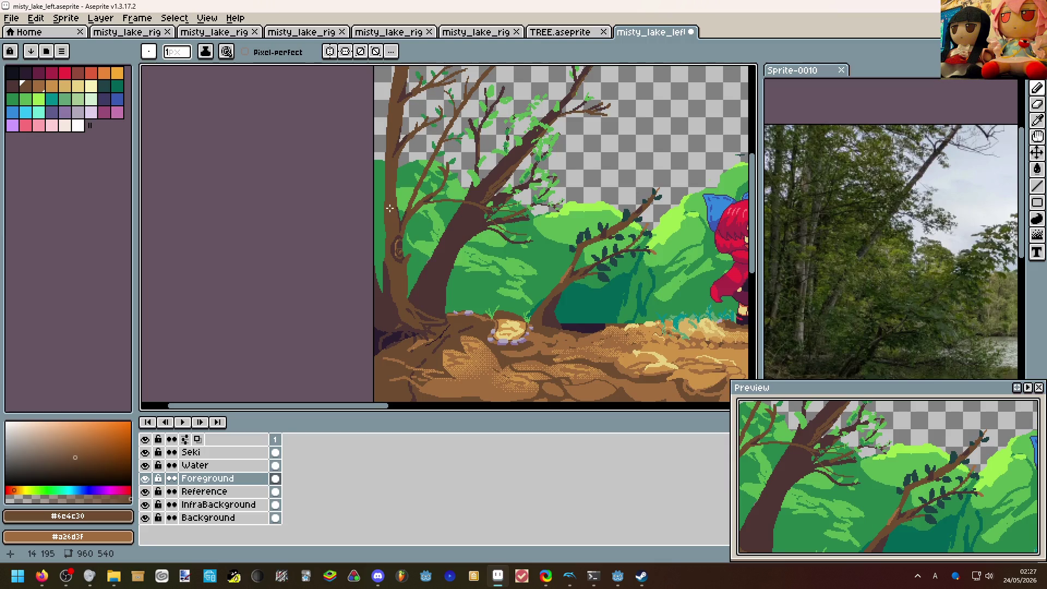
pyautogui.scroll(3, 390, 208)
pyautogui.scroll(1, 409, 246)
pyautogui.press('alt')
pyautogui.scroll(-2, 443, 248)
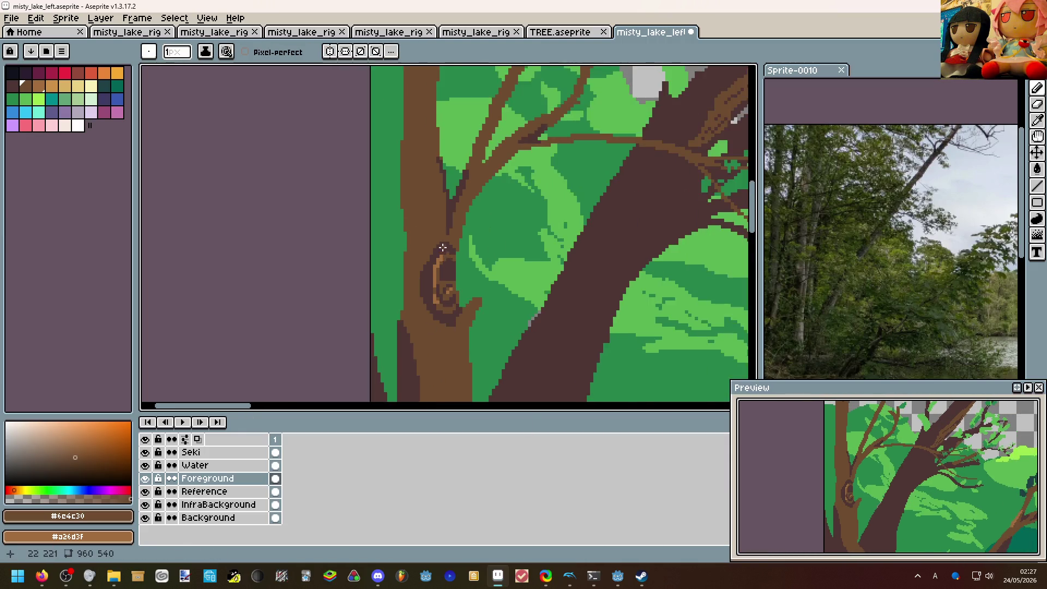
pyautogui.scroll(2, 442, 248)
pyautogui.press('alt')
pyautogui.keyDown('alt'); pyautogui.click(446, 278); pyautogui.keyUp('alt')
pyautogui.scroll(-1, 453, 262)
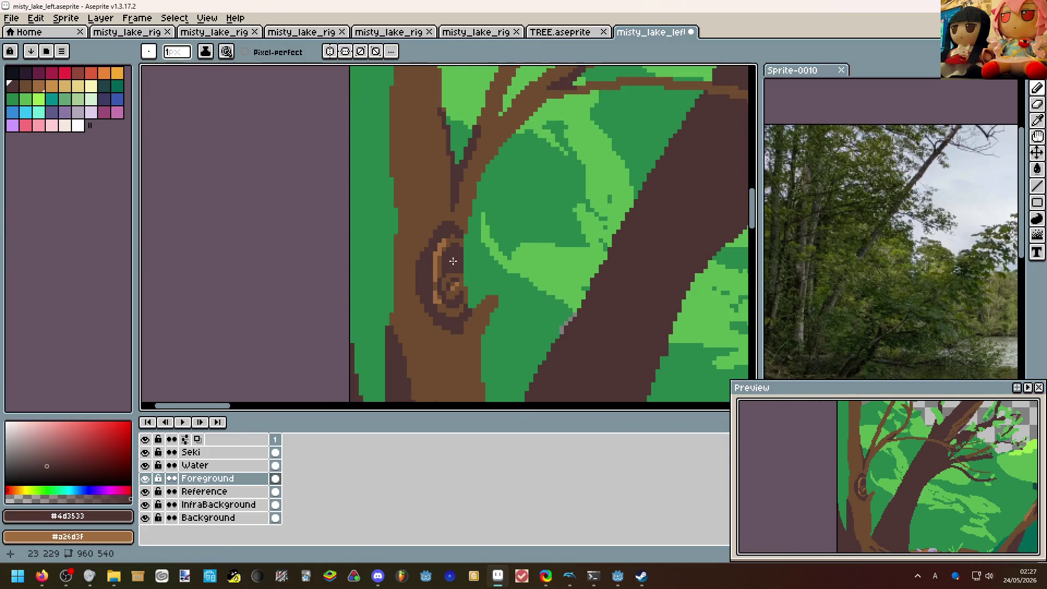
pyautogui.scroll(-2, 453, 262)
pyautogui.scroll(-2, 434, 257)
pyautogui.hotkey('ctrl', 's')
pyautogui.scroll(1, 457, 256)
pyautogui.scroll(2, 456, 256)
pyautogui.scroll(1, 441, 245)
pyautogui.moveTo(361, 229)
pyautogui.mouseDown()
pyautogui.moveTo(399, 224)
pyautogui.moveTo(366, 202)
pyautogui.mouseUp()
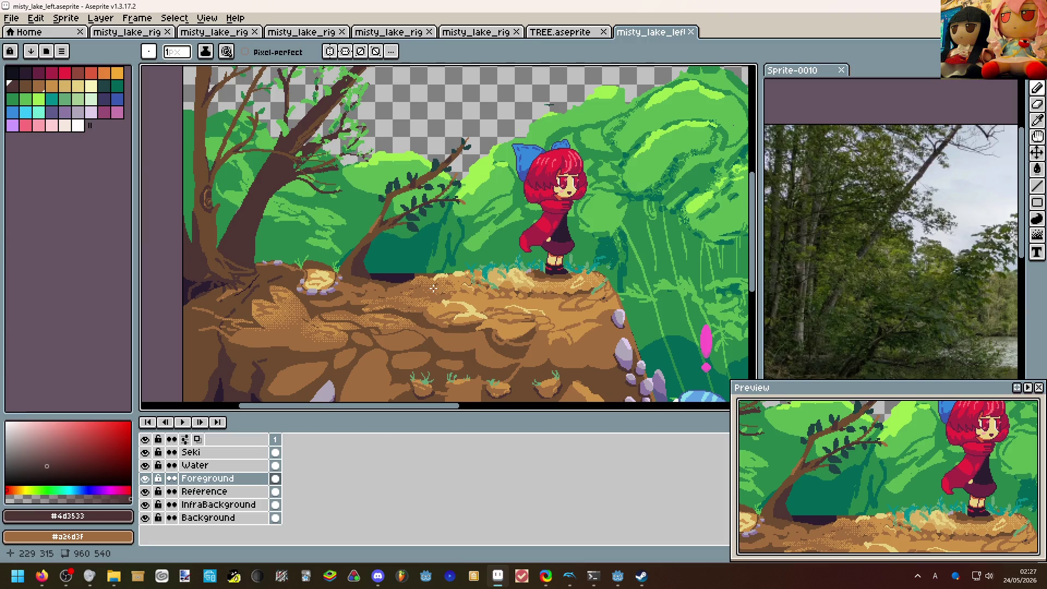
pyautogui.scroll(3, 478, 346)
# Sample the ledge browns and draw dark brown along the curved crevice and its lower run.
pyautogui.press('alt')
pyautogui.keyDown('alt'); pyautogui.click(478, 347); pyautogui.keyUp('alt')
pyautogui.press('g')
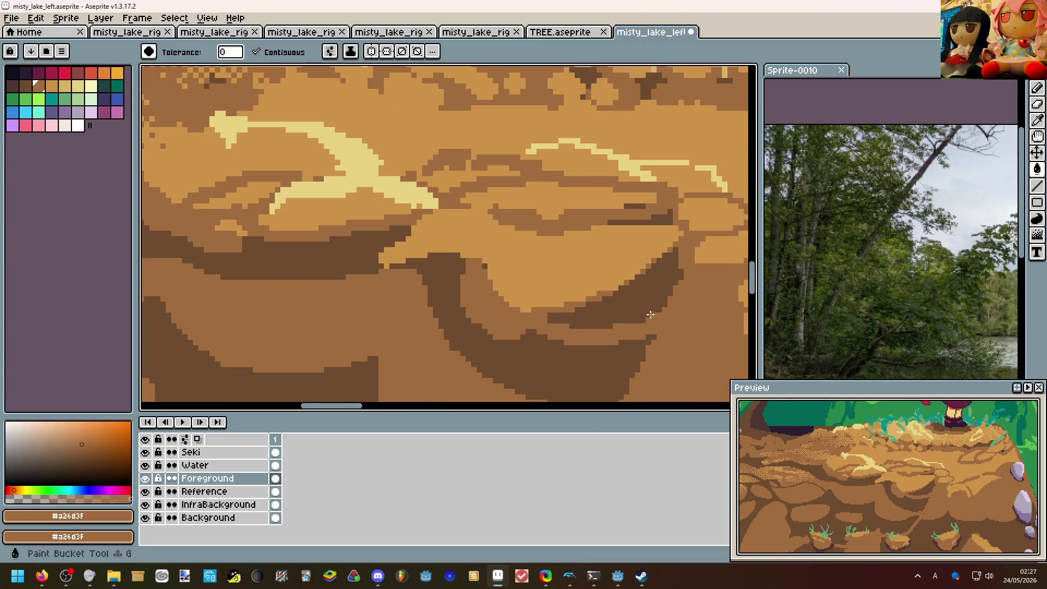
pyautogui.scroll(-2, 623, 309)
pyautogui.scroll(3, 623, 308)
pyautogui.keyDown('alt'); pyautogui.click(461, 266); pyautogui.keyUp('alt')
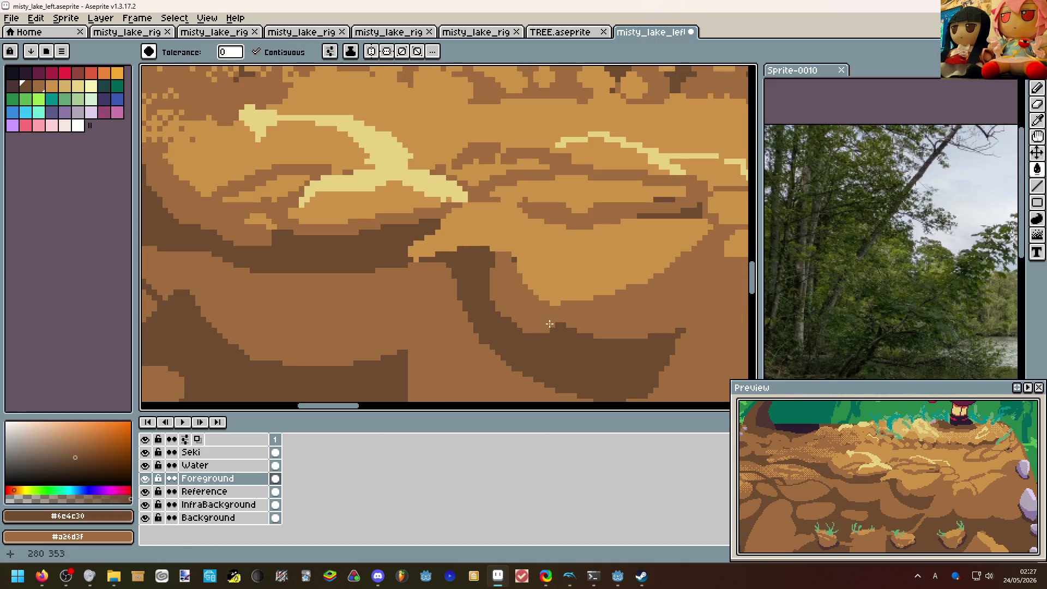
pyautogui.press('b')
pyautogui.moveTo(487, 278)
pyautogui.mouseDown()
pyautogui.moveTo(548, 319)
pyautogui.moveTo(489, 270)
pyautogui.mouseUp()
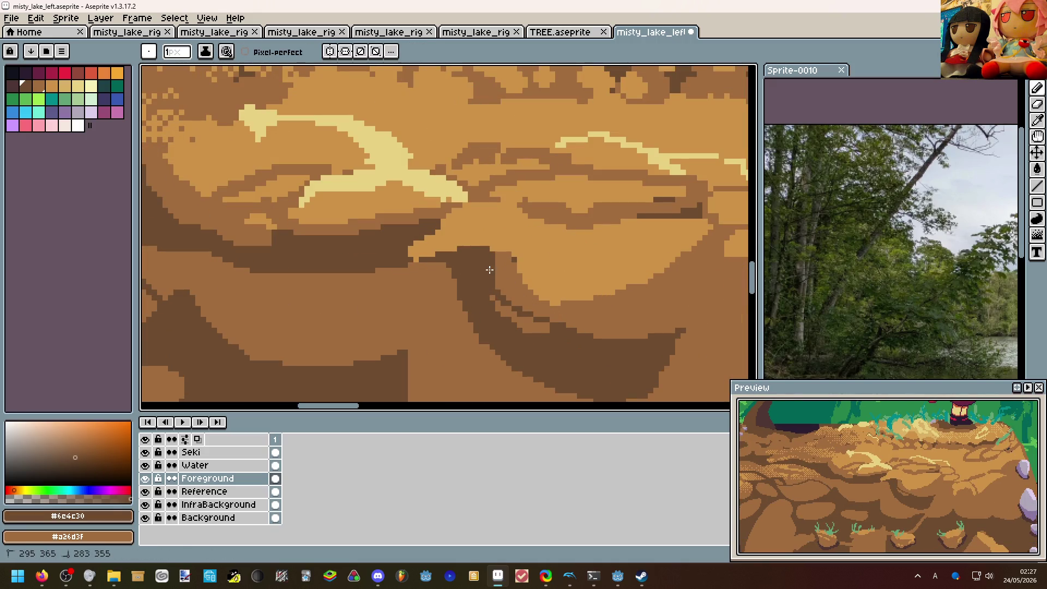
pyautogui.moveTo(553, 316)
pyautogui.mouseDown()
pyautogui.moveTo(673, 319)
pyautogui.moveTo(708, 285)
pyautogui.moveTo(687, 328)
pyautogui.mouseUp()
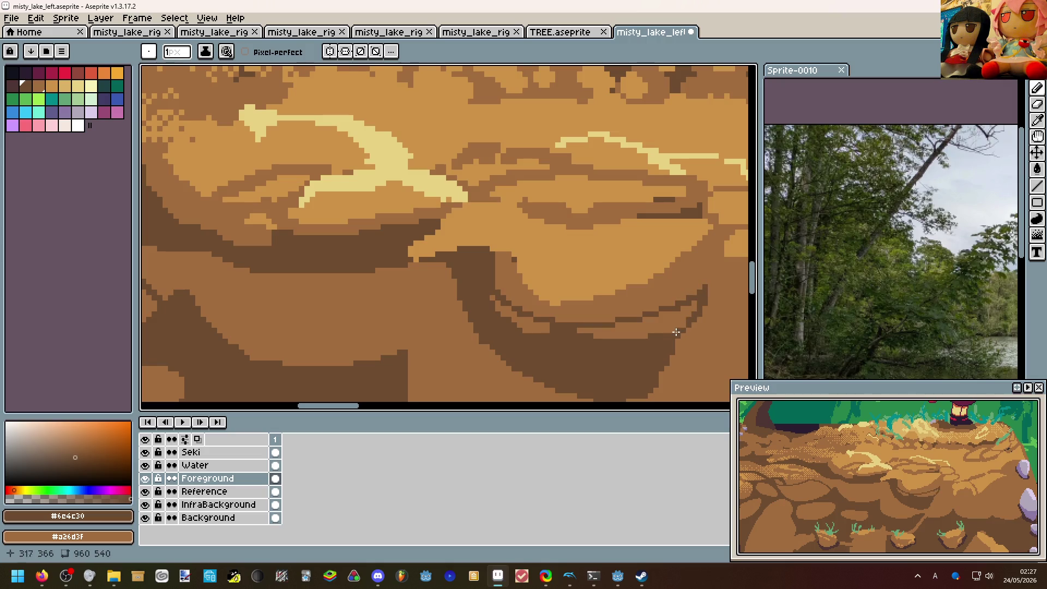
pyautogui.scroll(-4, 676, 332)
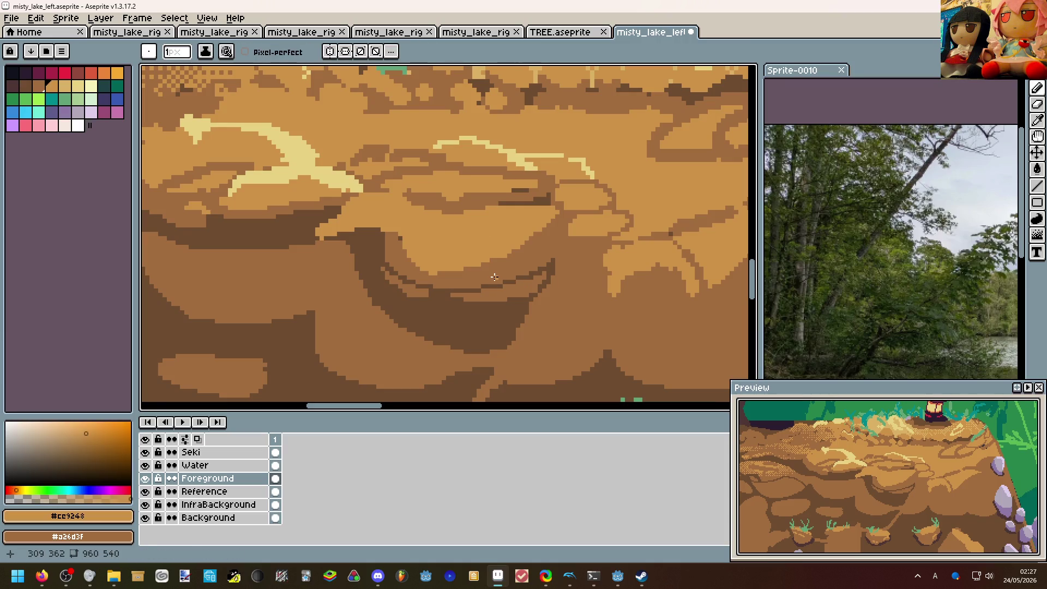
# Add a lighter rim stroke and bucket-fill the rim shapes with brown and a darker brown.
pyautogui.moveTo(495, 278); pyautogui.dragTo(562, 242)
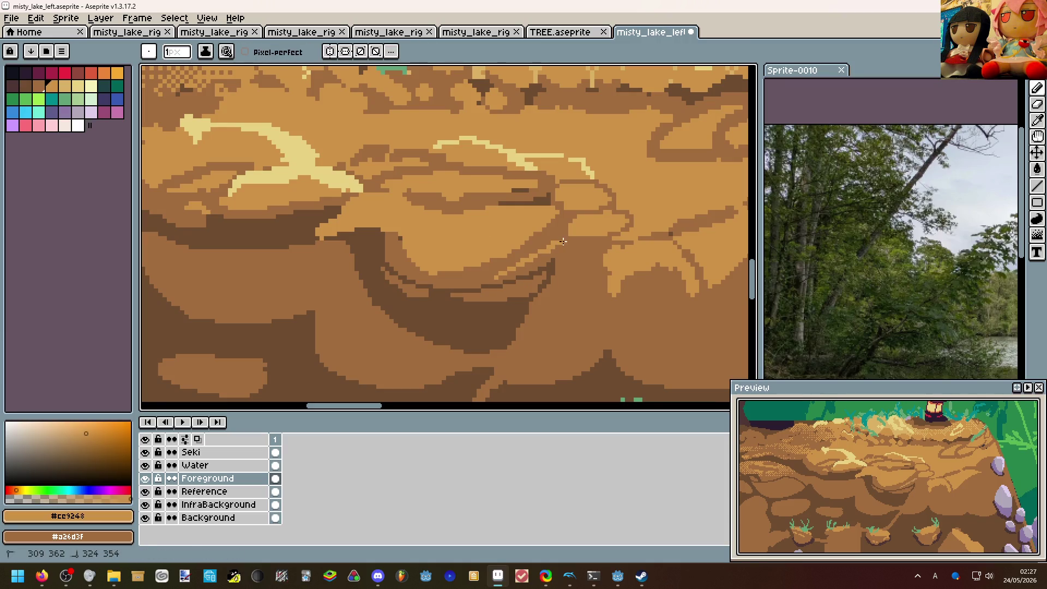
pyautogui.click(564, 275)
pyautogui.hotkey('ctrl', 'z')
pyautogui.press('g')
pyautogui.click(553, 276)
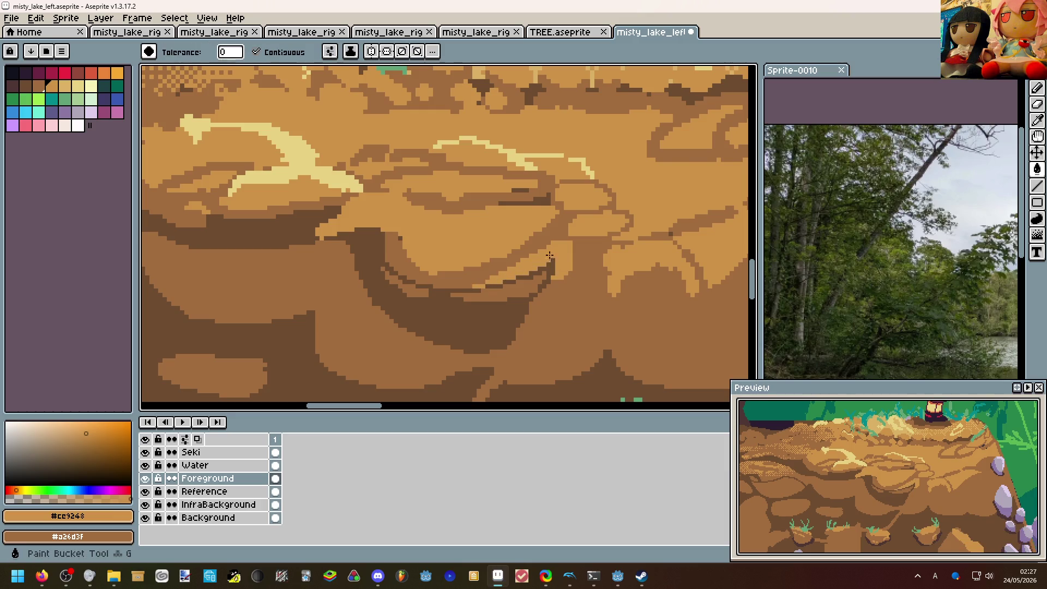
pyautogui.scroll(-5, 537, 263)
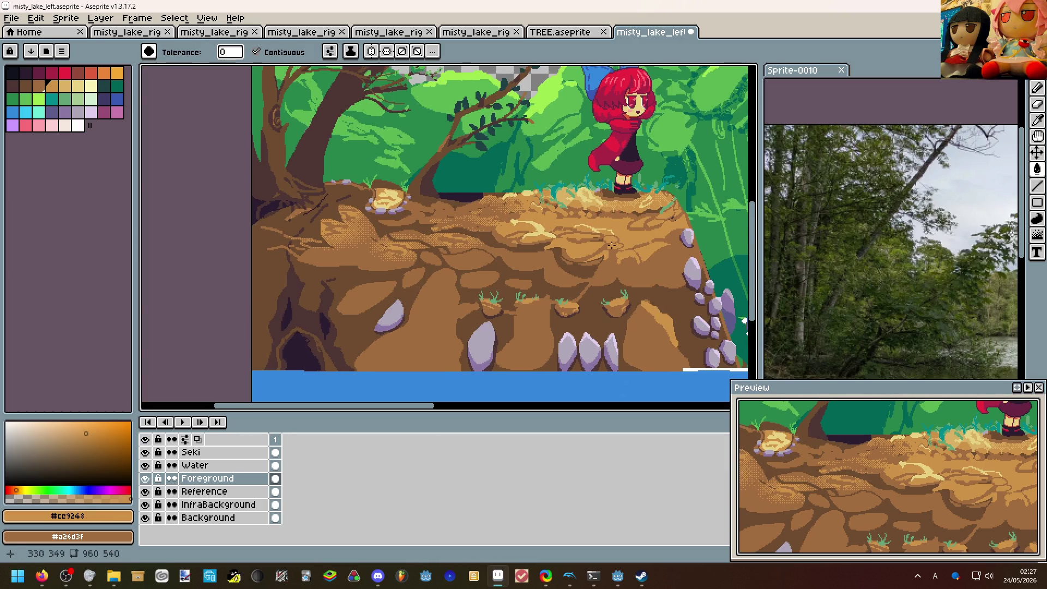
pyautogui.scroll(5, 573, 229)
pyautogui.keyDown('alt'); pyautogui.click(544, 285); pyautogui.keyUp('alt')
pyautogui.click(459, 278)
pyautogui.scroll(-6, 545, 284)
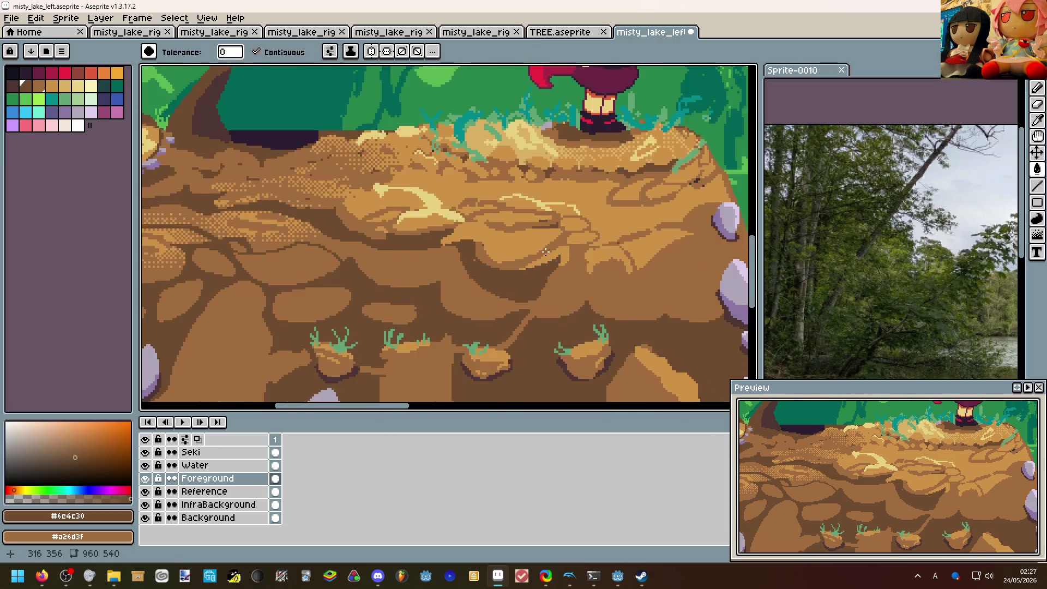
pyautogui.scroll(5, 561, 243)
# Paint base brown along the dark rim and brighter pixels on the diagonal edge, undoing an erase.
pyautogui.keyDown('alt'); pyautogui.click(484, 271); pyautogui.keyUp('alt')
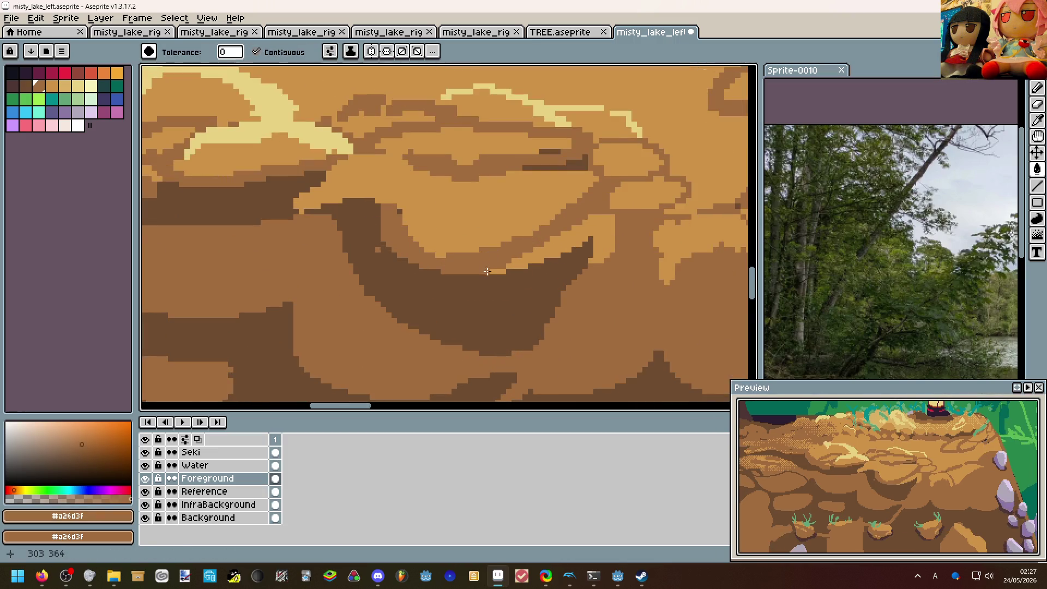
pyautogui.press('b')
pyautogui.moveTo(492, 274)
pyautogui.mouseDown()
pyautogui.moveTo(565, 249)
pyautogui.moveTo(499, 287)
pyautogui.moveTo(614, 242)
pyautogui.moveTo(577, 275)
pyautogui.mouseUp()
pyautogui.scroll(-6, 651, 242)
pyautogui.scroll(-2, 655, 224)
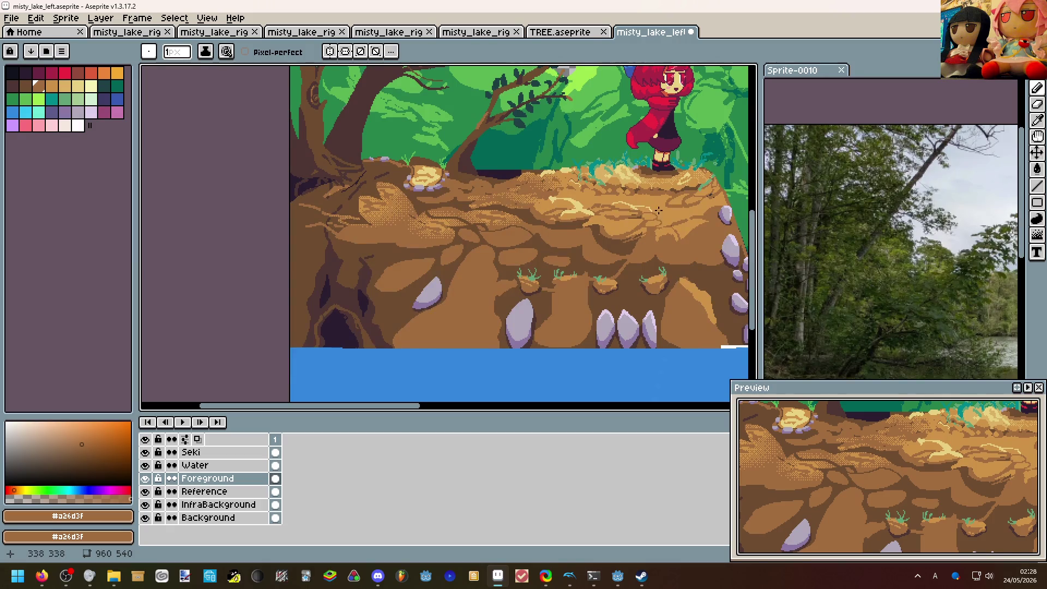
pyautogui.scroll(2, 658, 212)
pyautogui.scroll(4, 474, 209)
pyautogui.scroll(2, 458, 246)
pyautogui.moveTo(398, 293); pyautogui.dragTo(475, 270)
pyautogui.scroll(-2, 491, 262)
pyautogui.scroll(-3, 507, 254)
pyautogui.scroll(-1, 517, 232)
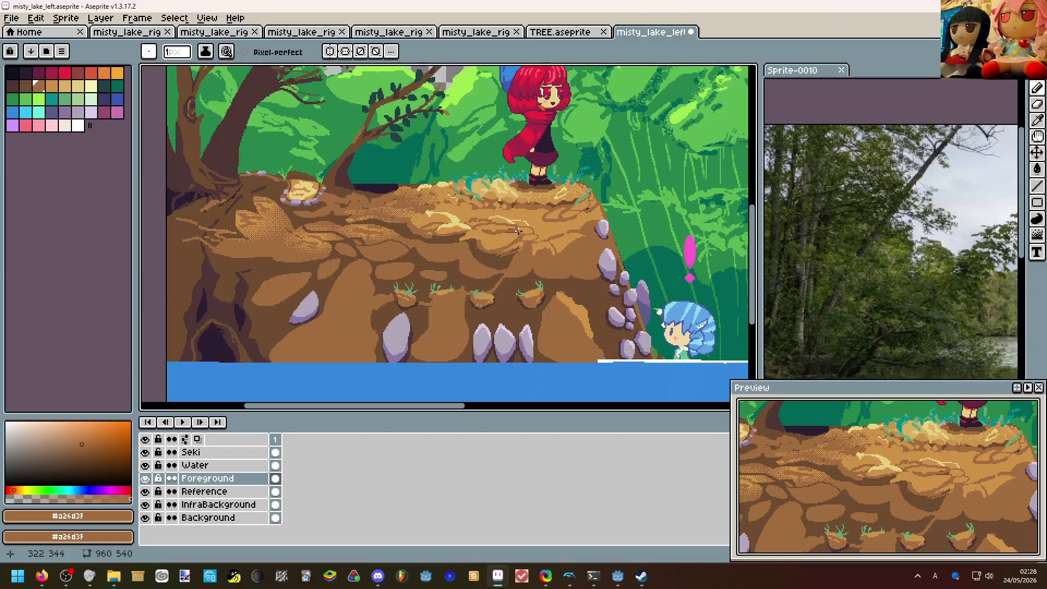
pyautogui.scroll(3, 487, 241)
pyautogui.scroll(2, 479, 221)
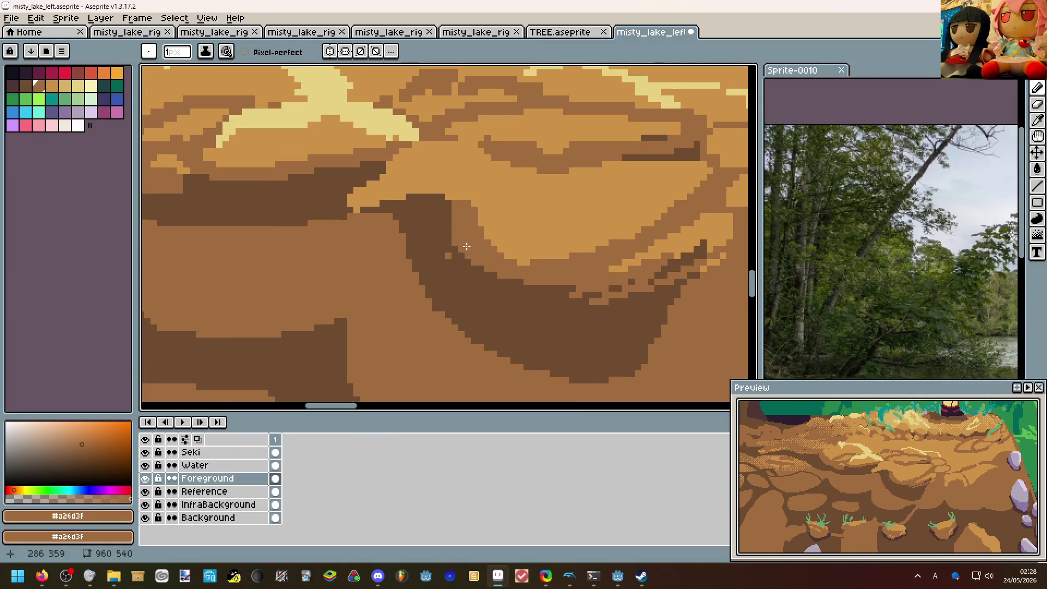
pyautogui.press('e')
pyautogui.moveTo(441, 219); pyautogui.dragTo(492, 282)
pyautogui.hotkey('ctrl', 'z')
pyautogui.press('b')
pyautogui.moveTo(451, 243); pyautogui.dragTo(490, 271)
pyautogui.scroll(-2, 445, 228)
pyautogui.scroll(-4, 491, 262)
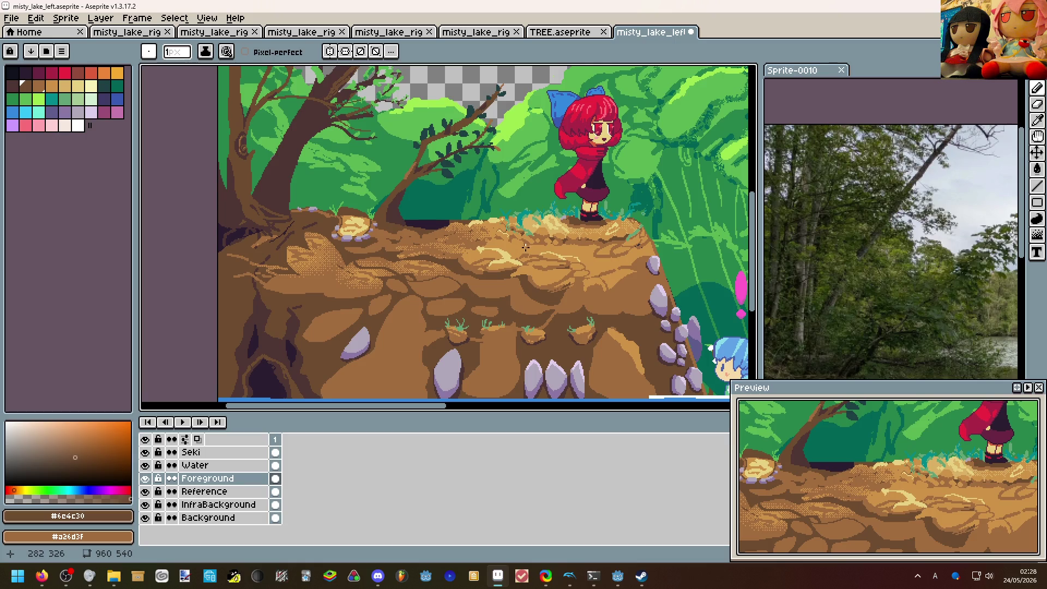
pyautogui.scroll(3, 512, 251)
pyautogui.scroll(3, 512, 250)
# Paint light ochre highlights across the dirt above the crevice.
pyautogui.keyDown('alt'); pyautogui.click(499, 245); pyautogui.keyUp('alt')
pyautogui.moveTo(487, 265); pyautogui.dragTo(587, 235)
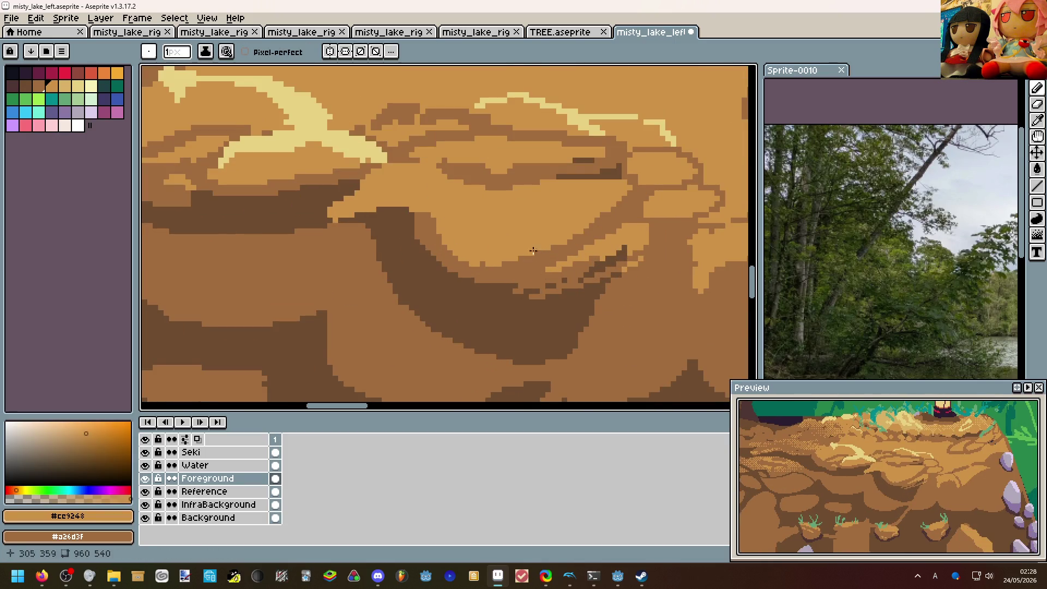
pyautogui.scroll(-3, 483, 264)
pyautogui.scroll(-2, 483, 264)
pyautogui.scroll(-3, 484, 263)
pyautogui.moveTo(573, 245)
pyautogui.mouseDown()
pyautogui.moveTo(421, 256)
pyautogui.moveTo(385, 302)
pyautogui.mouseUp()
pyautogui.scroll(2, 421, 256)
pyautogui.scroll(2, 421, 256)
pyautogui.scroll(2, 459, 249)
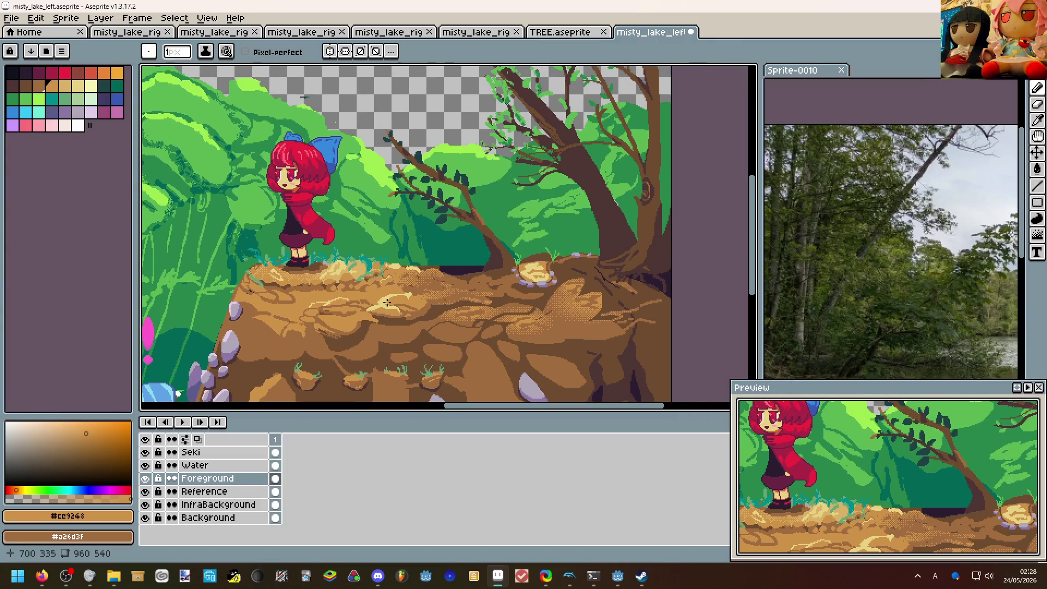
pyautogui.scroll(-2, 386, 303)
pyautogui.scroll(2, 408, 321)
pyautogui.moveTo(408, 321)
pyautogui.mouseDown()
pyautogui.moveTo(461, 154)
pyautogui.moveTo(245, 205)
pyautogui.mouseUp()
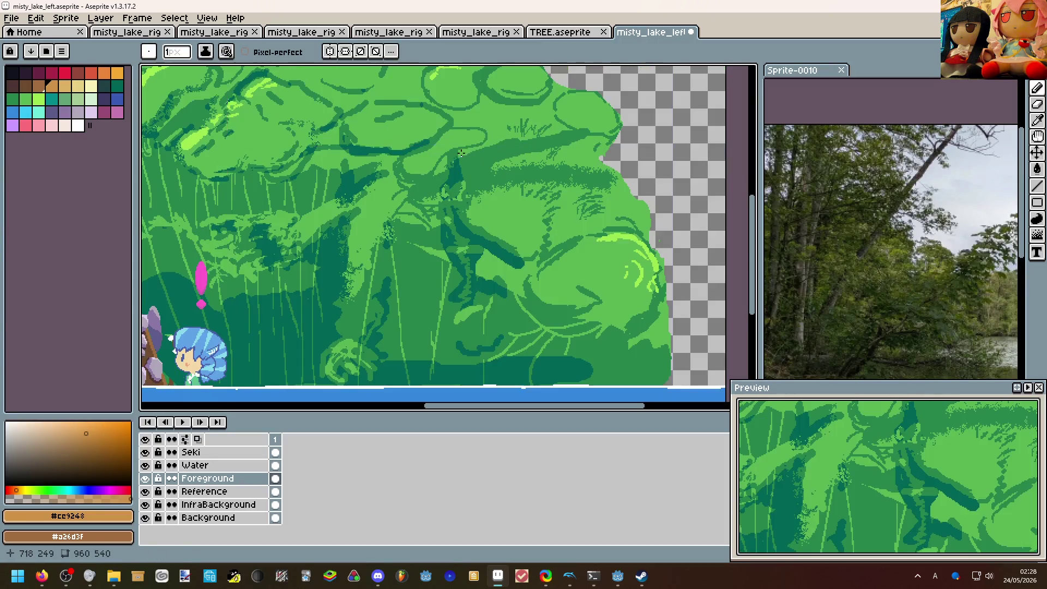
pyautogui.scroll(-1, 491, 229)
pyautogui.scroll(-1, 514, 246)
pyautogui.scroll(1, 514, 245)
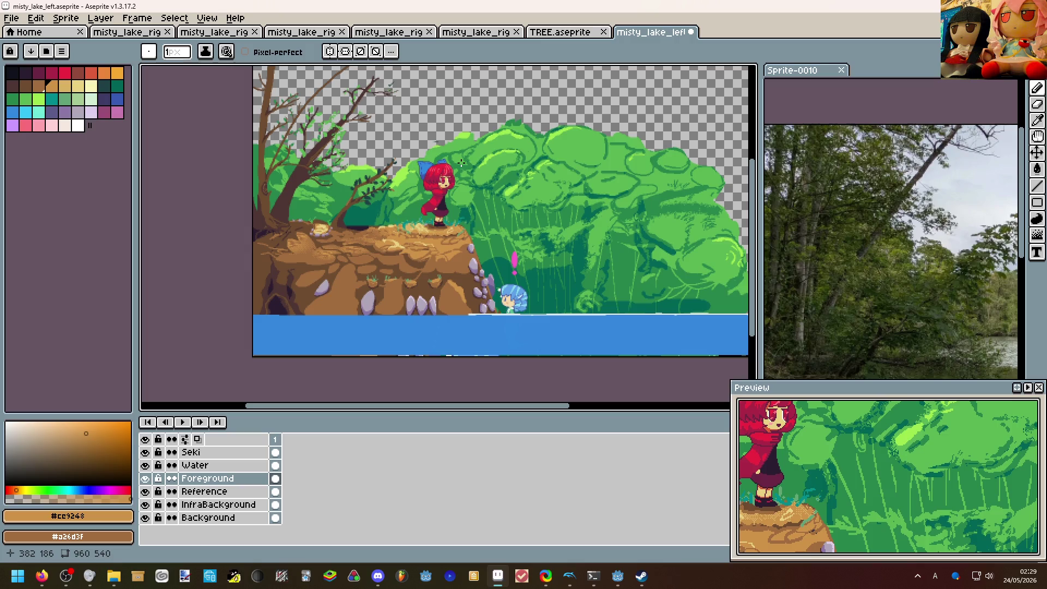
pyautogui.scroll(2, 451, 204)
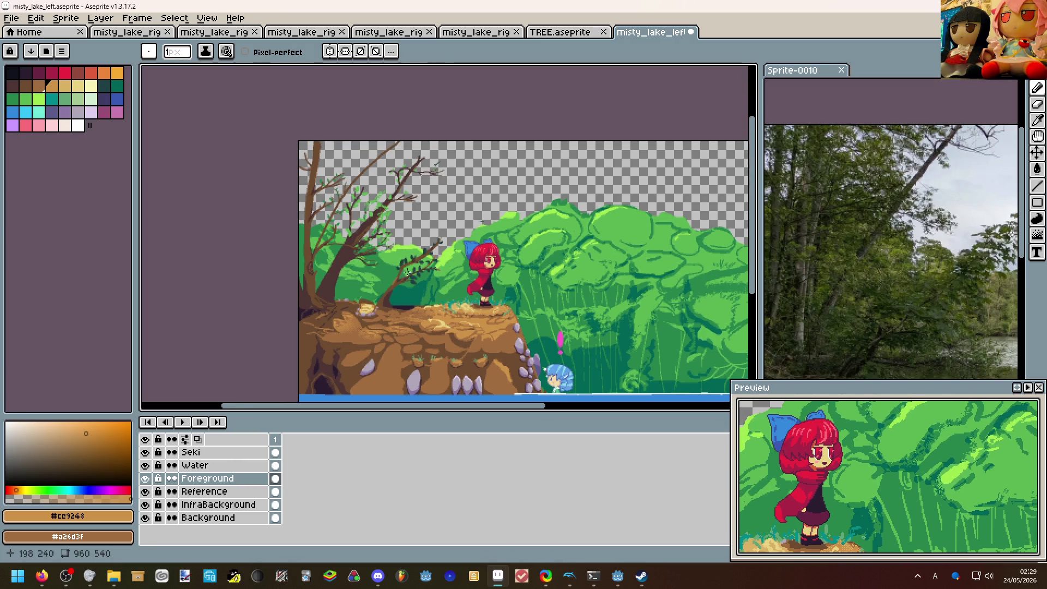
pyautogui.scroll(3, 425, 197)
pyautogui.scroll(2, 344, 262)
pyautogui.scroll(-3, 536, 289)
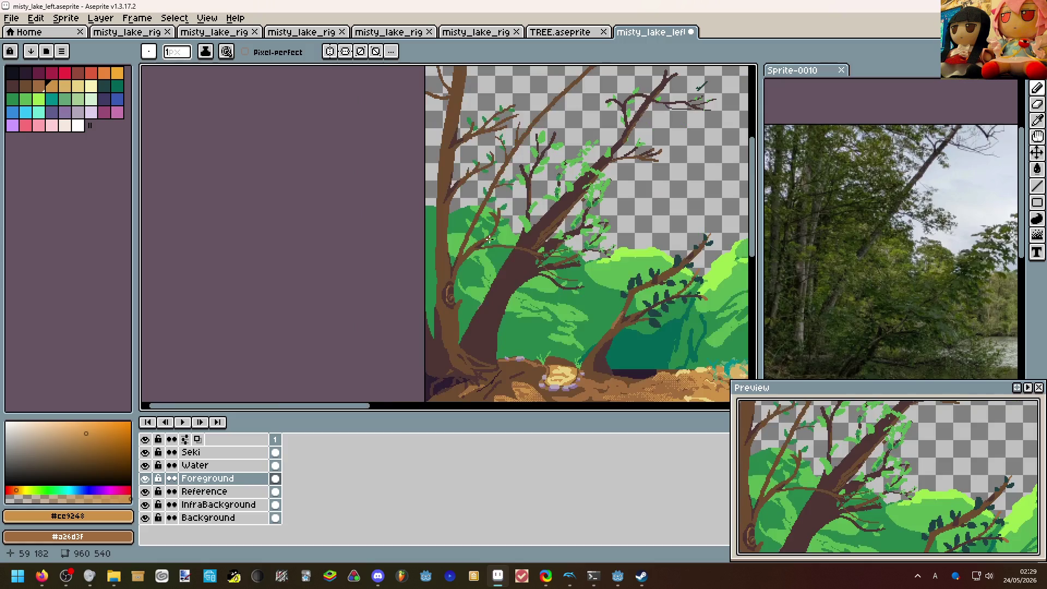
pyautogui.scroll(-2, 491, 254)
pyautogui.scroll(1, 491, 254)
pyautogui.scroll(1, 384, 173)
pyautogui.scroll(2, 383, 175)
pyautogui.scroll(1, 383, 177)
pyautogui.scroll(2, 385, 179)
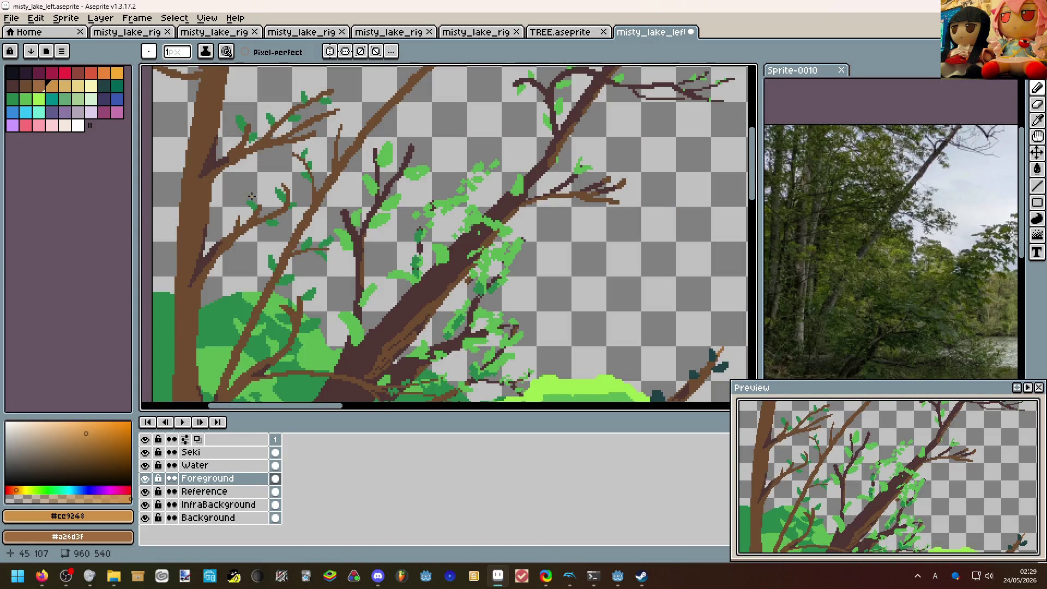
pyautogui.scroll(2, 327, 206)
pyautogui.scroll(2, 376, 212)
pyautogui.scroll(2, 425, 238)
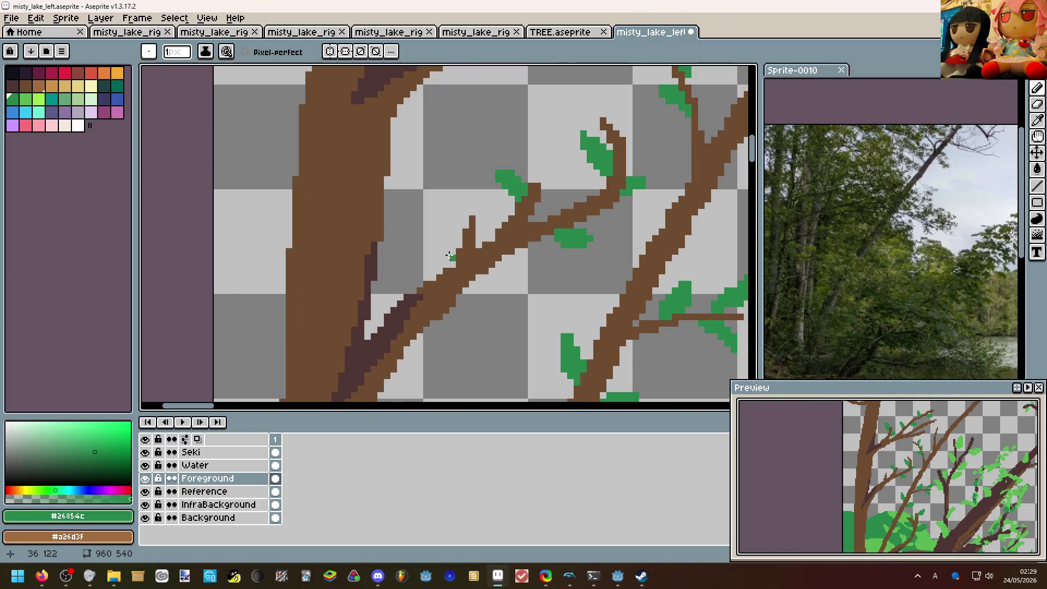
# Draw a green leaf on a branch, undoing an accidental fill and a misplaced leaf.
pyautogui.moveTo(450, 252)
pyautogui.mouseDown()
pyautogui.moveTo(438, 215)
pyautogui.moveTo(463, 229)
pyautogui.mouseUp()
pyautogui.press('g')
pyautogui.scroll(-1, 460, 222)
pyautogui.scroll(-2, 461, 222)
pyautogui.press('b')
pyautogui.scroll(-1, 461, 222)
pyautogui.scroll(-1, 463, 192)
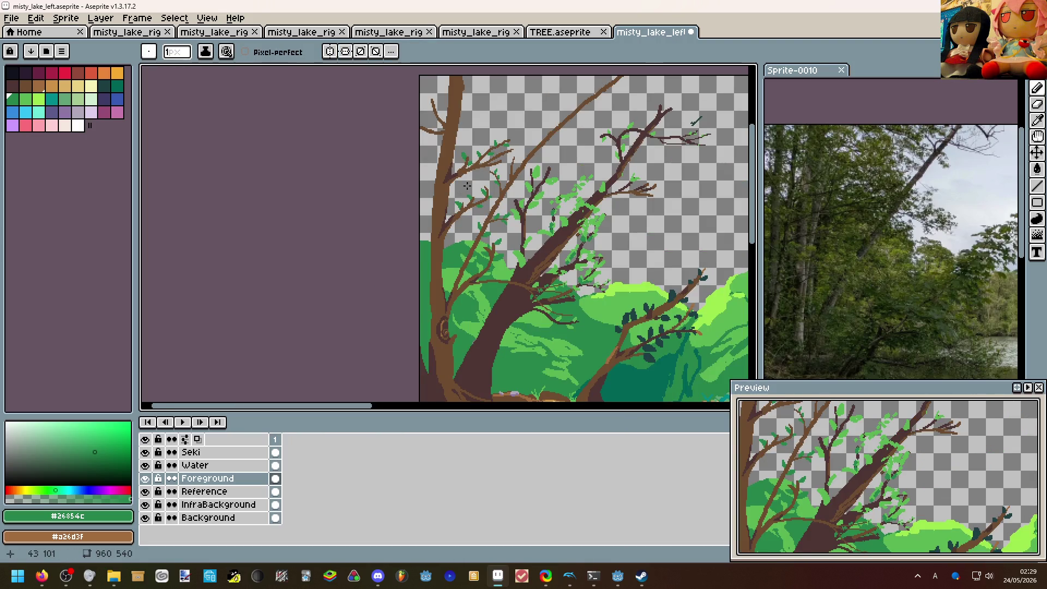
pyautogui.scroll(-2, 467, 187)
pyautogui.scroll(3, 467, 188)
pyautogui.scroll(2, 408, 205)
pyautogui.press('g')
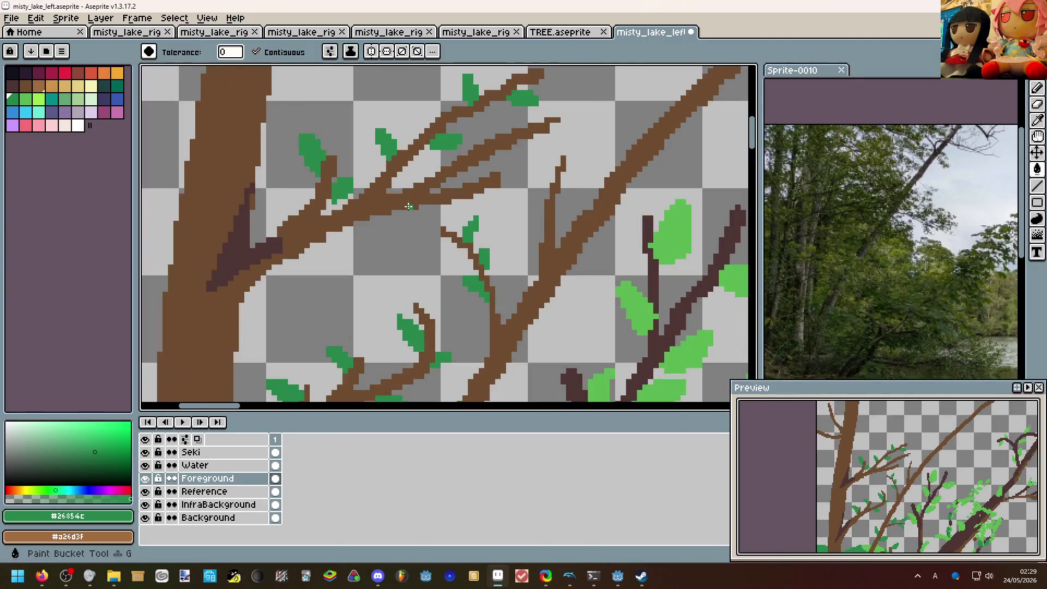
pyautogui.click(404, 211)
pyautogui.hotkey('ctrl', 'z')
pyautogui.press('b')
pyautogui.moveTo(426, 212)
pyautogui.mouseDown()
pyautogui.moveTo(445, 223)
pyautogui.moveTo(506, 201)
pyautogui.moveTo(478, 168)
pyautogui.moveTo(511, 152)
pyautogui.mouseUp()
pyautogui.hotkey('ctrl', 'z')
pyautogui.scroll(-3, 514, 157)
pyautogui.scroll(3, 491, 151)
# Add green leaf pixels along the upper branches, then frame the whole scene to check.
pyautogui.press('alt')
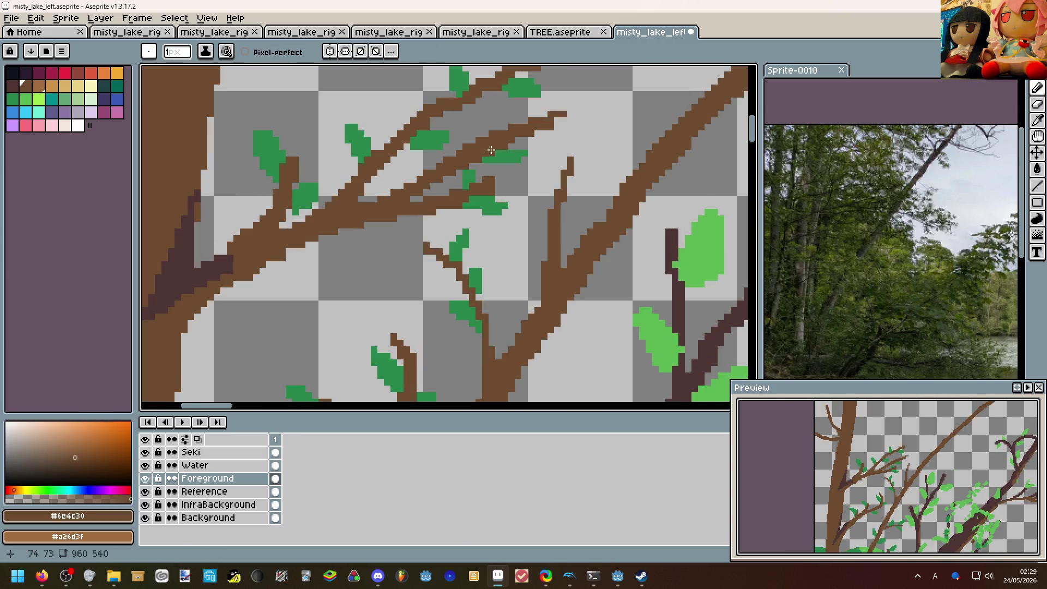
pyautogui.moveTo(489, 140); pyautogui.dragTo(490, 124)
pyautogui.press('ctrl')
pyautogui.moveTo(521, 120); pyautogui.dragTo(551, 101)
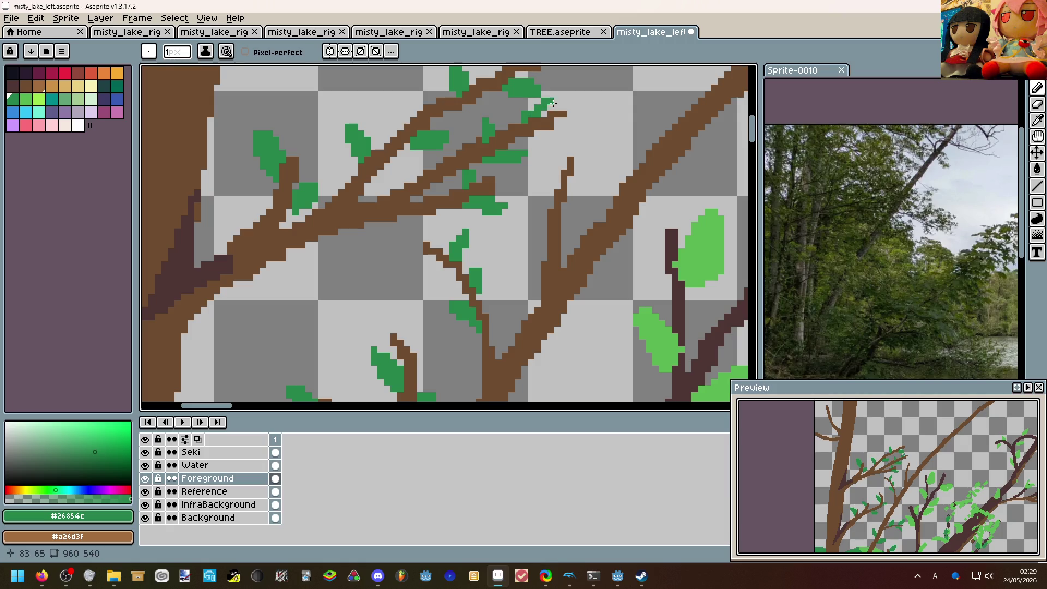
pyautogui.moveTo(547, 118); pyautogui.dragTo(560, 138)
pyautogui.scroll(-3, 559, 138)
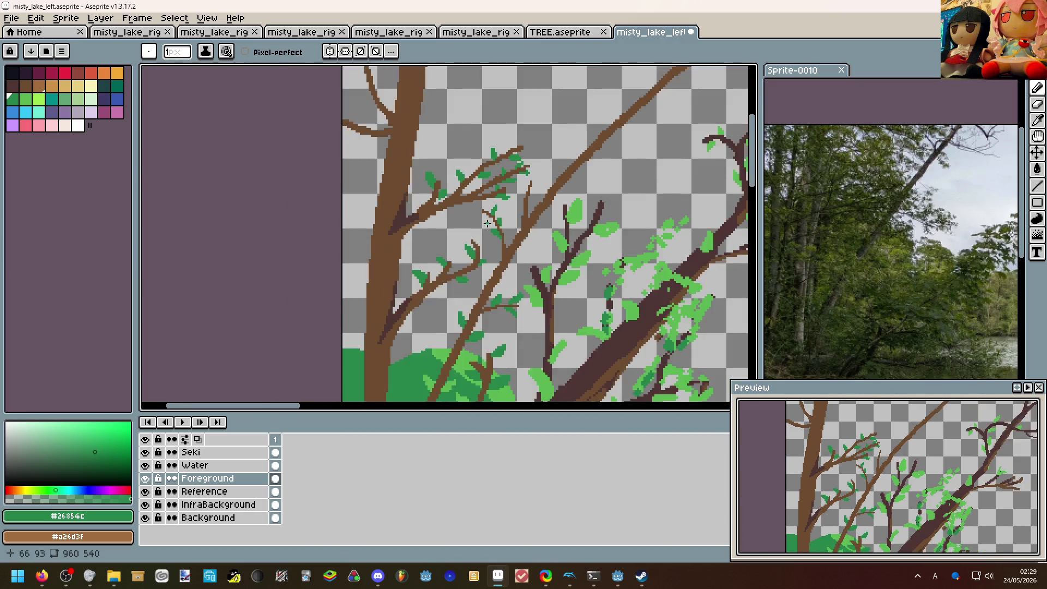
pyautogui.scroll(-2, 487, 222)
pyautogui.scroll(2, 448, 211)
pyautogui.scroll(1, 450, 215)
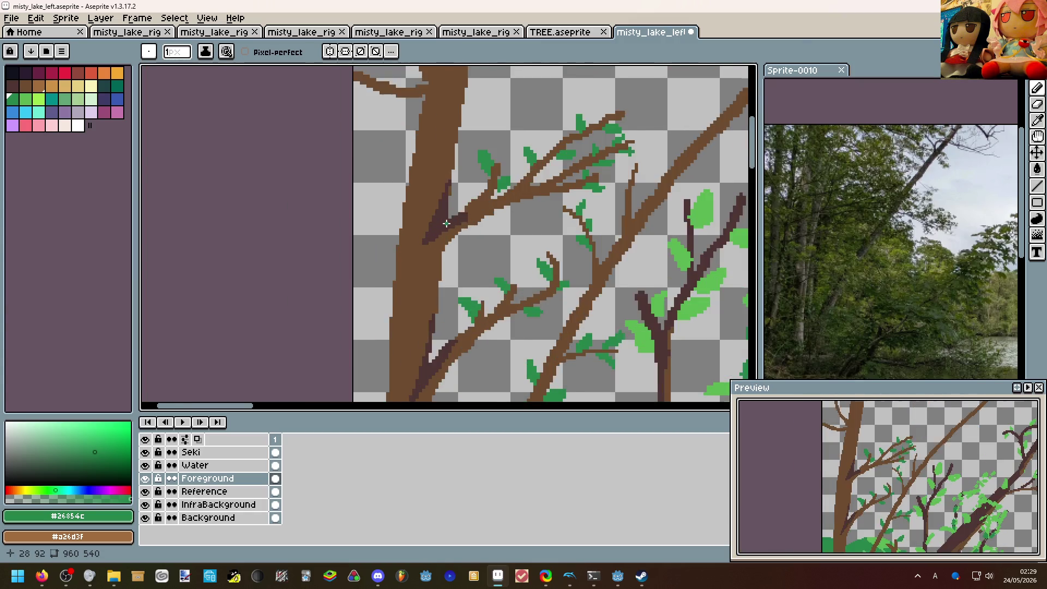
pyautogui.scroll(1, 451, 221)
pyautogui.scroll(1, 459, 227)
pyautogui.moveTo(470, 229); pyautogui.dragTo(465, 231)
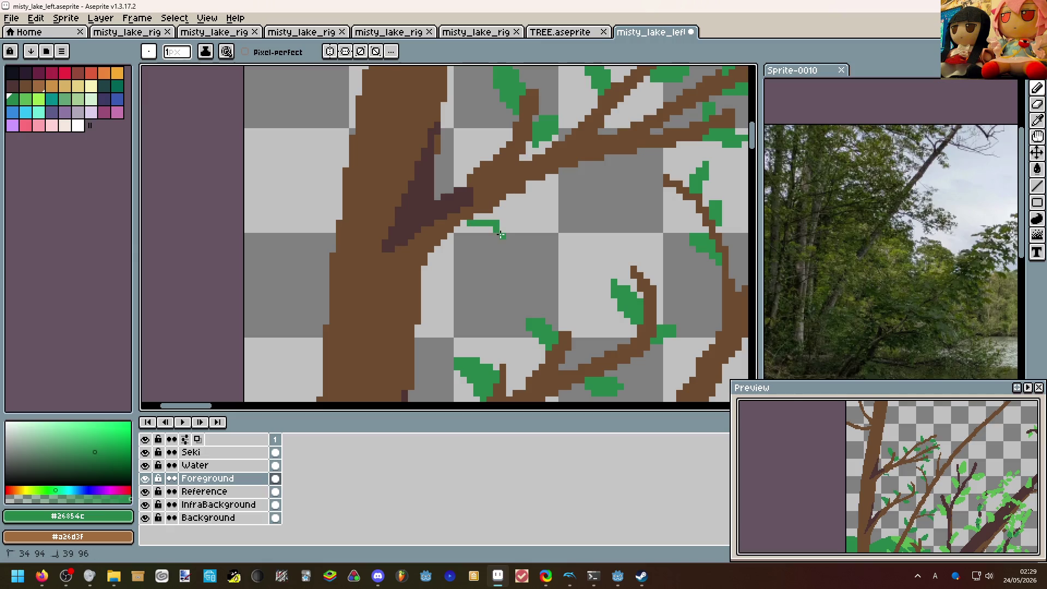
pyautogui.scroll(-2, 465, 225)
pyautogui.scroll(-1, 466, 227)
pyautogui.scroll(1, 473, 231)
pyautogui.scroll(-1, 473, 231)
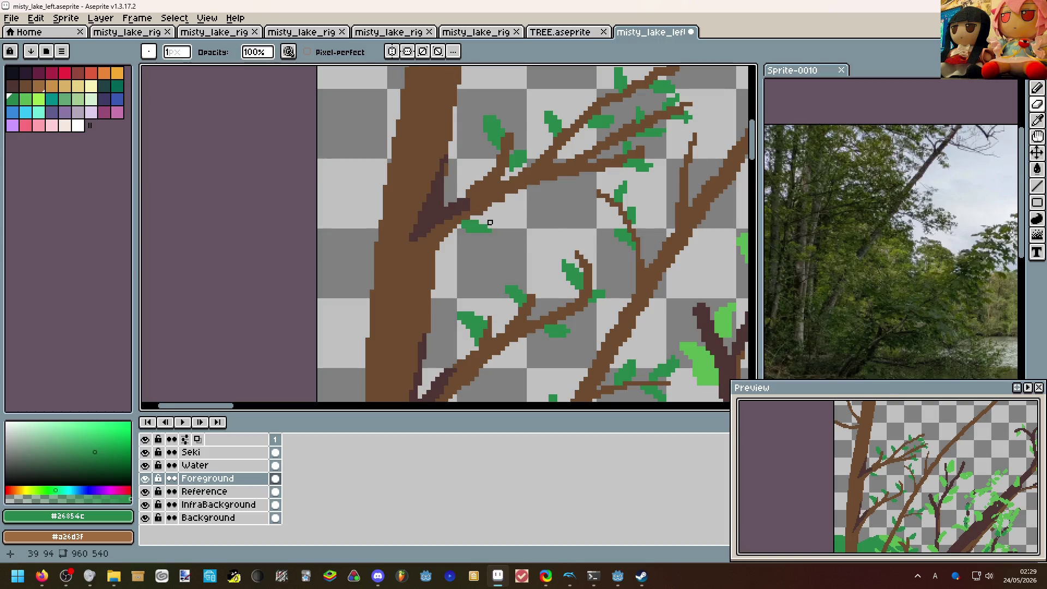
pyautogui.scroll(-1, 490, 225)
pyautogui.scroll(-1, 516, 215)
pyautogui.moveTo(516, 214); pyautogui.dragTo(496, 191)
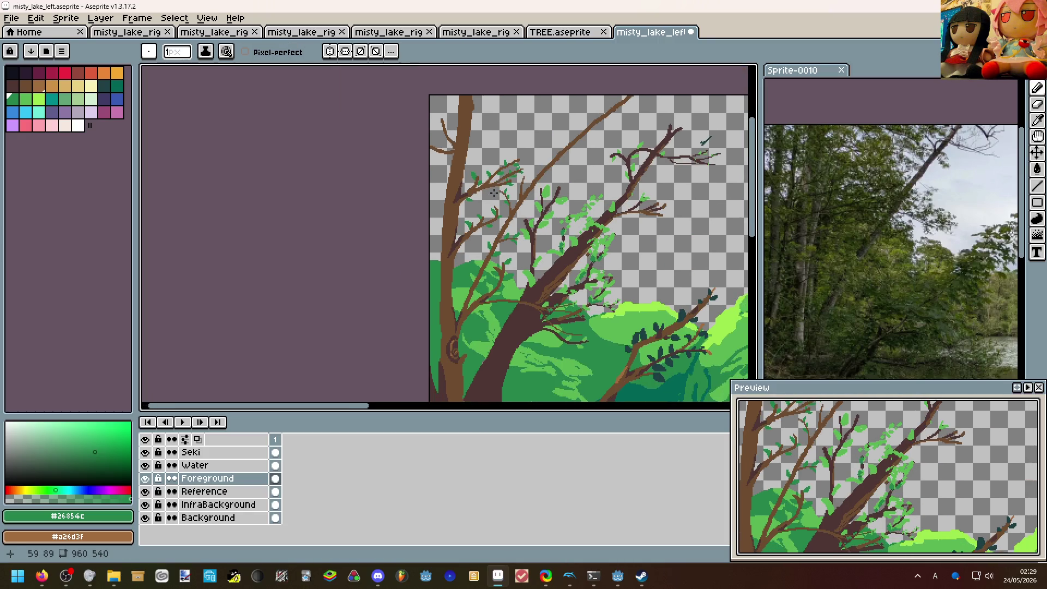
pyautogui.scroll(1, 492, 200)
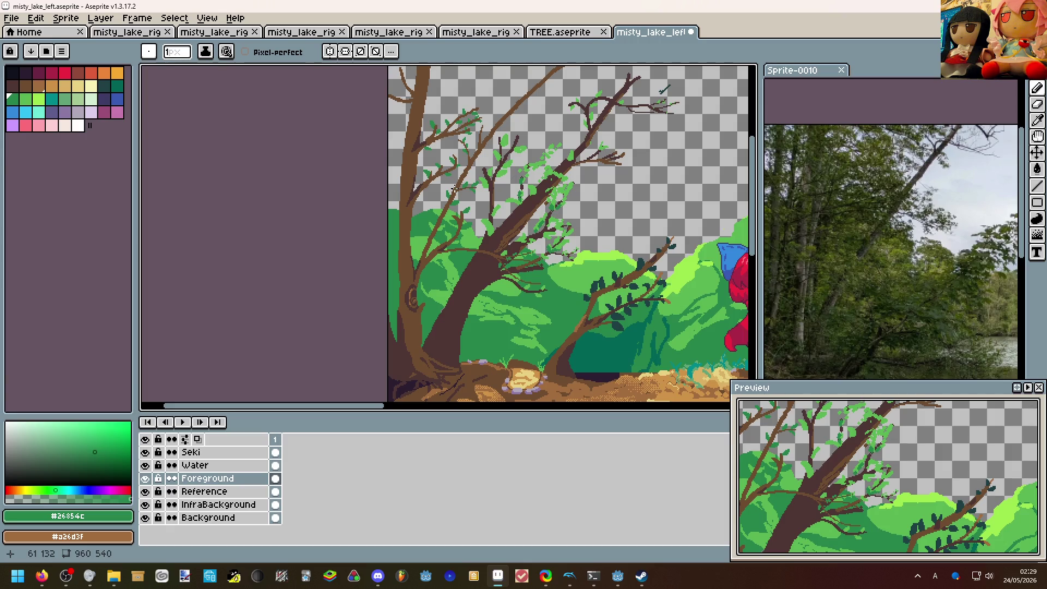
pyautogui.scroll(-1, 455, 189)
pyautogui.scroll(-1, 455, 188)
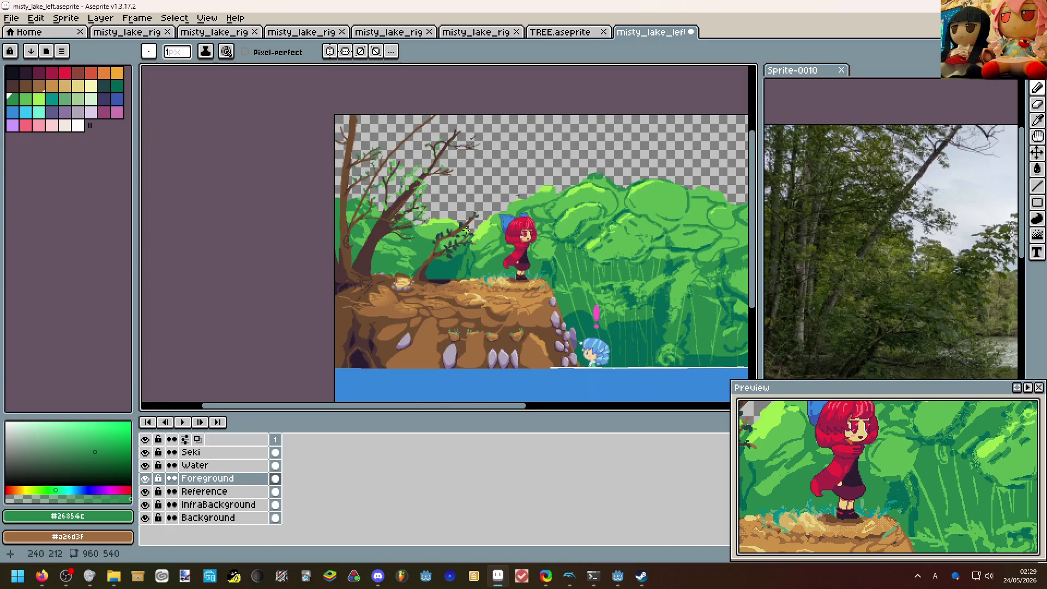
pyautogui.scroll(1, 467, 231)
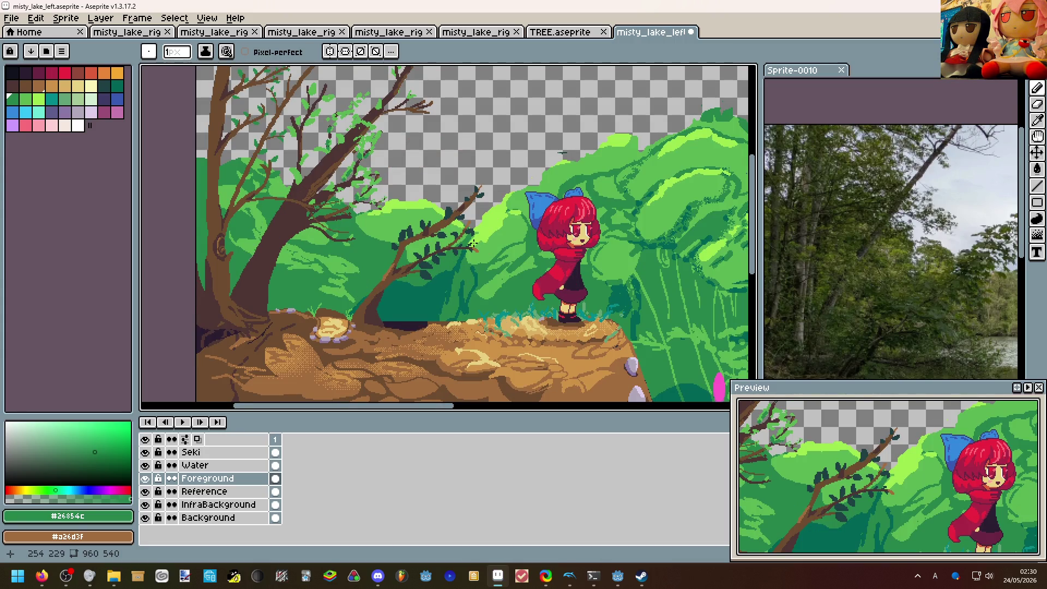
pyautogui.scroll(-1, 472, 244)
pyautogui.scroll(-1, 442, 261)
pyautogui.moveTo(387, 265); pyautogui.dragTo(441, 283)
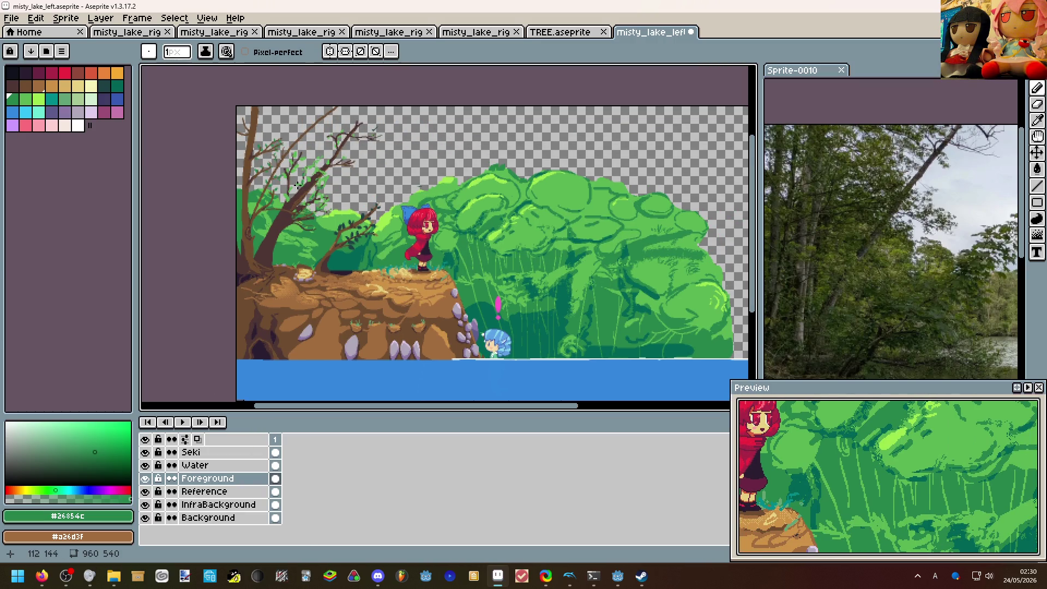
pyautogui.scroll(2, 344, 239)
pyautogui.scroll(1, 345, 240)
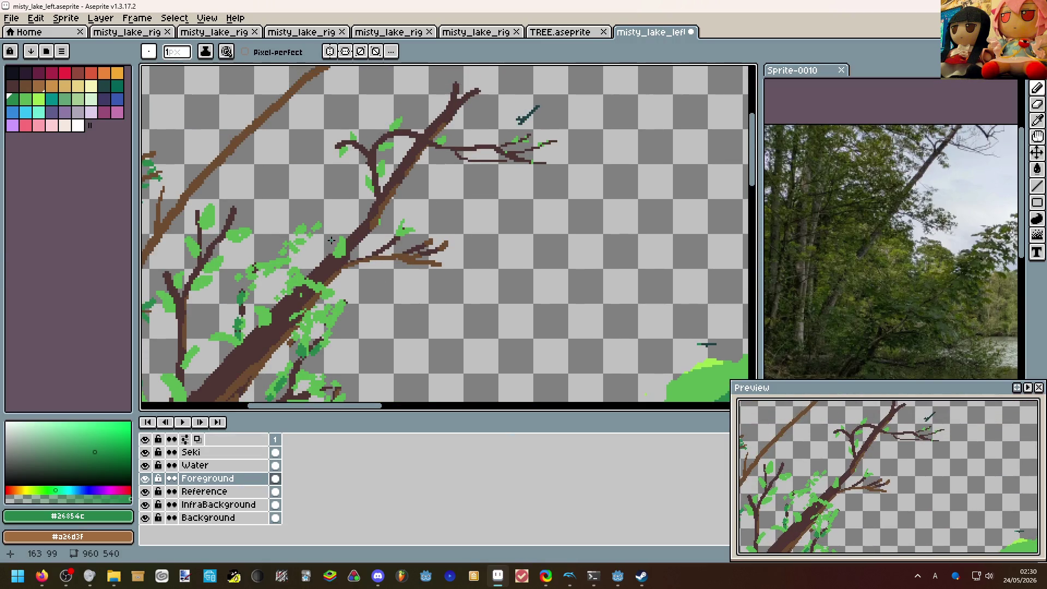
# Outline a leaf on the branch in the eyedropped light green and flood-fill it.
pyautogui.keyDown('alt'); pyautogui.click(344, 240); pyautogui.keyUp('alt')
pyautogui.hotkey('ctrl', 'Tab')
pyautogui.hotkey('ctrl', 'shift', 'Tab')
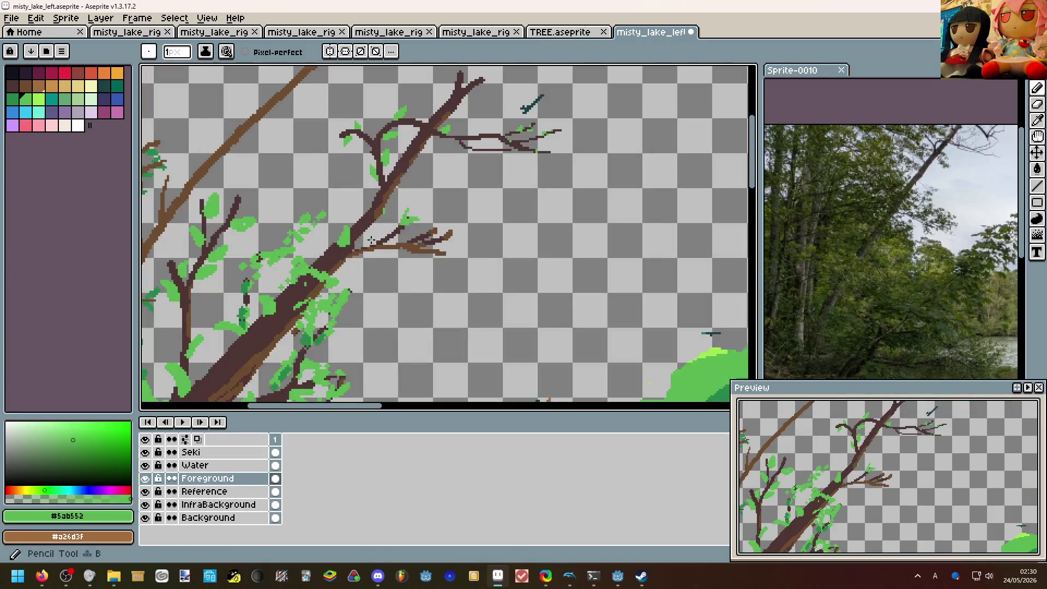
pyautogui.scroll(1, 372, 240)
pyautogui.moveTo(379, 240)
pyautogui.mouseDown()
pyautogui.moveTo(394, 214)
pyautogui.moveTo(459, 223)
pyautogui.mouseUp()
pyautogui.press('g')
pyautogui.click(391, 229)
pyautogui.press('b')
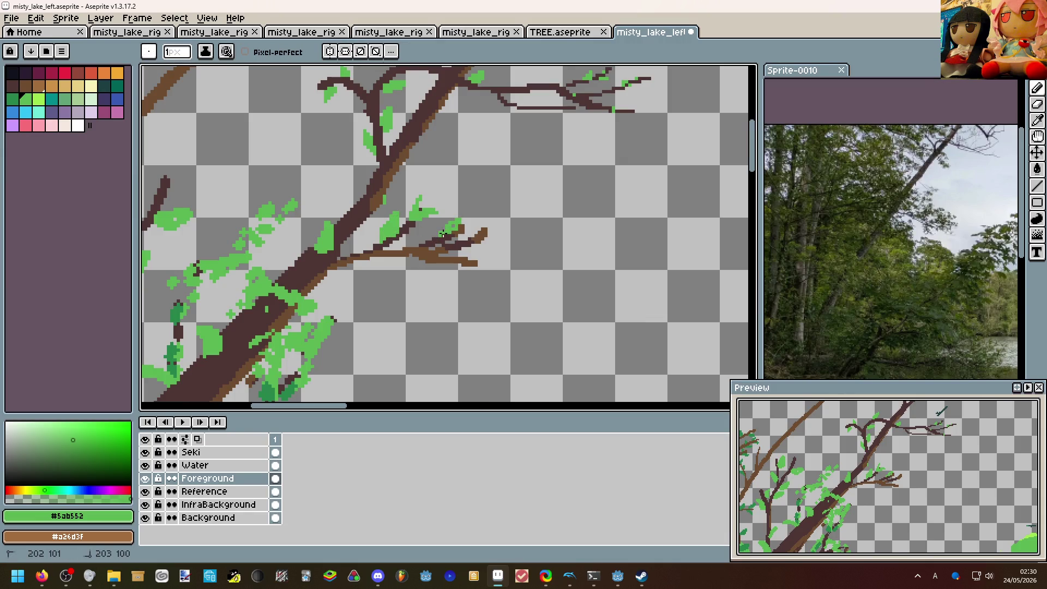
pyautogui.scroll(-1, 458, 221)
pyautogui.scroll(-2, 460, 221)
pyautogui.scroll(1, 328, 180)
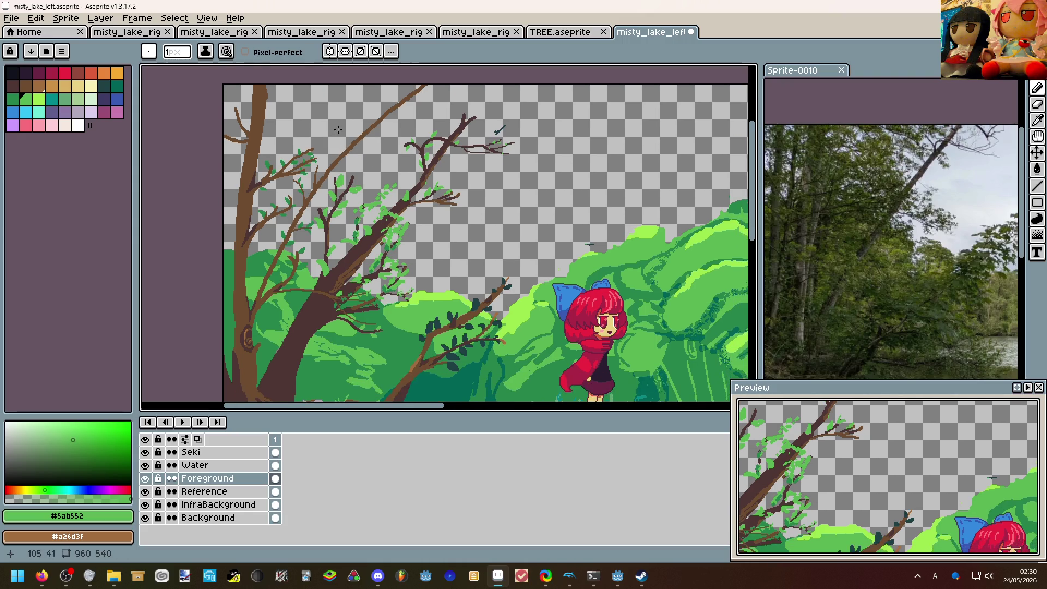
# Add leaf pixels on a lower branch and light-green #5ab552 speckles among the branches.
pyautogui.middleClick(327, 180)
pyautogui.scroll(-2, 344, 146)
pyautogui.scroll(2, 343, 151)
pyautogui.moveTo(344, 151); pyautogui.dragTo(344, 208)
pyautogui.scroll(1, 344, 209)
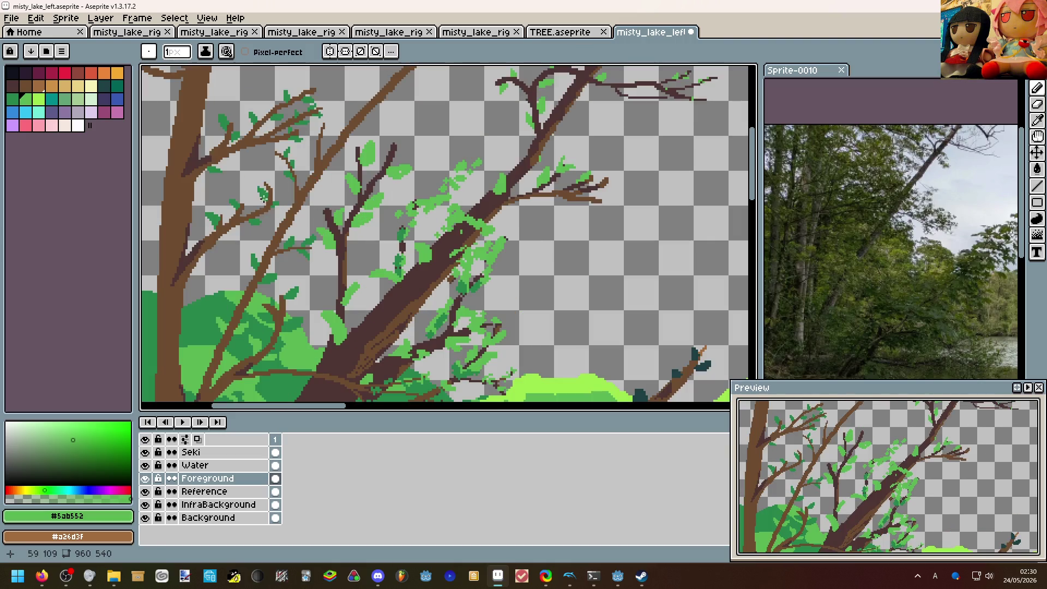
pyautogui.scroll(2, 328, 213)
pyautogui.scroll(2, 323, 219)
pyautogui.moveTo(331, 215)
pyautogui.mouseDown()
pyautogui.moveTo(340, 201)
pyautogui.moveTo(337, 215)
pyautogui.moveTo(302, 223)
pyautogui.moveTo(311, 231)
pyautogui.mouseUp()
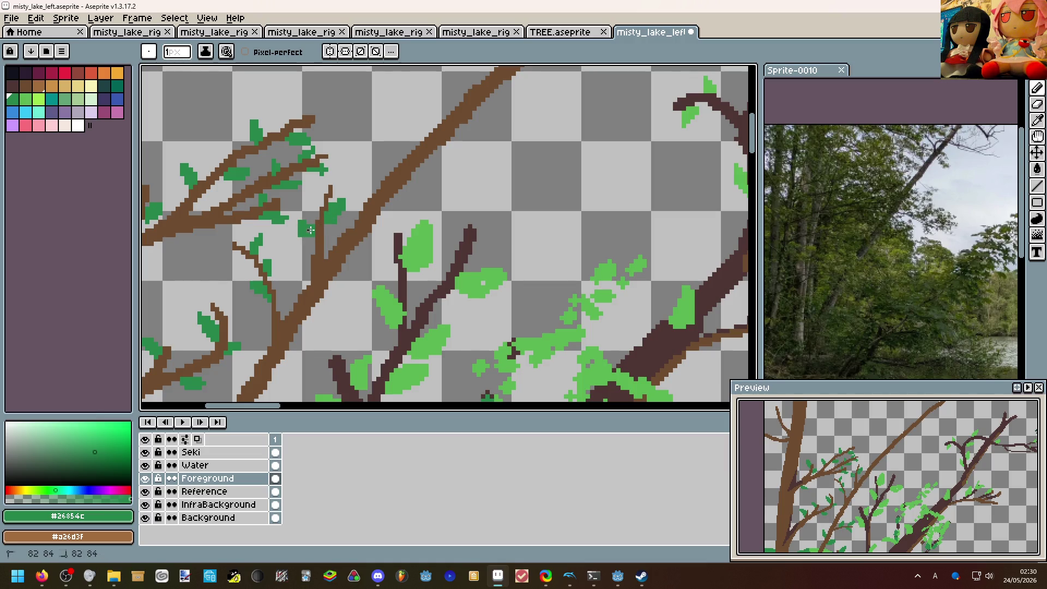
pyautogui.scroll(-5, 343, 203)
pyautogui.scroll(-3, 350, 194)
pyautogui.scroll(3, 349, 203)
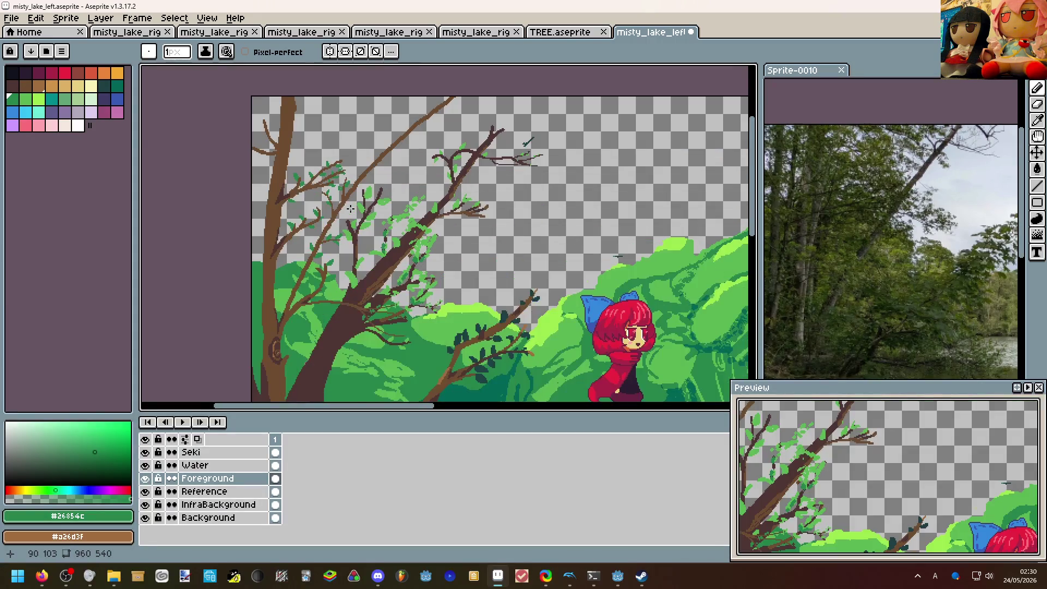
pyautogui.scroll(1, 349, 203)
pyautogui.scroll(1, 327, 188)
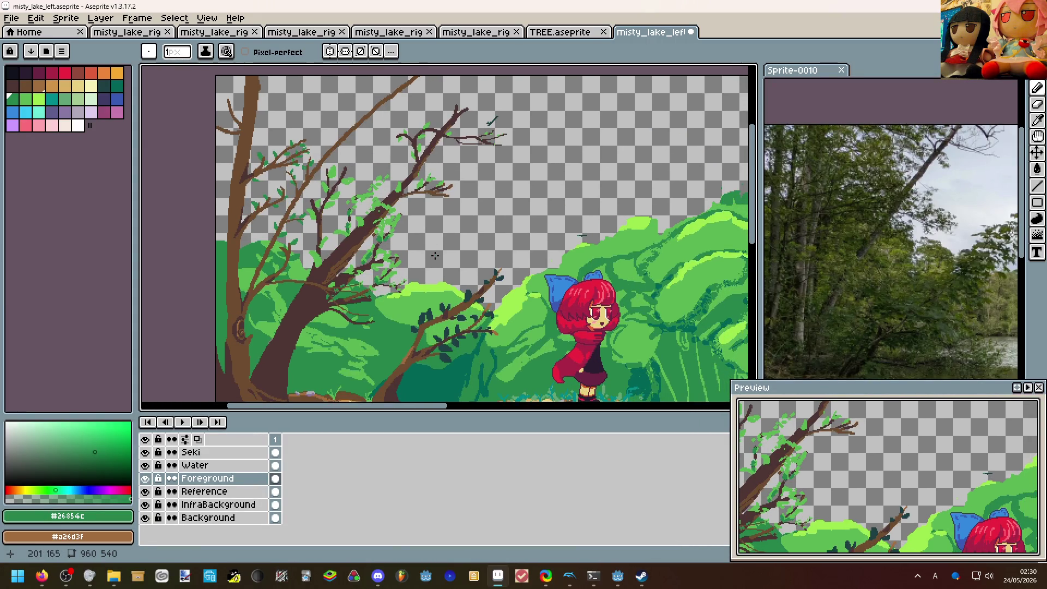
pyautogui.scroll(-2, 423, 231)
pyautogui.scroll(-1, 372, 211)
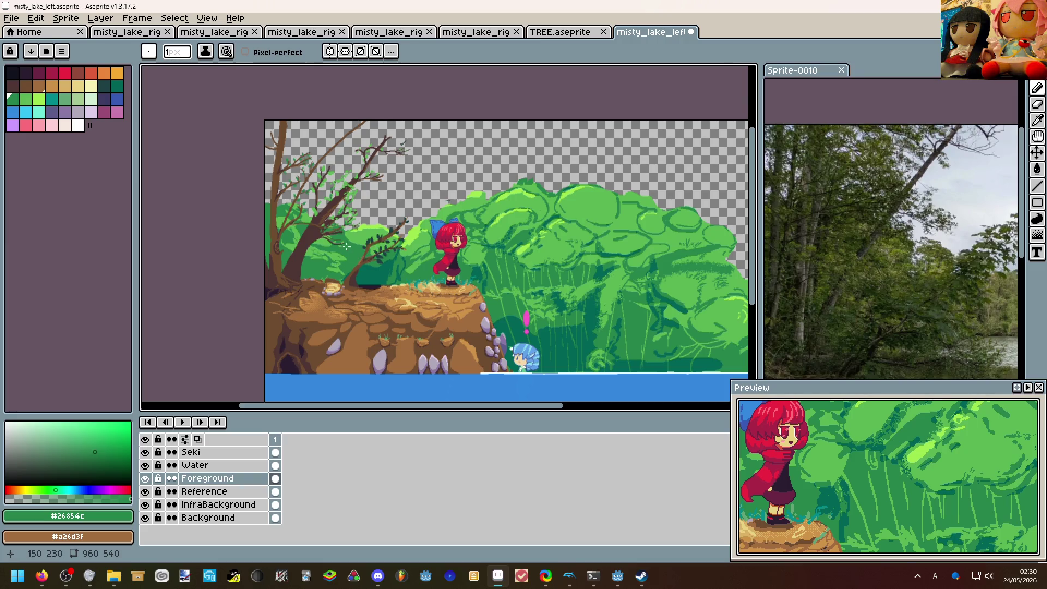
pyautogui.scroll(1, 344, 225)
pyautogui.scroll(1, 331, 254)
pyautogui.scroll(2, 332, 270)
pyautogui.keyDown('alt'); pyautogui.click(337, 282); pyautogui.keyUp('alt')
pyautogui.moveTo(356, 282)
pyautogui.mouseDown()
pyautogui.moveTo(374, 288)
pyautogui.moveTo(366, 293)
pyautogui.moveTo(385, 275)
pyautogui.moveTo(422, 323)
pyautogui.moveTo(410, 305)
pyautogui.mouseUp()
pyautogui.scroll(-2, 409, 305)
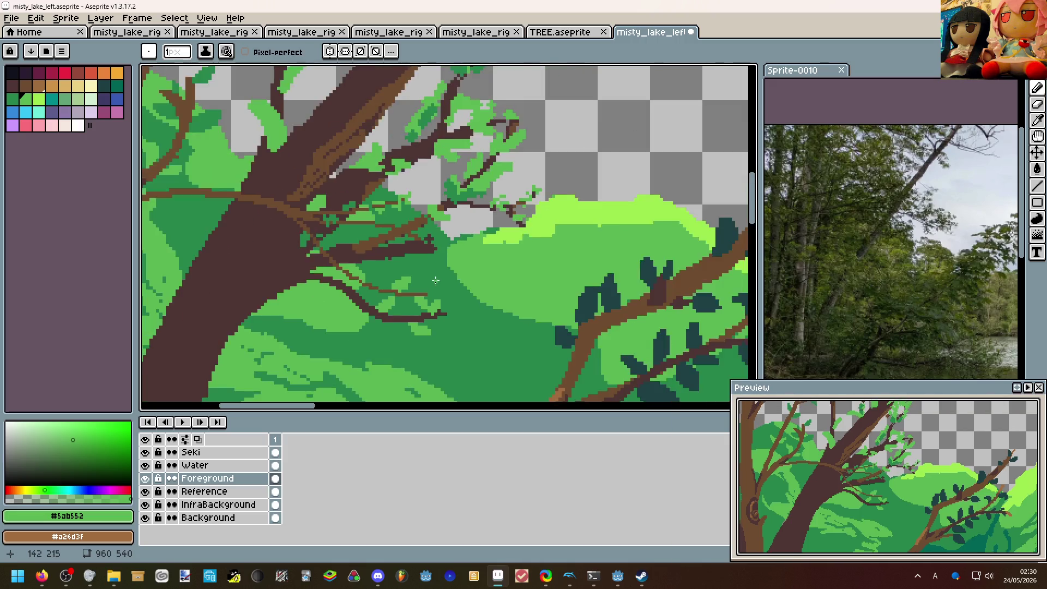
pyautogui.scroll(-3, 410, 270)
pyautogui.scroll(2, 427, 254)
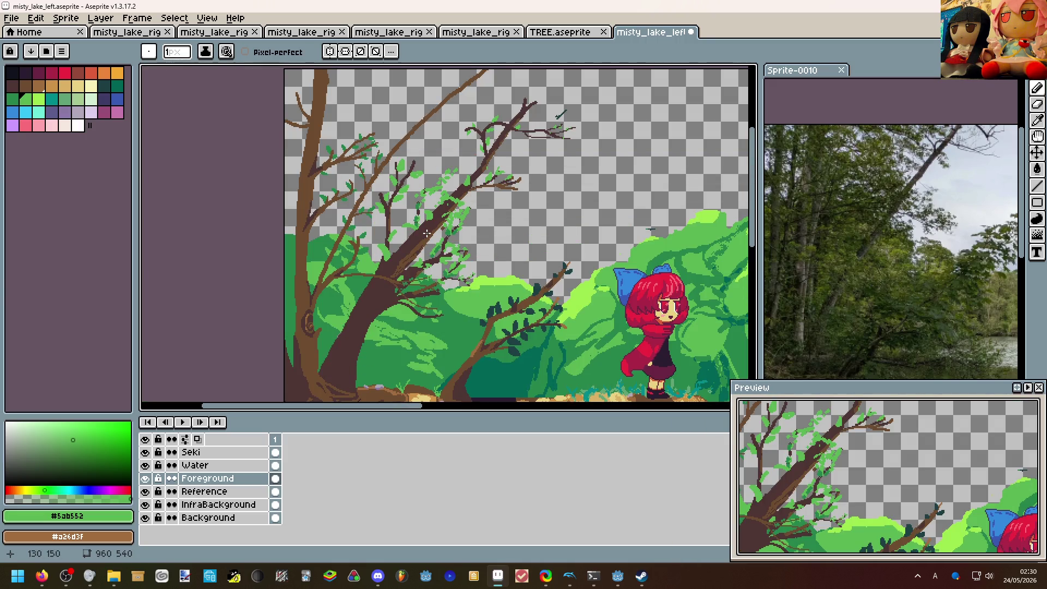
pyautogui.scroll(-3, 420, 228)
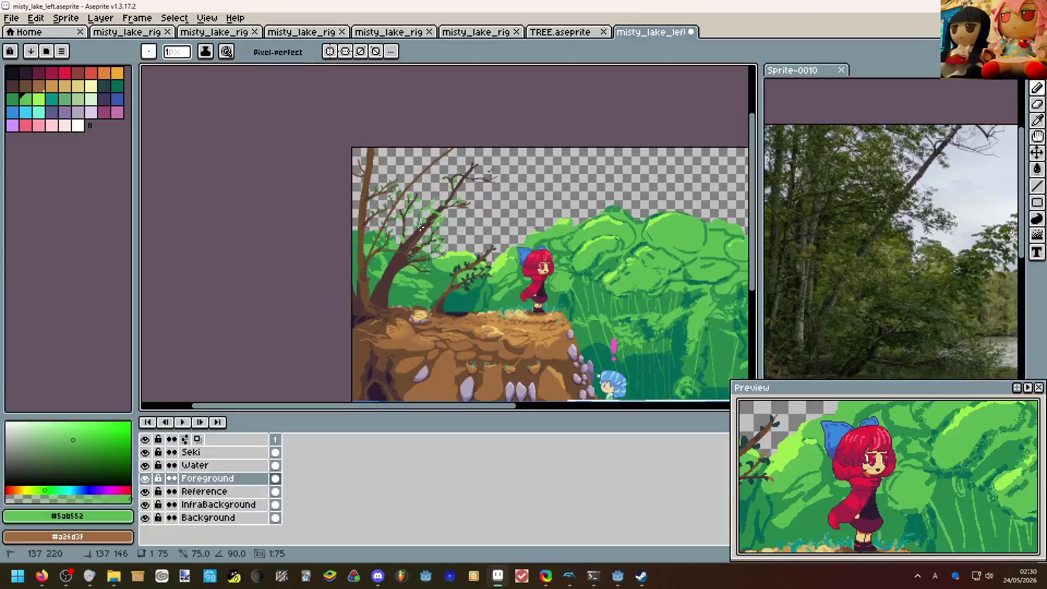
pyautogui.scroll(2, 420, 228)
pyautogui.scroll(-3, 420, 227)
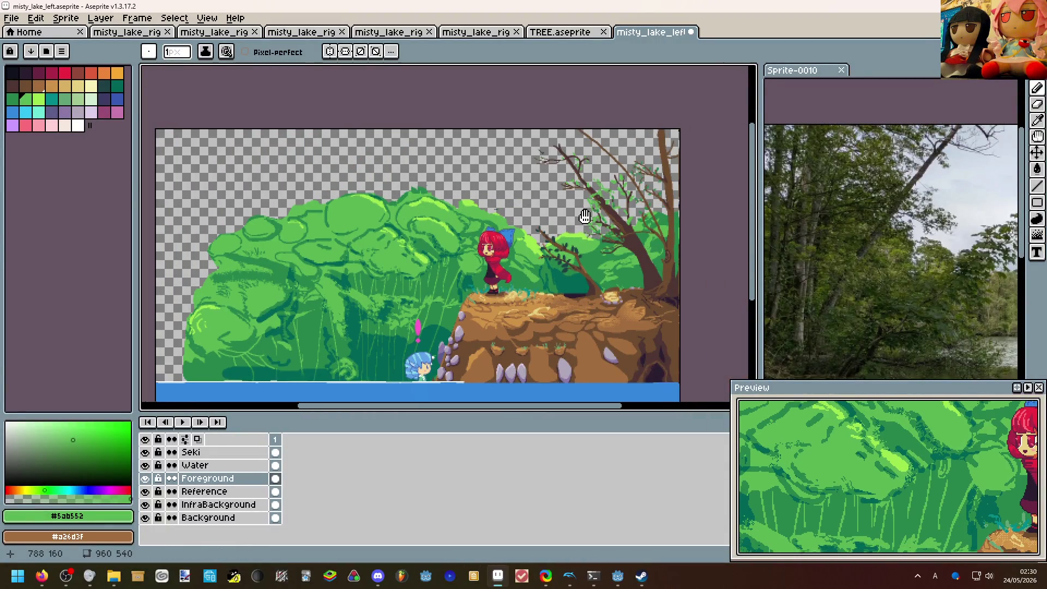
pyautogui.scroll(3, 328, 229)
# Erase a stray dark stroke and add a filled green leaf cluster atop the main branch.
pyautogui.middleClick(555, 169)
pyautogui.scroll(3, 497, 99)
pyautogui.scroll(1, 450, 146)
pyautogui.press('e')
pyautogui.moveTo(351, 124); pyautogui.dragTo(373, 140)
pyautogui.scroll(1, 429, 149)
pyautogui.press('b')
pyautogui.moveTo(449, 90)
pyautogui.mouseDown()
pyautogui.moveTo(465, 78)
pyautogui.moveTo(454, 103)
pyautogui.mouseUp()
pyautogui.press('g')
pyautogui.click(455, 90)
pyautogui.press('b')
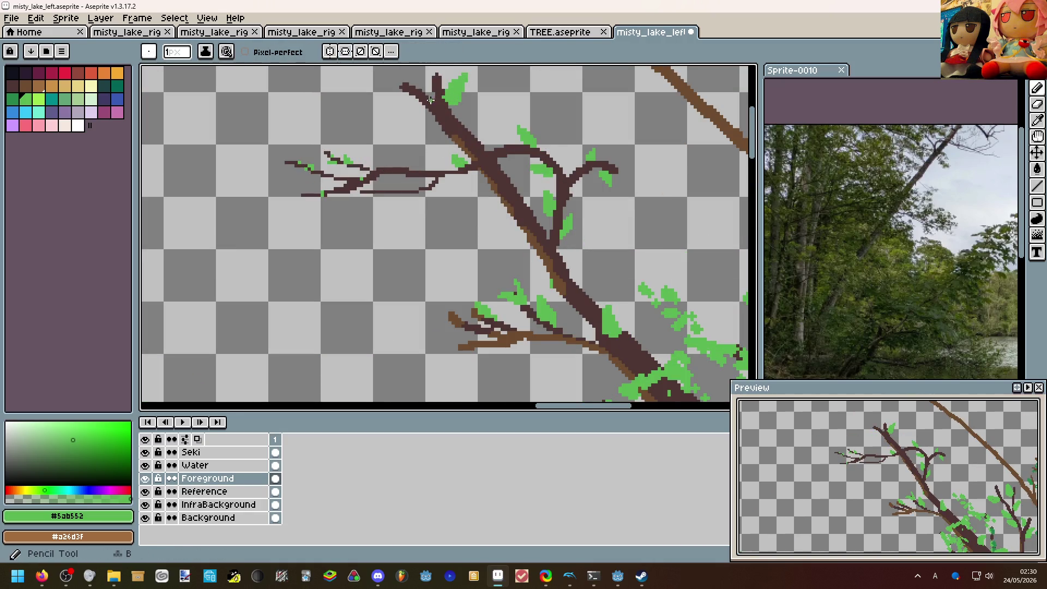
# Check the whole scene at actual size and mirrored horizontally with a 2px eraser ready.
pyautogui.press('g')
pyautogui.press('1')
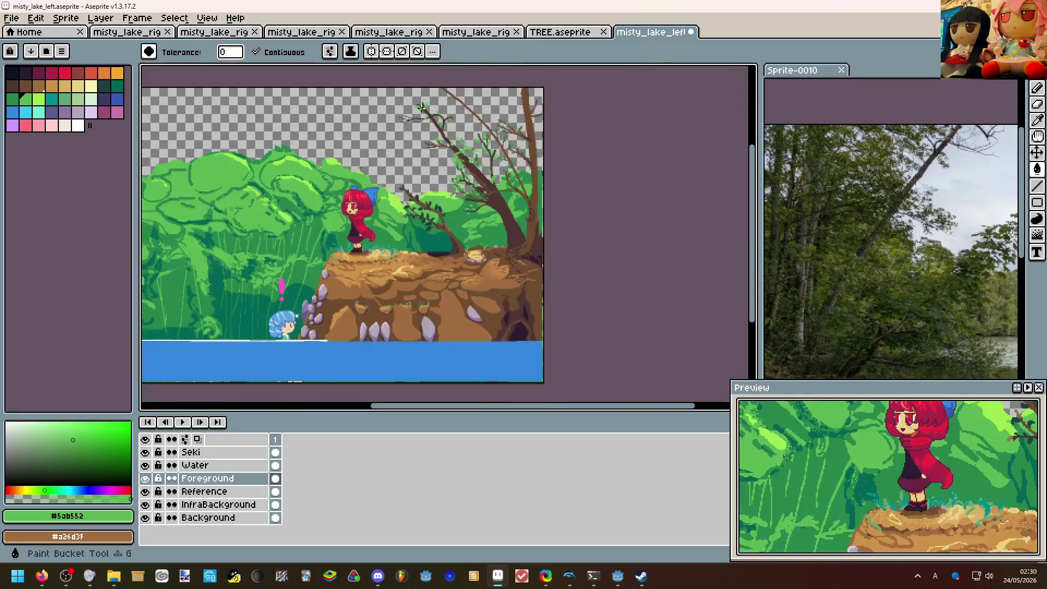
pyautogui.scroll(1, 423, 107)
pyautogui.scroll(1, 427, 106)
pyautogui.press('e')
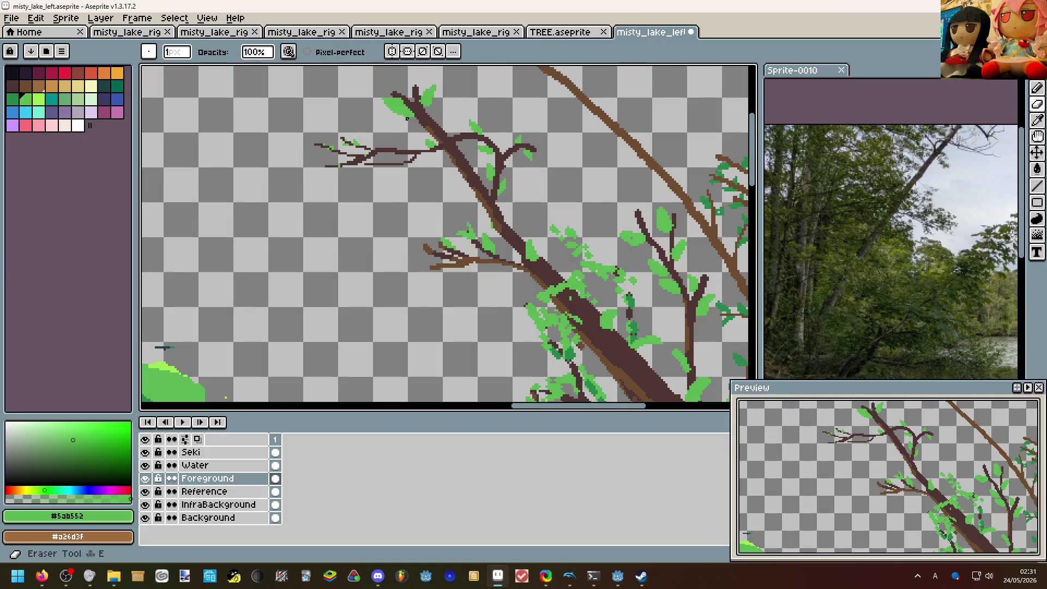
pyautogui.scroll(1, 407, 118)
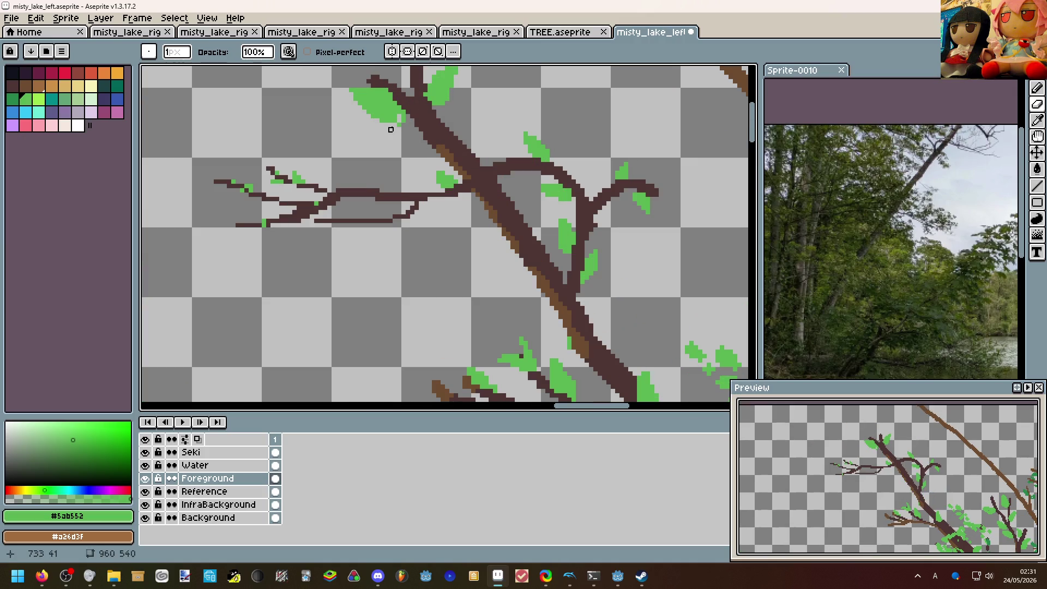
pyautogui.press('+')
pyautogui.scroll(-1, 379, 122)
pyautogui.scroll(-1, 397, 118)
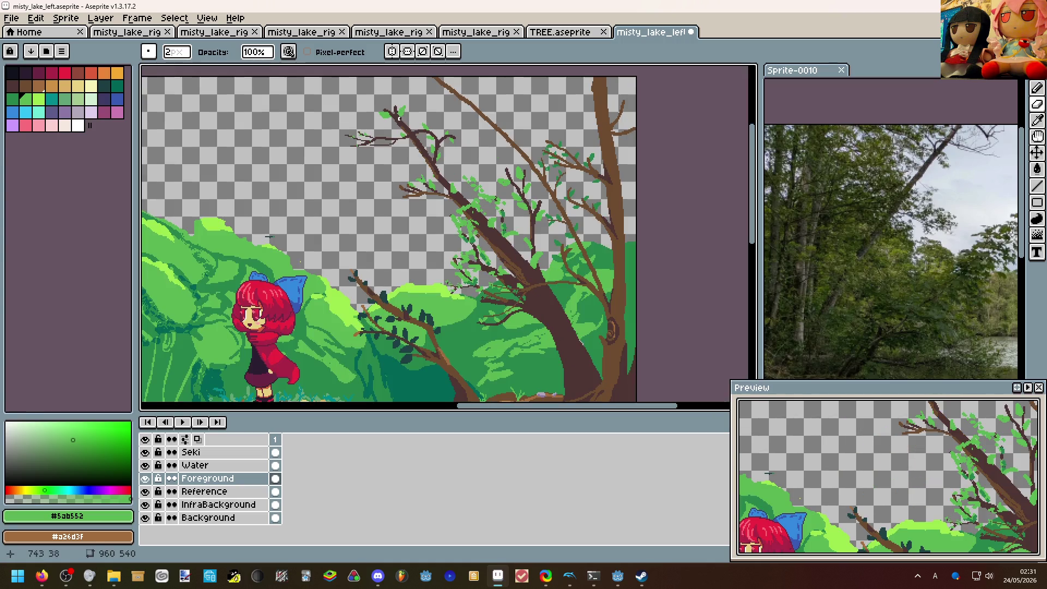
pyautogui.hotkey('shift', 'h')
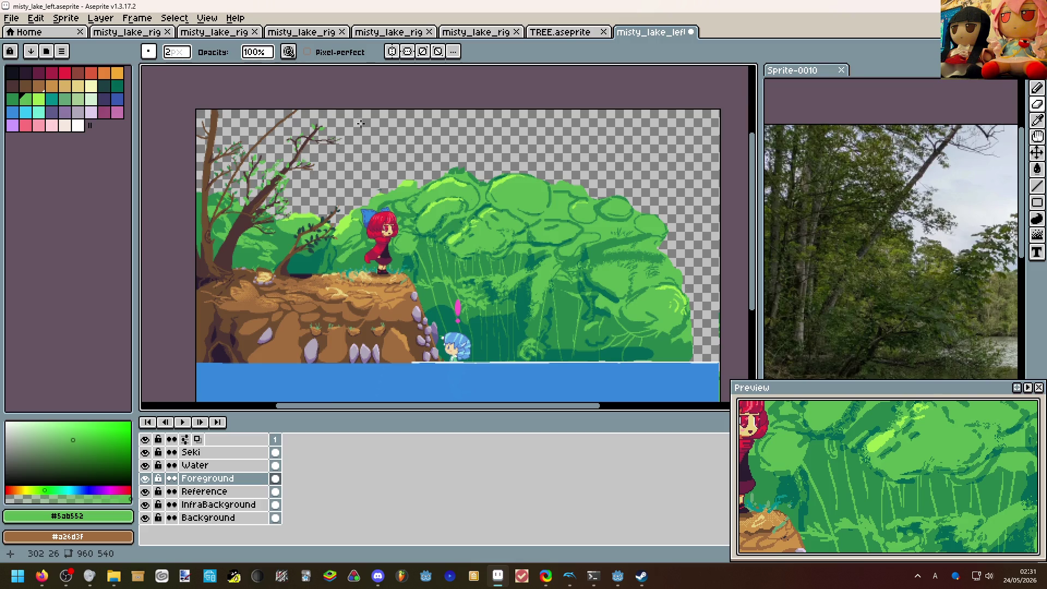
pyautogui.moveTo(361, 140); pyautogui.dragTo(401, 184)
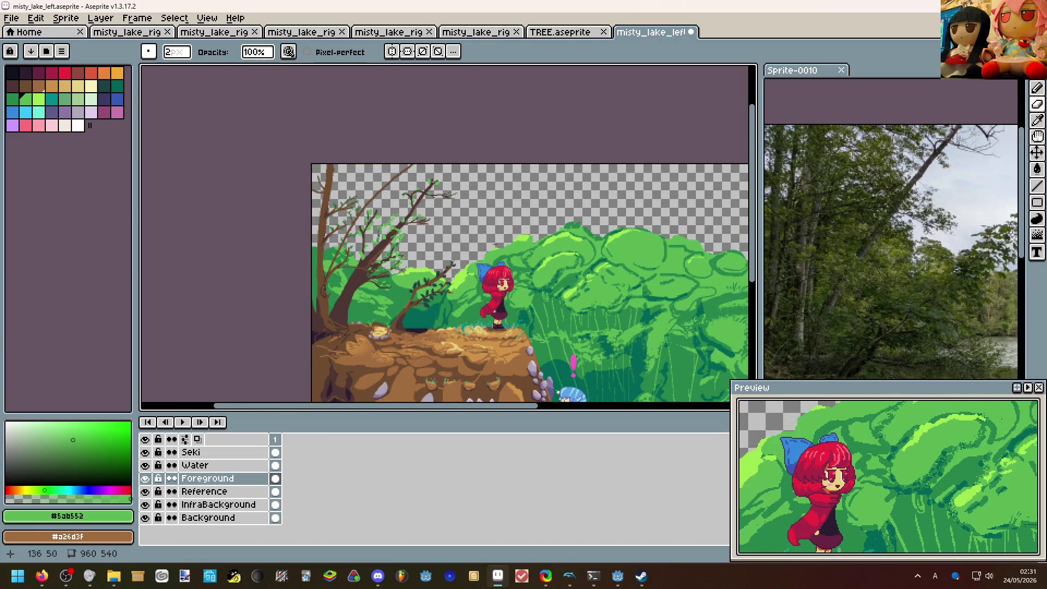
pyautogui.scroll(2, 401, 185)
pyautogui.scroll(2, 385, 192)
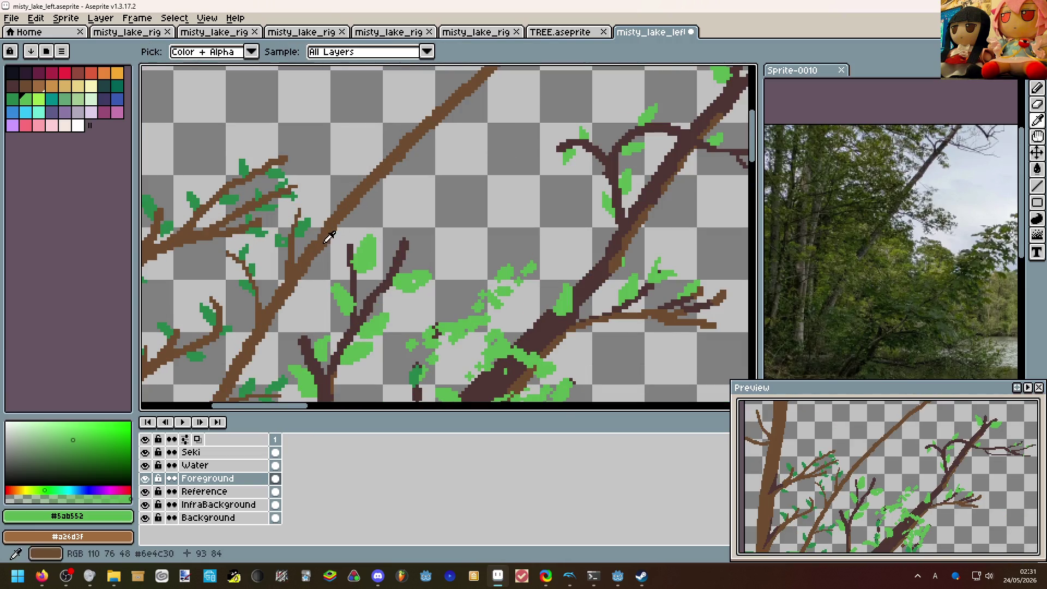
# Draw a new diagonal branch and a short twig in brown #6d4c30 on the left tree.
pyautogui.keyDown('alt'); pyautogui.click(327, 238); pyautogui.keyUp('alt')
pyautogui.hotkey('ctrl', 'z')
pyautogui.moveTo(352, 211)
pyautogui.mouseDown()
pyautogui.moveTo(419, 181)
pyautogui.moveTo(400, 109)
pyautogui.mouseUp()
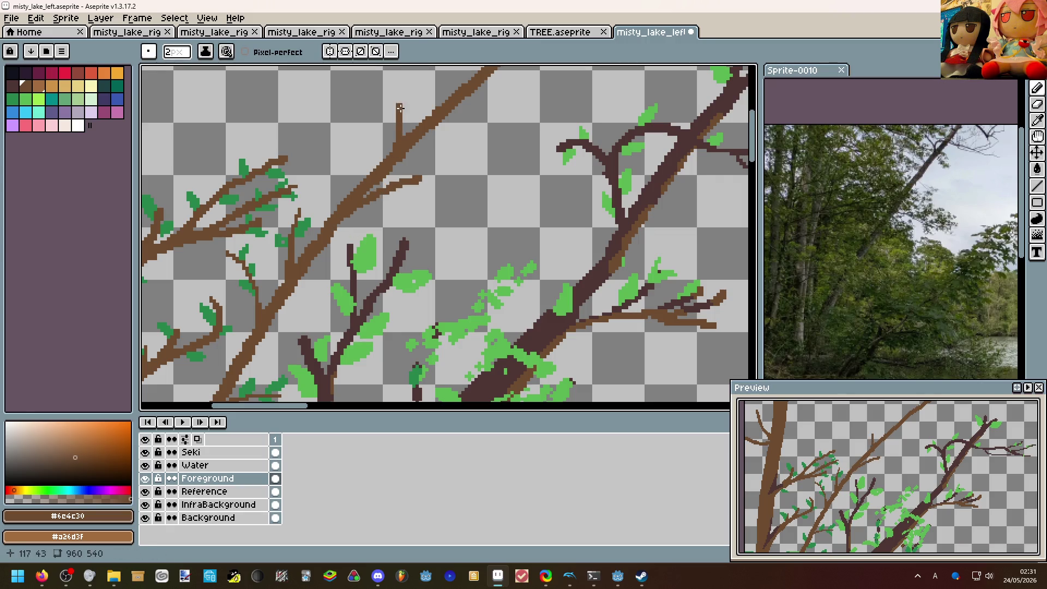
pyautogui.scroll(-2, 386, 162)
pyautogui.scroll(2, 409, 155)
pyautogui.moveTo(407, 159)
pyautogui.mouseDown()
pyautogui.moveTo(461, 139)
pyautogui.moveTo(451, 97)
pyautogui.moveTo(497, 95)
pyautogui.mouseUp()
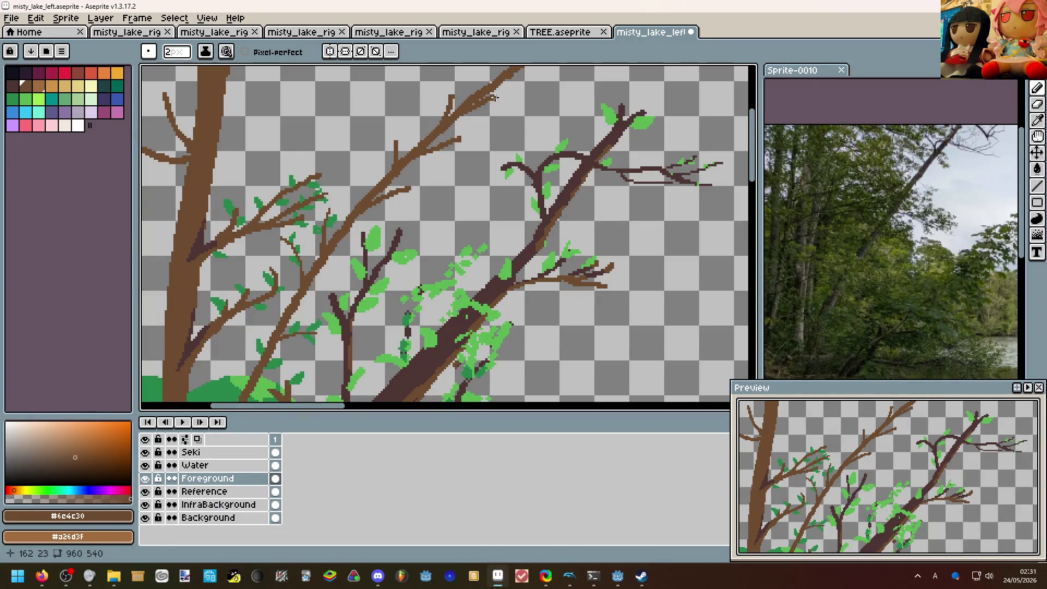
pyautogui.scroll(-2, 481, 85)
pyautogui.scroll(-1, 458, 123)
pyautogui.scroll(-2, 491, 165)
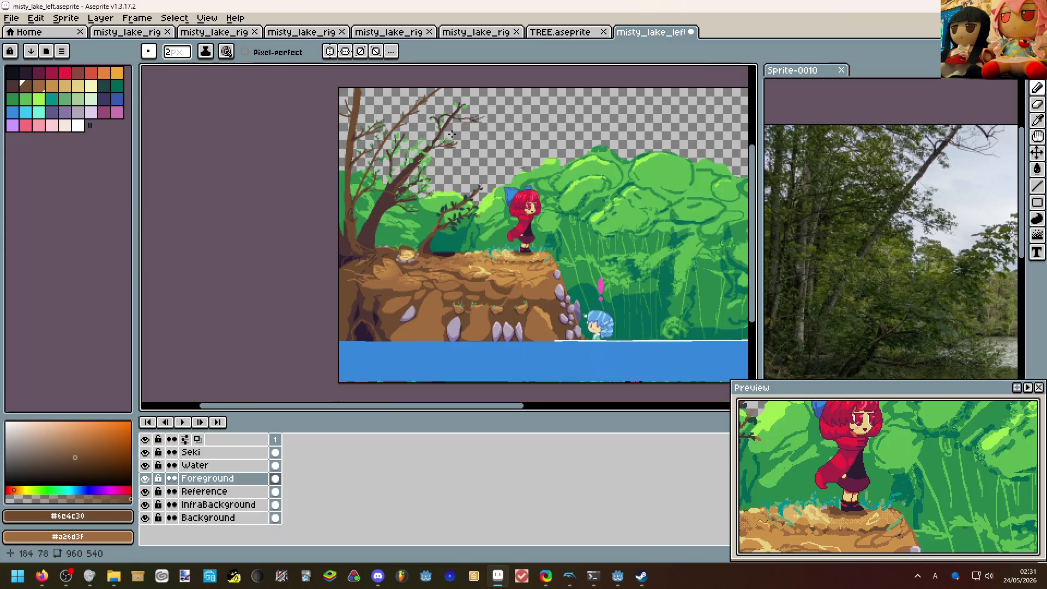
pyautogui.moveTo(532, 185); pyautogui.dragTo(466, 176)
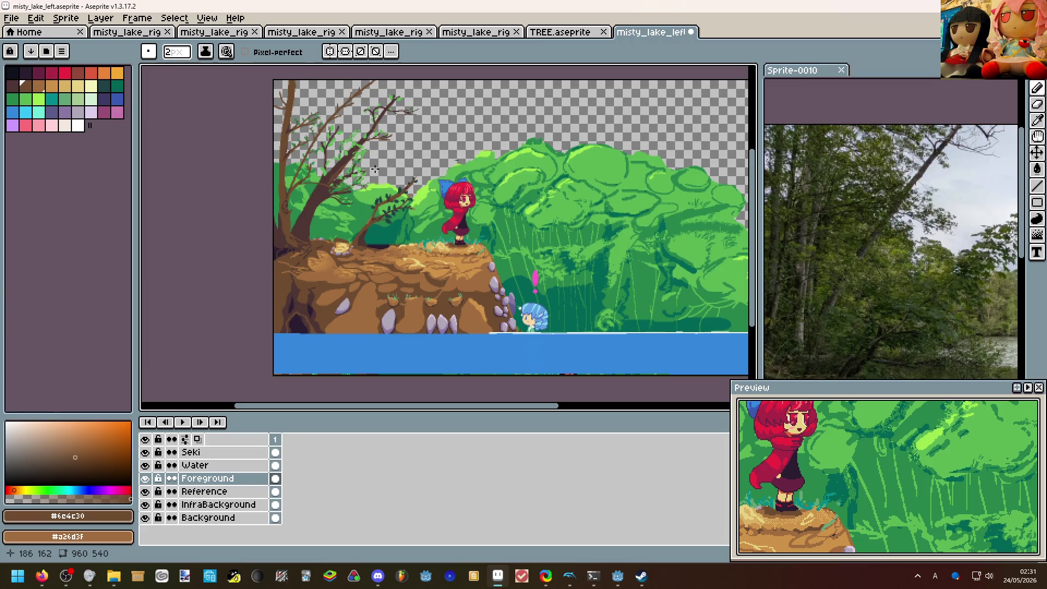
pyautogui.scroll(2, 377, 170)
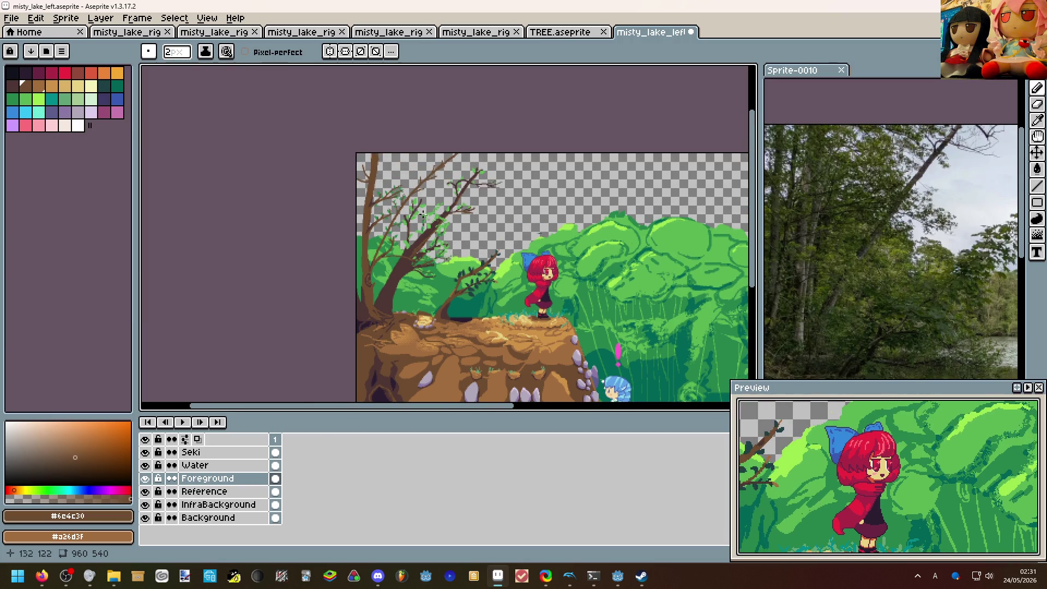
pyautogui.scroll(2, 328, 172)
pyautogui.scroll(1, 289, 176)
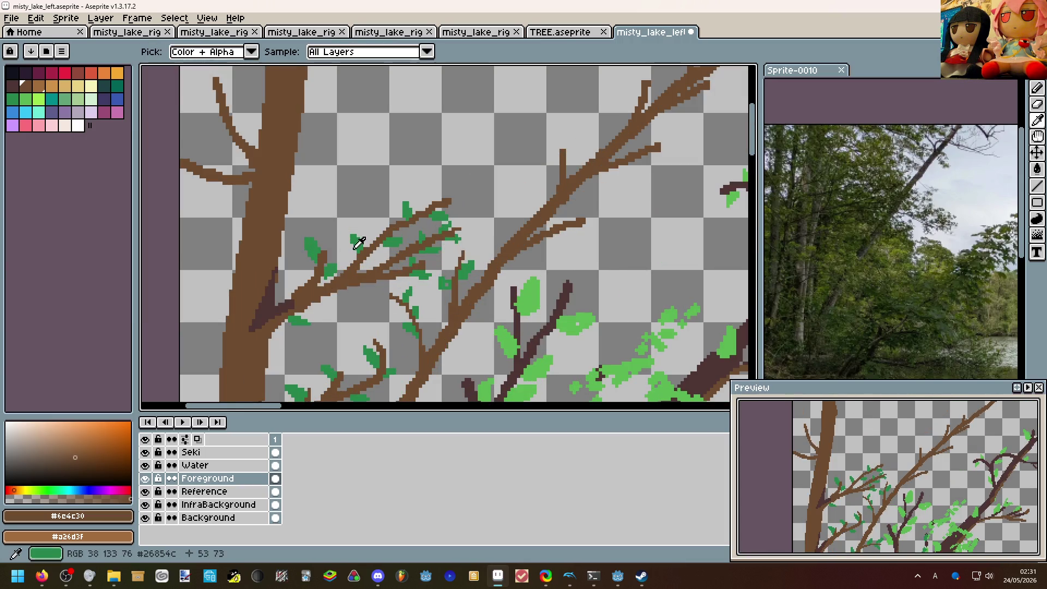
# Sketch and fill small green leaves on the thin branch and near the branch junction.
pyautogui.keyDown('alt'); pyautogui.click(352, 243); pyautogui.keyUp('alt')
pyautogui.scroll(1, 478, 342)
pyautogui.scroll(1, 479, 342)
pyautogui.moveTo(336, 185)
pyautogui.mouseDown()
pyautogui.moveTo(385, 162)
pyautogui.moveTo(368, 190)
pyautogui.mouseUp()
pyautogui.hotkey('ctrl', 'z')
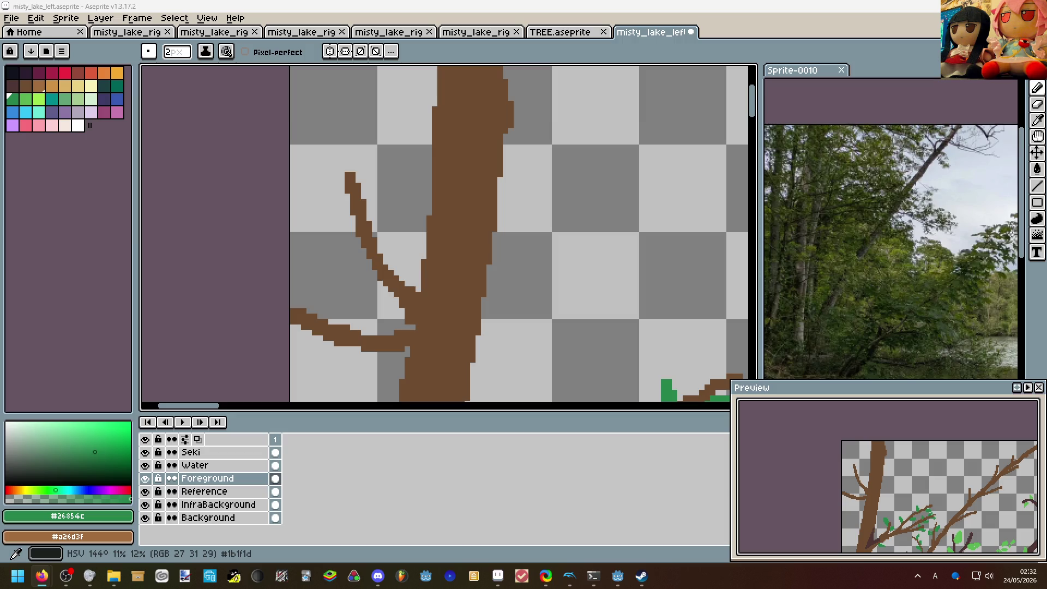
pyautogui.moveTo(227, 235); pyautogui.dragTo(286, 275)
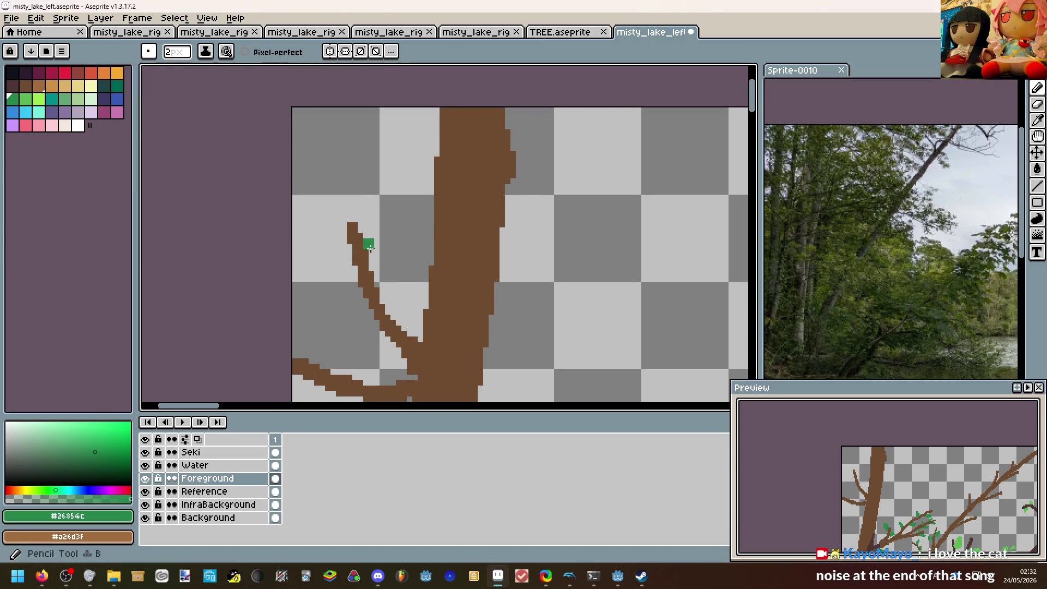
pyautogui.moveTo(368, 244)
pyautogui.mouseDown()
pyautogui.moveTo(382, 225)
pyautogui.moveTo(370, 256)
pyautogui.mouseUp()
pyautogui.press('g')
pyautogui.click(377, 241)
pyautogui.press('b')
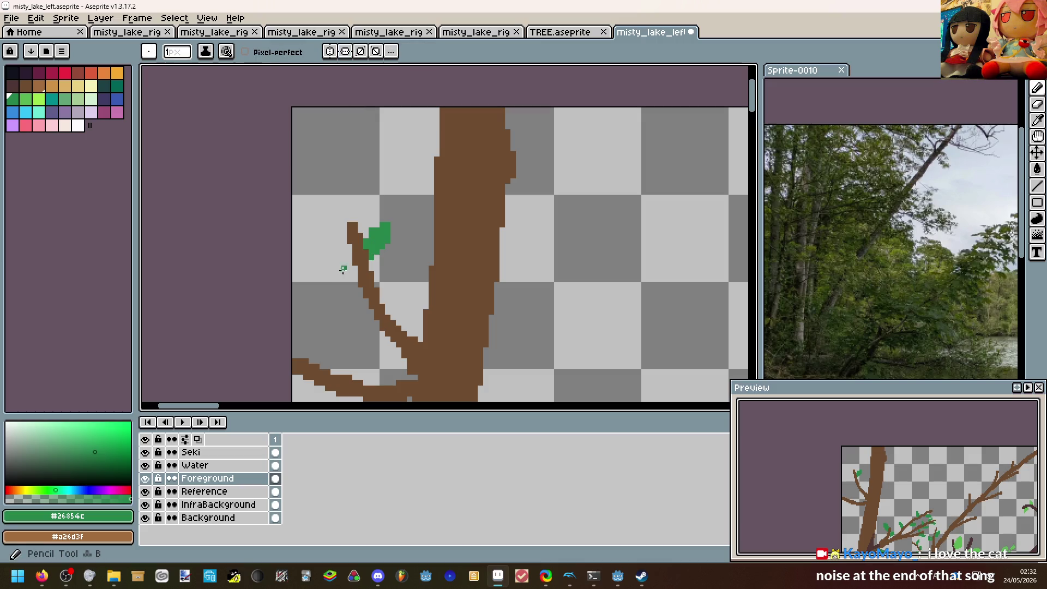
pyautogui.moveTo(367, 313); pyautogui.dragTo(383, 315)
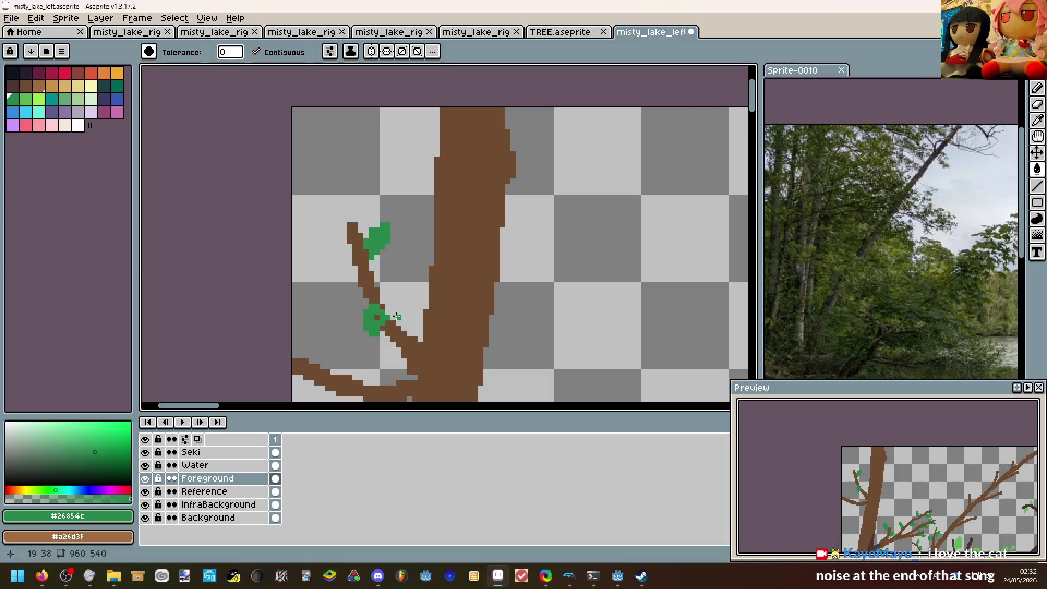
pyautogui.scroll(-4, 377, 317)
# Paint another green leaf cluster on a left branch and review the whole tree.
pyautogui.moveTo(409, 286); pyautogui.dragTo(373, 182)
pyautogui.scroll(2, 397, 248)
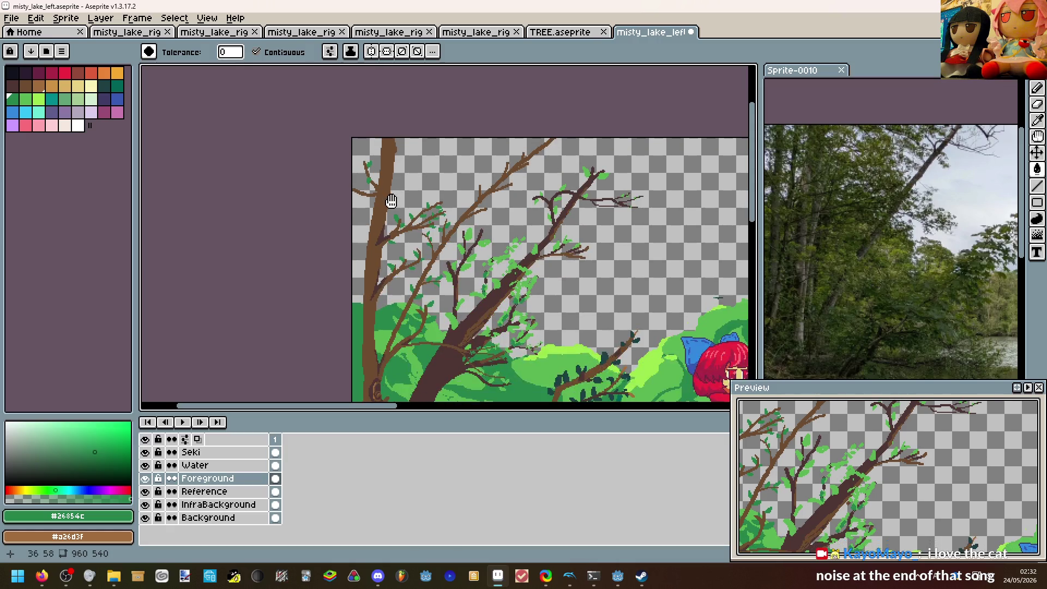
pyautogui.scroll(2, 425, 262)
pyautogui.scroll(-3, 451, 275)
pyautogui.press('b')
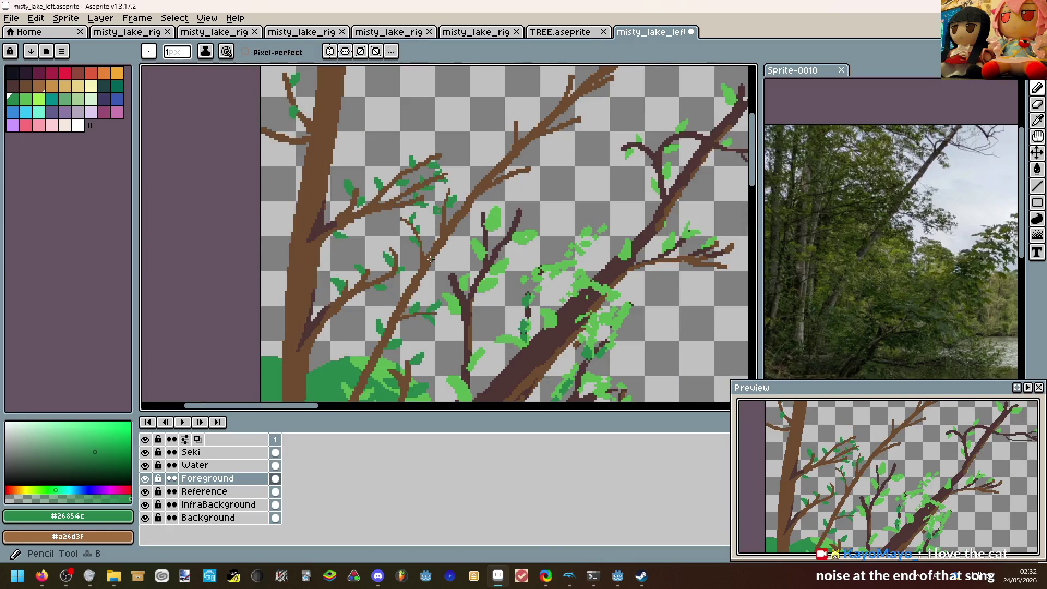
pyautogui.moveTo(409, 246); pyautogui.dragTo(459, 205)
pyautogui.scroll(2, 378, 184)
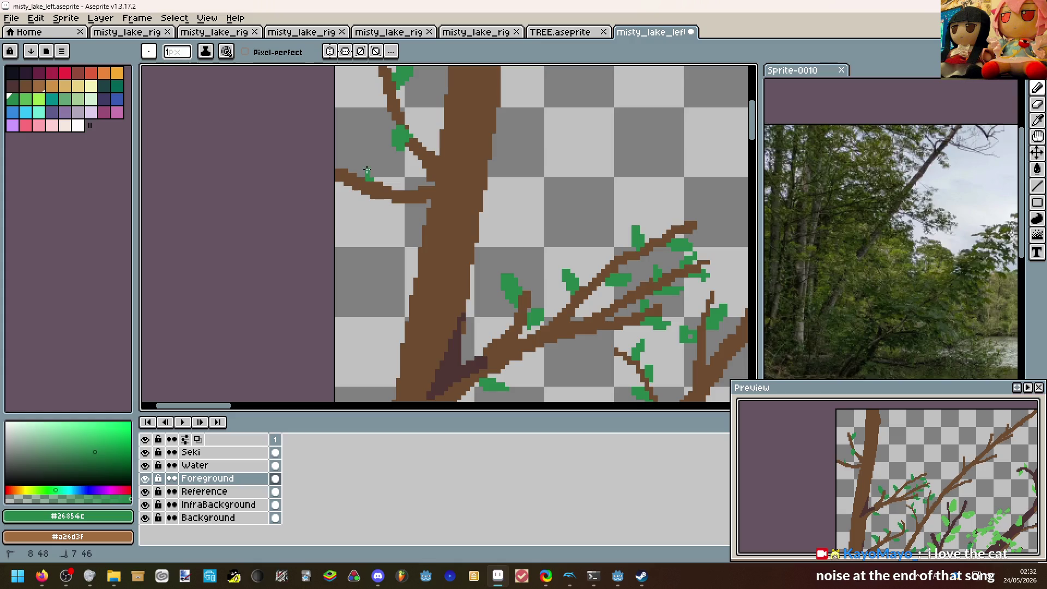
pyautogui.moveTo(368, 172)
pyautogui.mouseDown()
pyautogui.moveTo(389, 164)
pyautogui.moveTo(350, 196)
pyautogui.mouseUp()
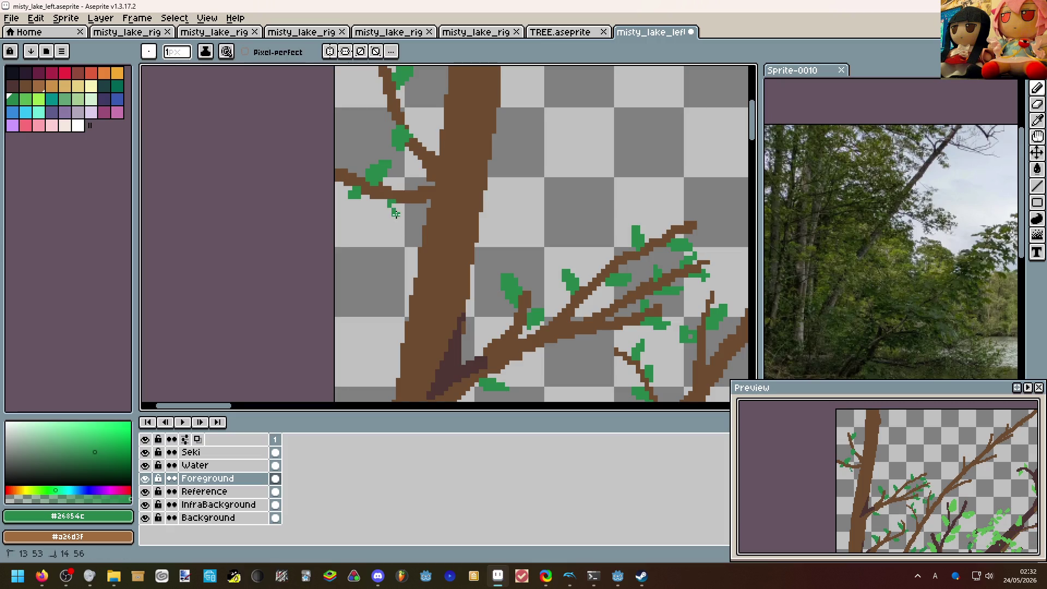
pyautogui.scroll(-2, 395, 203)
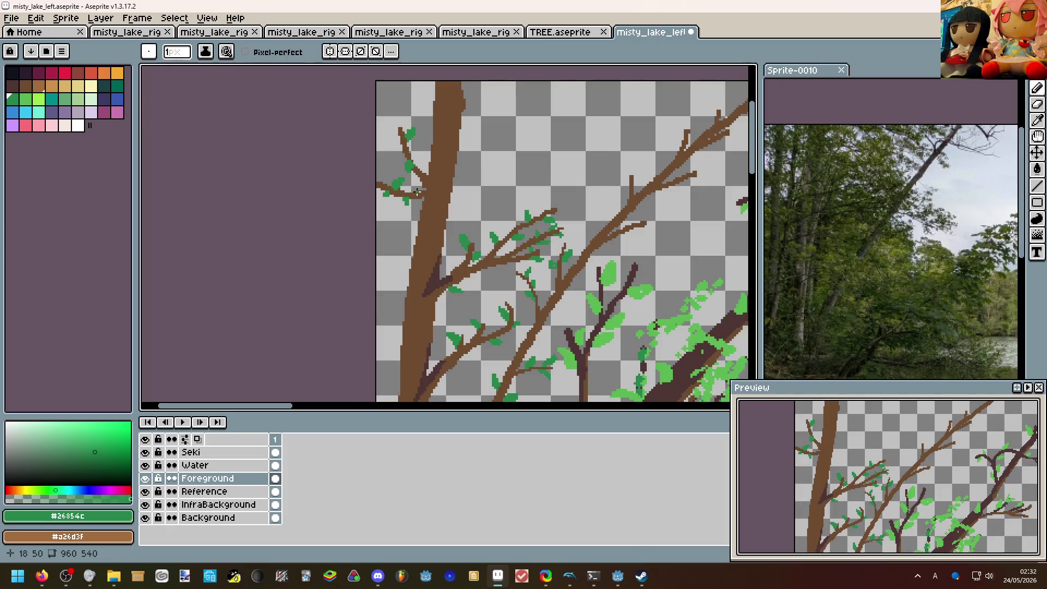
pyautogui.scroll(-1, 415, 189)
pyautogui.scroll(-1, 415, 188)
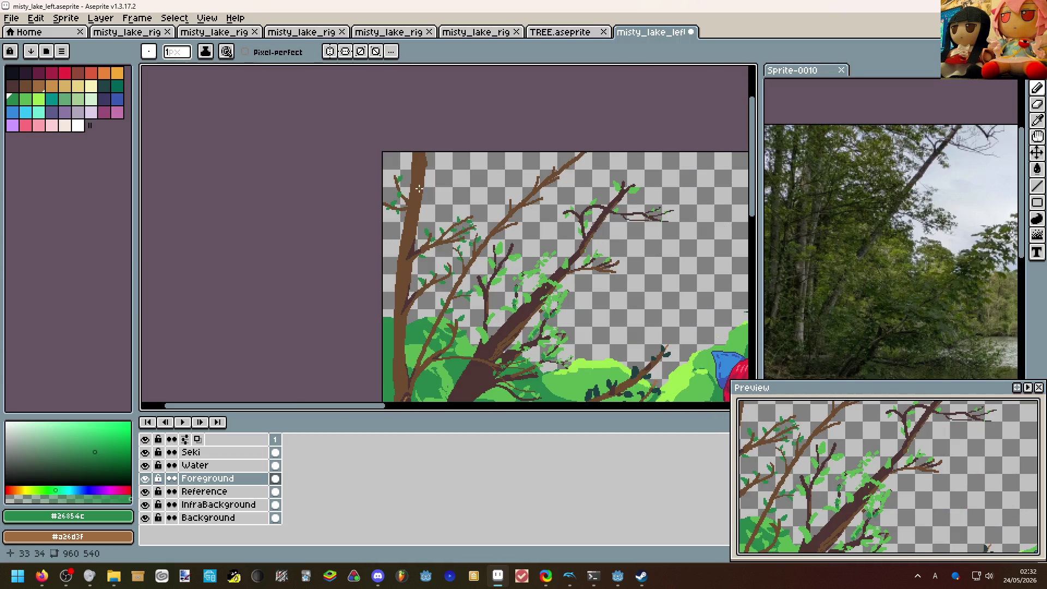
pyautogui.scroll(2, 419, 187)
pyautogui.scroll(-2, 421, 194)
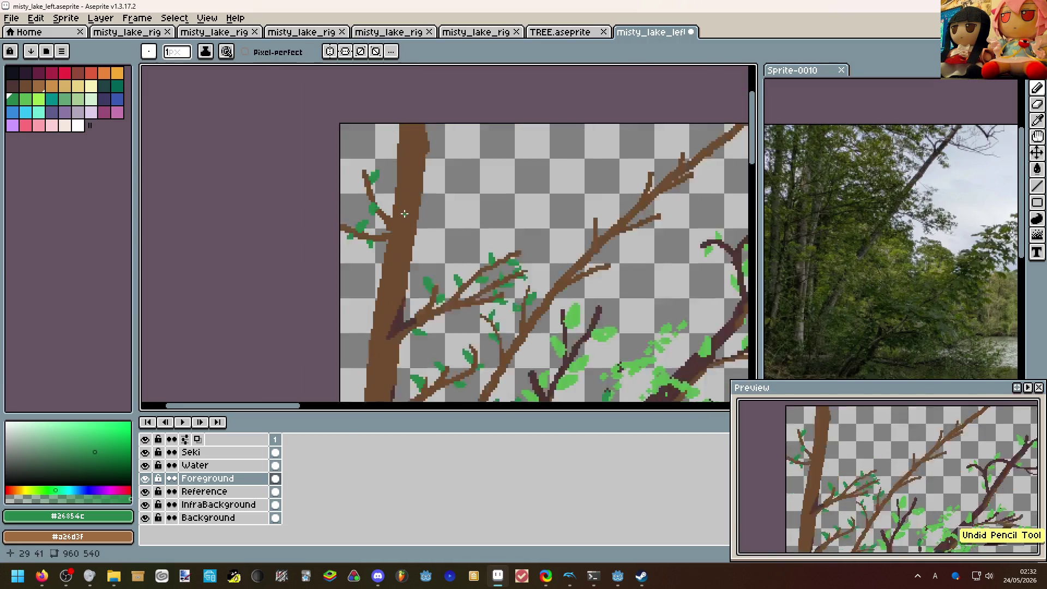
pyautogui.scroll(-1, 410, 205)
pyautogui.scroll(-1, 385, 188)
pyautogui.moveTo(361, 176); pyautogui.dragTo(327, 150)
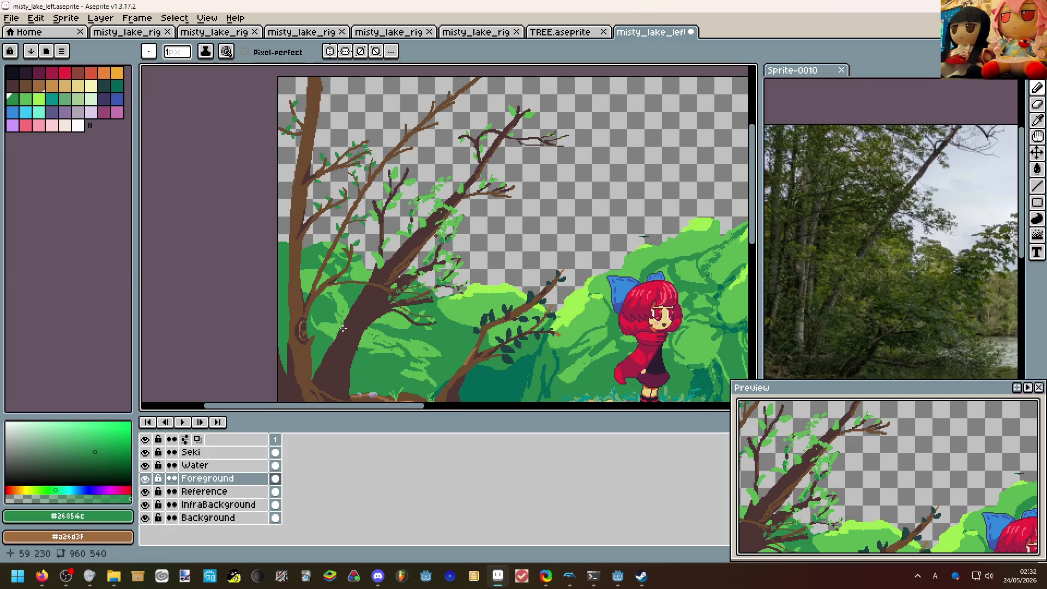
pyautogui.scroll(1, 407, 237)
pyautogui.scroll(-1, 410, 231)
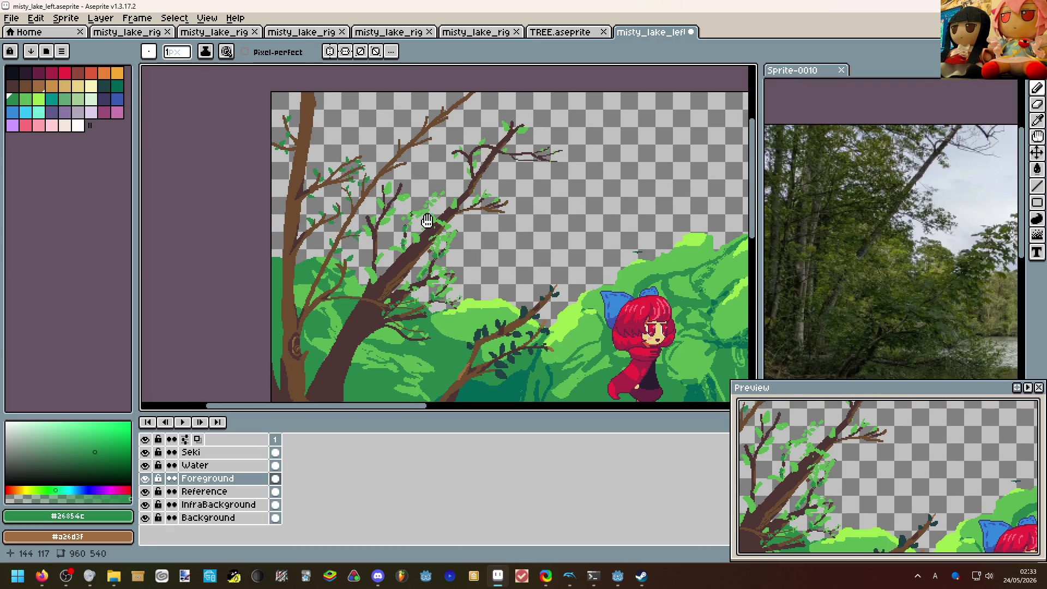
pyautogui.moveTo(409, 231); pyautogui.dragTo(336, 202)
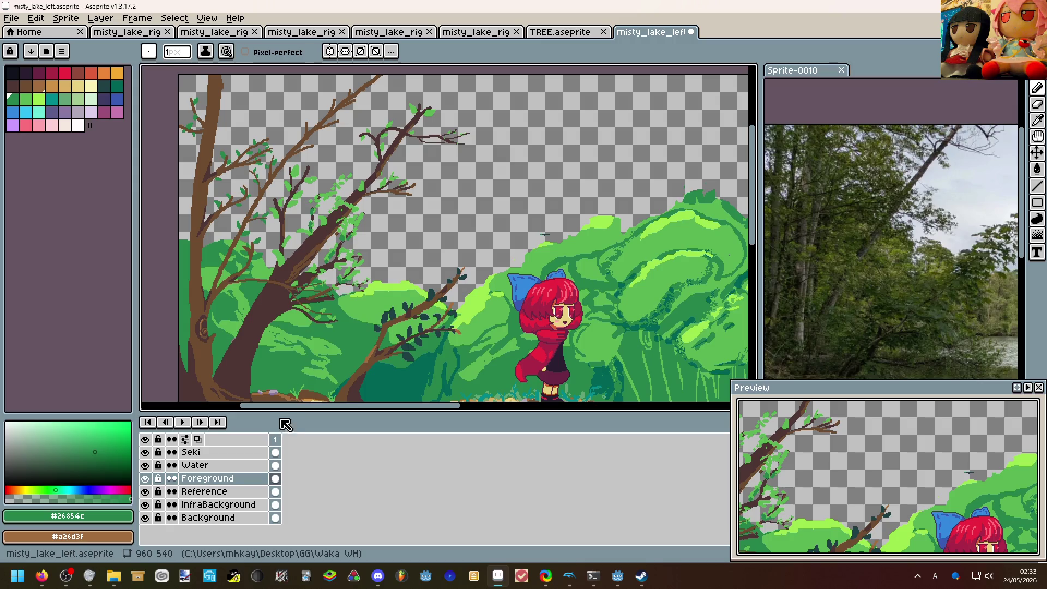
# Add a new layer above Reference and settle on a dark green for the canopy.
pyautogui.click(205, 492)
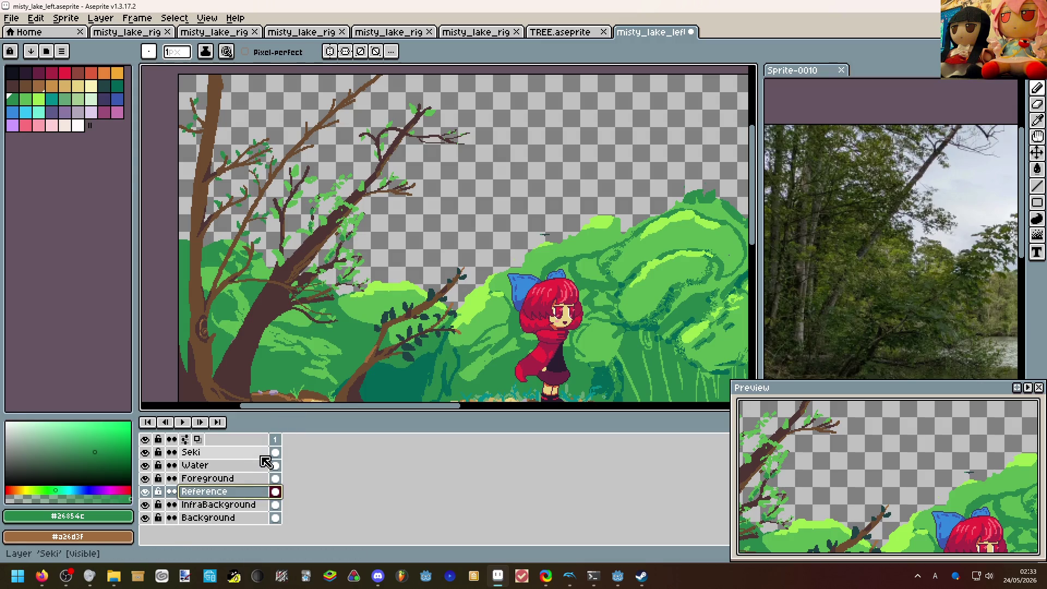
pyautogui.hotkey('shift', 'n')
pyautogui.click(37, 99)
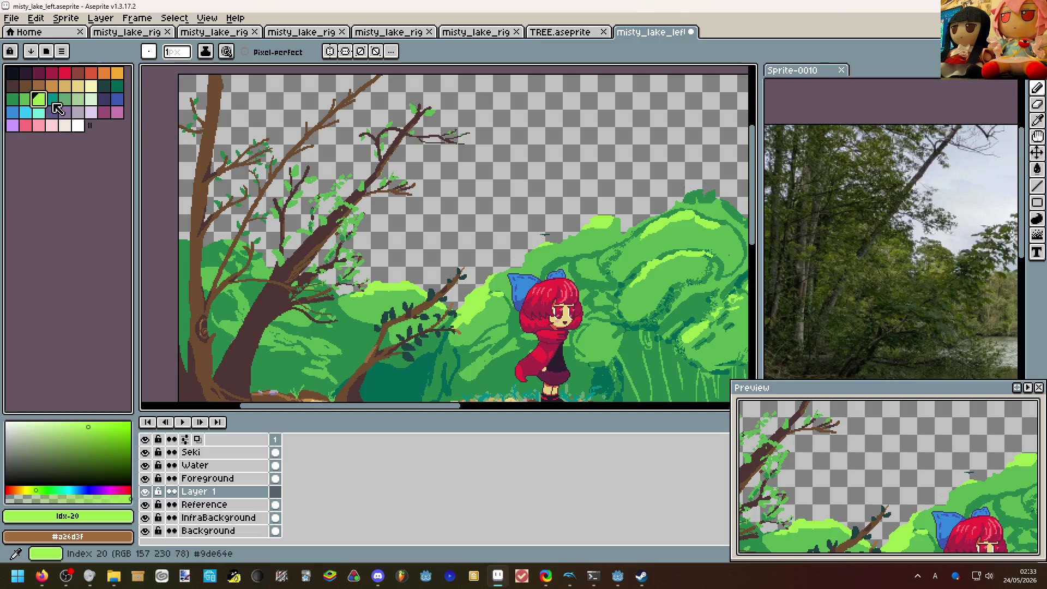
pyautogui.moveTo(364, 245); pyautogui.dragTo(365, 258)
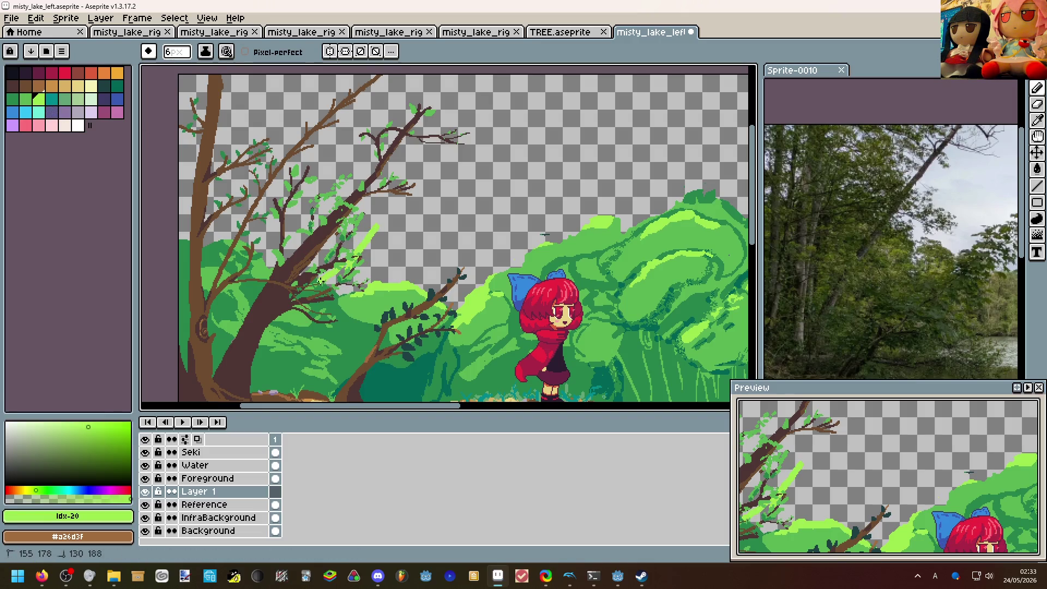
pyautogui.hotkey('ctrl', 'z')
pyautogui.click(31, 101)
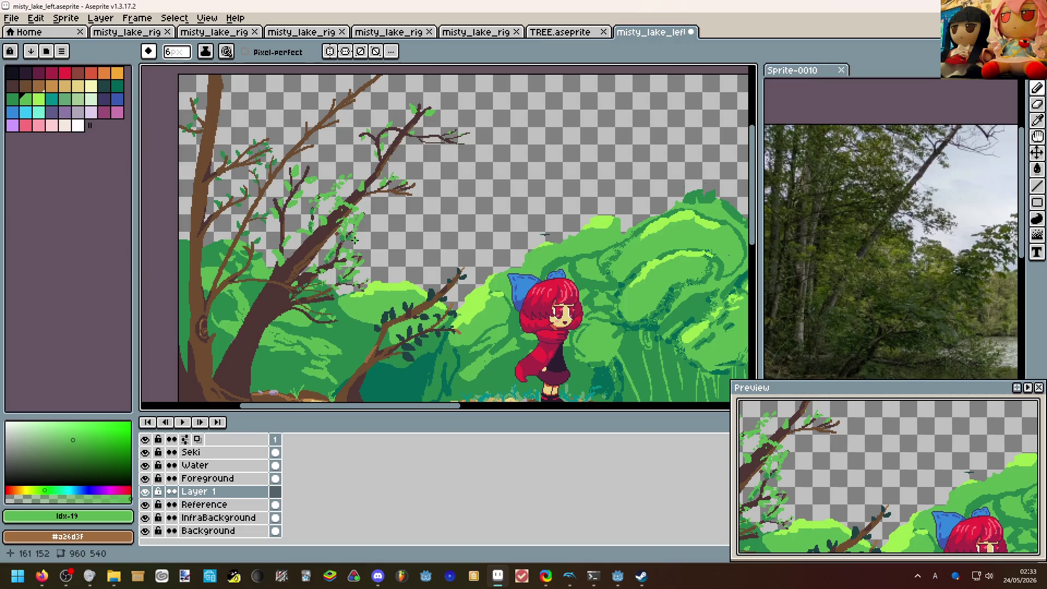
pyautogui.click(12, 99)
# Outline the canopy shape over the branch tops and fill it with dark green.
pyautogui.moveTo(344, 254)
pyautogui.mouseDown()
pyautogui.moveTo(372, 204)
pyautogui.moveTo(361, 160)
pyautogui.moveTo(245, 124)
pyautogui.moveTo(190, 173)
pyautogui.mouseUp()
pyautogui.hotkey('ctrl', 'z')
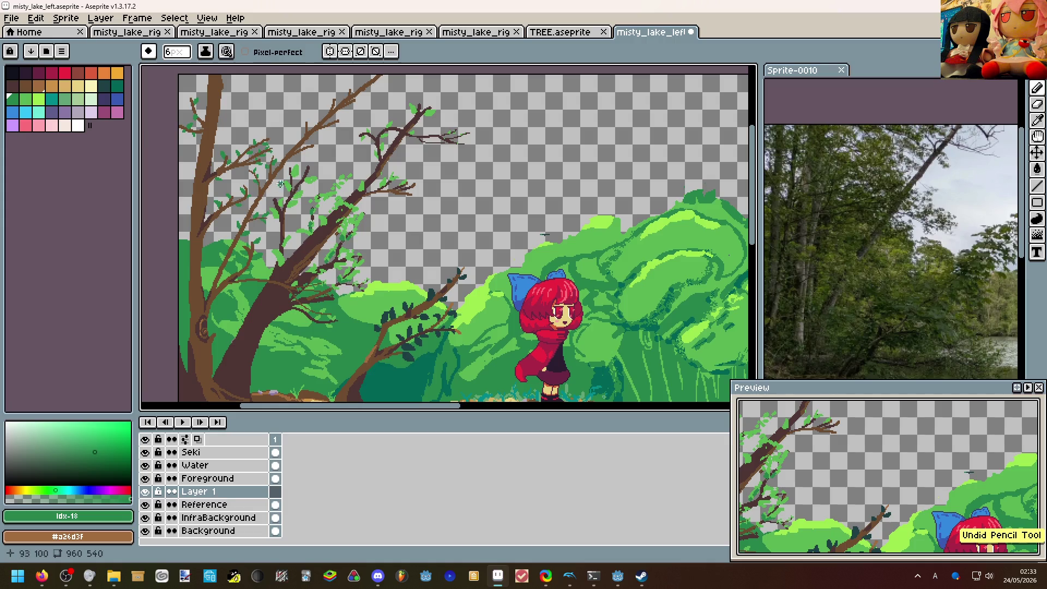
pyautogui.moveTo(275, 197)
pyautogui.mouseDown()
pyautogui.moveTo(327, 148)
pyautogui.moveTo(401, 119)
pyautogui.moveTo(452, 152)
pyautogui.moveTo(391, 269)
pyautogui.moveTo(274, 255)
pyautogui.mouseUp()
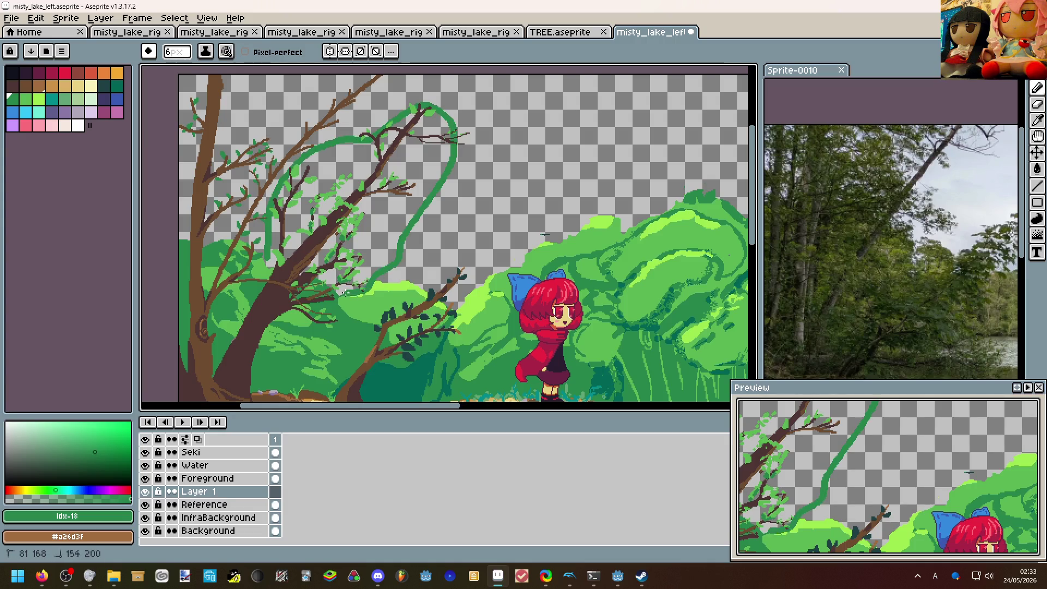
pyautogui.press('g')
pyautogui.click(409, 215)
pyautogui.hotkey('ctrl', 'Tab')
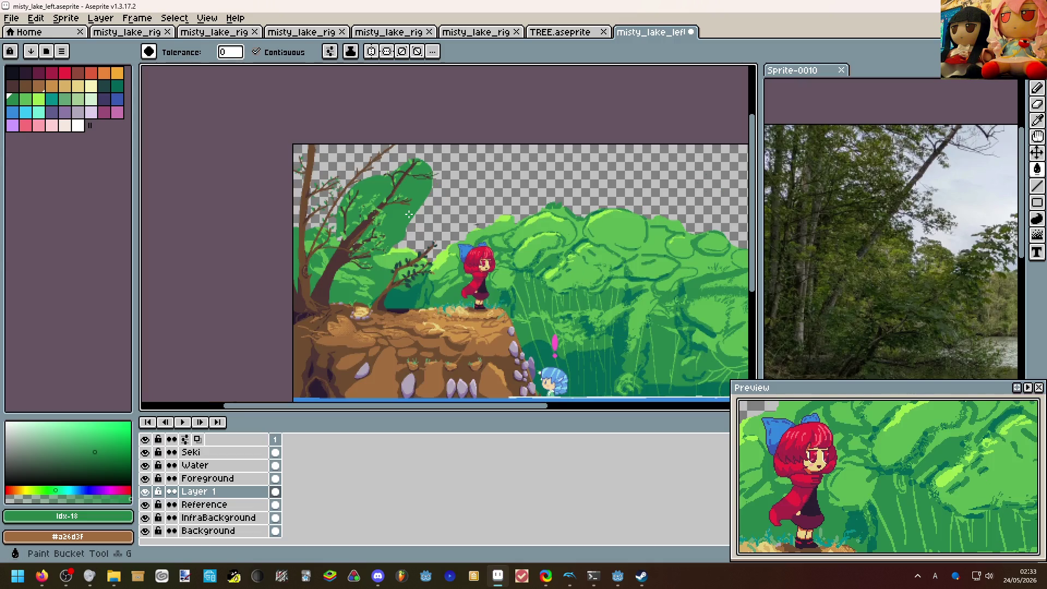
pyautogui.hotkey('ctrl', 'shift', 'Tab')
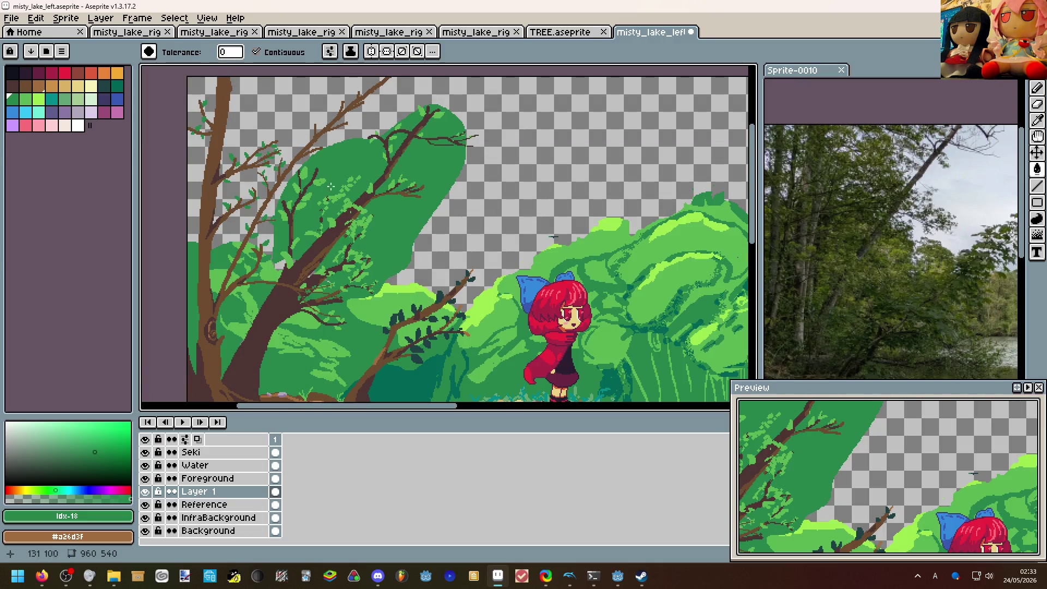
# Extend the canopy down the left edge in a slightly different green, undoing a stray fill.
pyautogui.click(41, 106)
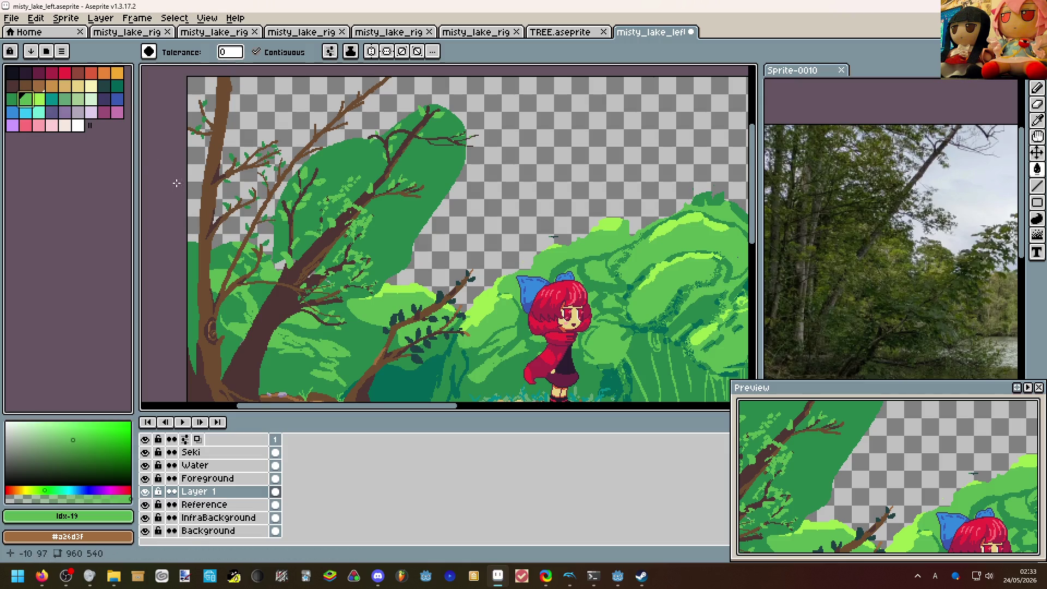
pyautogui.press('b')
pyautogui.moveTo(273, 260)
pyautogui.mouseDown()
pyautogui.moveTo(279, 198)
pyautogui.moveTo(391, 90)
pyautogui.moveTo(190, 82)
pyautogui.mouseUp()
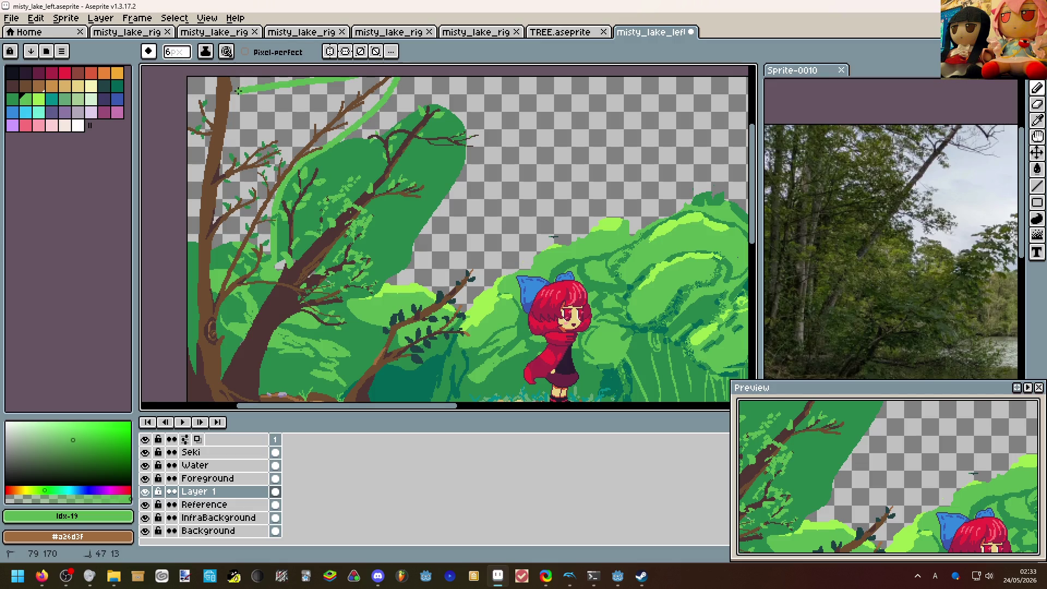
pyautogui.press('g')
pyautogui.click(352, 83)
pyautogui.hotkey('ctrl', 'z')
pyautogui.press('b')
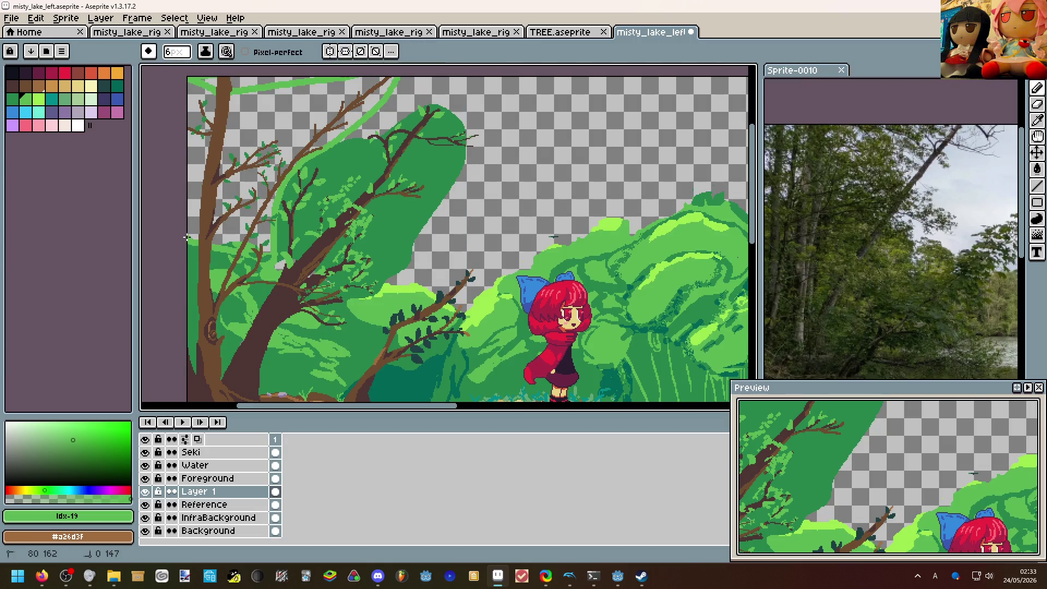
pyautogui.press('w')
pyautogui.click(196, 241)
pyautogui.hotkey('ctrl', 'd')
pyautogui.scroll(-2, 352, 228)
pyautogui.scroll(1, 351, 227)
pyautogui.scroll(-1, 351, 228)
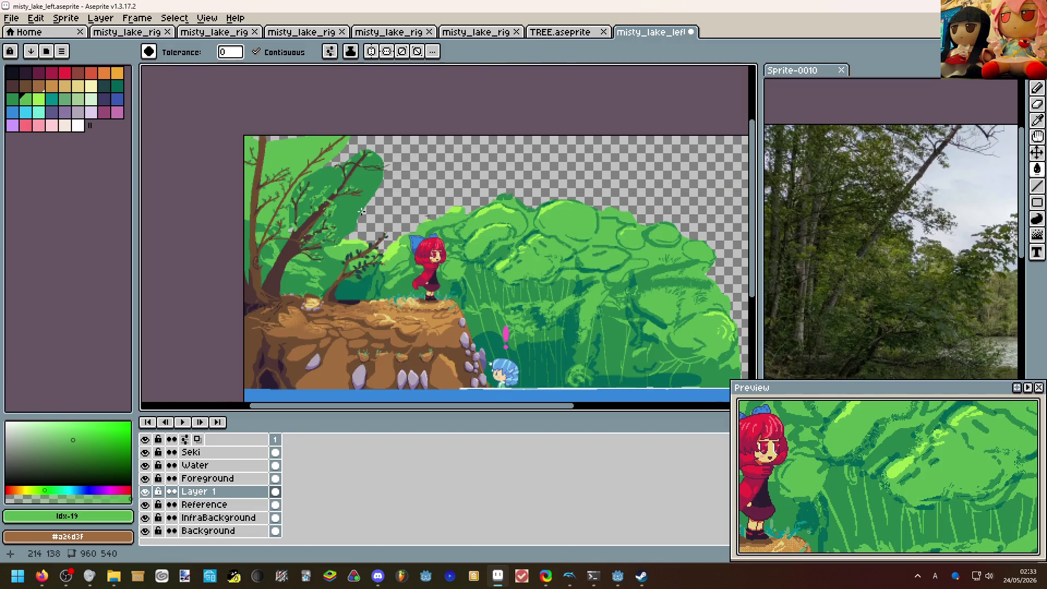
pyautogui.scroll(3, 327, 223)
pyautogui.scroll(-1, 282, 213)
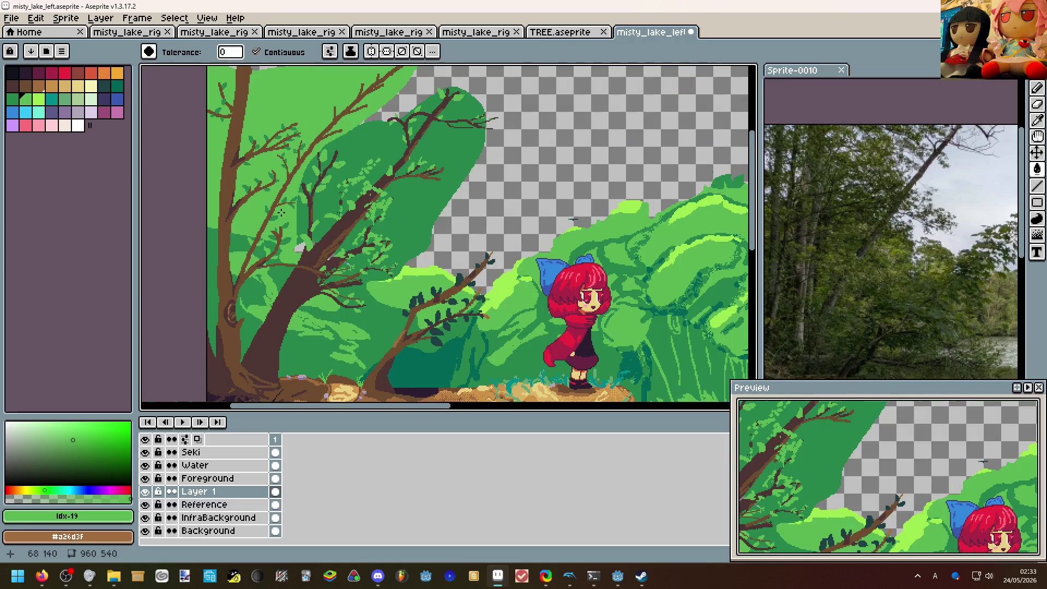
pyautogui.scroll(-2, 282, 213)
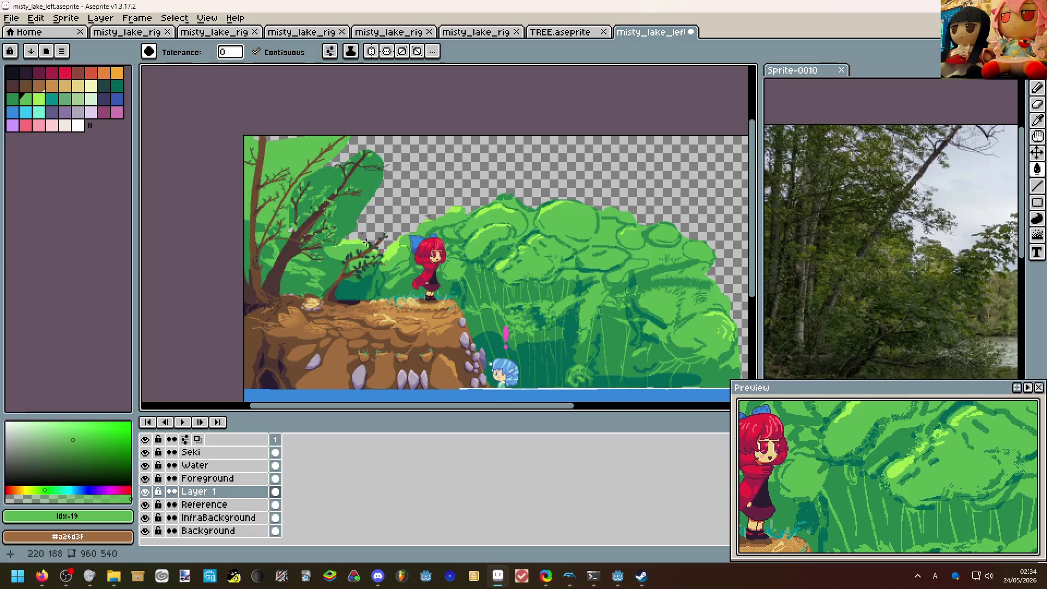
# Toggle Layer 1's visibility repeatedly to compare the scene with and without it.
pyautogui.middleClick(357, 246)
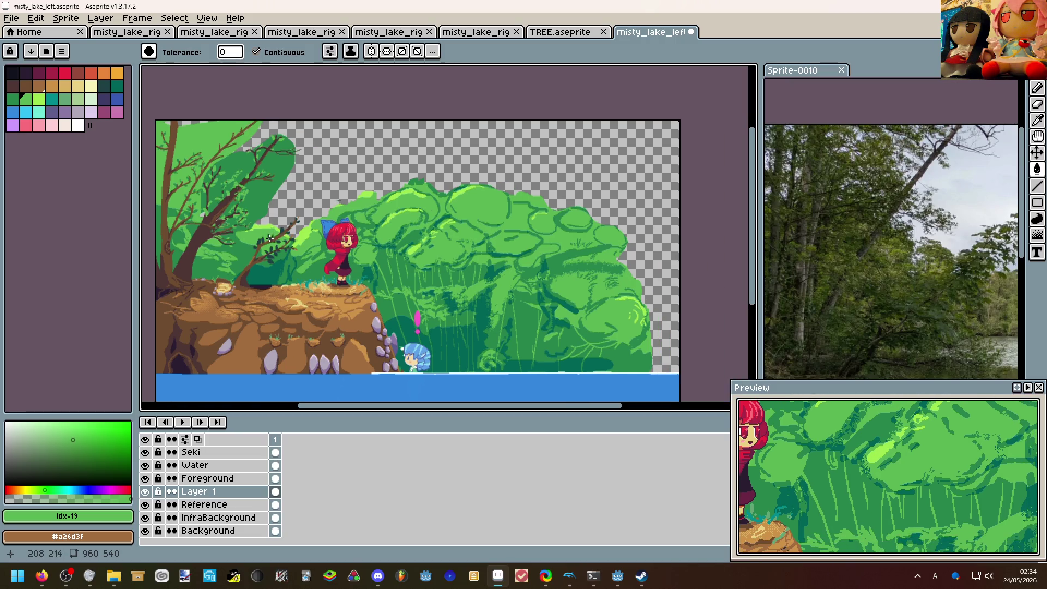
pyautogui.click(145, 492)
pyautogui.click(146, 492)
pyautogui.click(145, 492)
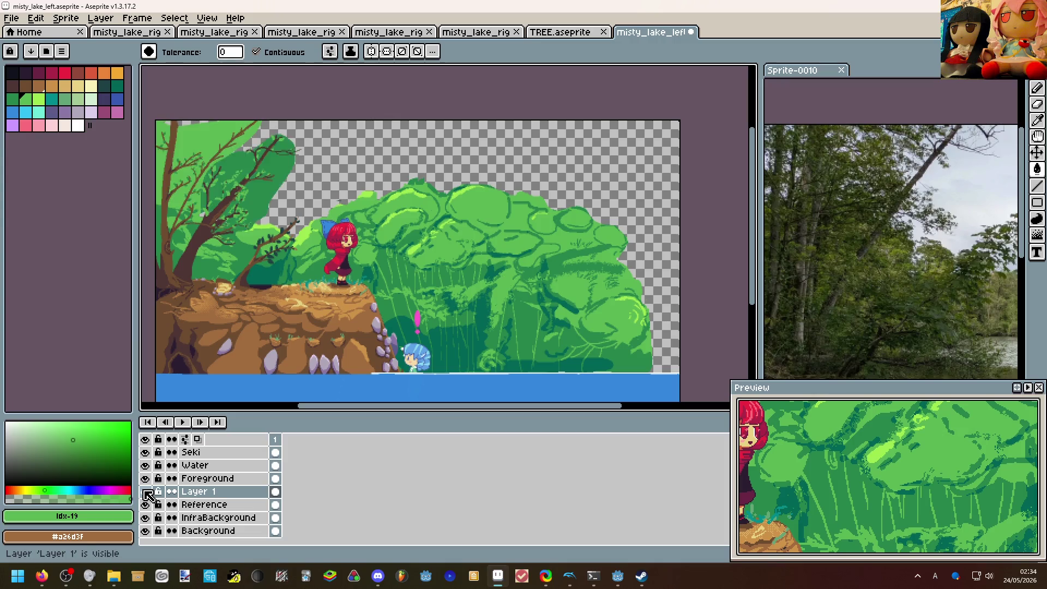
pyautogui.click(146, 492)
pyautogui.click(146, 492)
pyautogui.scroll(5, 312, 246)
# Sample colours from the canvas and add dark brown detail pixels to the trunk.
pyautogui.press('i')
pyautogui.press('b')
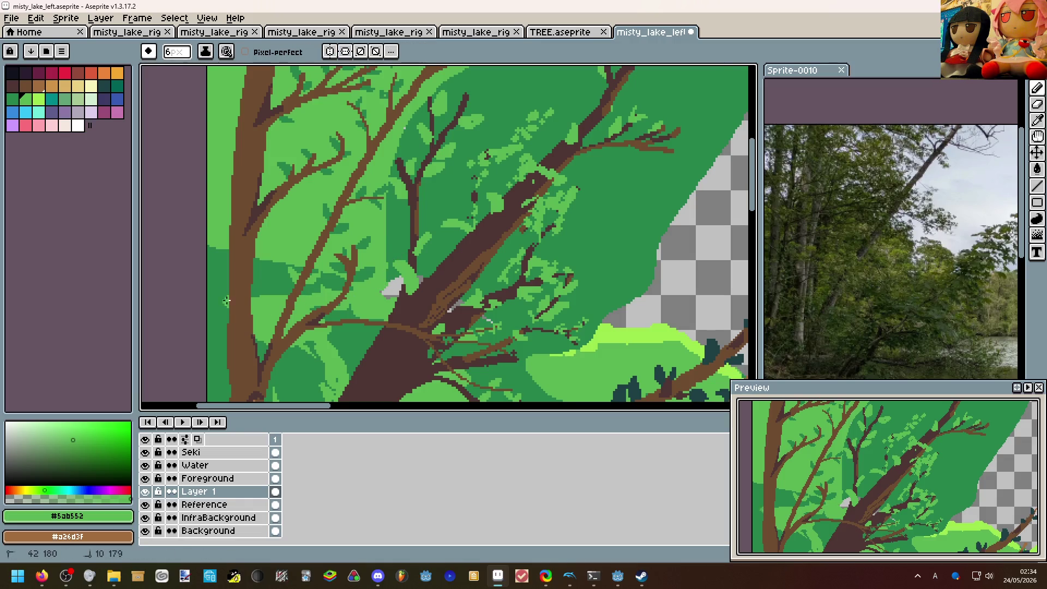
pyautogui.press('g')
pyautogui.hotkey('ctrl', 'Tab')
pyautogui.scroll(3, 369, 246)
pyautogui.press('i')
pyautogui.press('b')
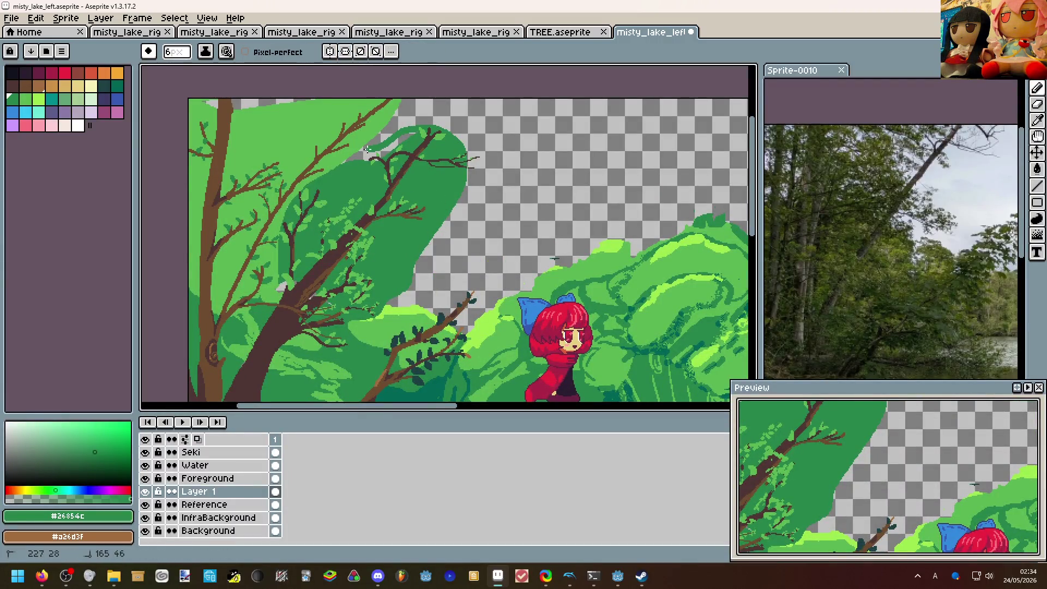
pyautogui.press('g')
pyautogui.press('b')
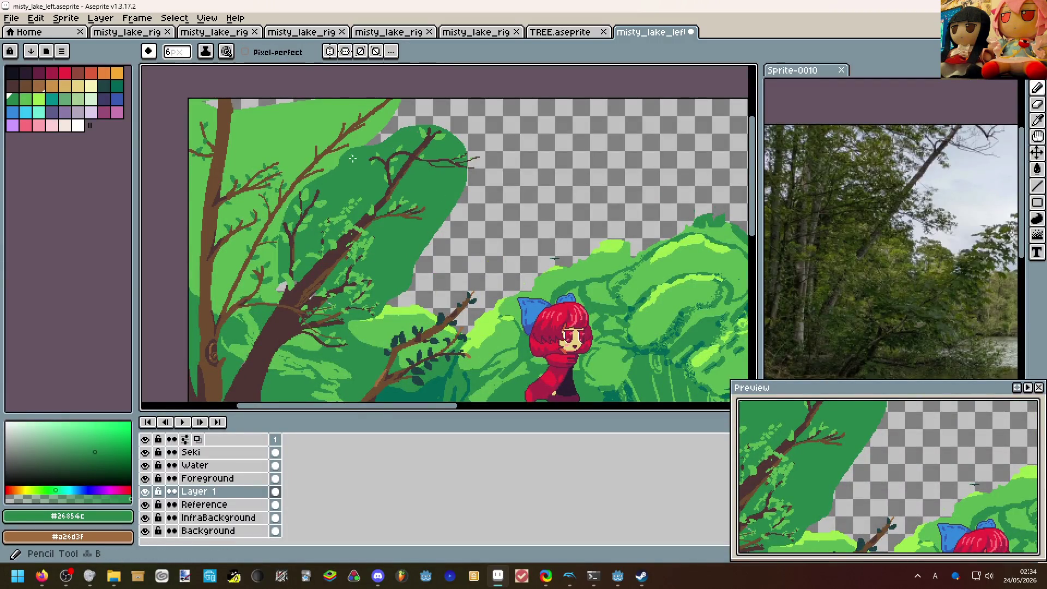
pyautogui.scroll(-2, 397, 250)
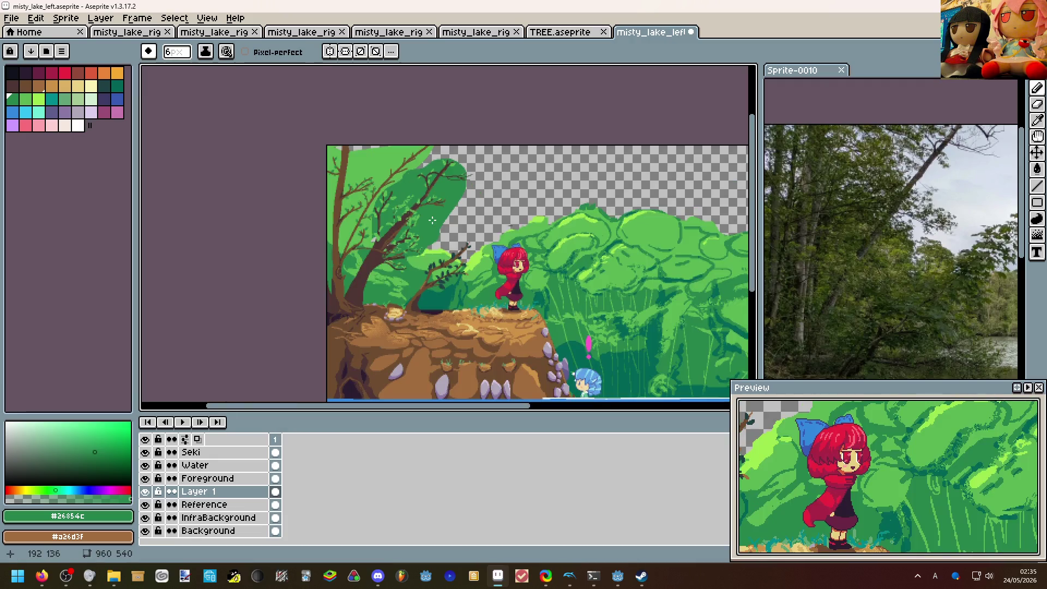
pyautogui.scroll(2, 433, 221)
pyautogui.scroll(2, 366, 267)
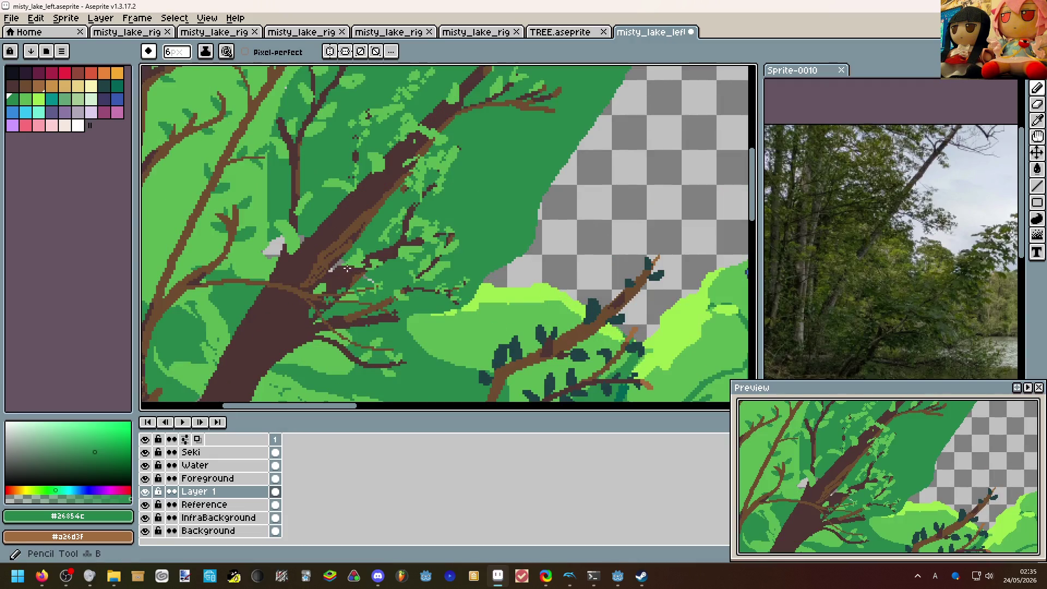
pyautogui.moveTo(272, 239); pyautogui.dragTo(278, 256)
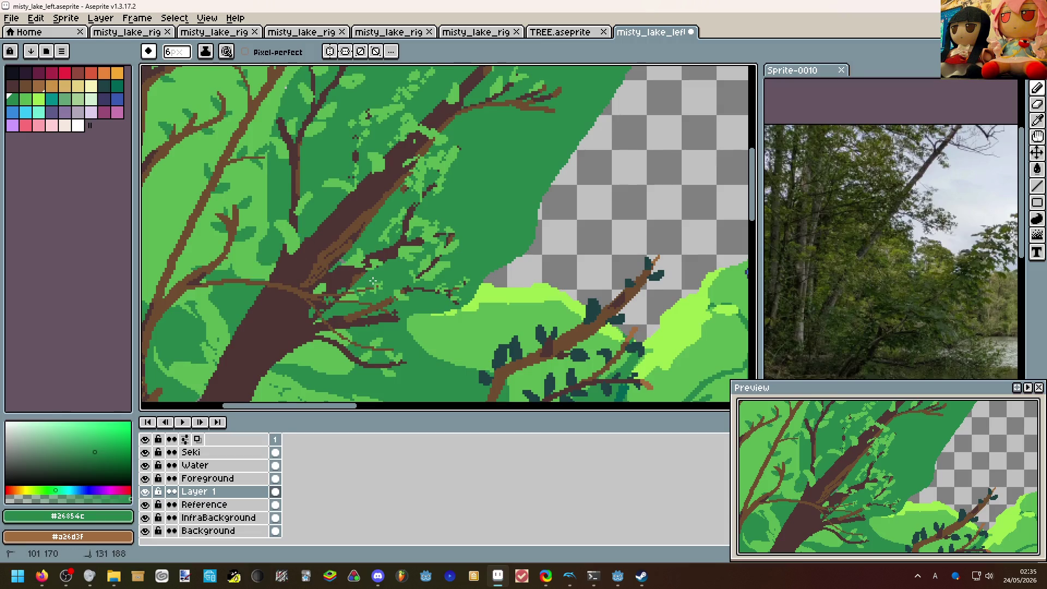
pyautogui.scroll(-2, 332, 256)
pyautogui.moveTo(315, 242); pyautogui.dragTo(304, 270)
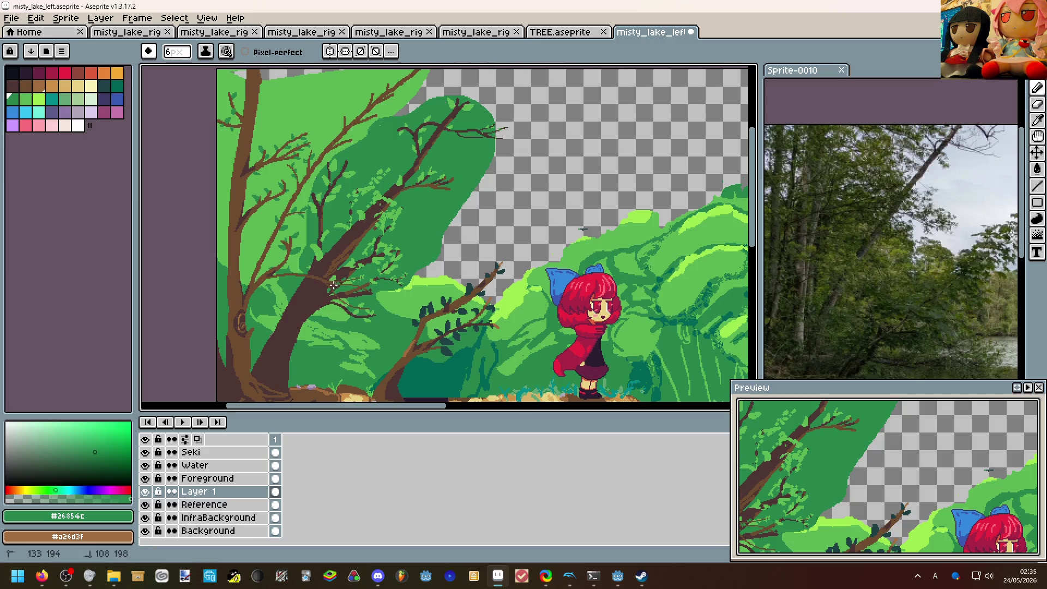
pyautogui.scroll(3, 332, 280)
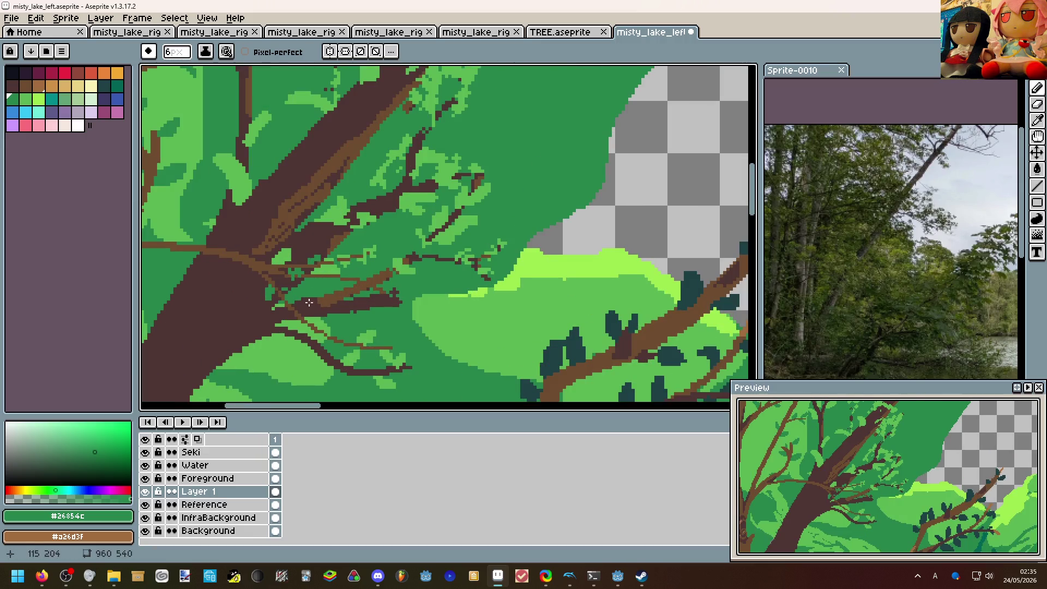
# Add pixels beside the branch and fill the light-green patch there with dark green.
pyautogui.hotkey('ctrl', 'Tab')
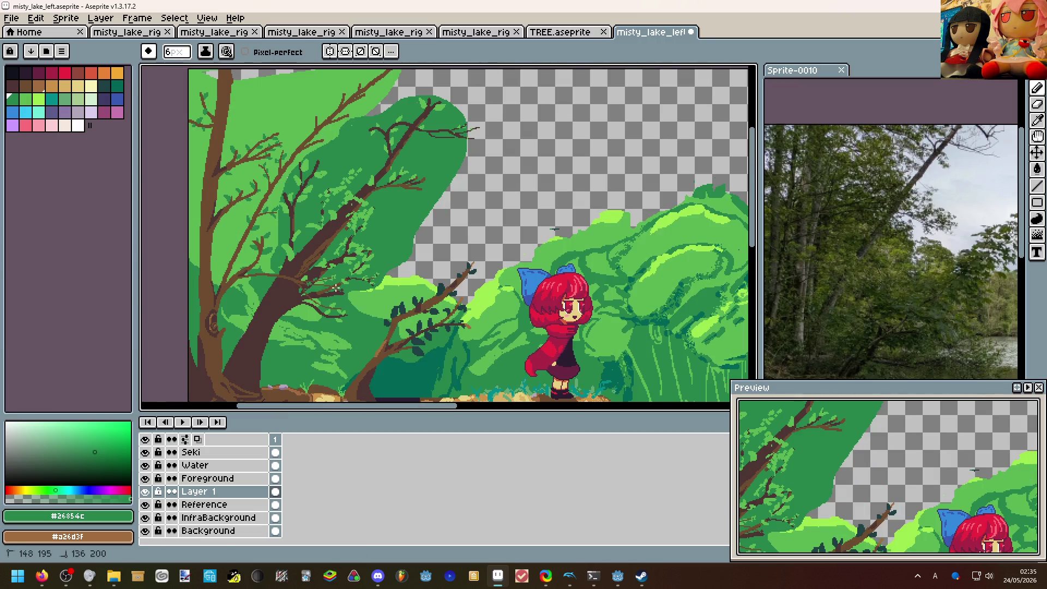
pyautogui.scroll(-2, 360, 277)
pyautogui.hotkey('ctrl', 'Tab')
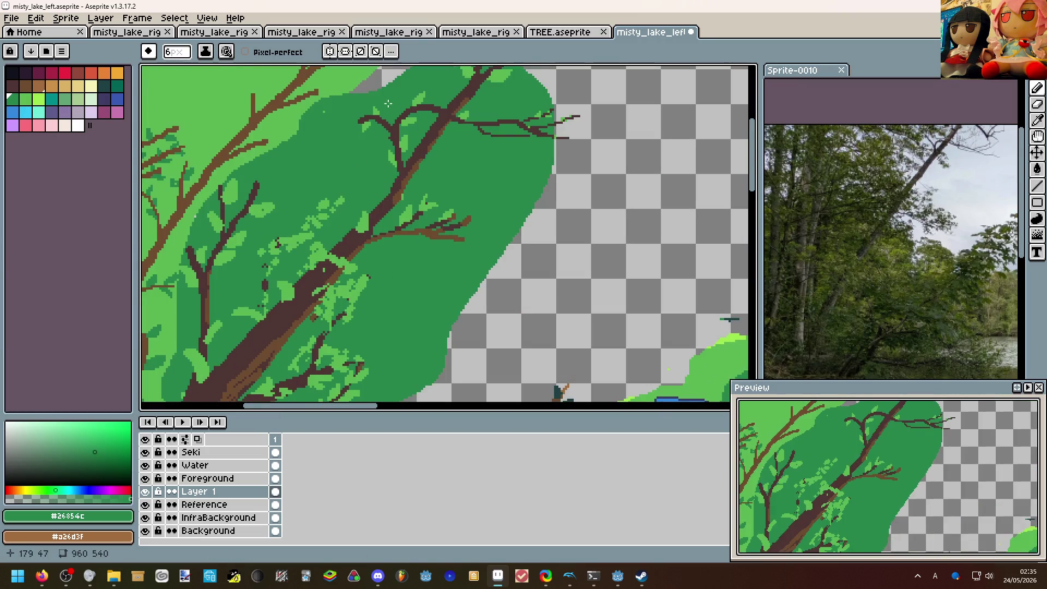
pyautogui.hotkey('ctrl', 'Tab')
pyautogui.scroll(1, 348, 168)
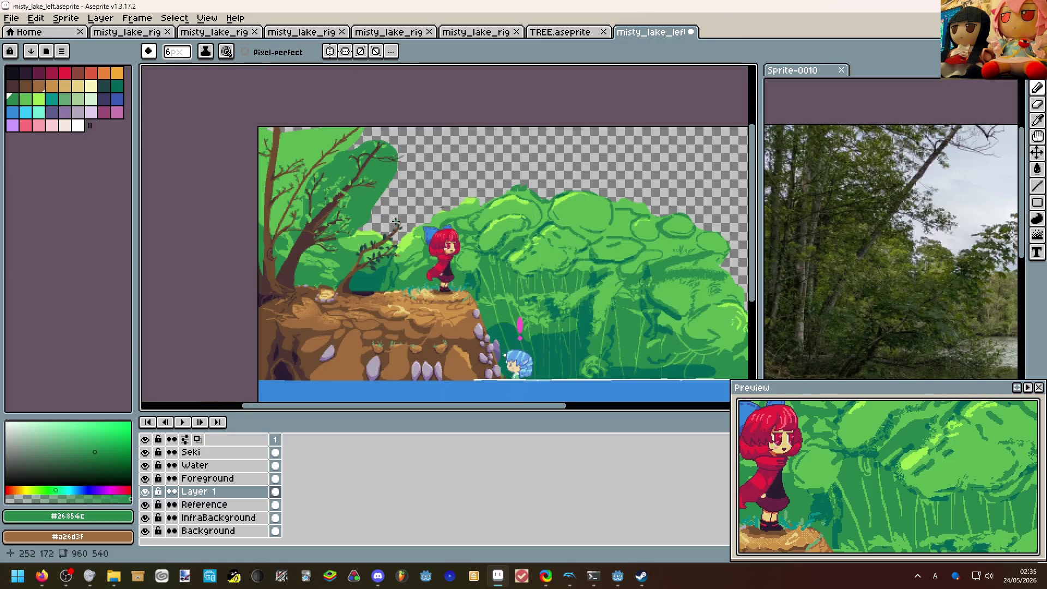
pyautogui.moveTo(381, 212); pyautogui.dragTo(344, 249)
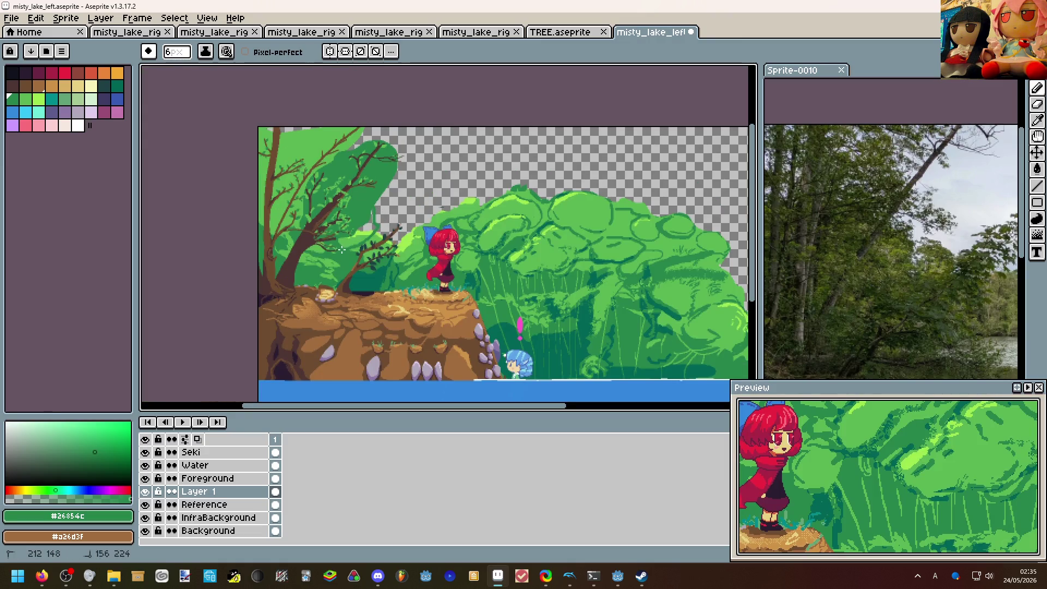
pyautogui.hotkey('shift', 'x')
pyautogui.scroll(3, 278, 241)
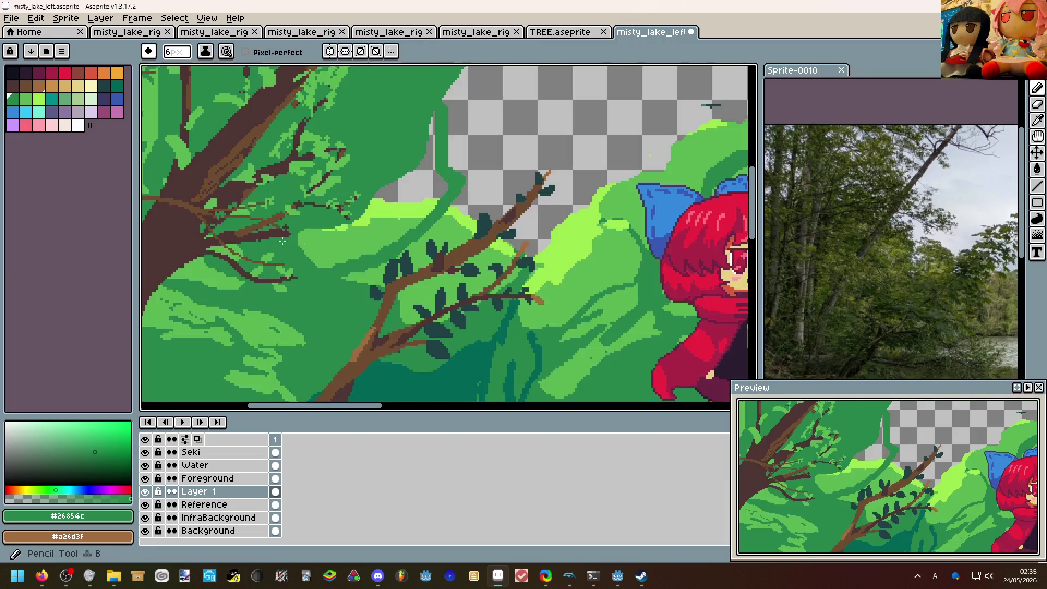
pyautogui.press('g')
pyautogui.click(366, 189)
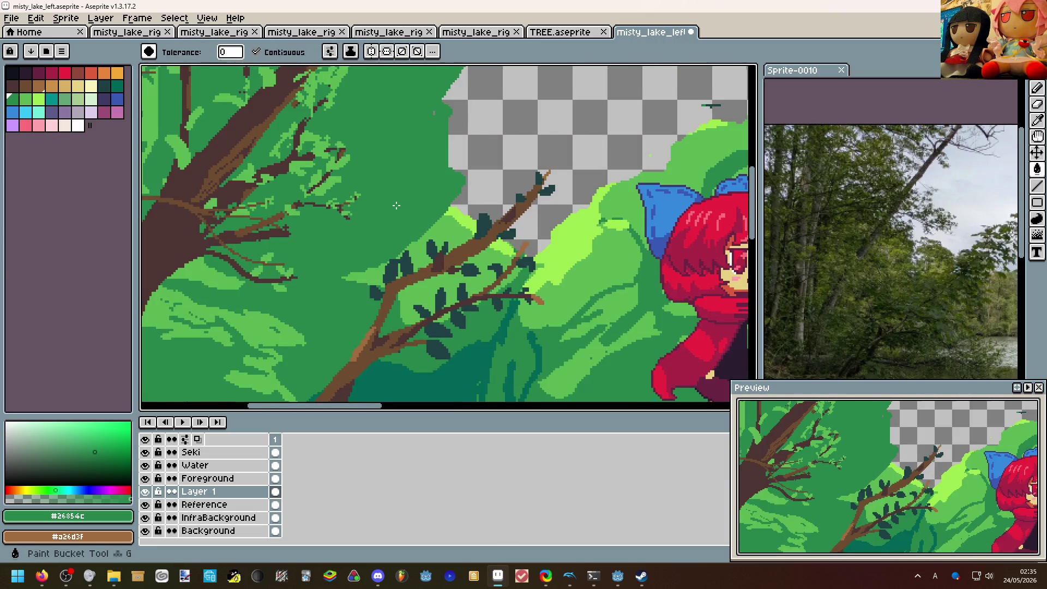
pyautogui.scroll(-3, 366, 188)
pyautogui.scroll(3, 405, 178)
pyautogui.press('b')
pyautogui.hotkey('shift', 'x')
pyautogui.scroll(-3, 405, 179)
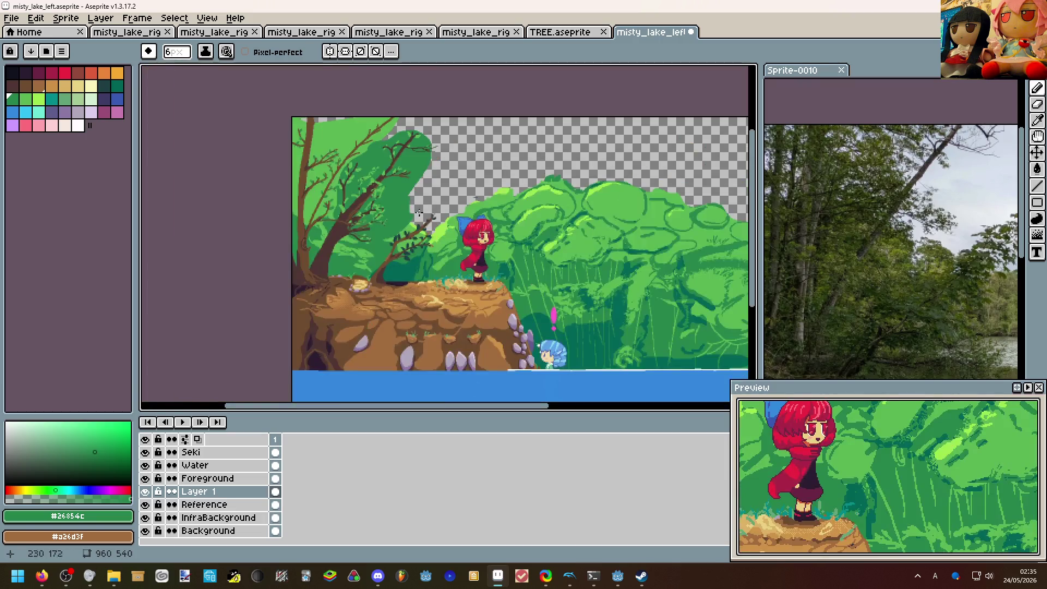
pyautogui.scroll(2, 384, 190)
pyautogui.scroll(1, 343, 213)
pyautogui.scroll(-3, 303, 247)
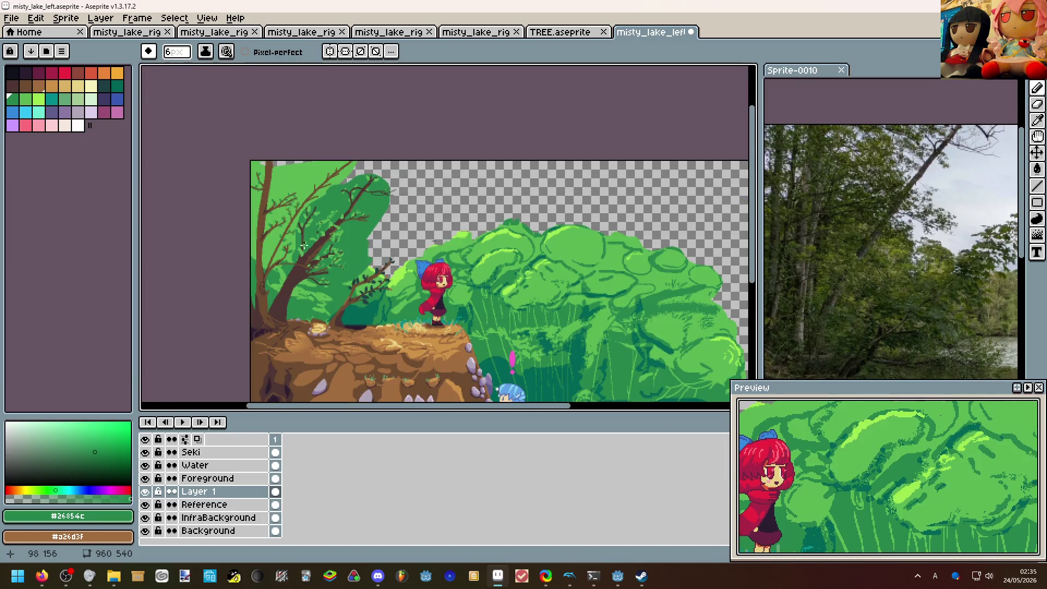
pyautogui.scroll(3, 372, 233)
# Round out the canopy edge with larger green strokes, erasing and painting a big lobe.
pyautogui.press('b')
pyautogui.hotkey('ctrl', 'a')
pyautogui.hotkey('ctrl', 'd')
pyautogui.moveTo(407, 133)
pyautogui.mouseDown()
pyautogui.moveTo(404, 188)
pyautogui.moveTo(366, 253)
pyautogui.mouseUp()
pyautogui.moveTo(378, 219); pyautogui.dragTo(397, 160)
pyautogui.hotkey('ctrl', 'a')
pyautogui.hotkey('ctrl', 'd')
pyautogui.moveTo(380, 228); pyautogui.dragTo(363, 108)
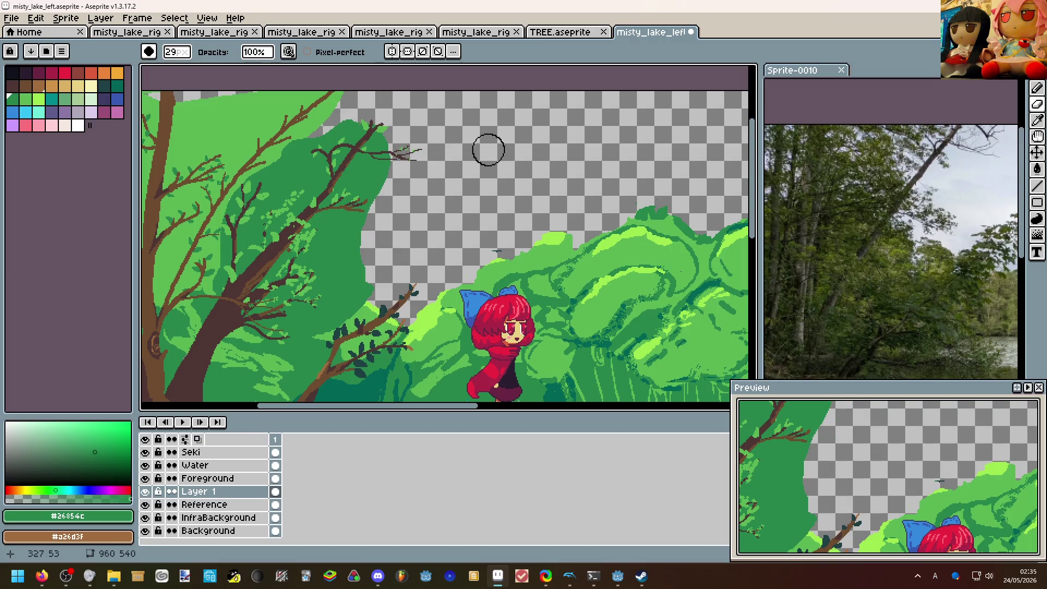
pyautogui.press('b')
pyautogui.scroll(5, 365, 259)
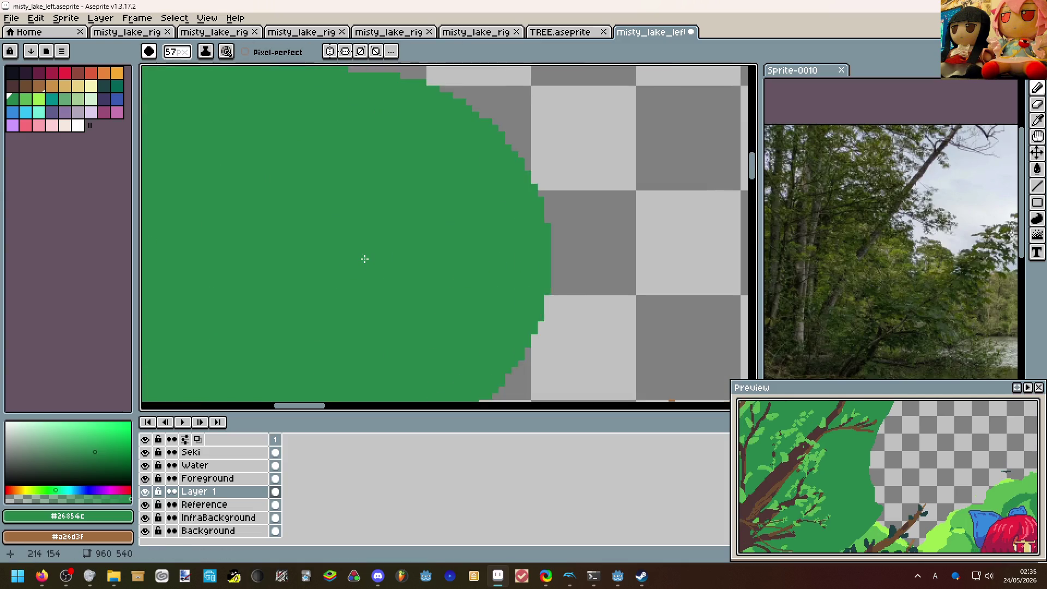
pyautogui.scroll(-3, 365, 259)
pyautogui.moveTo(384, 205); pyautogui.dragTo(360, 219)
pyautogui.scroll(-3, 360, 218)
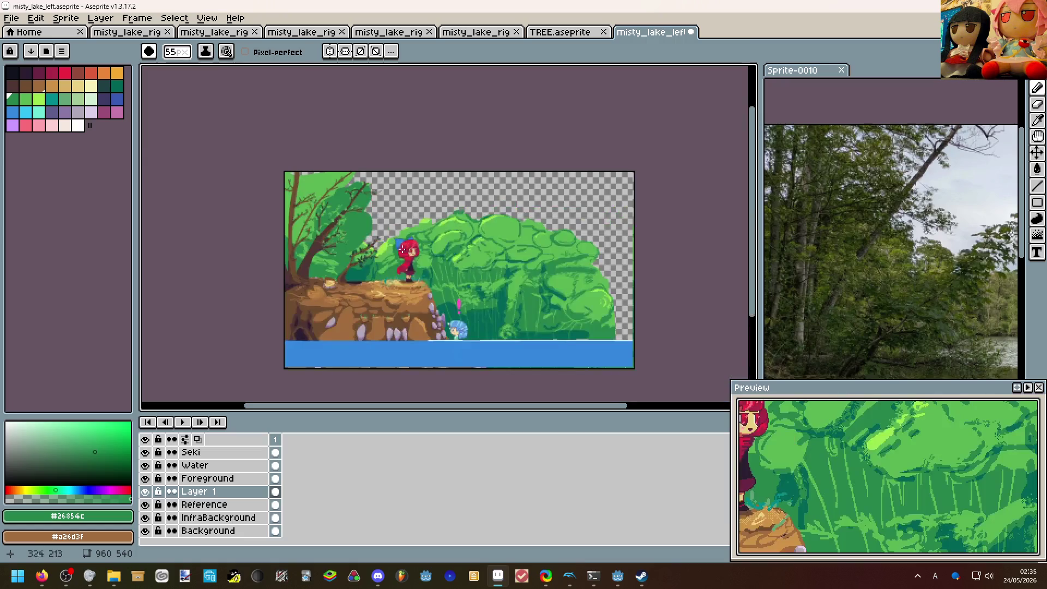
pyautogui.scroll(2, 360, 245)
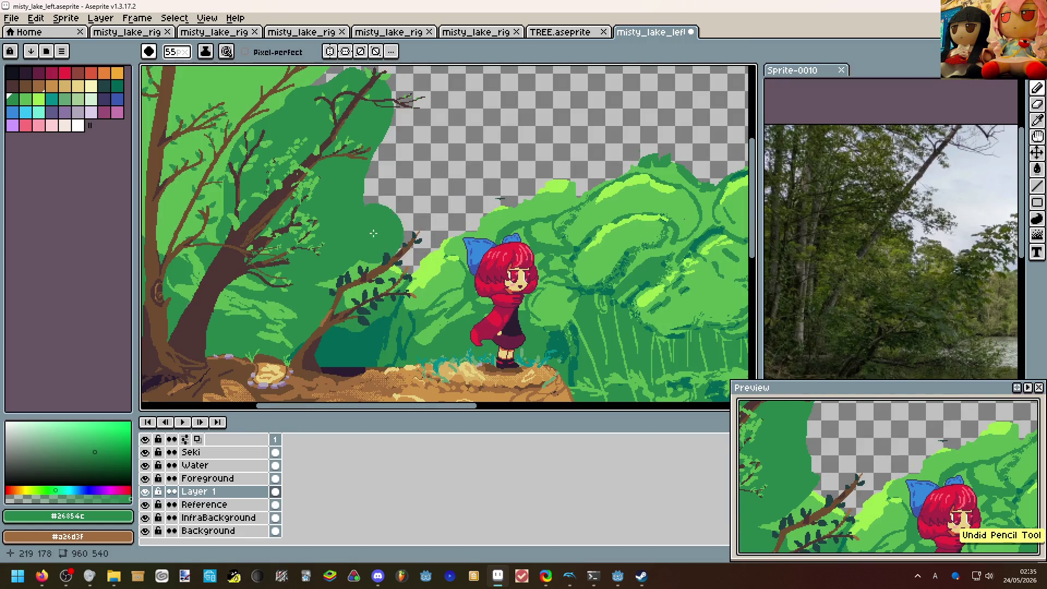
pyautogui.scroll(-2, 455, 262)
pyautogui.scroll(2, 499, 302)
pyautogui.scroll(-3, 553, 237)
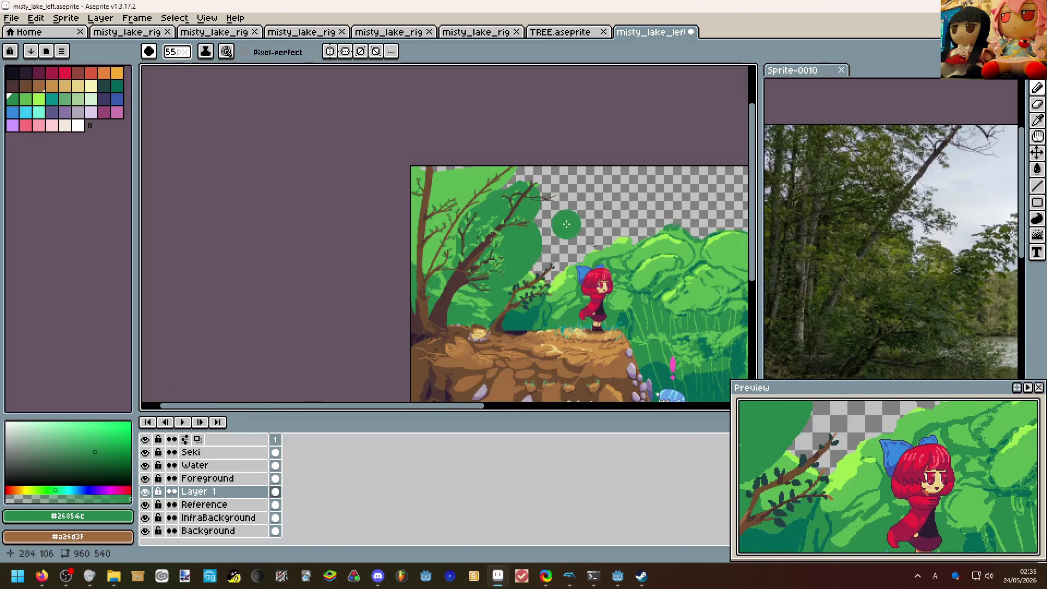
pyautogui.scroll(2, 524, 245)
pyautogui.scroll(2, 517, 253)
pyautogui.scroll(-2, 517, 252)
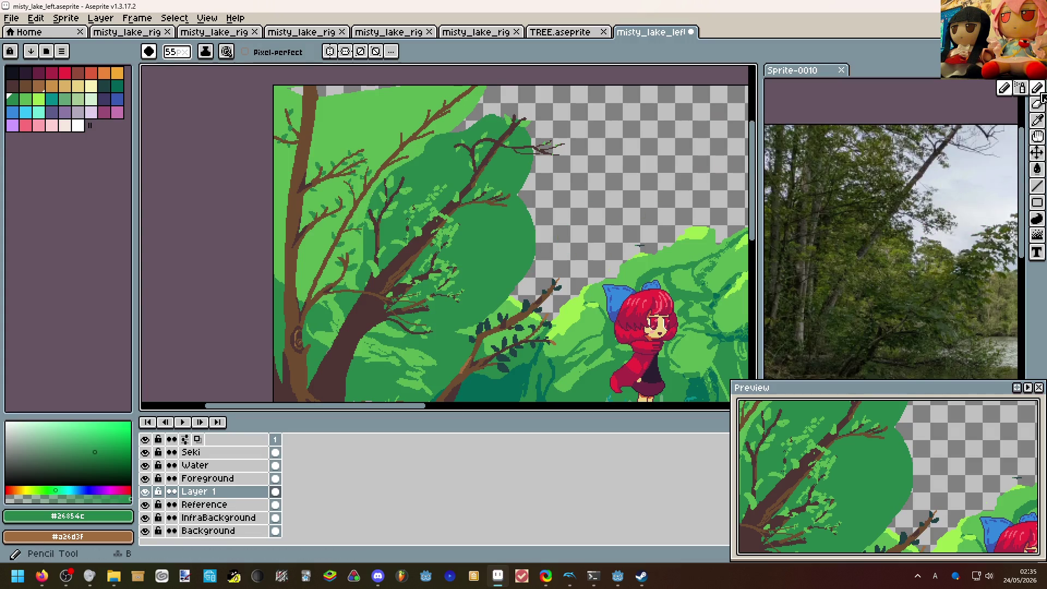
pyautogui.click(1023, 88)
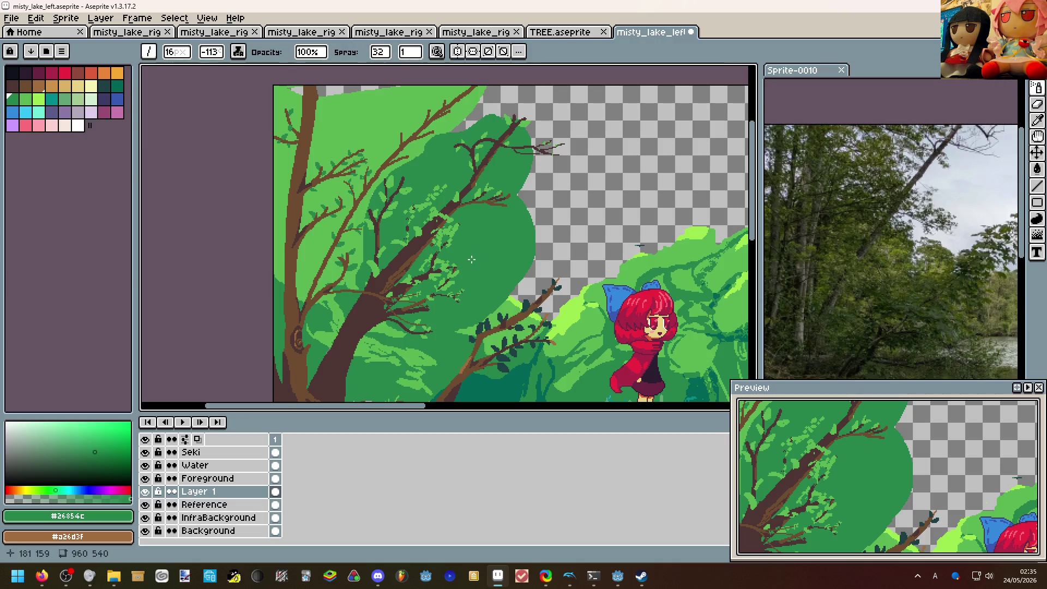
# Spray light-green #5ab552 speckles with a 1px brush along the dark foliage edge.
pyautogui.keyDown('alt'); pyautogui.click(349, 236); pyautogui.keyUp('alt')
pyautogui.moveTo(448, 245); pyautogui.dragTo(479, 249)
pyautogui.hotkey('ctrl', 'z')
pyautogui.hotkey('ctrl', 'z')
pyautogui.hotkey('ctrl', 'z')
pyautogui.hotkey('ctrl', 'z')
pyautogui.scroll(4, 490, 260)
pyautogui.write('1')
pyautogui.press('Return')
pyautogui.scroll(-5, 489, 261)
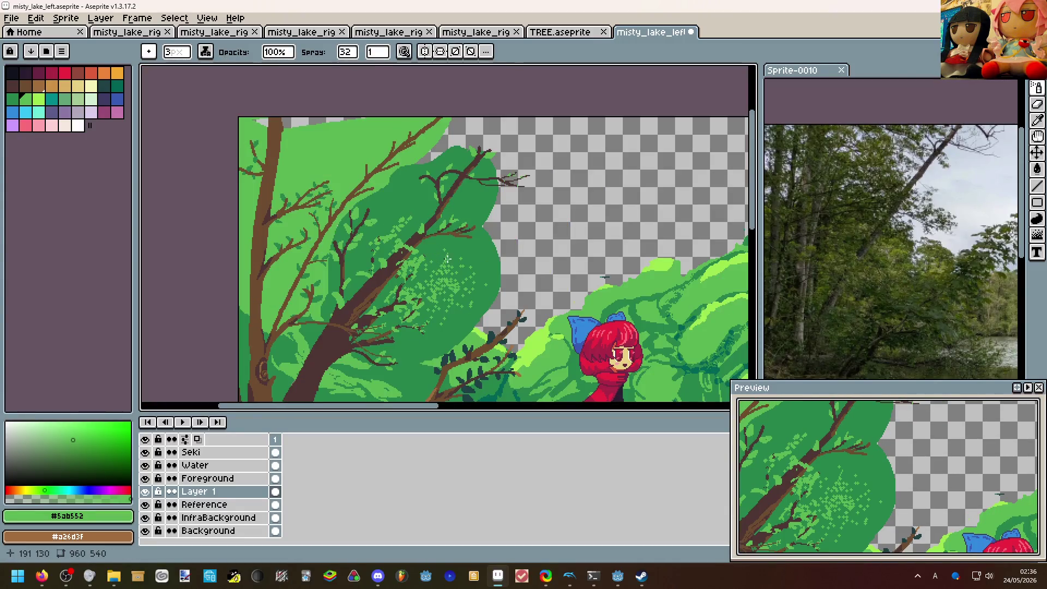
pyautogui.scroll(-3, 454, 187)
pyautogui.scroll(3, 455, 187)
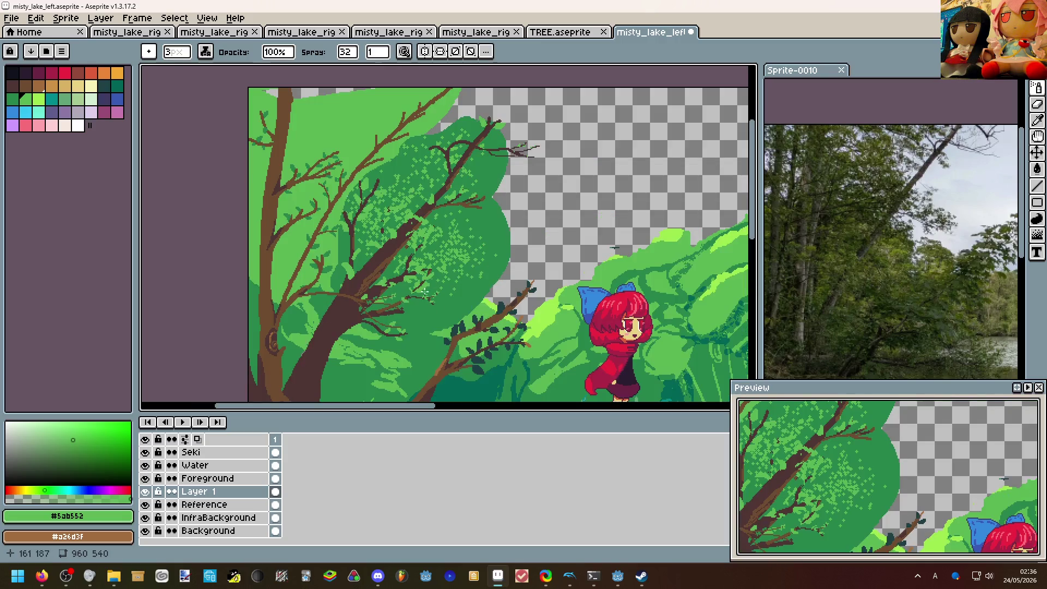
pyautogui.scroll(-2, 454, 245)
pyautogui.scroll(3, 429, 253)
pyautogui.moveTo(406, 184)
pyautogui.mouseDown()
pyautogui.moveTo(416, 122)
pyautogui.moveTo(435, 222)
pyautogui.mouseUp()
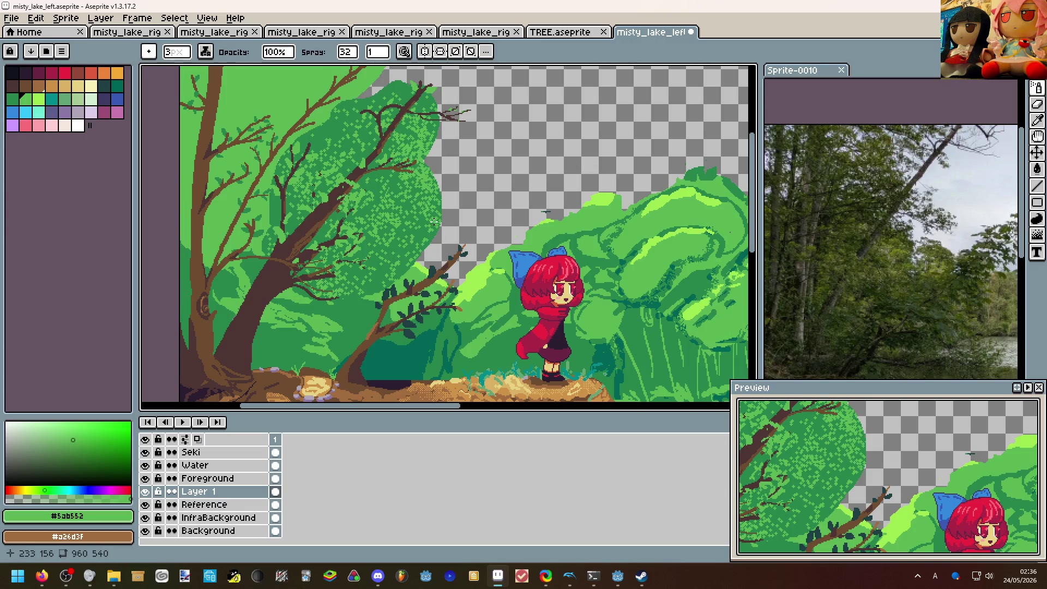
# Spray brighter light-green speckles over the canopy middle and right edge, then ready the eraser.
pyautogui.click(39, 102)
pyautogui.moveTo(369, 237); pyautogui.dragTo(392, 215)
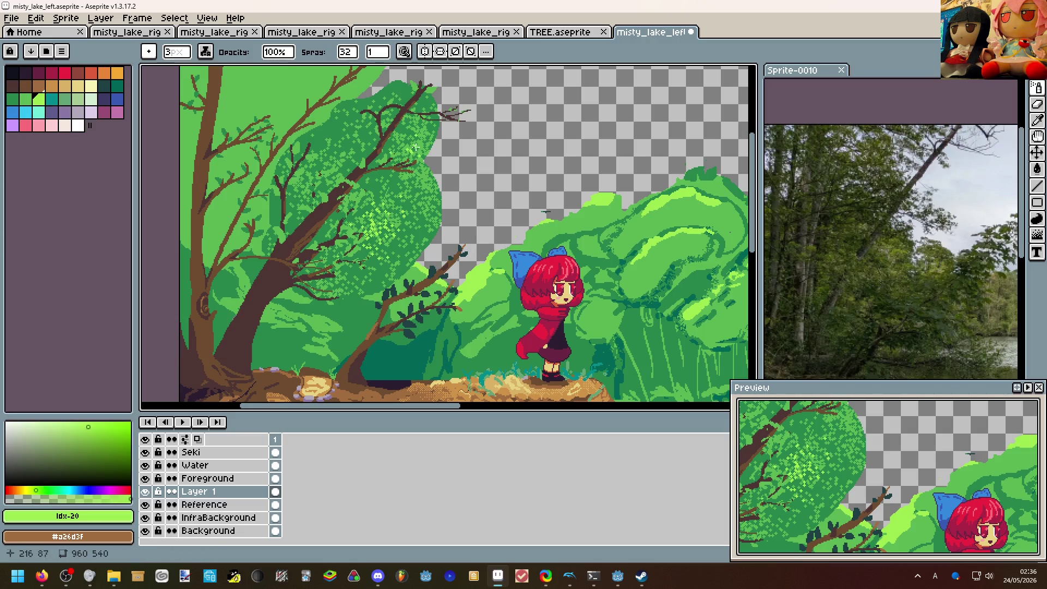
pyautogui.moveTo(431, 123); pyautogui.dragTo(433, 196)
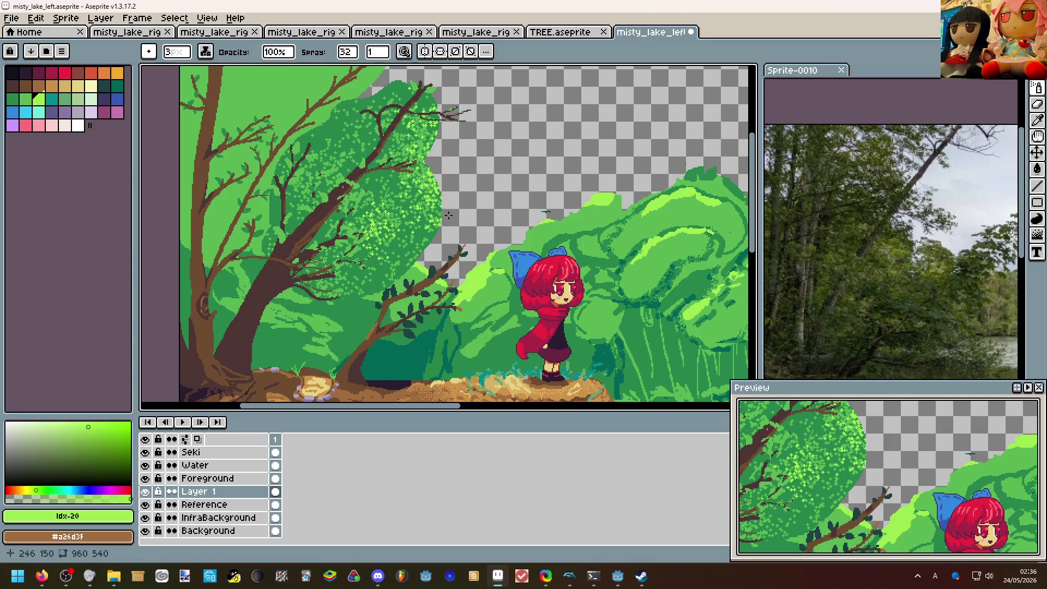
pyautogui.scroll(-2, 448, 216)
pyautogui.scroll(3, 439, 232)
pyautogui.scroll(-1, 434, 231)
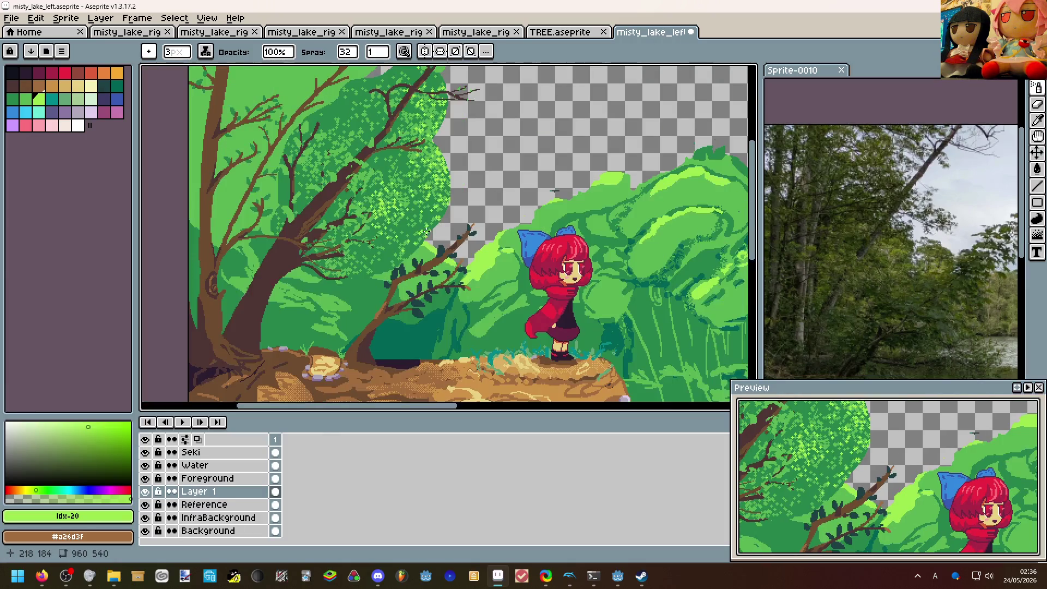
pyautogui.moveTo(426, 226); pyautogui.dragTo(401, 246)
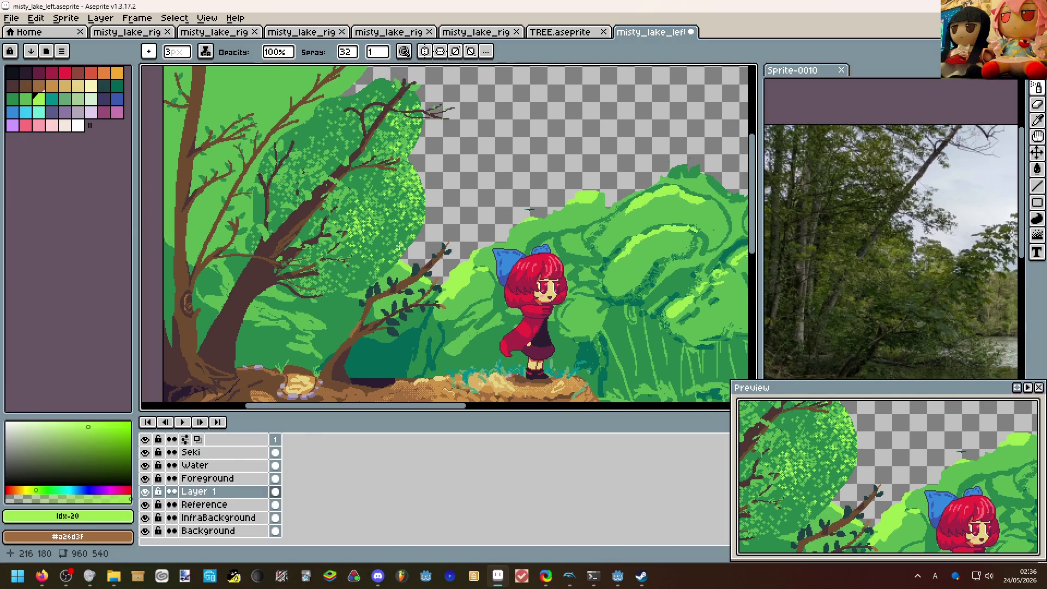
pyautogui.scroll(-2, 450, 237)
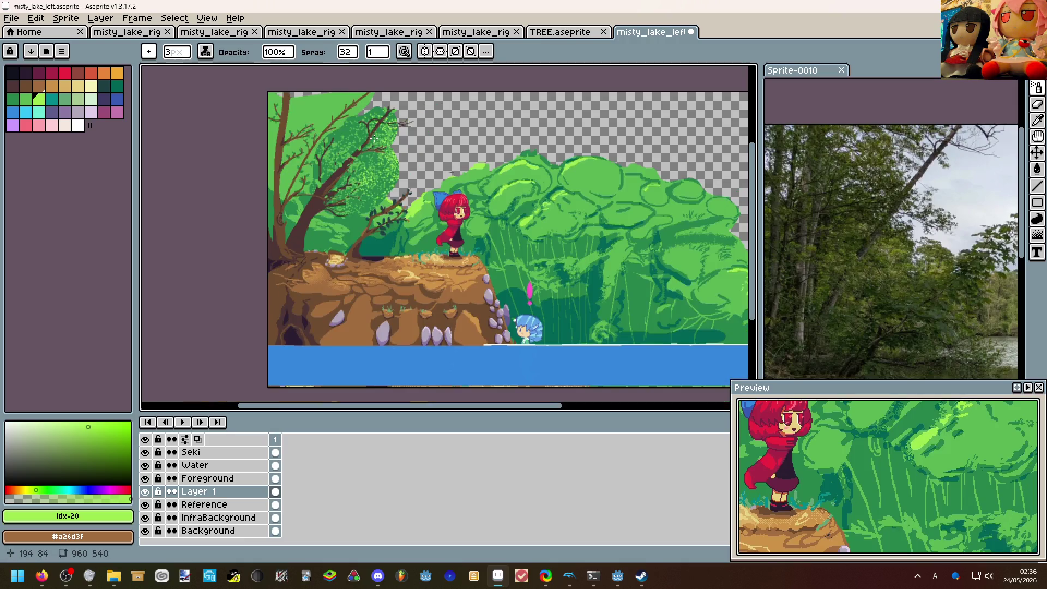
pyautogui.scroll(2, 450, 237)
pyautogui.scroll(-2, 358, 201)
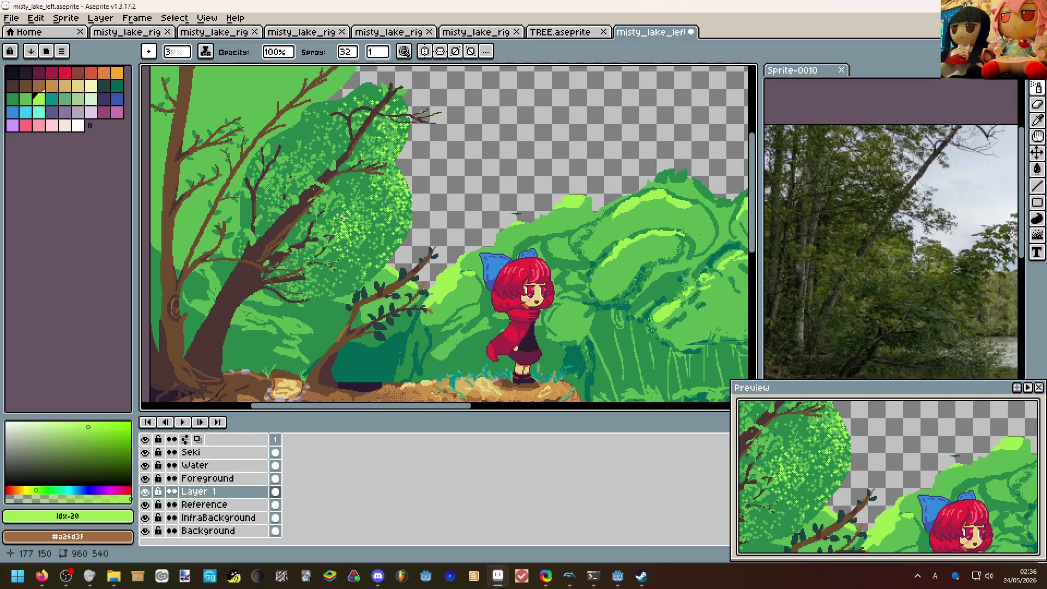
pyautogui.scroll(2, 357, 196)
pyautogui.scroll(1, 358, 196)
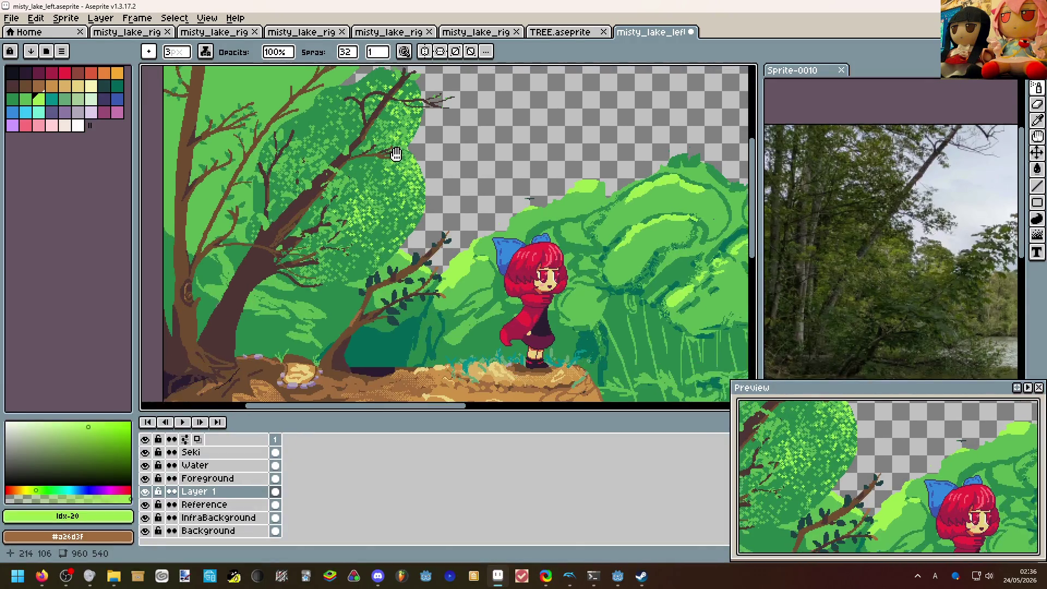
pyautogui.scroll(1, 358, 196)
pyautogui.scroll(1, 357, 197)
pyautogui.press('b')
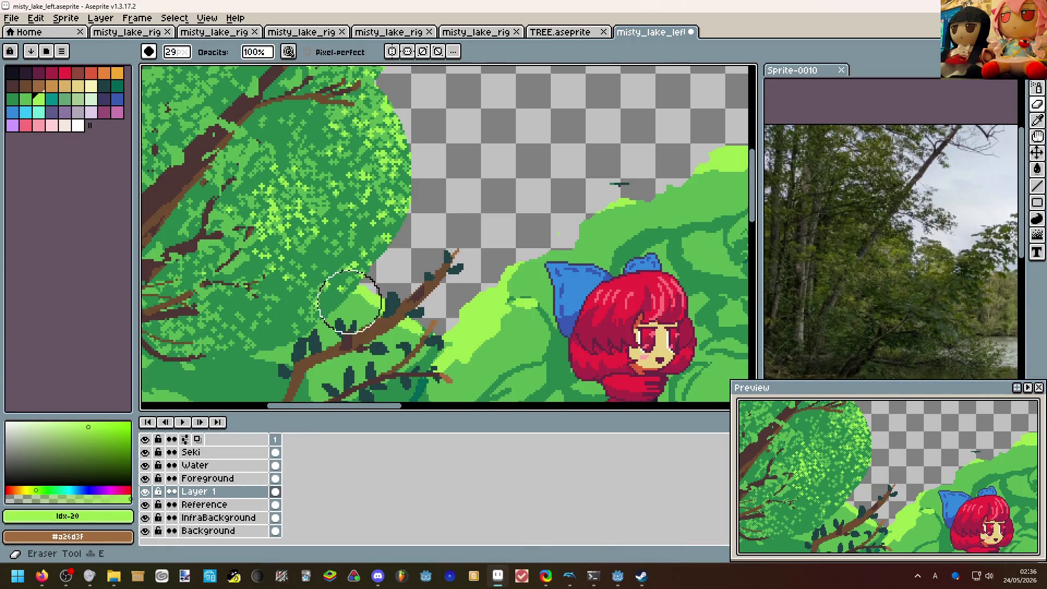
pyautogui.moveTo(344, 274); pyautogui.dragTo(371, 254)
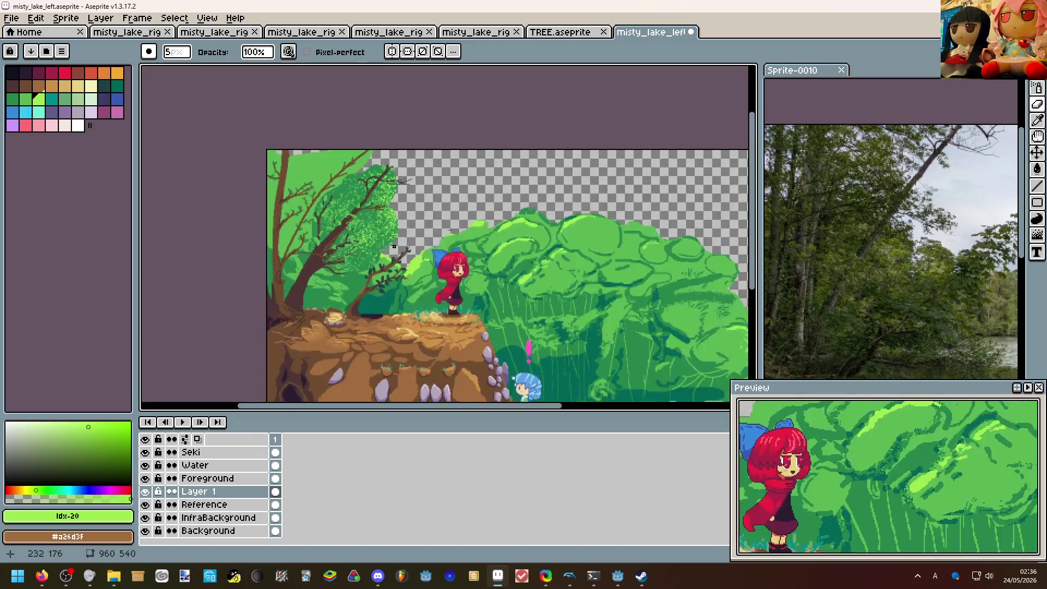
pyautogui.scroll(-4, 366, 278)
pyautogui.scroll(2, 390, 246)
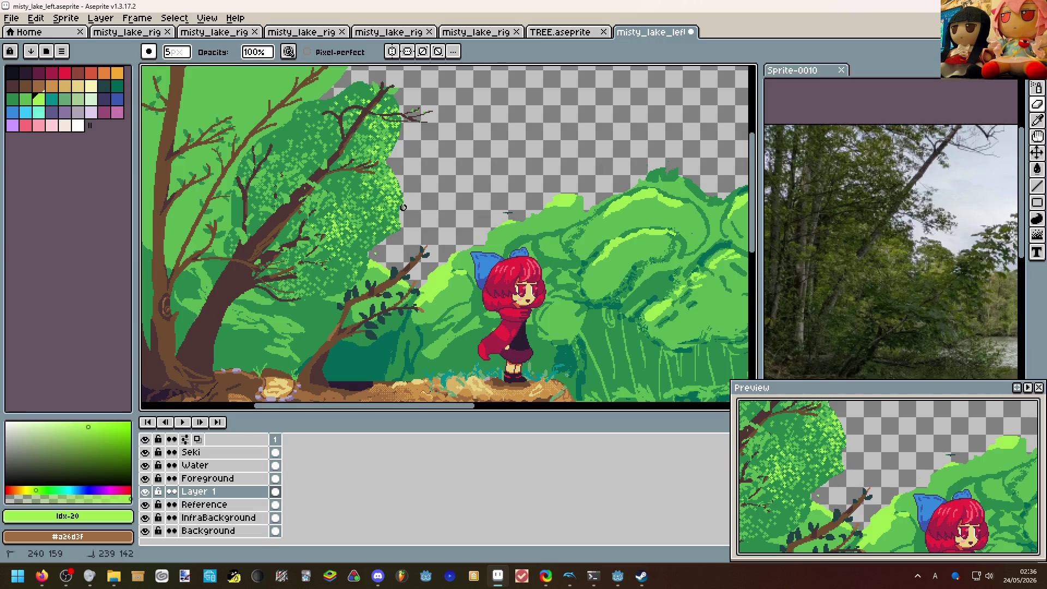
pyautogui.moveTo(418, 194); pyautogui.dragTo(492, 211)
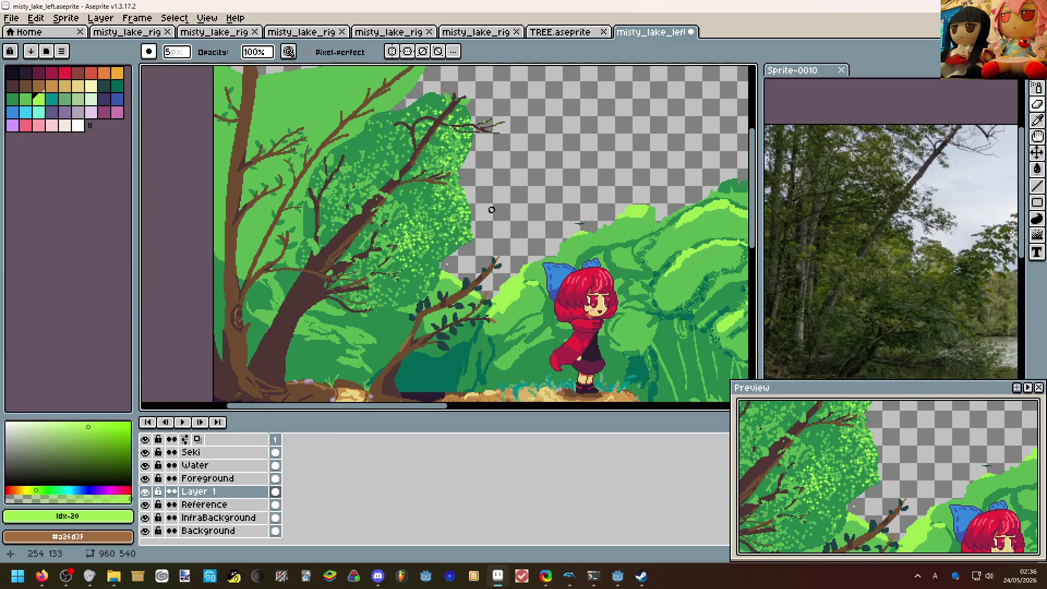
pyautogui.scroll(2, 491, 210)
pyautogui.scroll(-2, 444, 258)
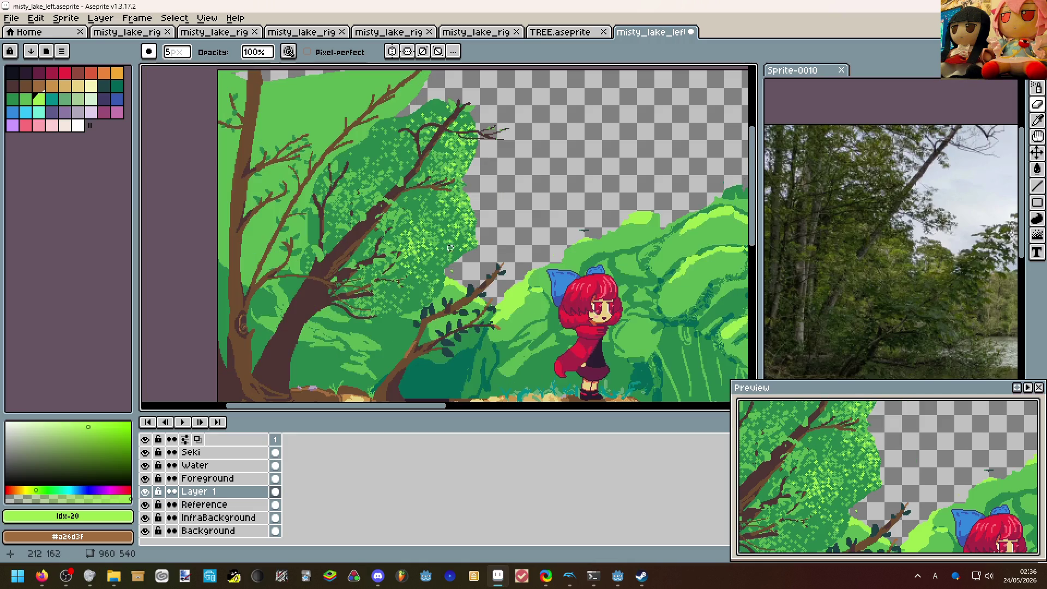
pyautogui.scroll(2, 463, 169)
pyautogui.scroll(-2, 468, 182)
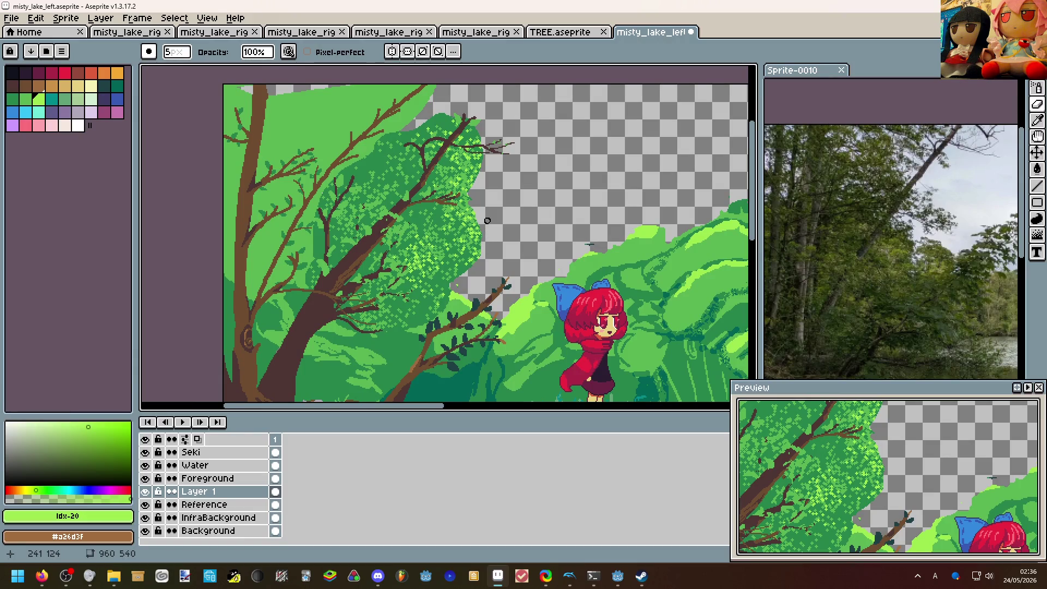
pyautogui.scroll(-1, 486, 249)
pyautogui.scroll(1, 551, 212)
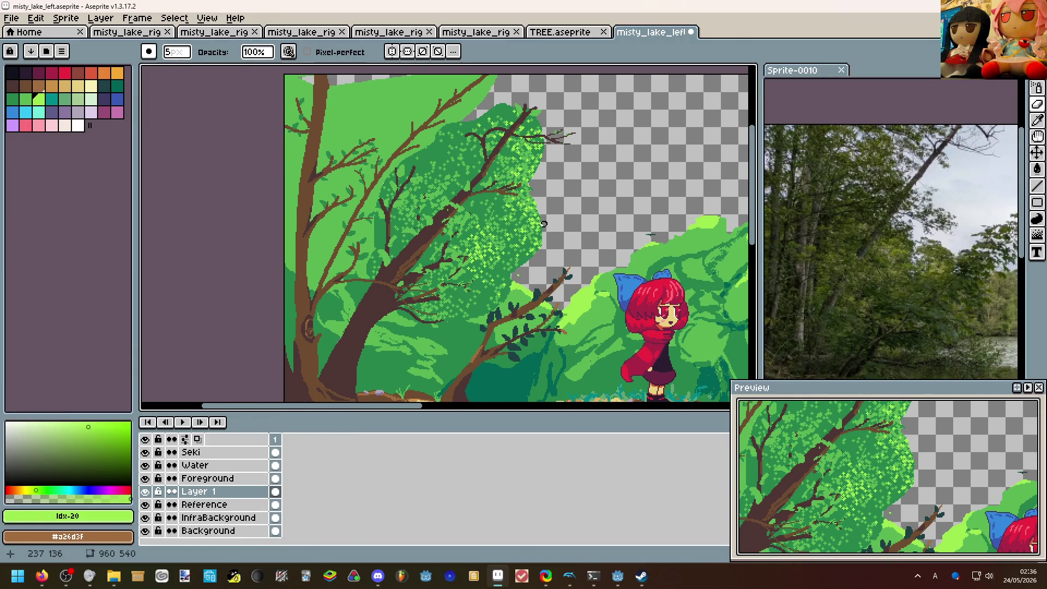
pyautogui.scroll(-2, 541, 258)
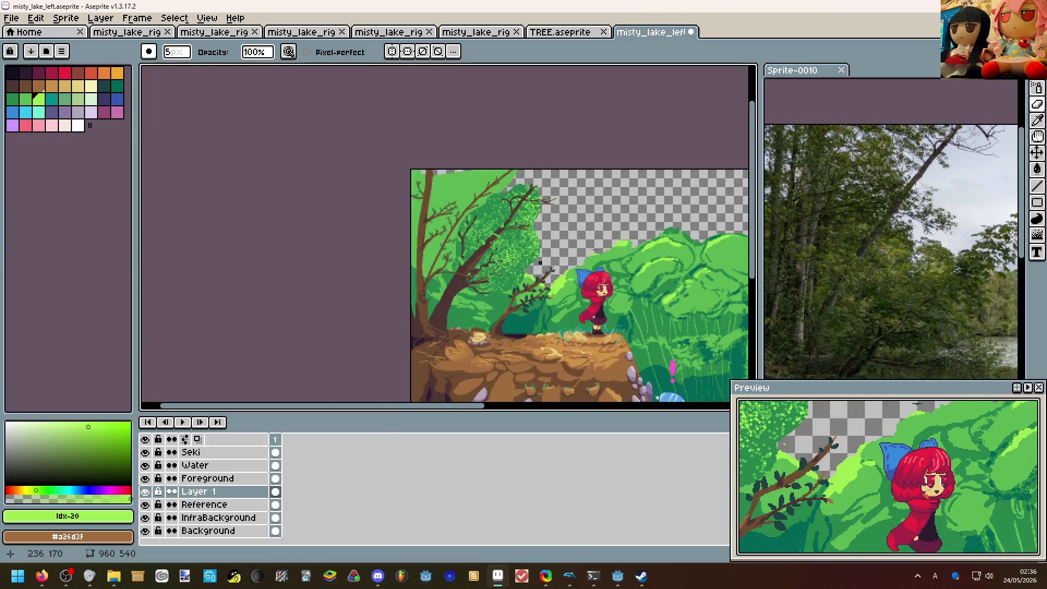
pyautogui.scroll(2, 541, 263)
pyautogui.scroll(-2, 541, 264)
pyautogui.scroll(1, 491, 246)
pyautogui.scroll(-2, 450, 238)
pyautogui.scroll(2, 444, 280)
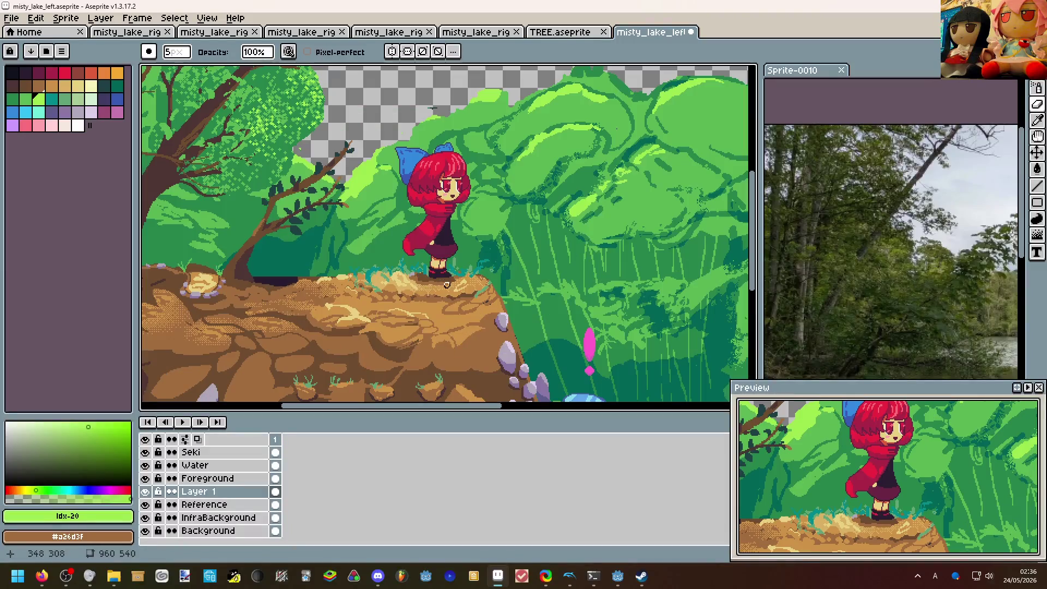
pyautogui.moveTo(449, 283); pyautogui.dragTo(487, 329)
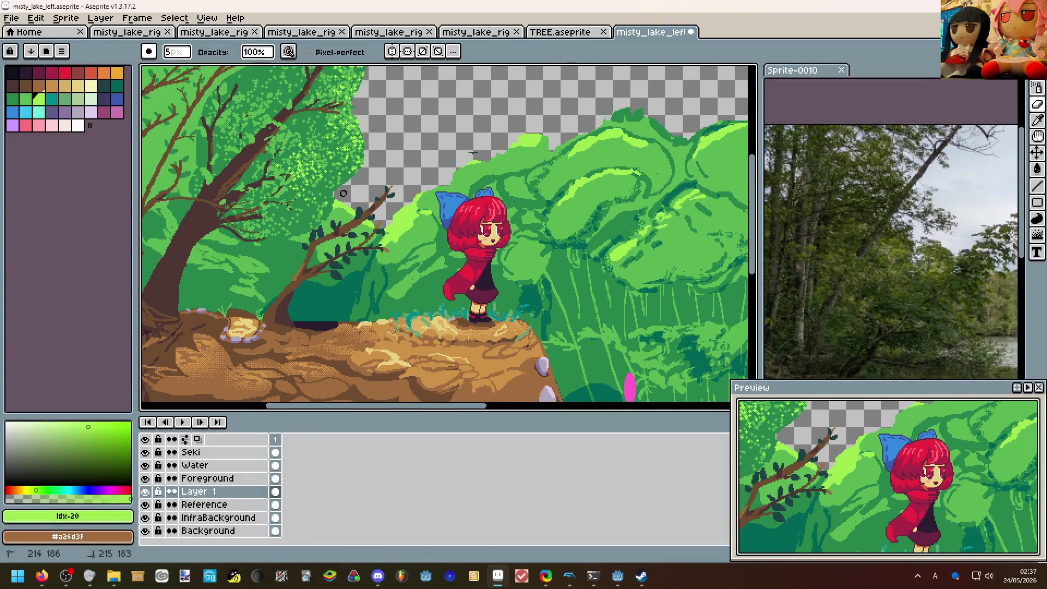
pyautogui.scroll(-1, 361, 191)
pyautogui.moveTo(361, 190); pyautogui.dragTo(377, 143)
pyautogui.scroll(3, 378, 144)
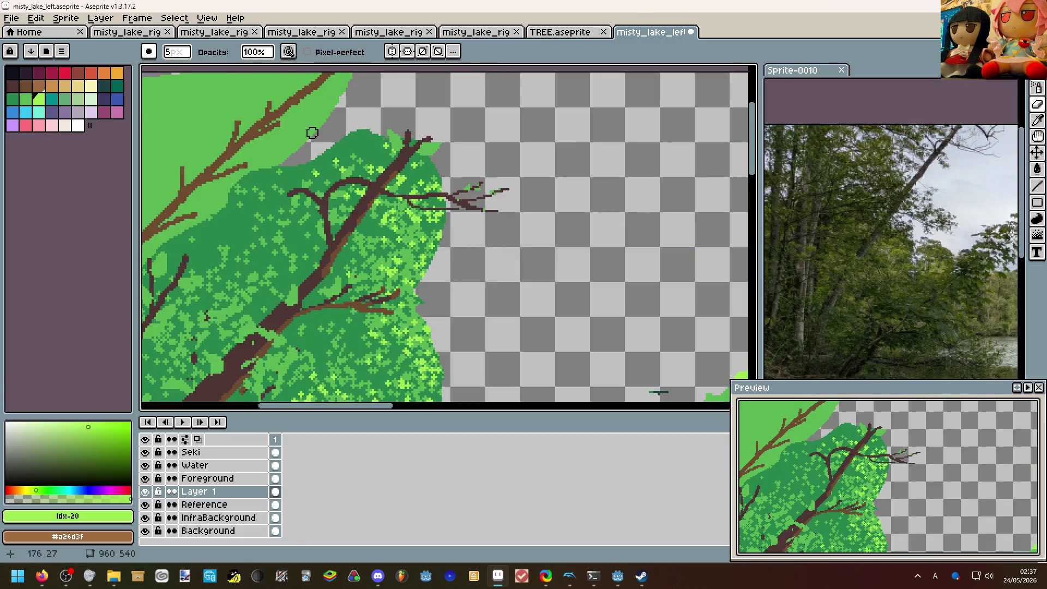
pyautogui.scroll(-3, 271, 170)
pyautogui.hotkey('ctrl', 'z')
pyautogui.hotkey('ctrl', 'd')
pyautogui.hotkey('ctrl', 'Tab')
pyautogui.hotkey('ctrl', 'shift', 'Tab')
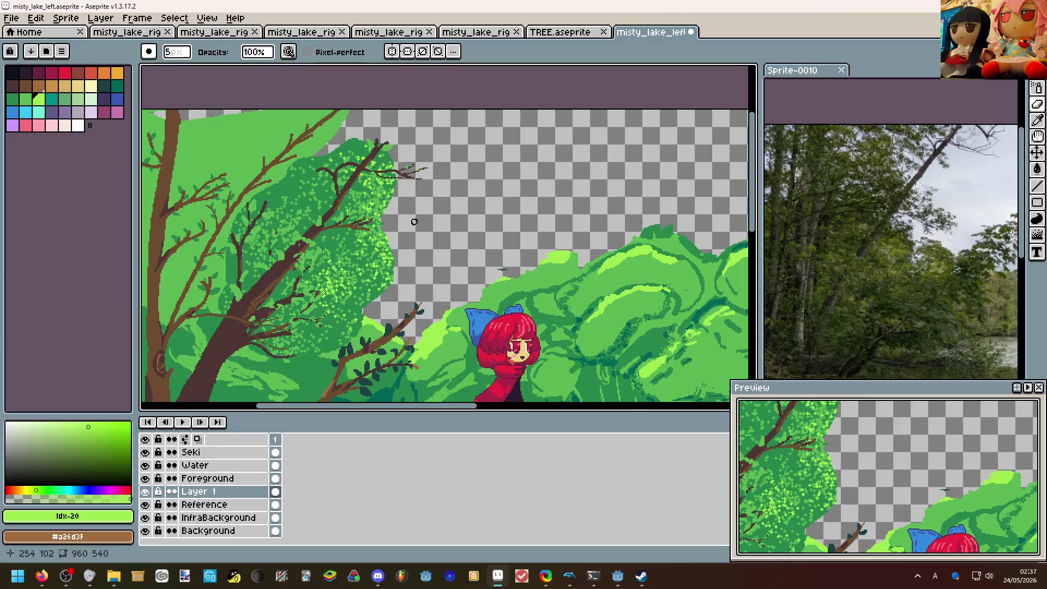
pyautogui.scroll(-2, 414, 221)
pyautogui.scroll(-2, 484, 270)
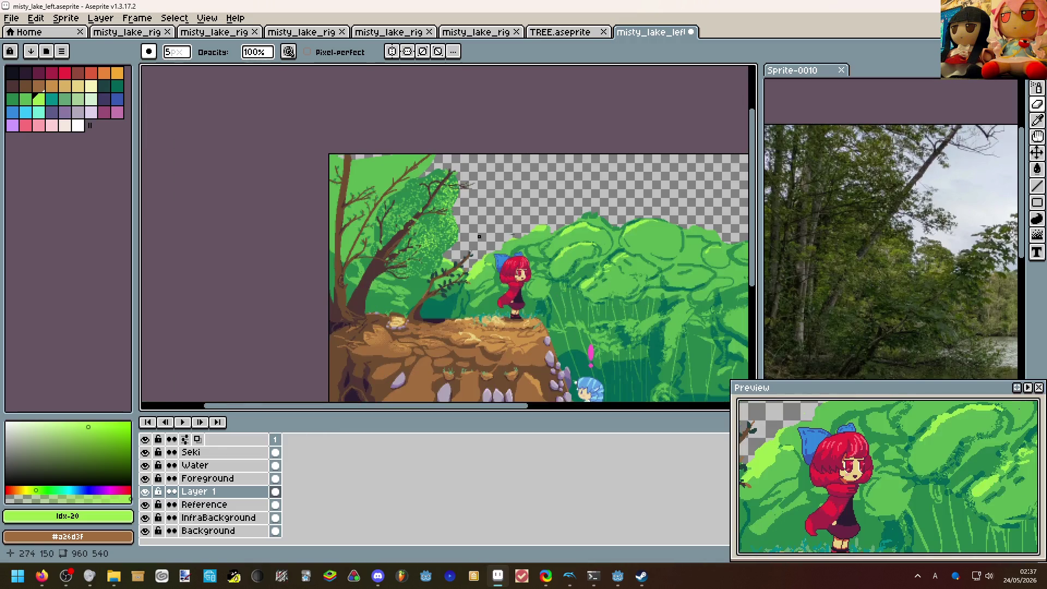
pyautogui.scroll(2, 483, 270)
pyautogui.moveTo(484, 270); pyautogui.dragTo(390, 252)
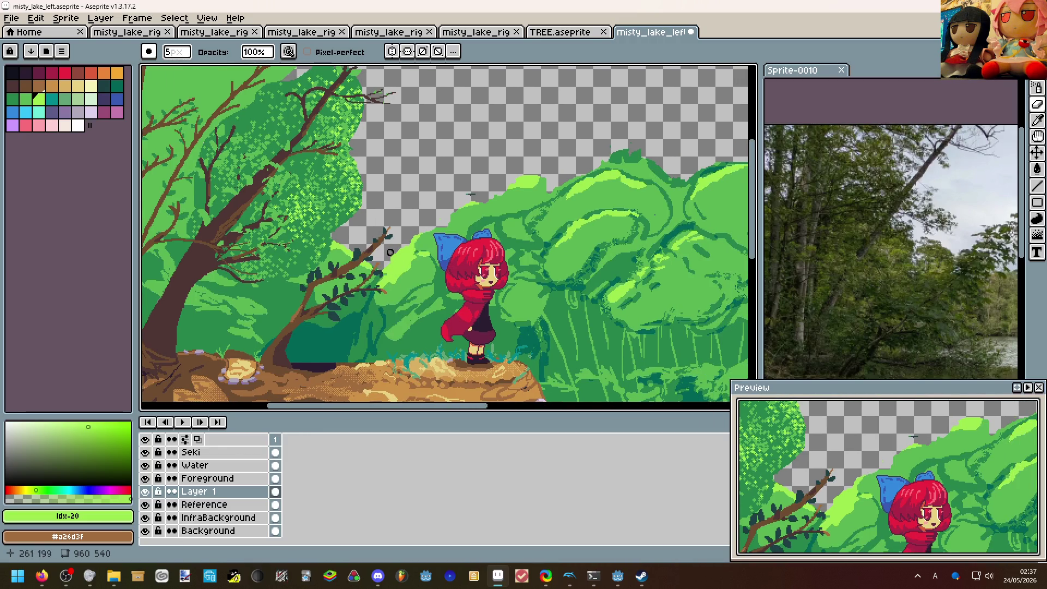
pyautogui.scroll(-2, 391, 252)
pyautogui.scroll(2, 311, 264)
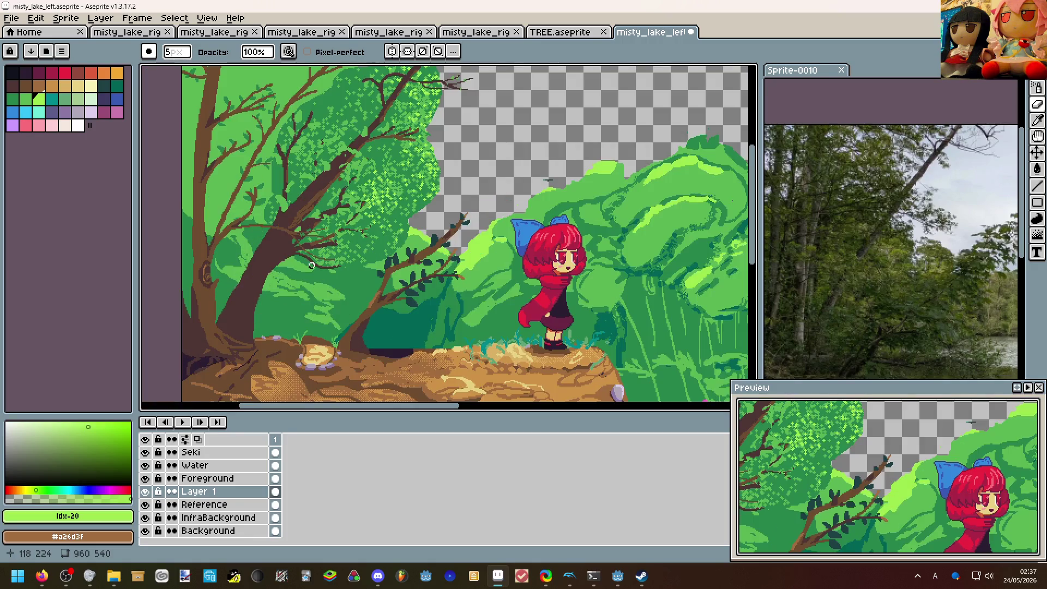
pyautogui.moveTo(312, 265); pyautogui.dragTo(322, 331)
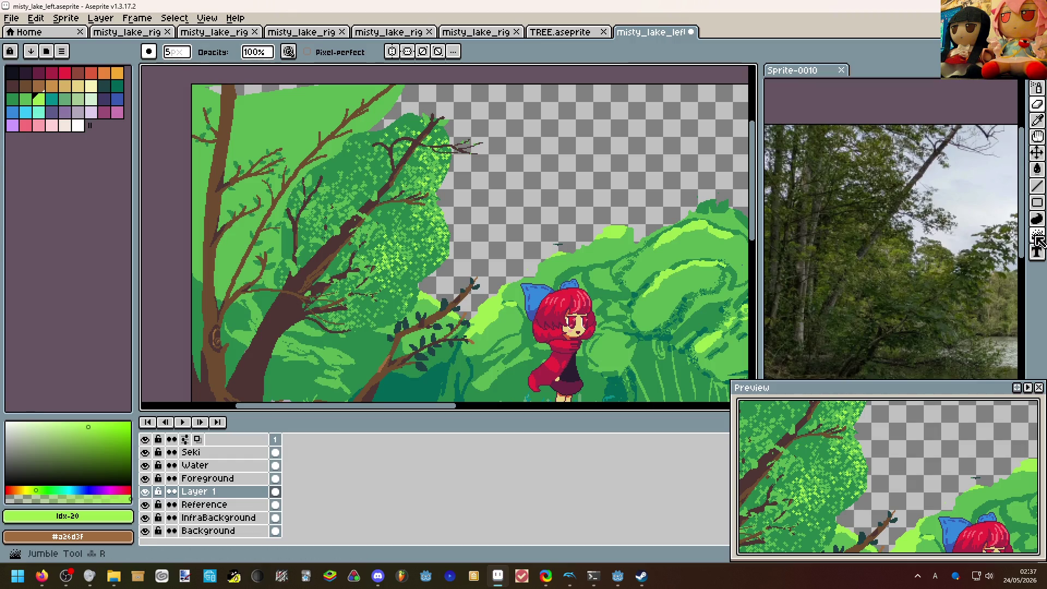
pyautogui.click(1037, 120)
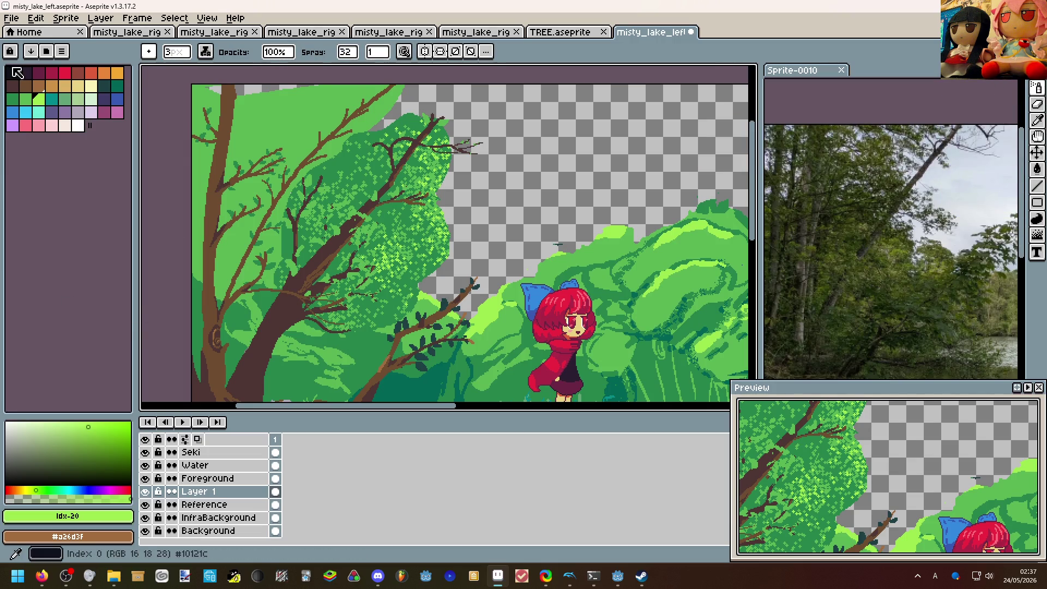
# Spray palette-green 18 speckles over the upper-left foliage, branches and canopy edge.
pyautogui.press('[')
pyautogui.scroll(1, 266, 131)
pyautogui.press('[')
pyautogui.moveTo(265, 132); pyautogui.dragTo(278, 98)
pyautogui.scroll(-4, 267, 148)
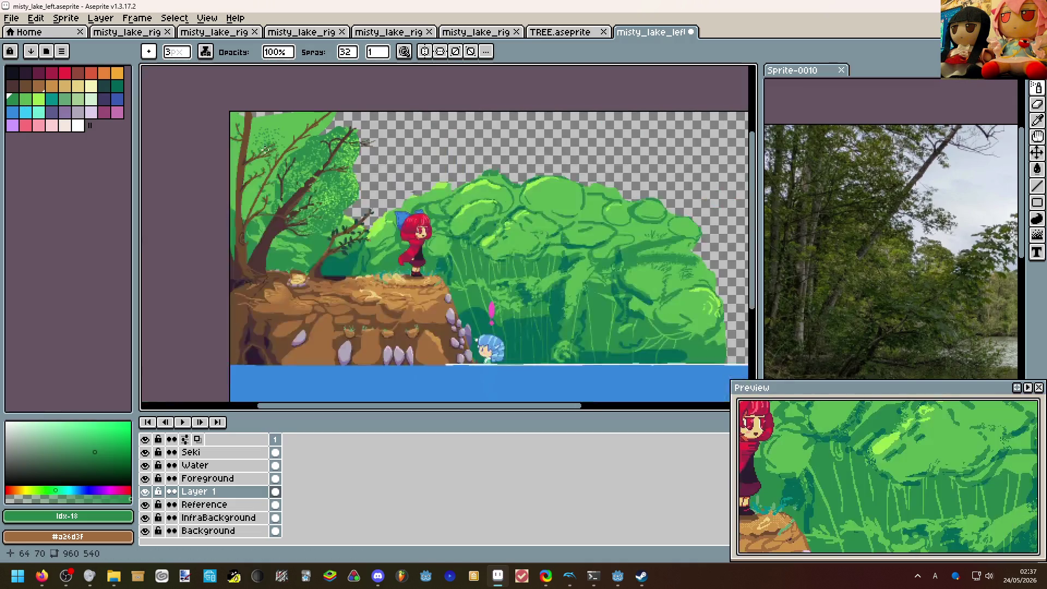
pyautogui.scroll(4, 279, 229)
pyautogui.moveTo(271, 221); pyautogui.dragTo(319, 172)
pyautogui.moveTo(369, 205)
pyautogui.mouseDown()
pyautogui.moveTo(322, 259)
pyautogui.moveTo(258, 197)
pyautogui.mouseUp()
pyautogui.scroll(-2, 322, 259)
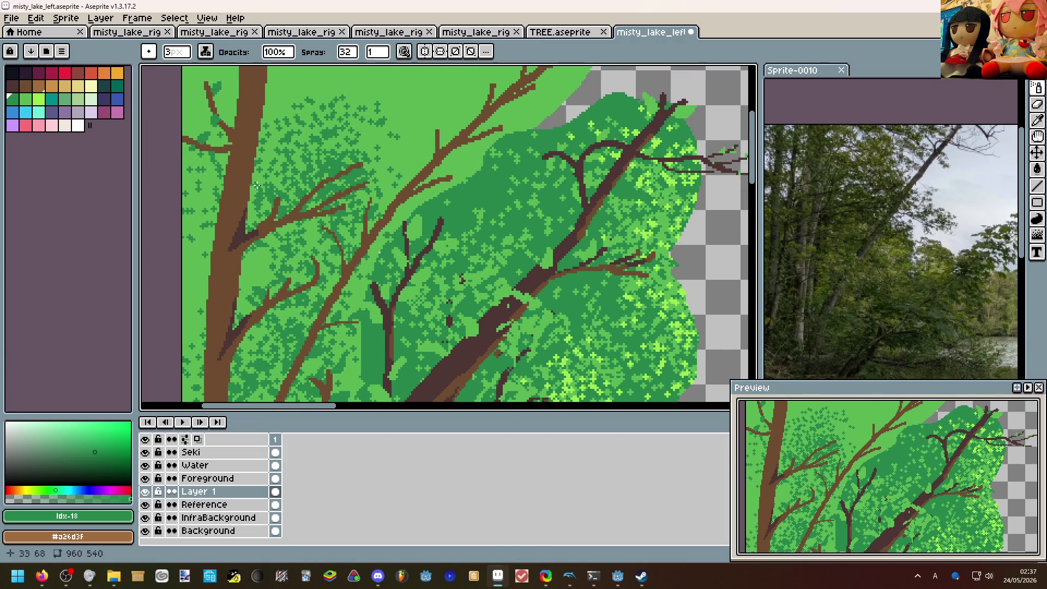
pyautogui.scroll(-2, 257, 196)
pyautogui.moveTo(270, 160); pyautogui.dragTo(380, 131)
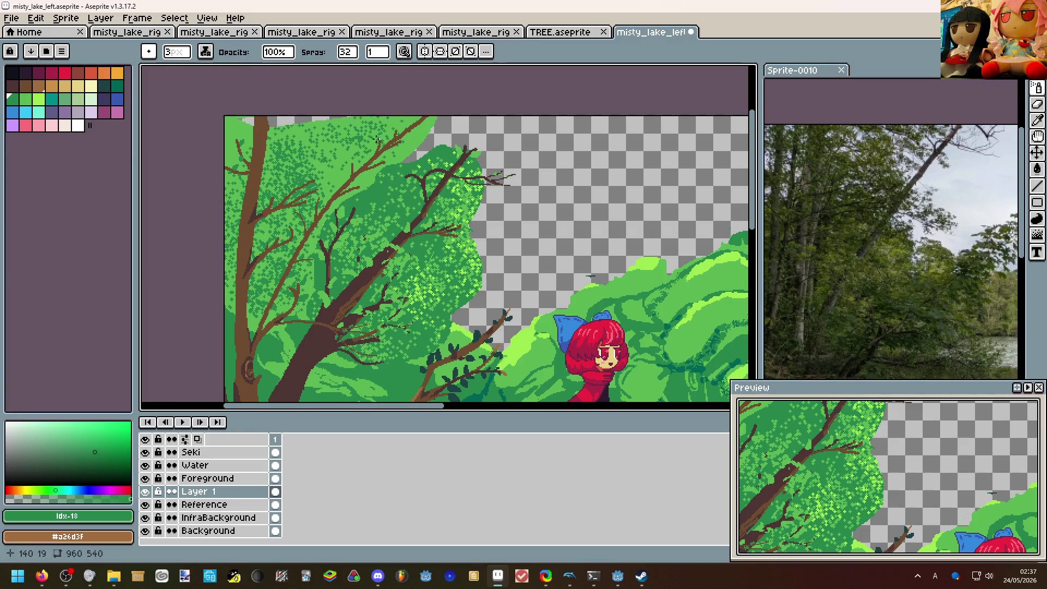
pyautogui.press('e')
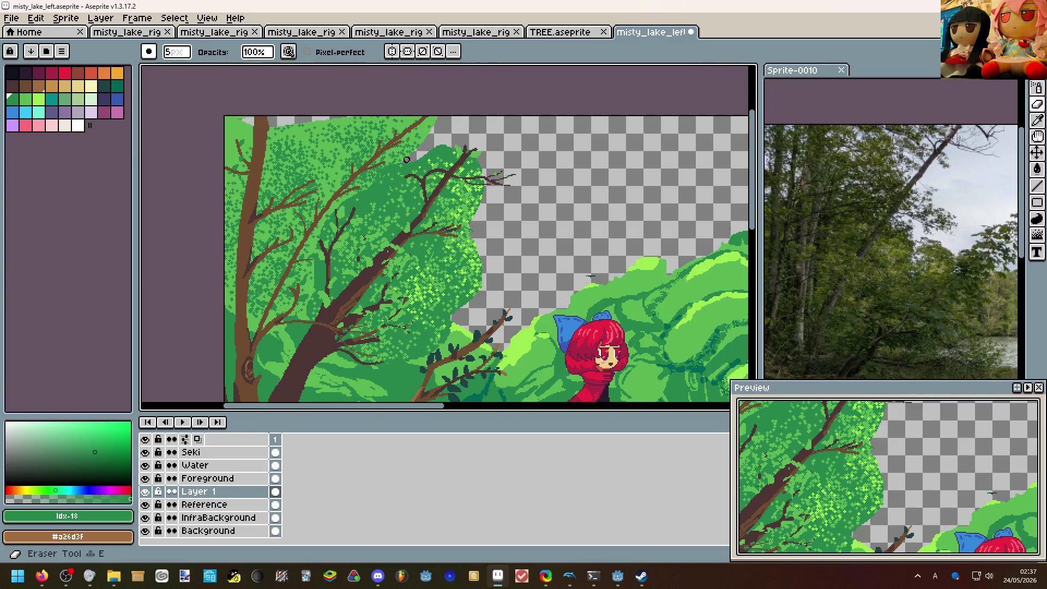
pyautogui.scroll(-3, 399, 173)
pyautogui.scroll(3, 399, 173)
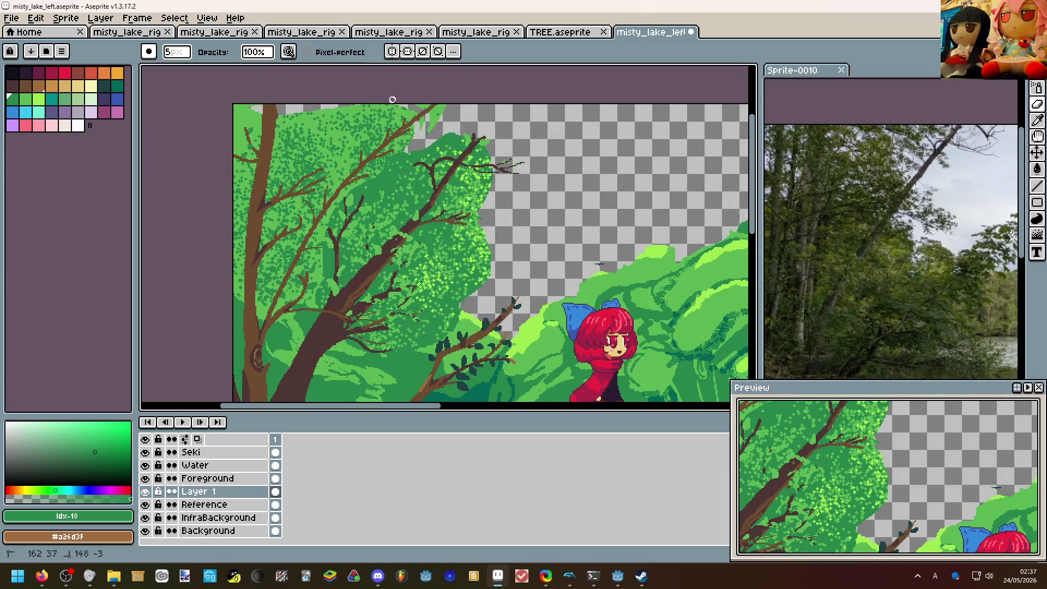
# Erase the foliage strip at the top edge and small patches, then switch to light green #5ab552.
pyautogui.press('+')
pyautogui.press('+')
pyautogui.press('+')
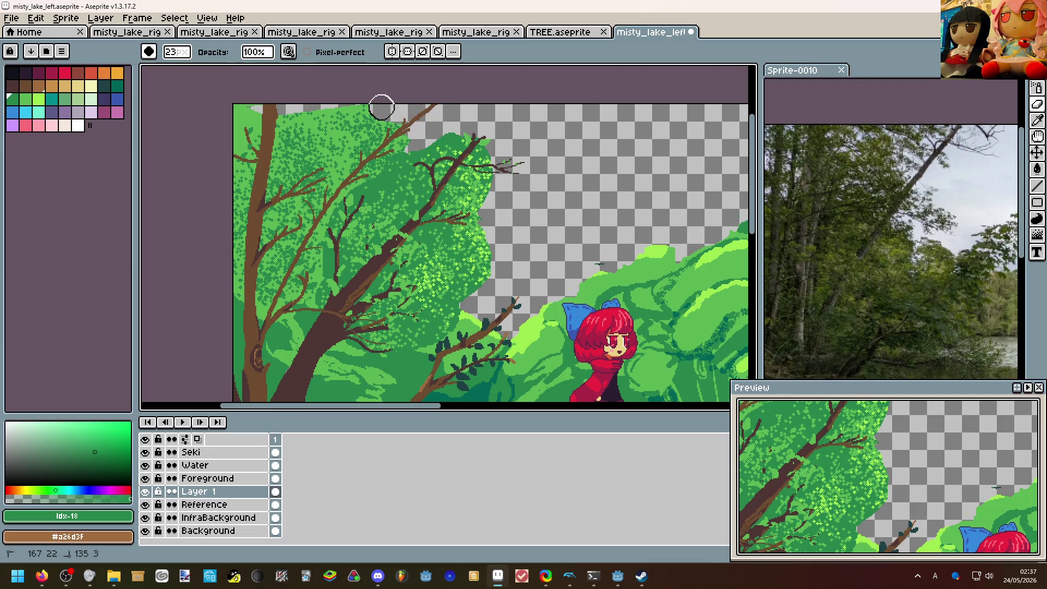
pyautogui.moveTo(360, 114)
pyautogui.mouseDown()
pyautogui.moveTo(283, 110)
pyautogui.moveTo(395, 132)
pyautogui.mouseUp()
pyautogui.press('-')
pyautogui.press('-')
pyautogui.press('-')
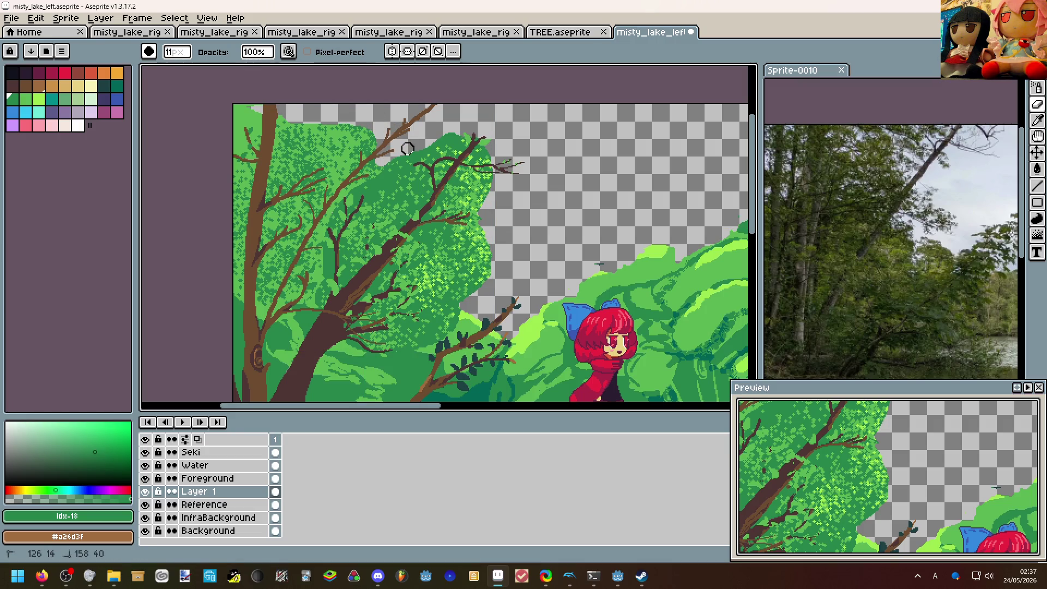
pyautogui.scroll(2, 393, 146)
pyautogui.press('-')
pyautogui.press('-')
pyautogui.press('-')
pyautogui.moveTo(362, 175); pyautogui.dragTo(351, 209)
pyautogui.press('-')
pyautogui.press('-')
pyautogui.press('-')
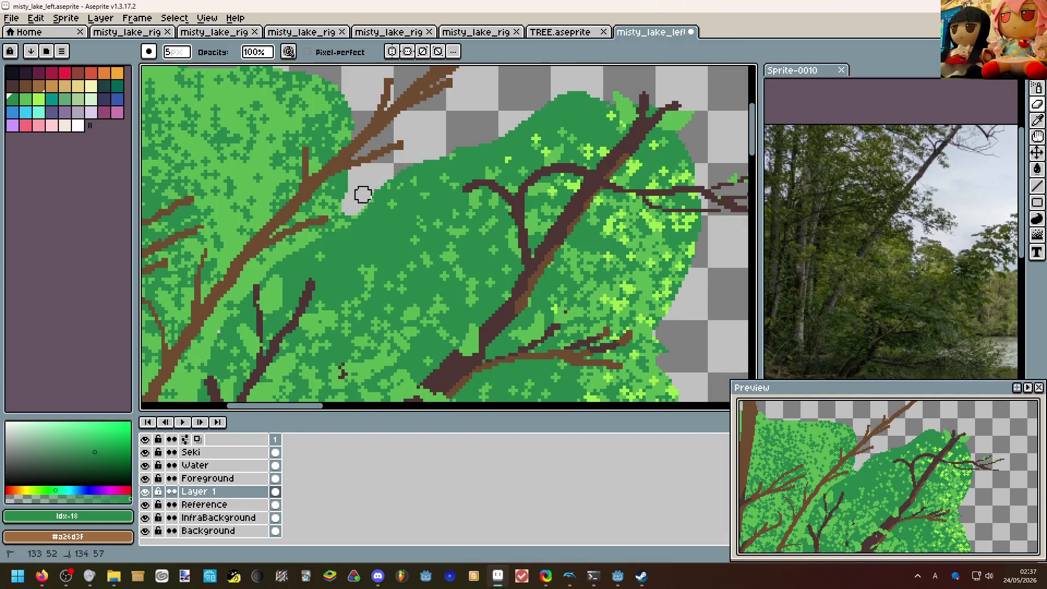
pyautogui.scroll(-1, 386, 175)
pyautogui.scroll(1, 385, 176)
pyautogui.press('-')
pyautogui.press('-')
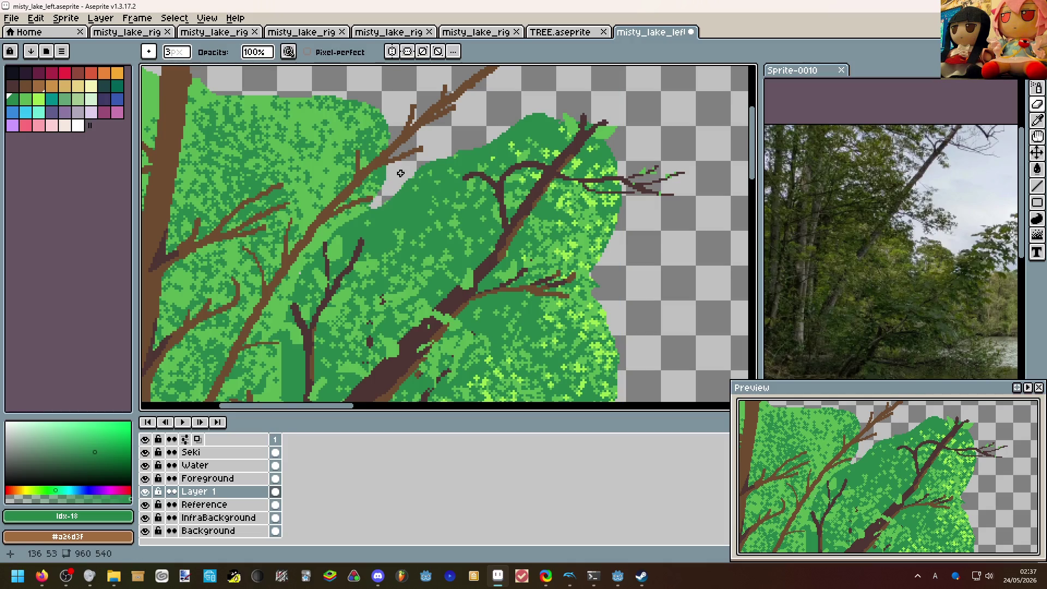
pyautogui.scroll(-4, 385, 197)
pyautogui.scroll(2, 402, 169)
pyautogui.scroll(2, 370, 155)
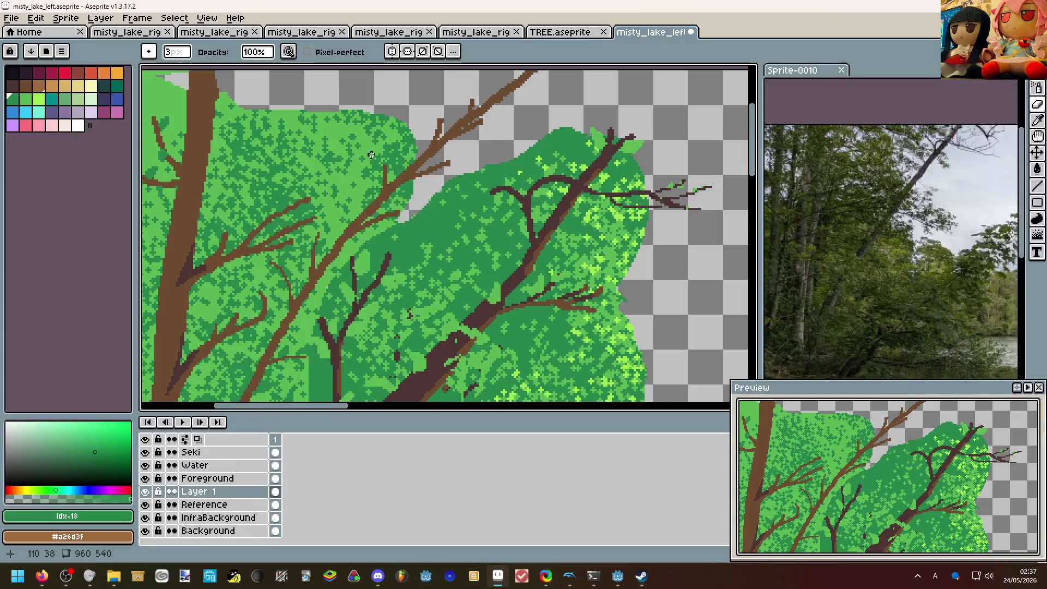
pyautogui.press('b')
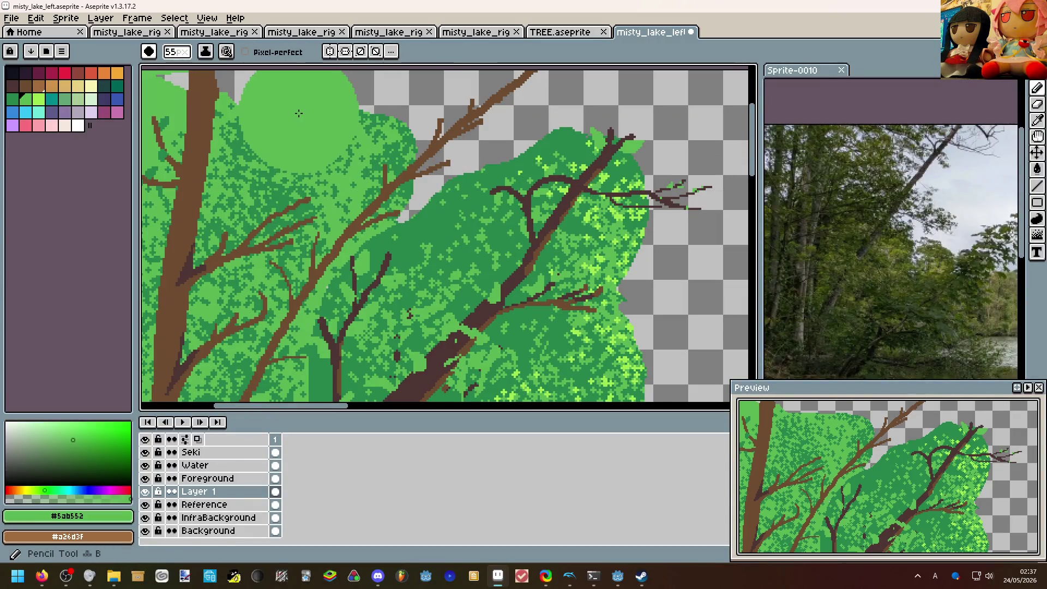
pyautogui.moveTo(305, 113); pyautogui.dragTo(405, 209)
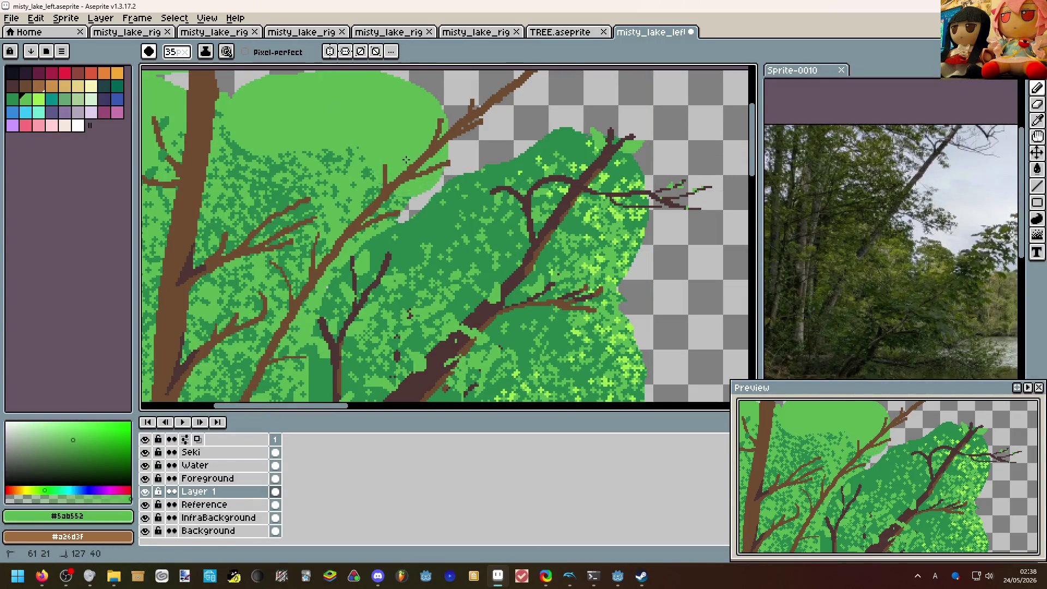
pyautogui.scroll(-2, 401, 176)
pyautogui.press('v')
pyautogui.press('b')
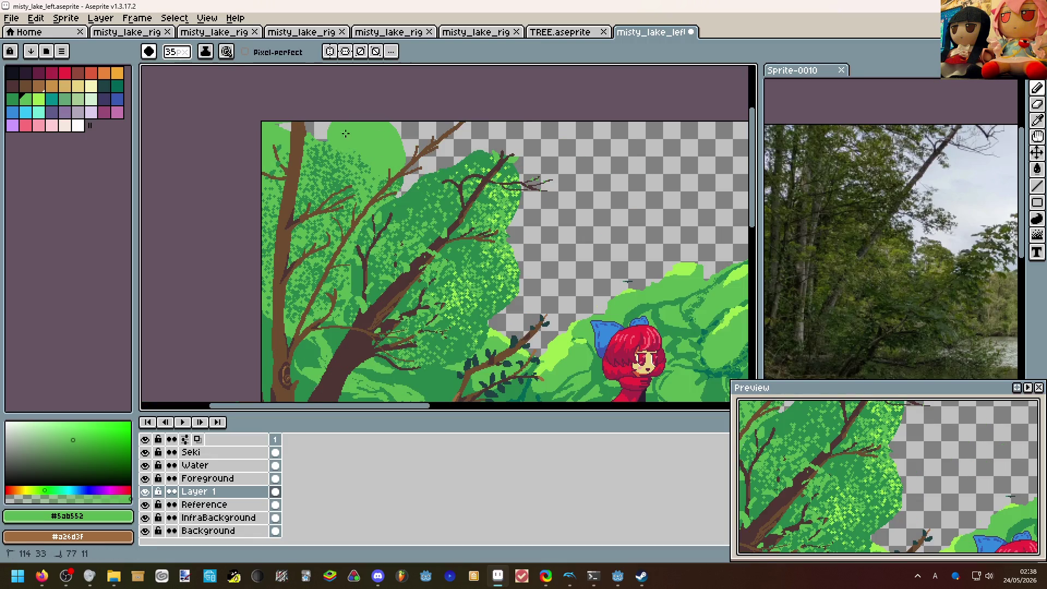
pyautogui.scroll(-2, 352, 176)
pyautogui.moveTo(352, 176); pyautogui.dragTo(311, 131)
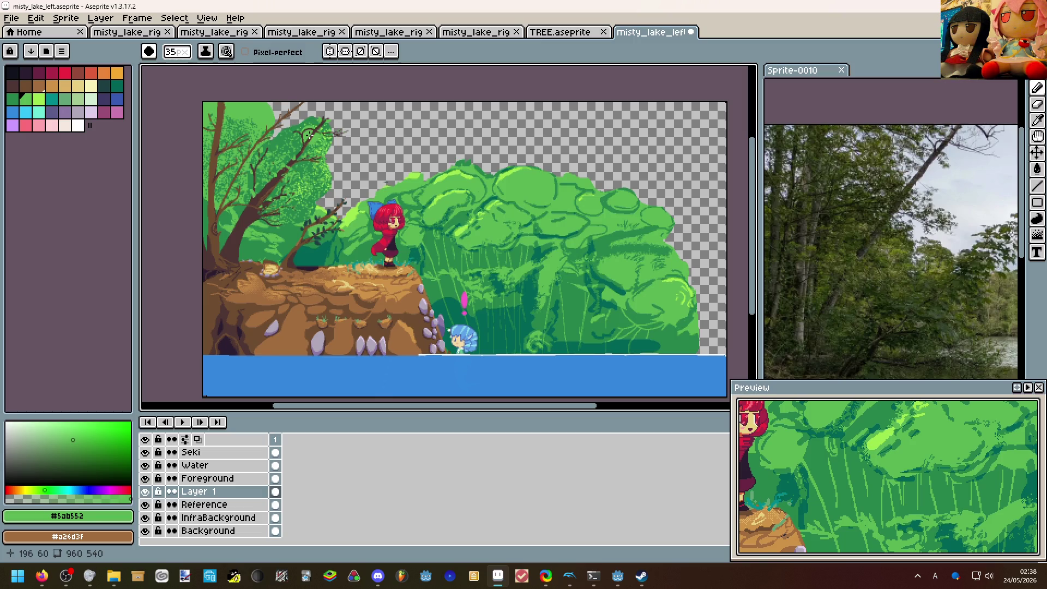
pyautogui.scroll(5, 311, 164)
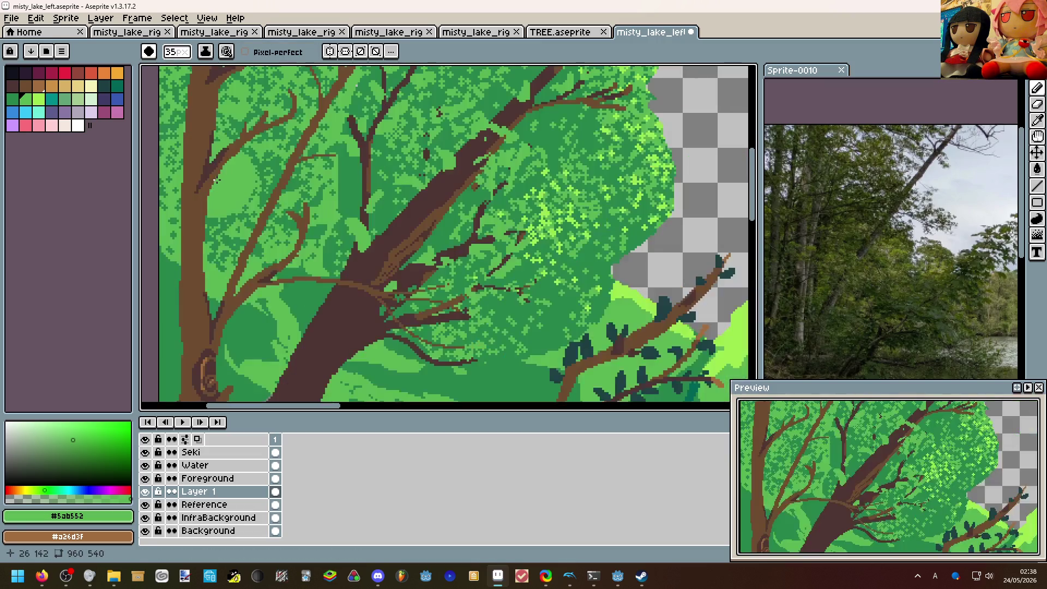
pyautogui.scroll(-3, 364, 279)
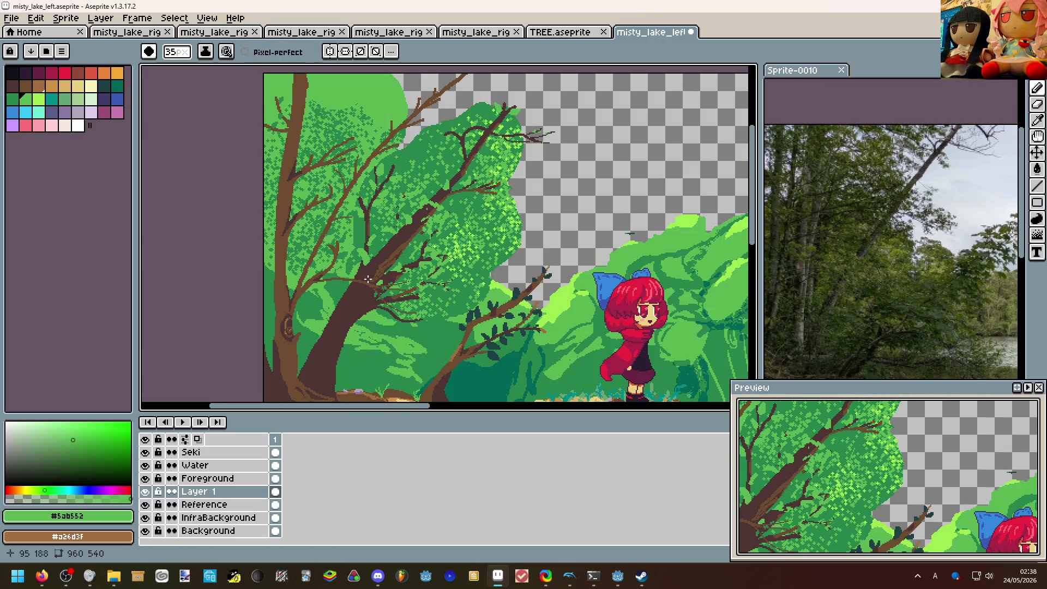
pyautogui.scroll(-3, 373, 283)
pyautogui.scroll(3, 372, 283)
pyautogui.scroll(1, 307, 257)
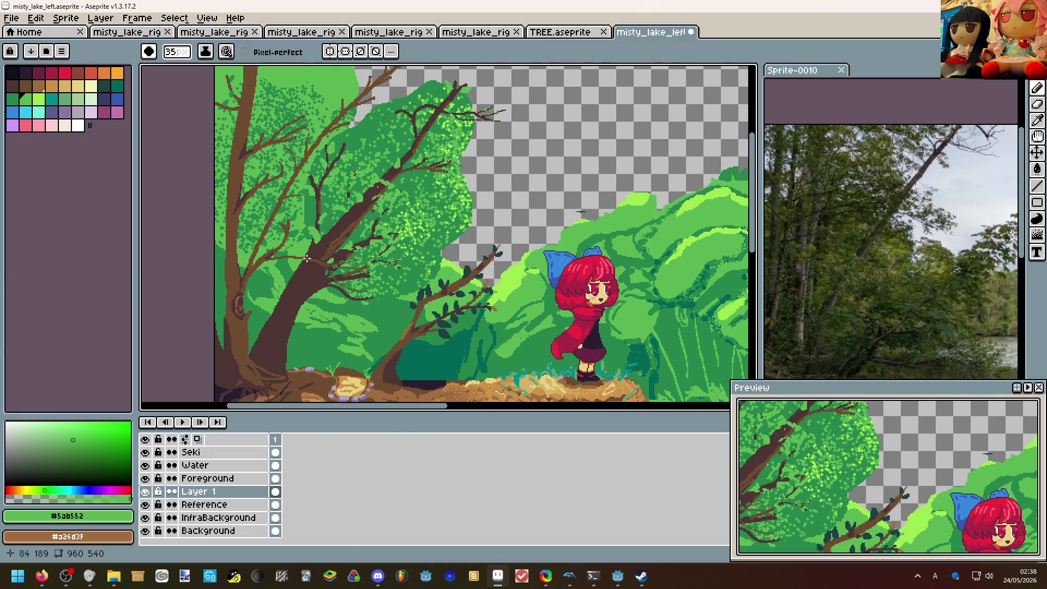
pyautogui.scroll(-3, 307, 258)
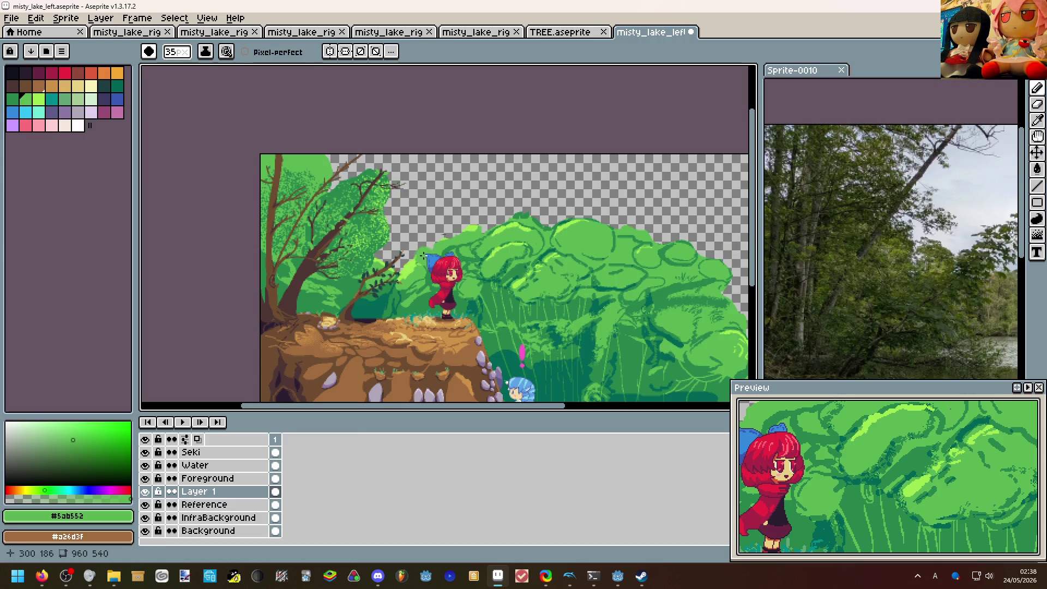
pyautogui.moveTo(421, 257); pyautogui.dragTo(377, 155)
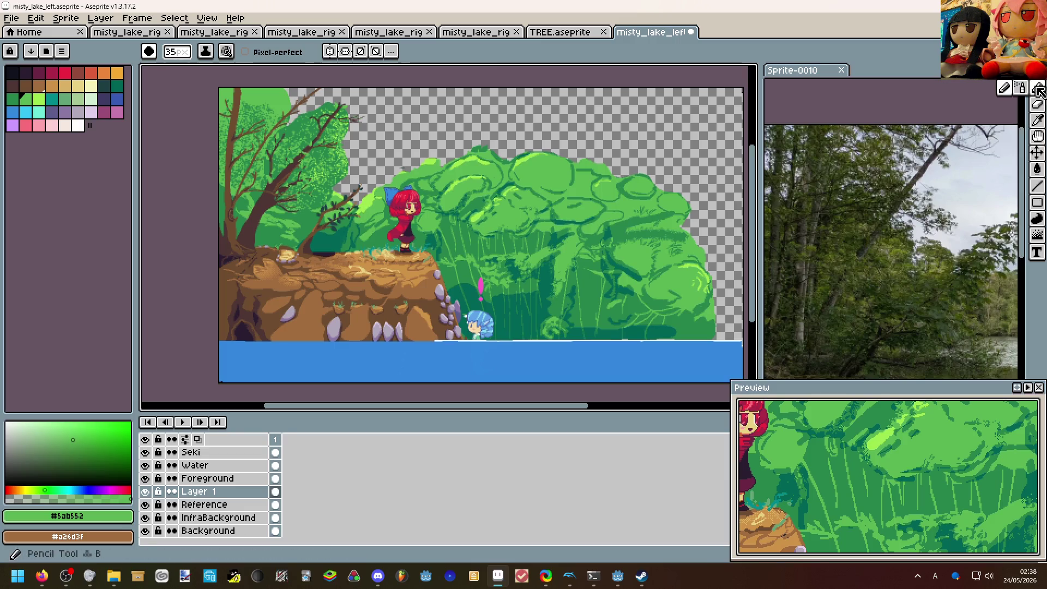
# Spray light-green Idx-20 speckles over the upper foliage of the big tree.
pyautogui.click(1037, 89)
pyautogui.scroll(5, 209, 231)
pyautogui.scroll(-2, 209, 232)
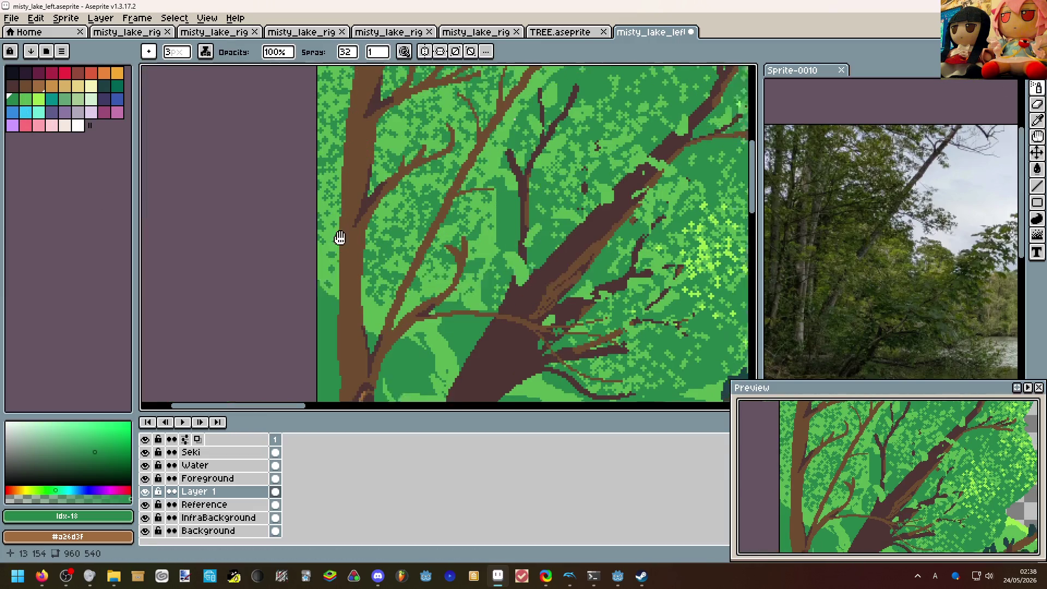
pyautogui.moveTo(223, 216); pyautogui.dragTo(396, 303)
pyautogui.press('[')
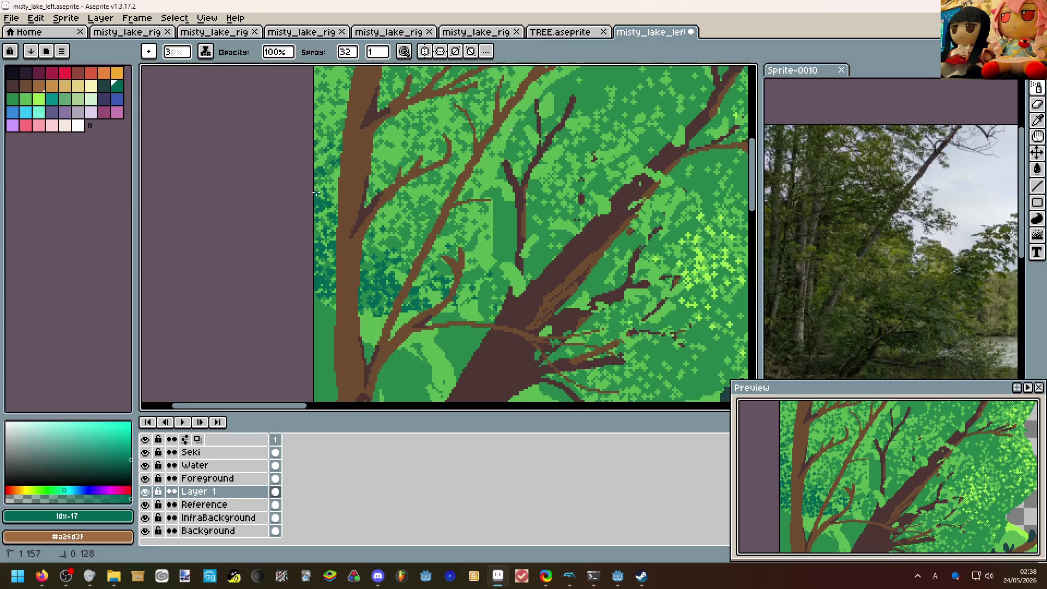
pyautogui.hotkey('ctrl', 'Tab')
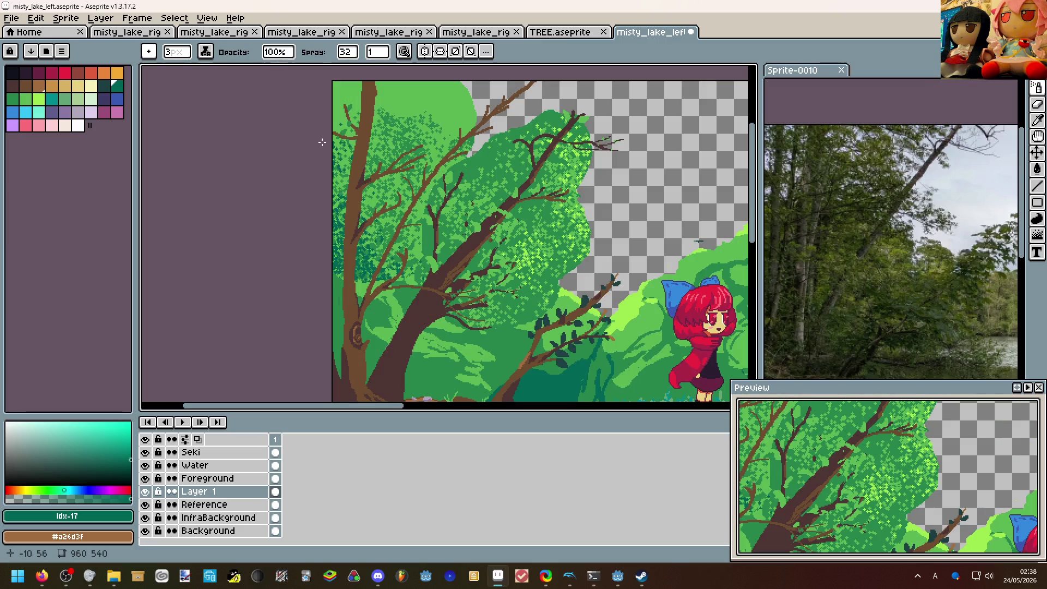
pyautogui.scroll(2, 321, 142)
pyautogui.click(36, 99)
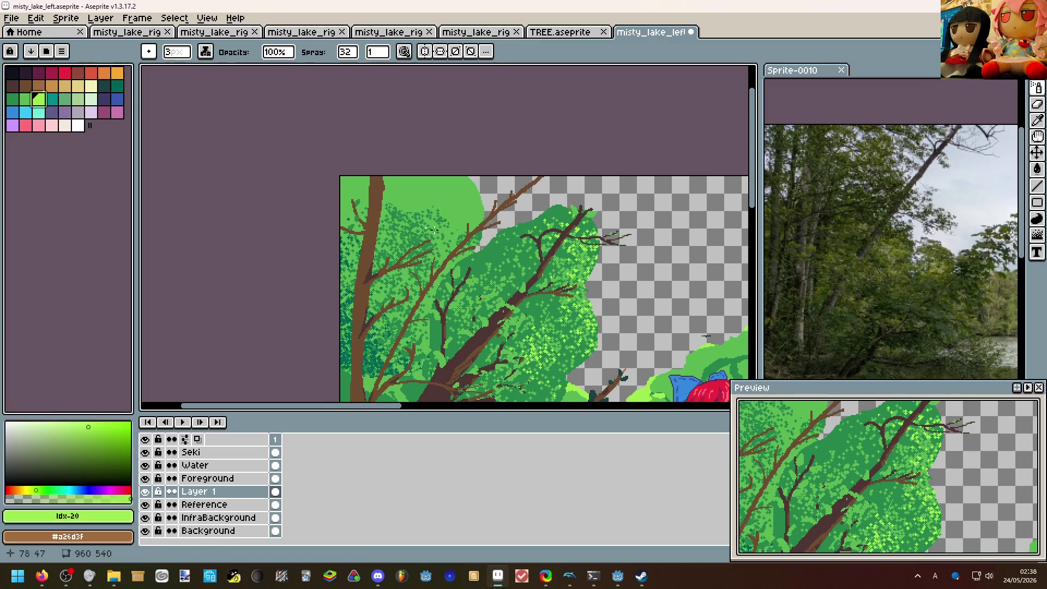
pyautogui.moveTo(446, 195); pyautogui.dragTo(405, 177)
pyautogui.scroll(-2, 341, 171)
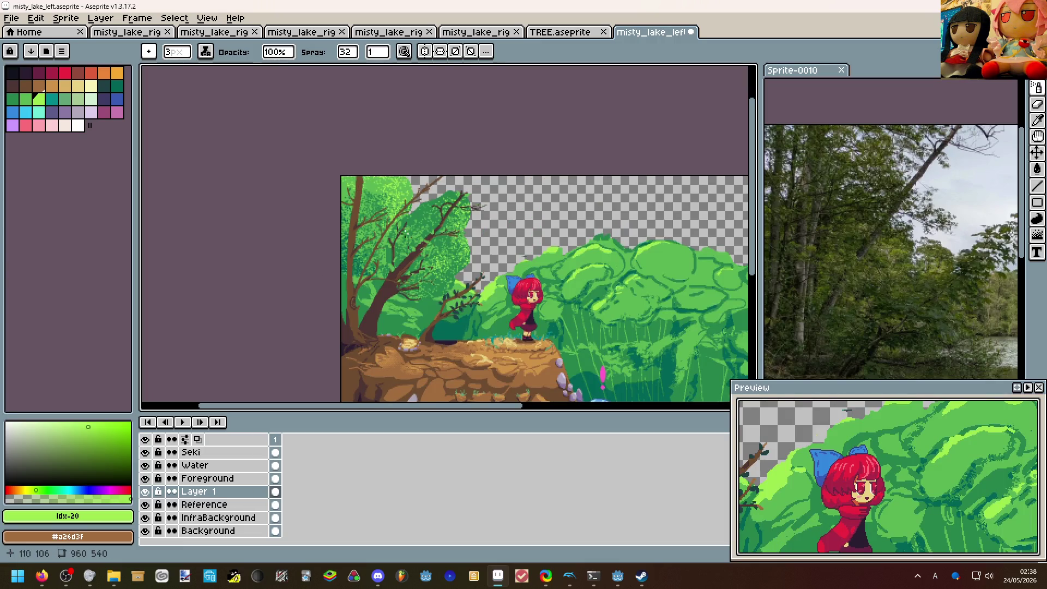
pyautogui.scroll(3, 401, 234)
pyautogui.scroll(-3, 444, 201)
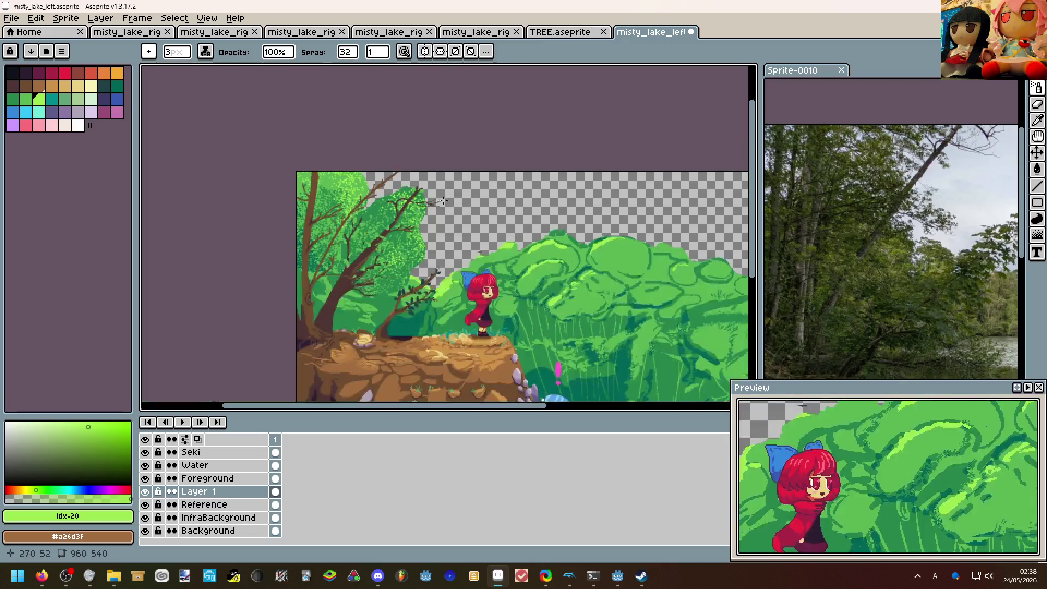
pyautogui.scroll(2, 401, 237)
pyautogui.moveTo(412, 238); pyautogui.dragTo(479, 172)
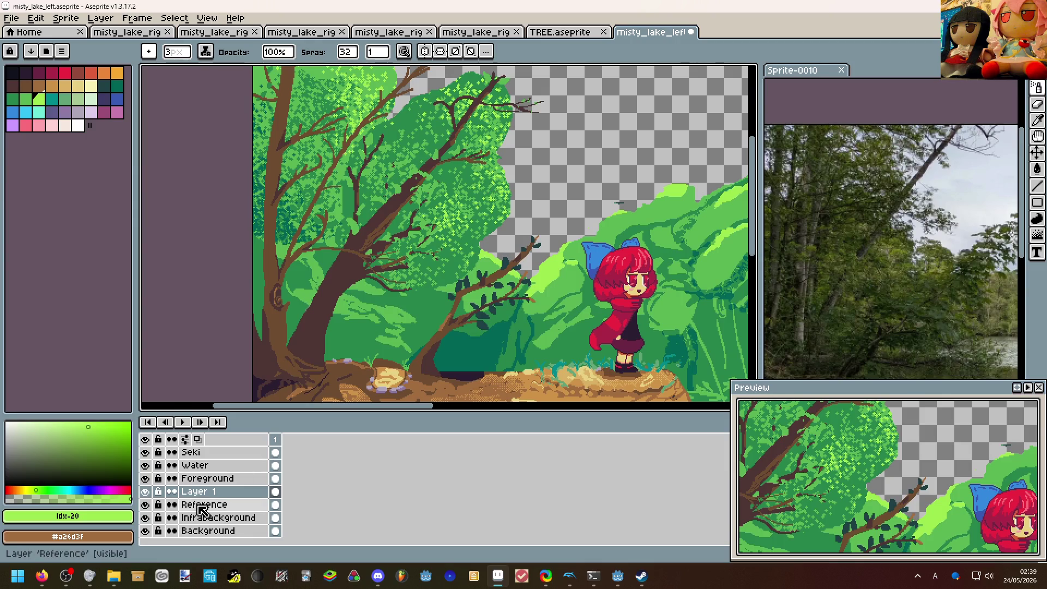
pyautogui.click(146, 491)
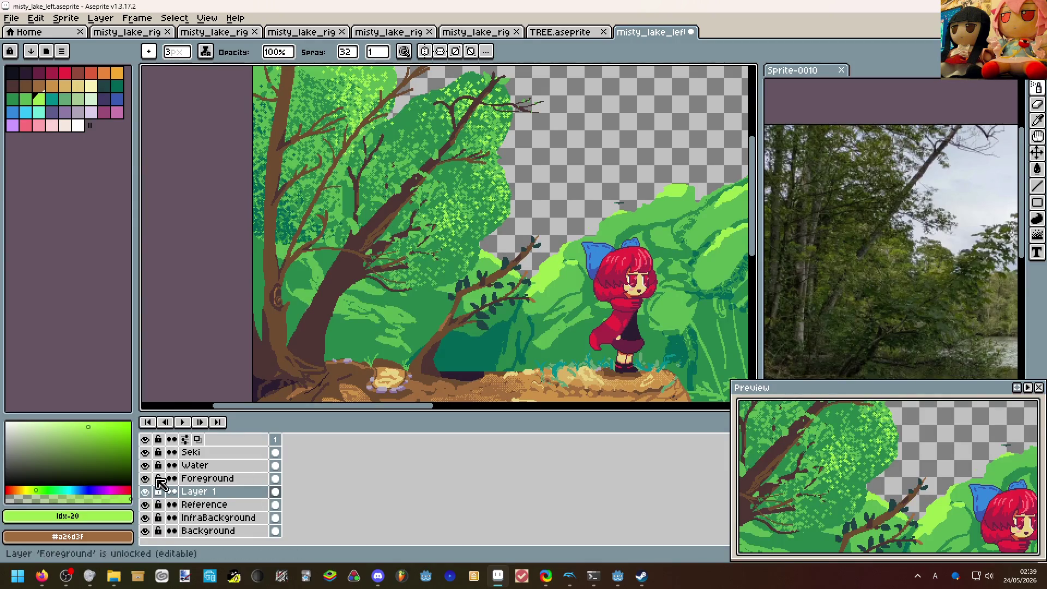
pyautogui.scroll(-1, 327, 308)
pyautogui.scroll(1, 328, 309)
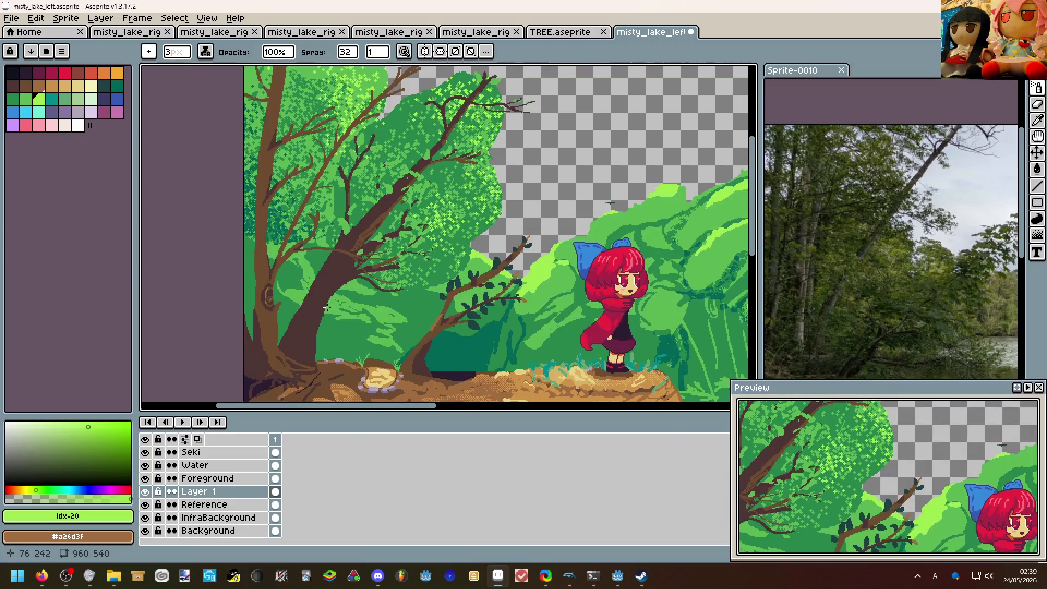
pyautogui.moveTo(327, 308)
pyautogui.mouseDown()
pyautogui.moveTo(282, 368)
pyautogui.moveTo(289, 300)
pyautogui.mouseUp()
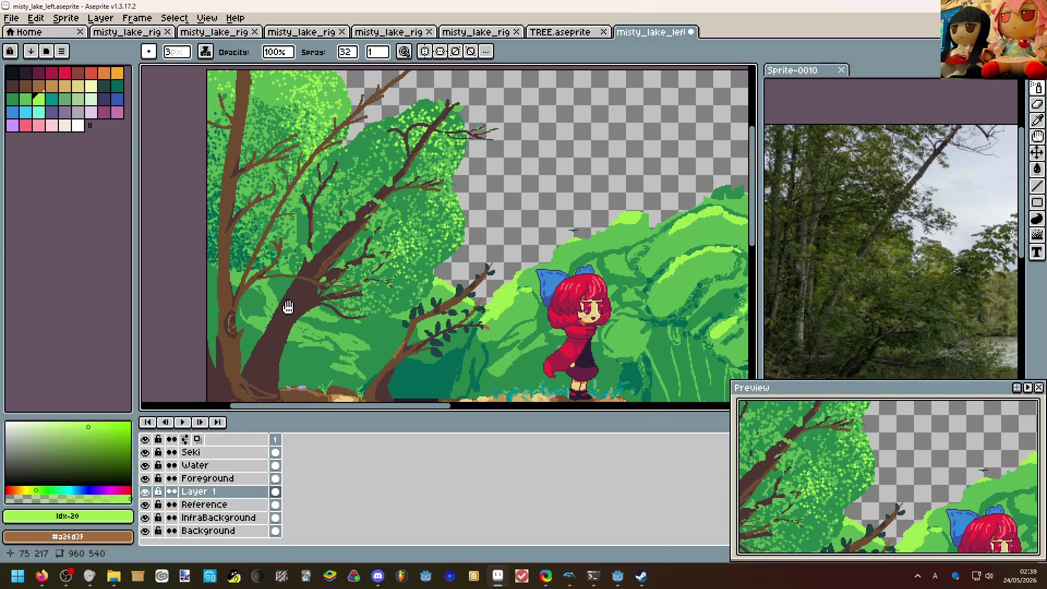
pyautogui.scroll(-1, 293, 302)
pyautogui.scroll(1, 361, 348)
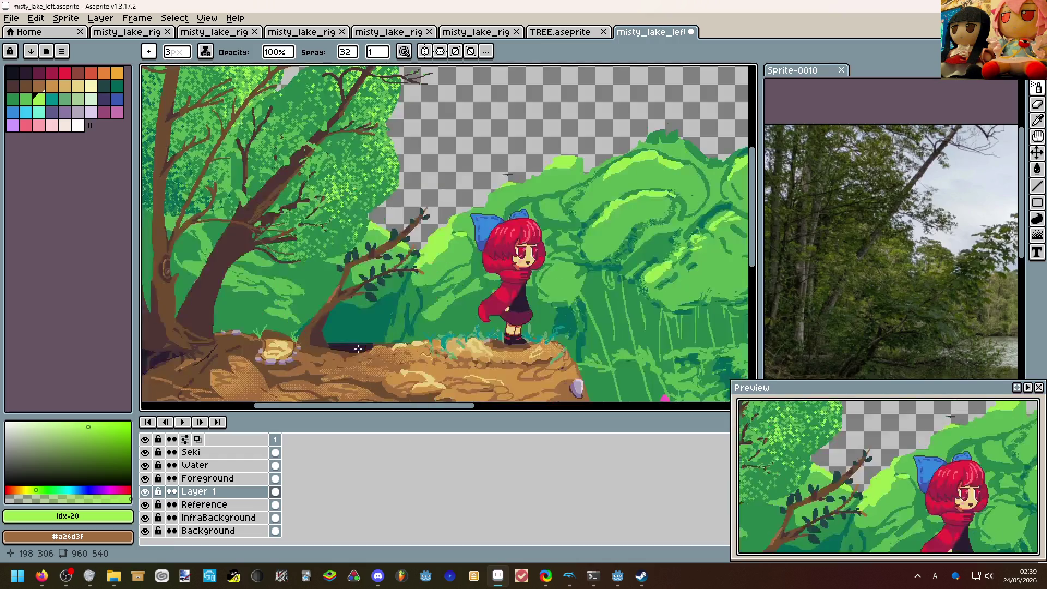
pyautogui.scroll(-1, 376, 318)
pyautogui.scroll(1, 376, 318)
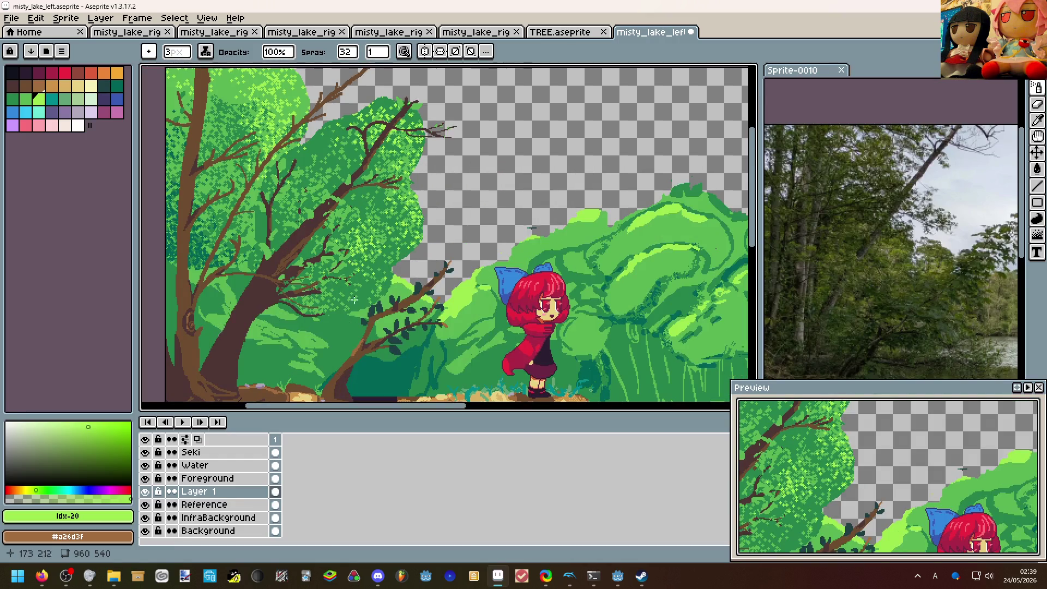
pyautogui.moveTo(355, 310); pyautogui.dragTo(405, 237)
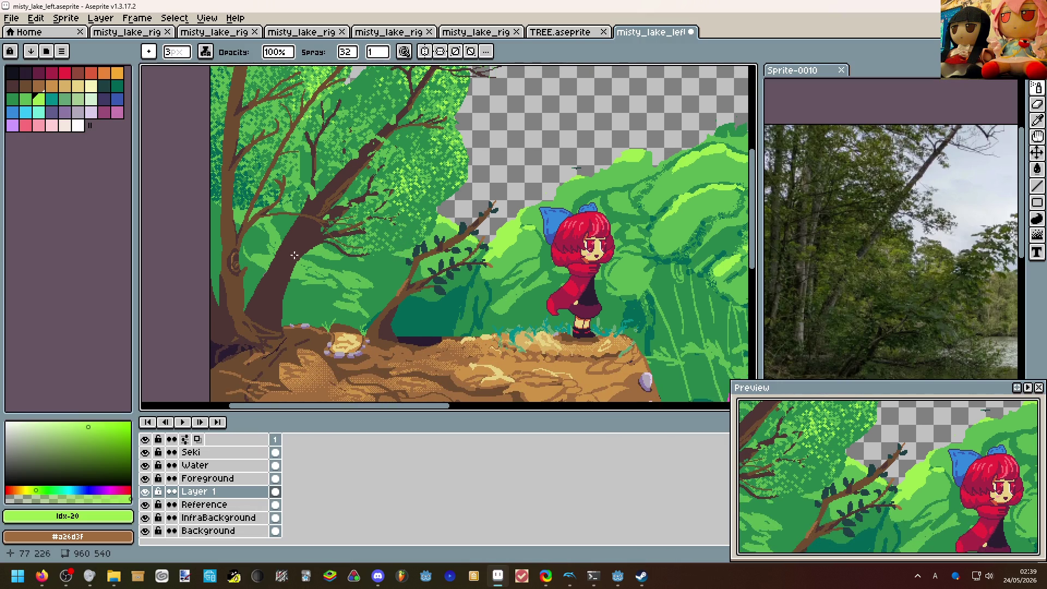
pyautogui.moveTo(296, 263); pyautogui.dragTo(315, 337)
pyautogui.scroll(3, 315, 338)
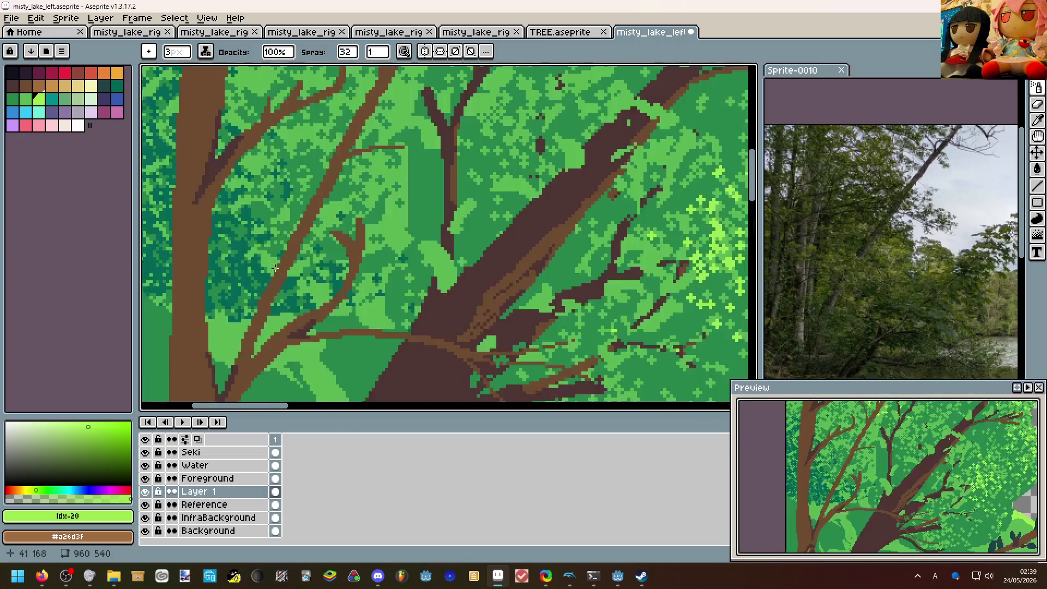
pyautogui.scroll(-2, 280, 283)
pyautogui.scroll(-2, 281, 284)
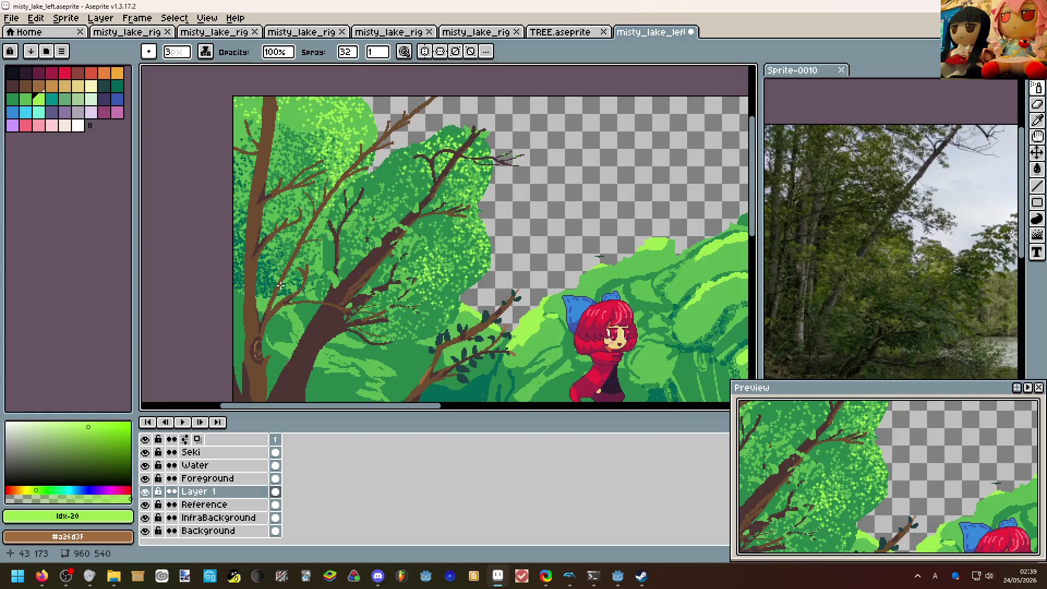
pyautogui.moveTo(302, 288); pyautogui.dragTo(279, 252)
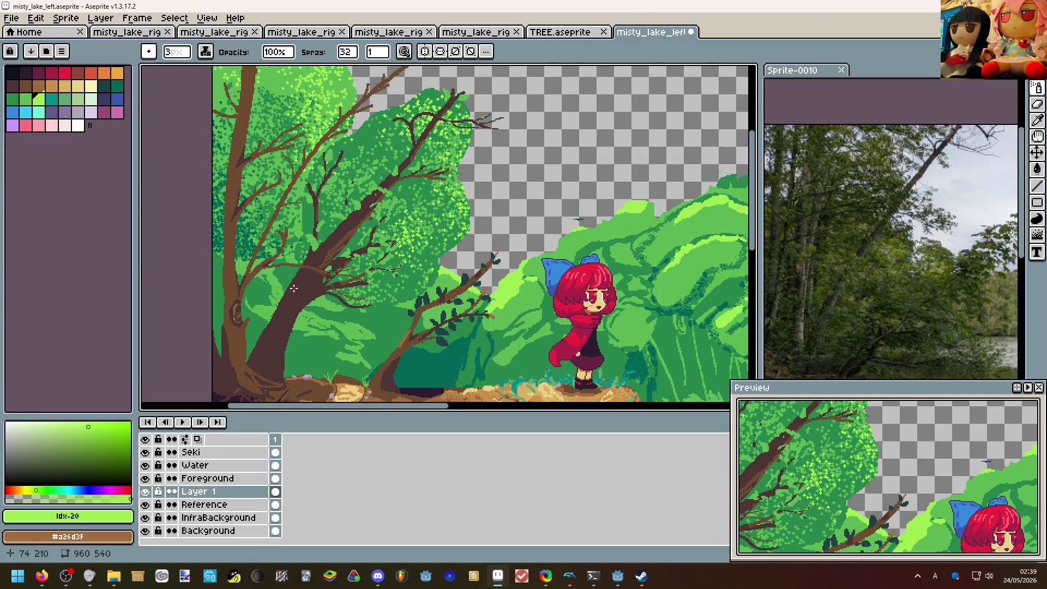
pyautogui.moveTo(294, 289)
pyautogui.mouseDown()
pyautogui.moveTo(304, 262)
pyautogui.moveTo(328, 264)
pyautogui.moveTo(236, 361)
pyautogui.mouseUp()
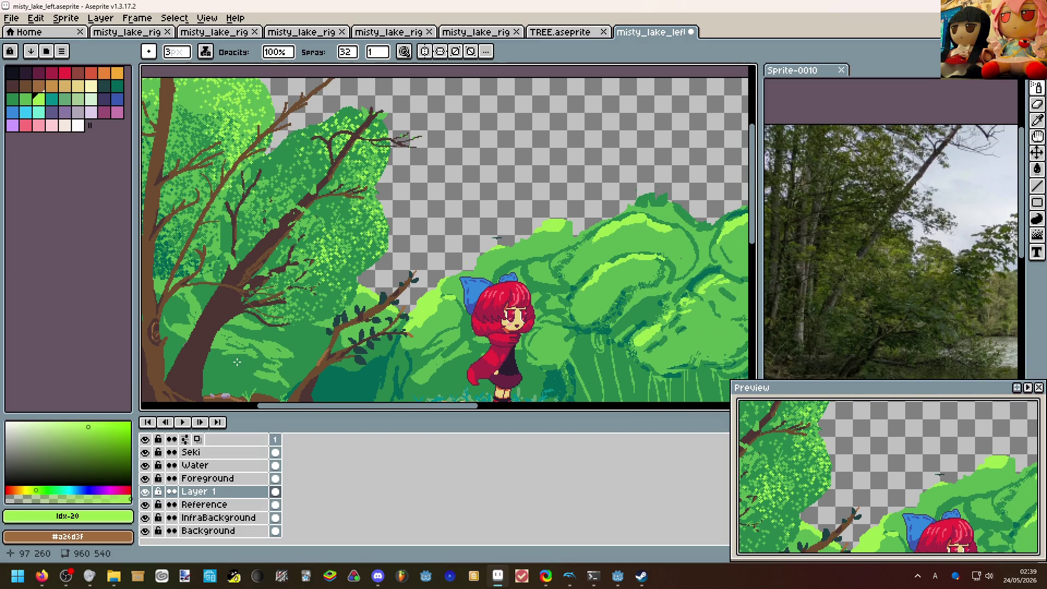
pyautogui.scroll(-3, 237, 361)
pyautogui.scroll(2, 344, 226)
pyautogui.scroll(2, 345, 225)
pyautogui.moveTo(345, 226); pyautogui.dragTo(334, 184)
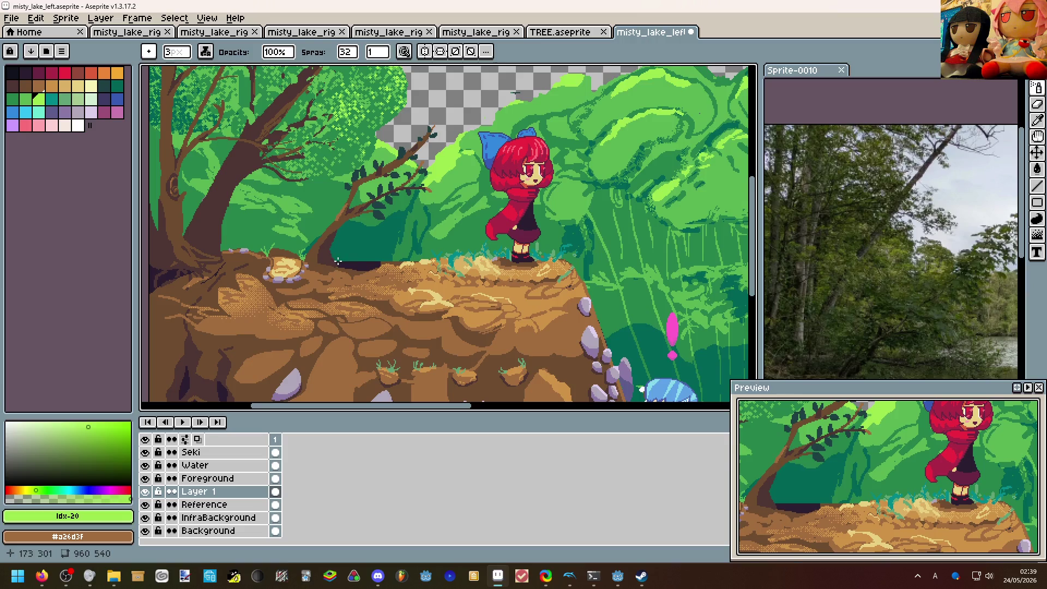
pyautogui.scroll(-3, 338, 260)
pyautogui.scroll(3, 332, 295)
pyautogui.scroll(-1, 331, 293)
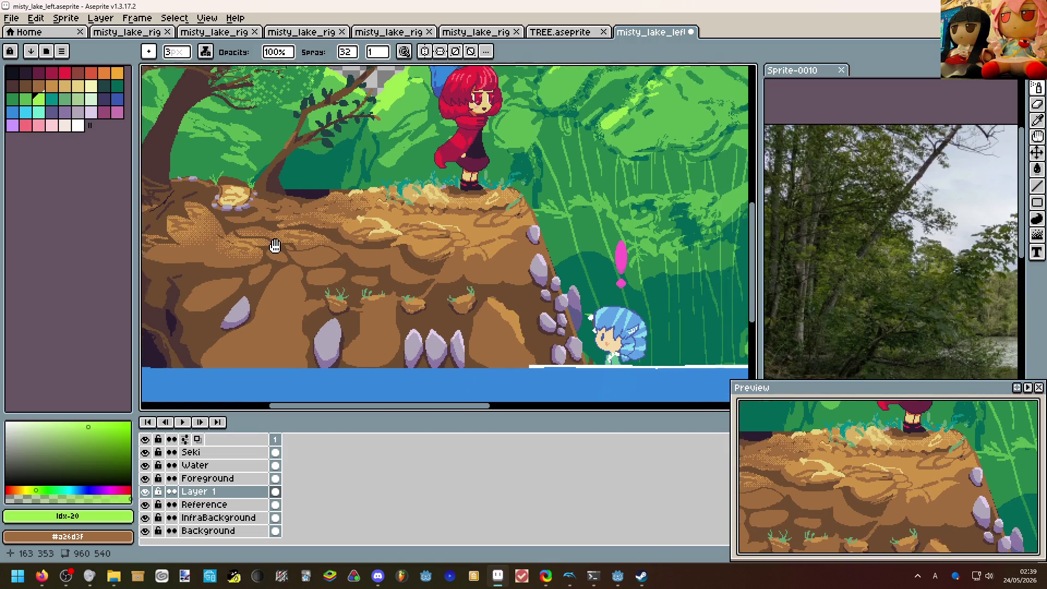
pyautogui.scroll(-1, 331, 293)
pyautogui.scroll(-1, 391, 252)
pyautogui.scroll(1, 392, 252)
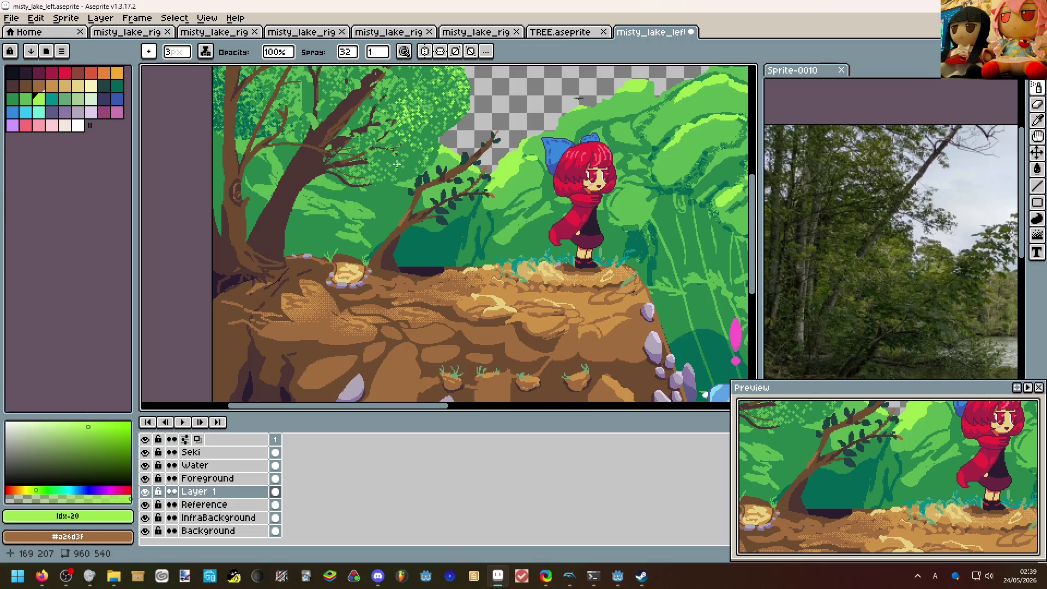
pyautogui.scroll(-1, 395, 170)
pyautogui.scroll(-1, 327, 221)
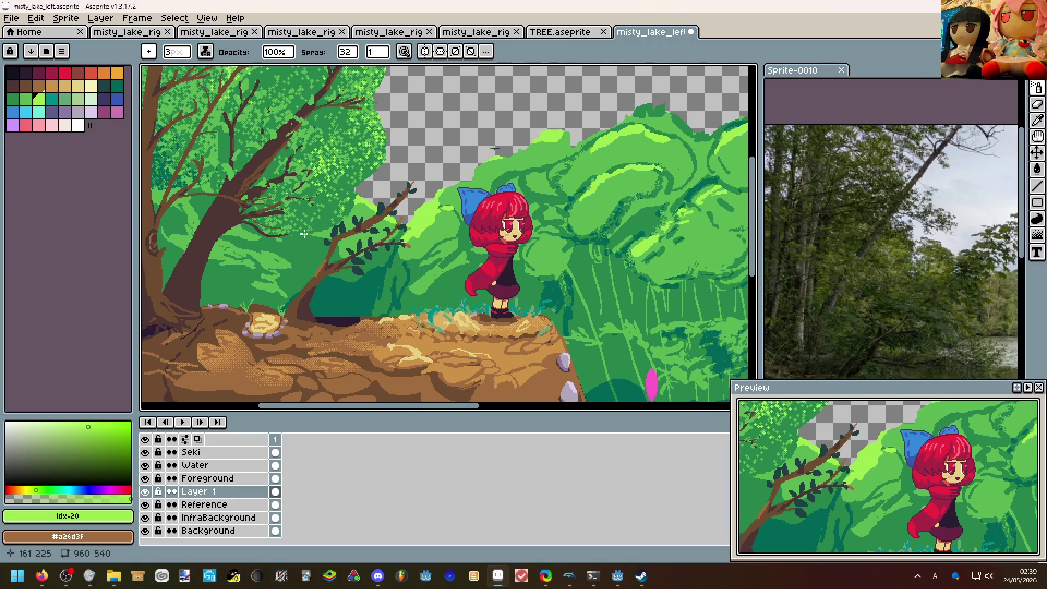
pyautogui.scroll(-1, 303, 235)
pyautogui.scroll(2, 347, 161)
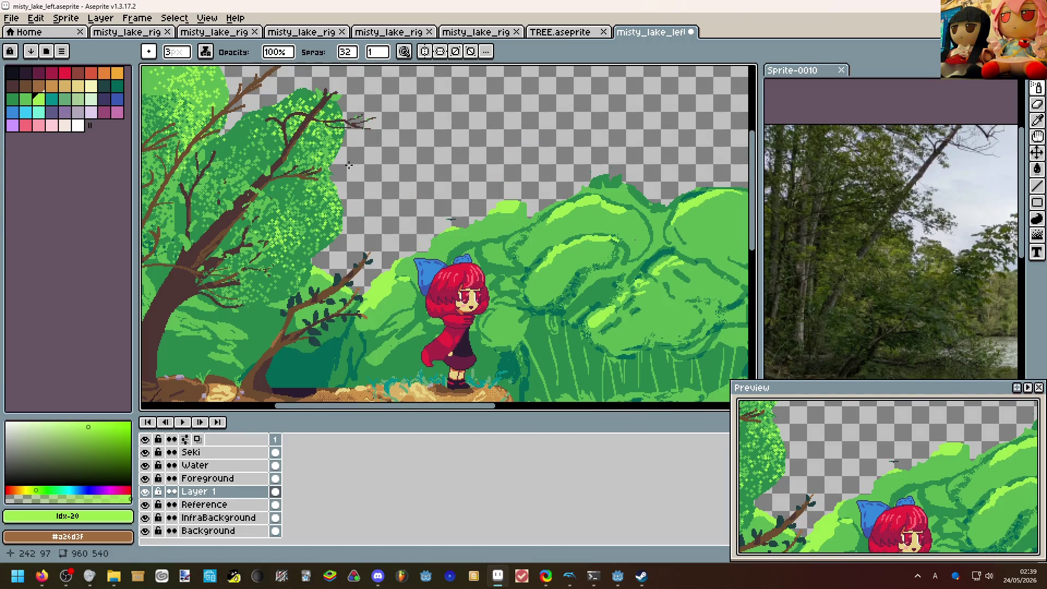
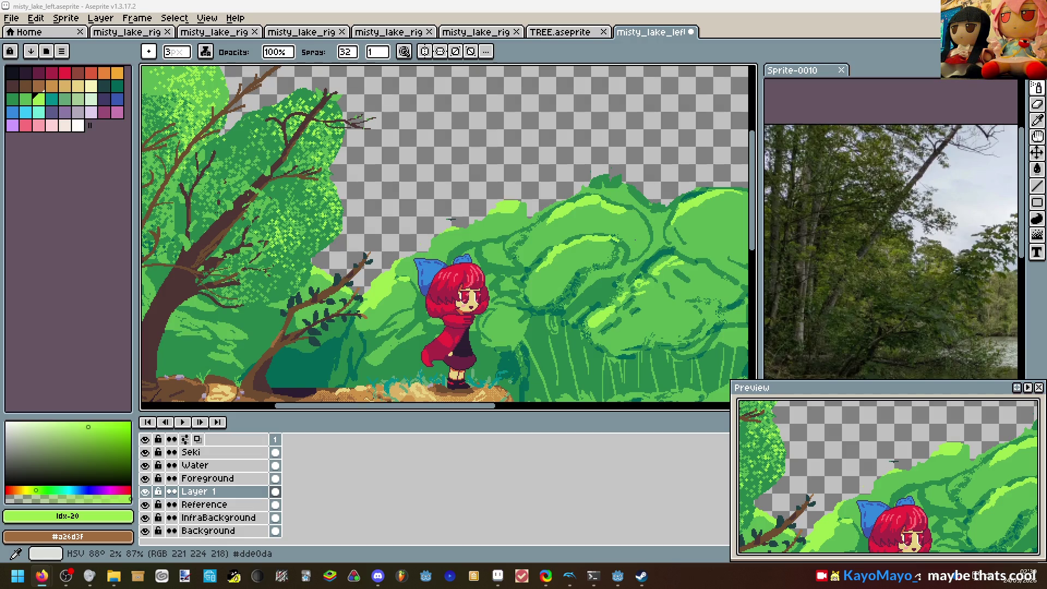
pyautogui.scroll(-2, 369, 246)
pyautogui.scroll(2, 303, 258)
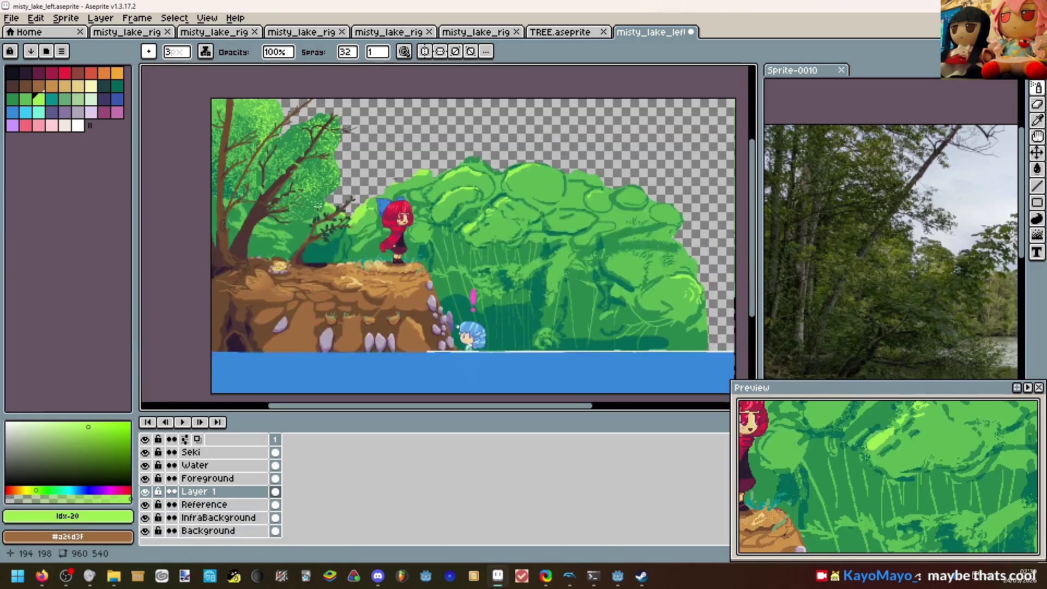
# Pan across the lake scene to review the tree tops, red-haired character and cliff.
pyautogui.moveTo(303, 258)
pyautogui.mouseDown()
pyautogui.moveTo(402, 398)
pyautogui.moveTo(385, 246)
pyautogui.mouseUp()
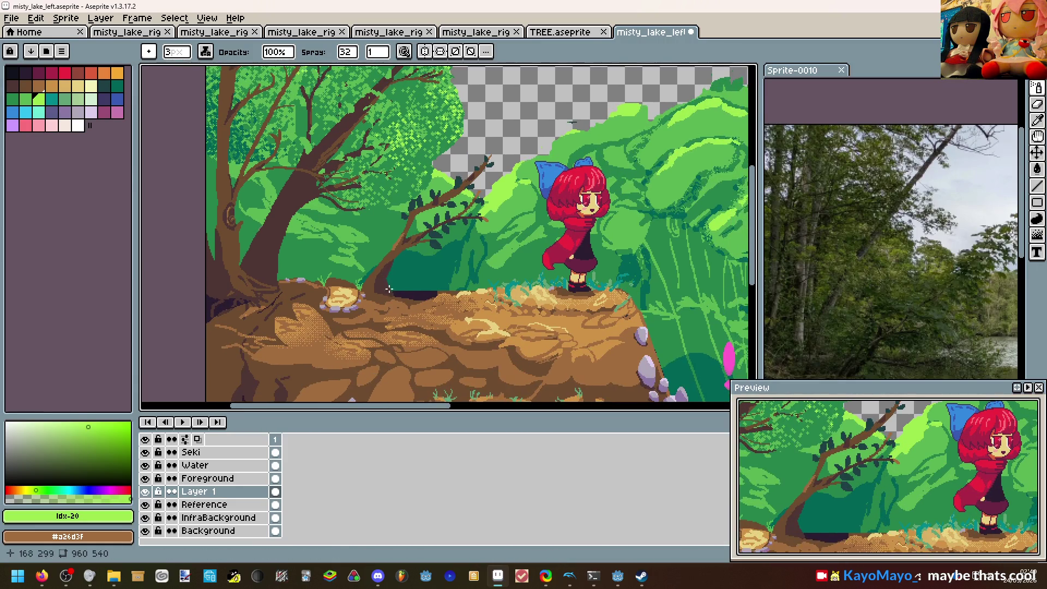
pyautogui.scroll(-1, 385, 288)
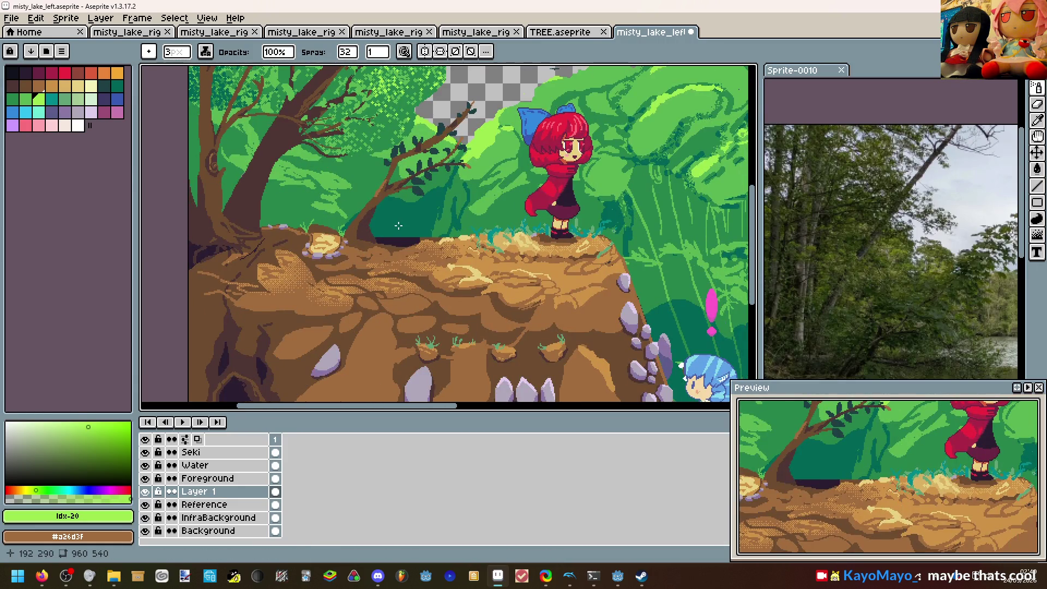
pyautogui.scroll(-1, 399, 225)
pyautogui.scroll(1, 458, 301)
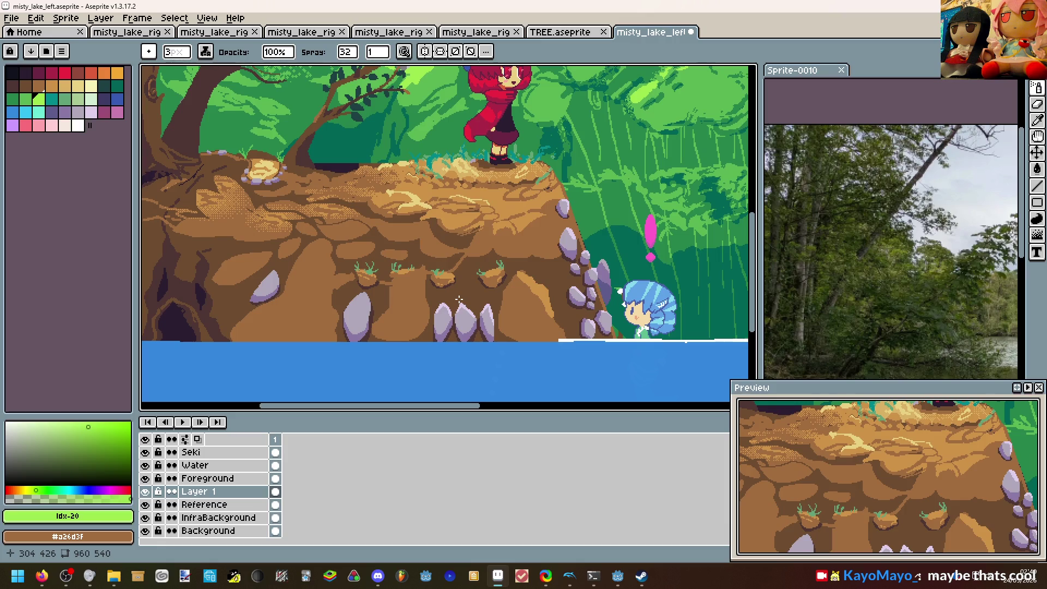
pyautogui.moveTo(458, 301); pyautogui.dragTo(407, 265)
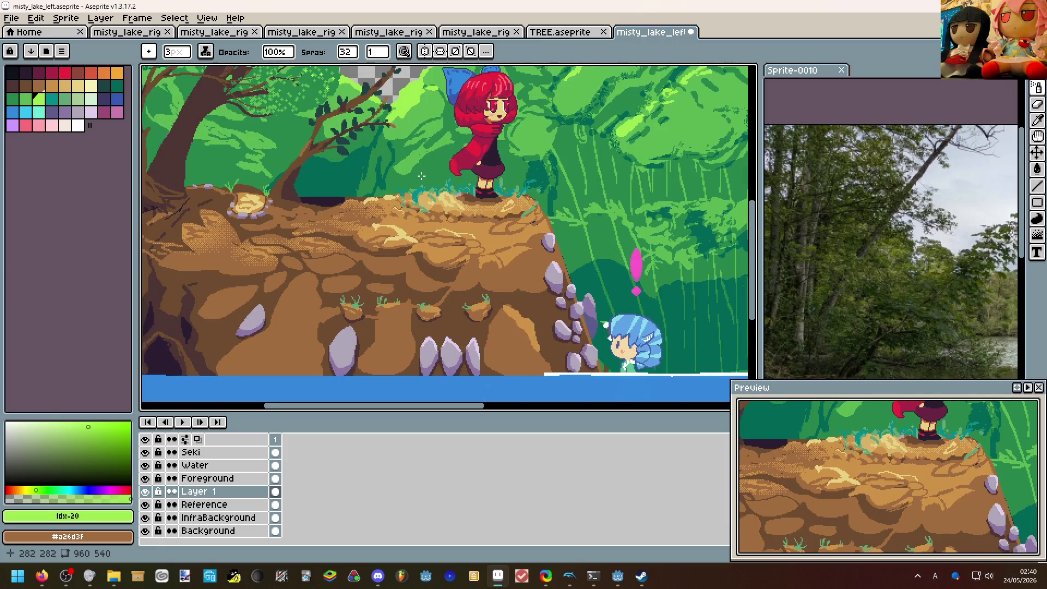
pyautogui.scroll(1, 436, 206)
pyautogui.moveTo(425, 205); pyautogui.dragTo(347, 250)
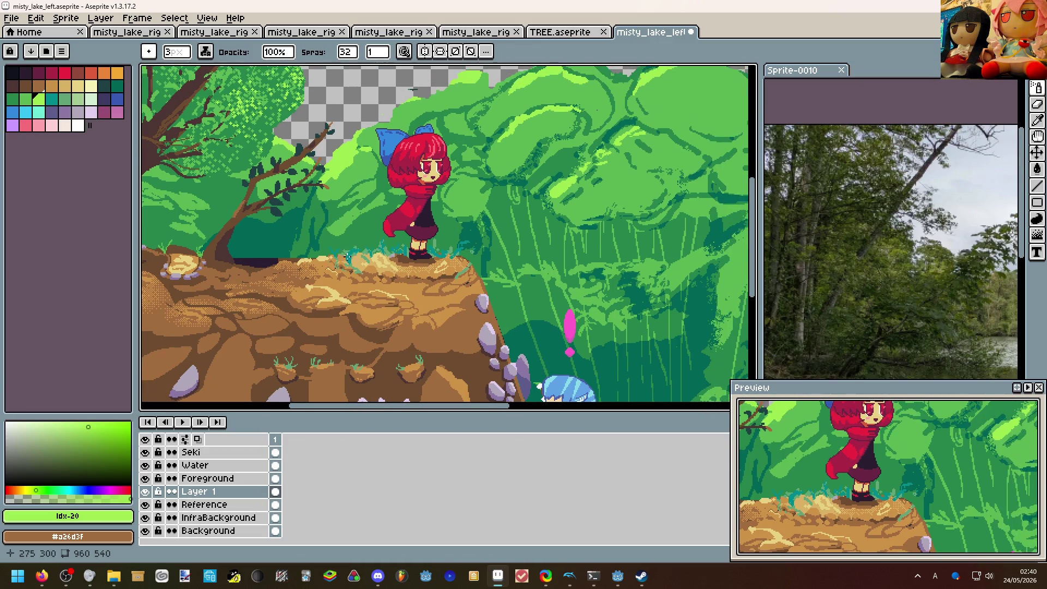
pyautogui.scroll(-1, 409, 204)
pyautogui.scroll(1, 393, 163)
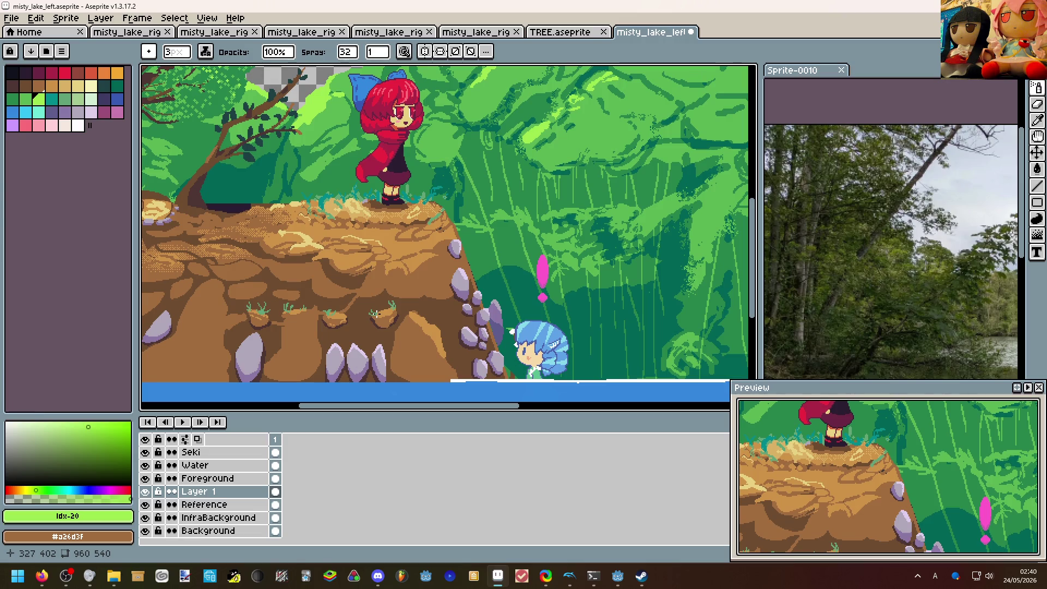
pyautogui.scroll(-1, 392, 163)
pyautogui.moveTo(376, 180)
pyautogui.mouseDown()
pyautogui.moveTo(398, 200)
pyautogui.moveTo(398, 224)
pyautogui.mouseUp()
pyautogui.scroll(1, 344, 201)
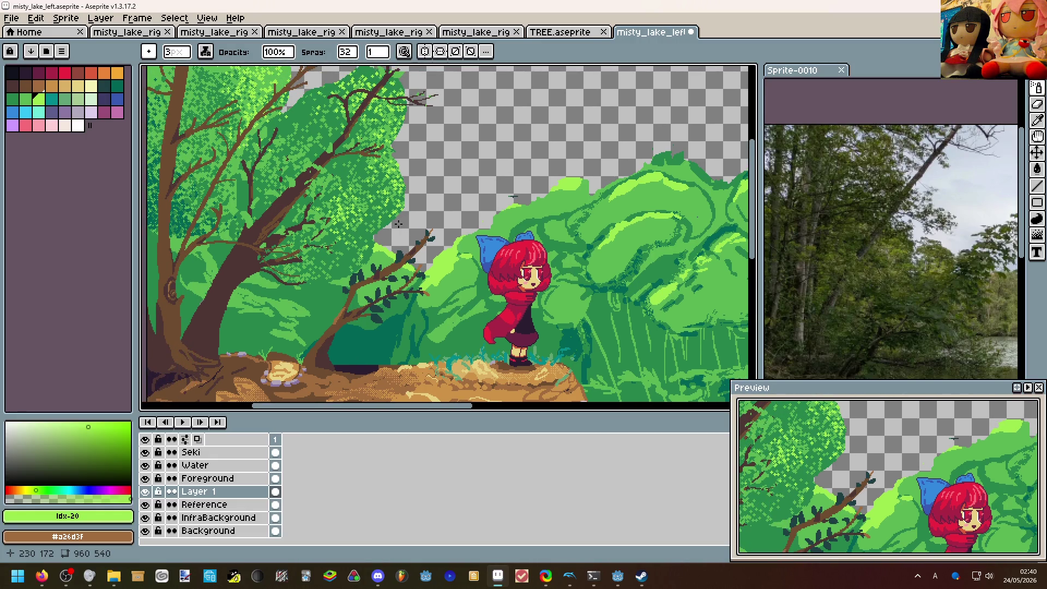
pyautogui.scroll(-1, 398, 225)
pyautogui.scroll(1, 328, 299)
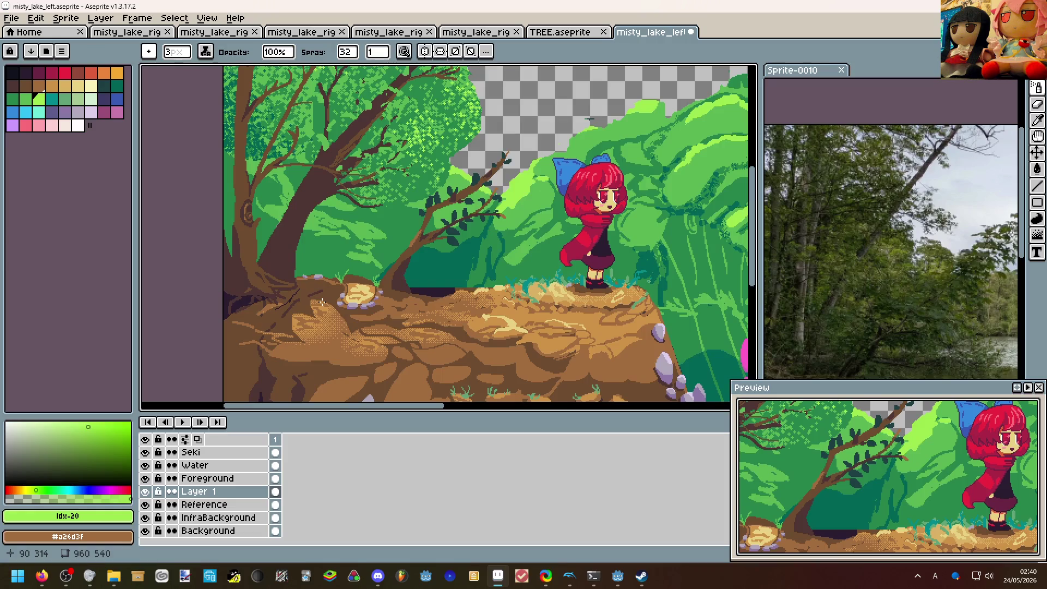
pyautogui.moveTo(322, 300)
pyautogui.mouseDown()
pyautogui.moveTo(271, 259)
pyautogui.moveTo(219, 189)
pyautogui.mouseUp()
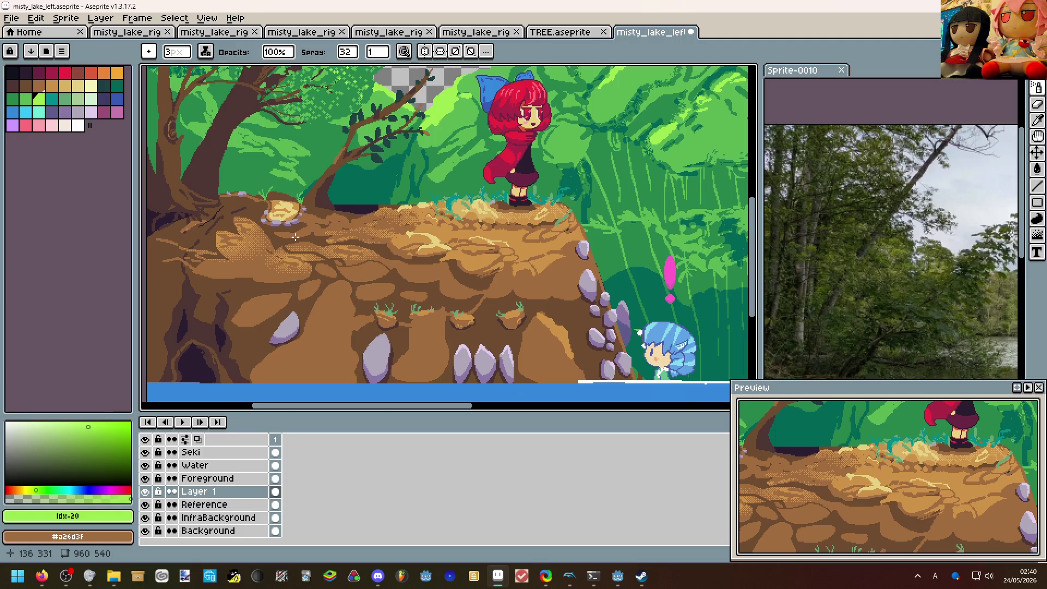
# Bring up Export As for misty_lake_left and cancel without writing an image, leaving Layer 1 selected.
pyautogui.click(16, 19)
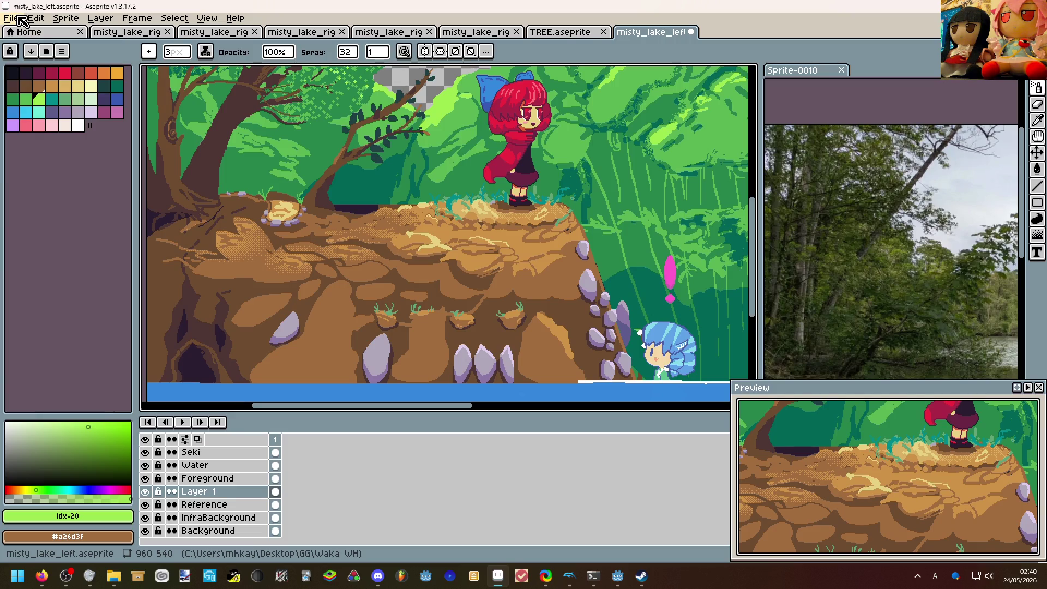
pyautogui.click(21, 20)
pyautogui.moveTo(50, 126)
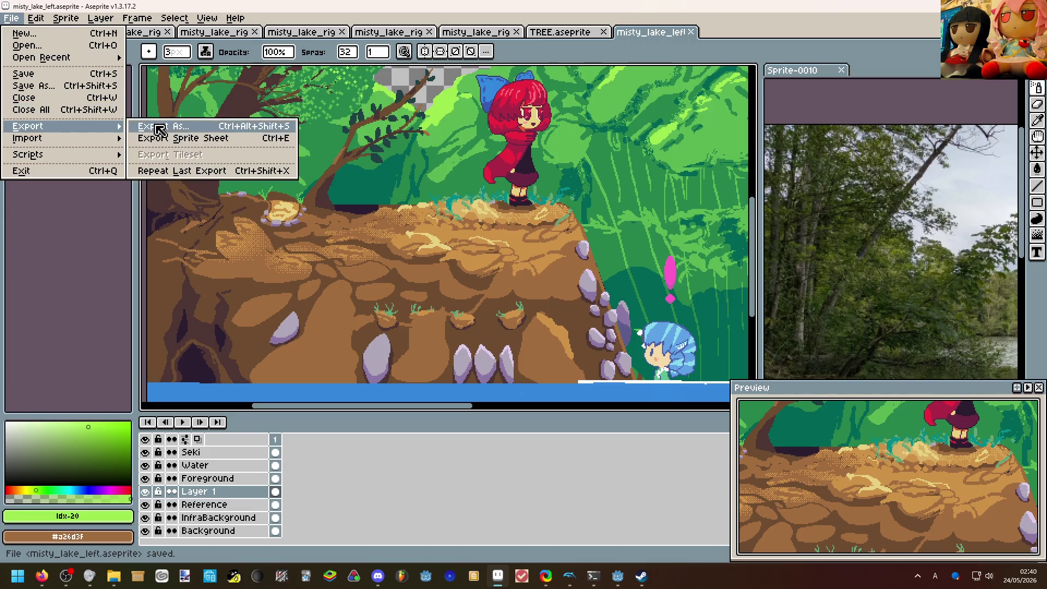
pyautogui.click(162, 127)
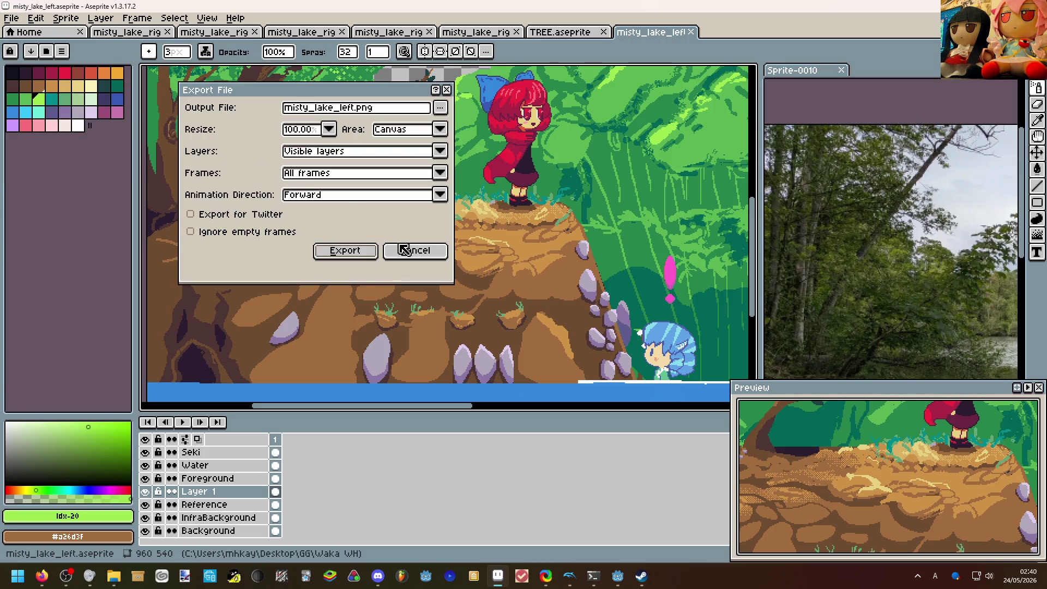
pyautogui.click(414, 251)
pyautogui.scroll(-2, 355, 221)
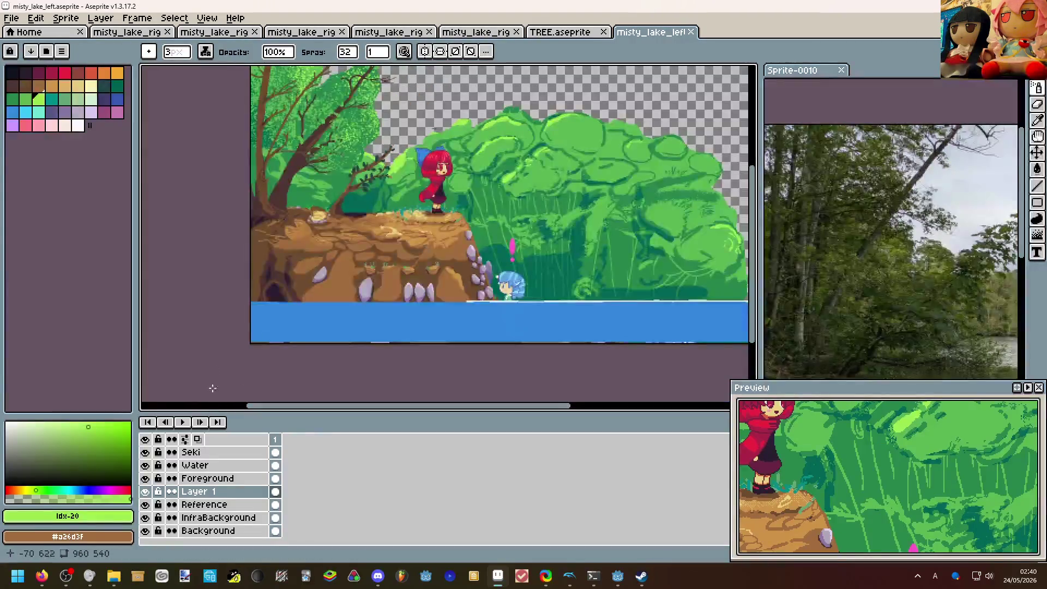
pyautogui.moveTo(226, 271); pyautogui.dragTo(199, 292)
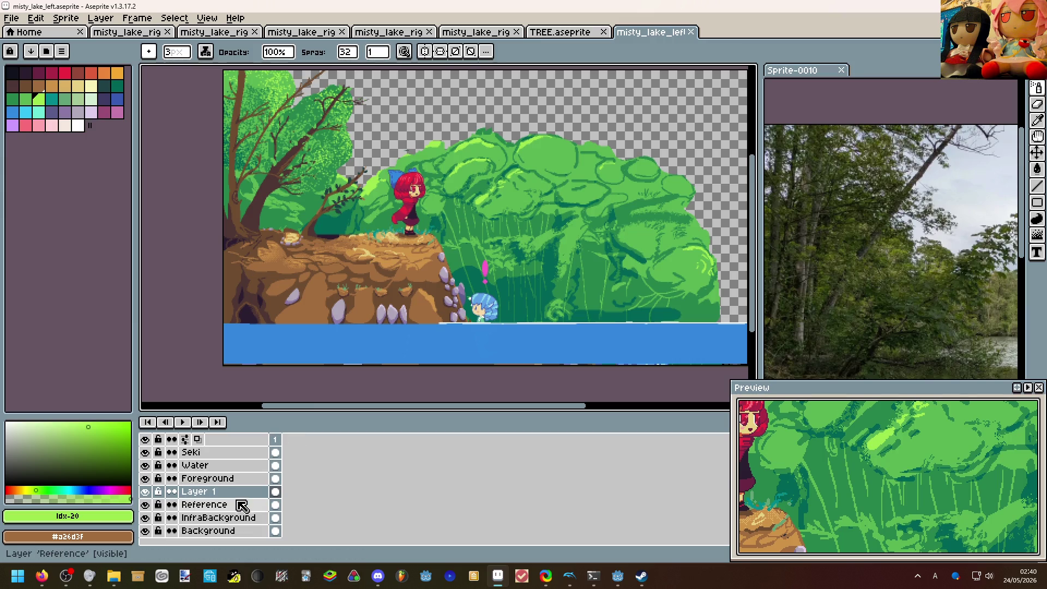
pyautogui.click(233, 492)
# Move Layer 1 beneath the Reference layer and delete it.
pyautogui.moveTo(238, 497); pyautogui.dragTo(246, 507)
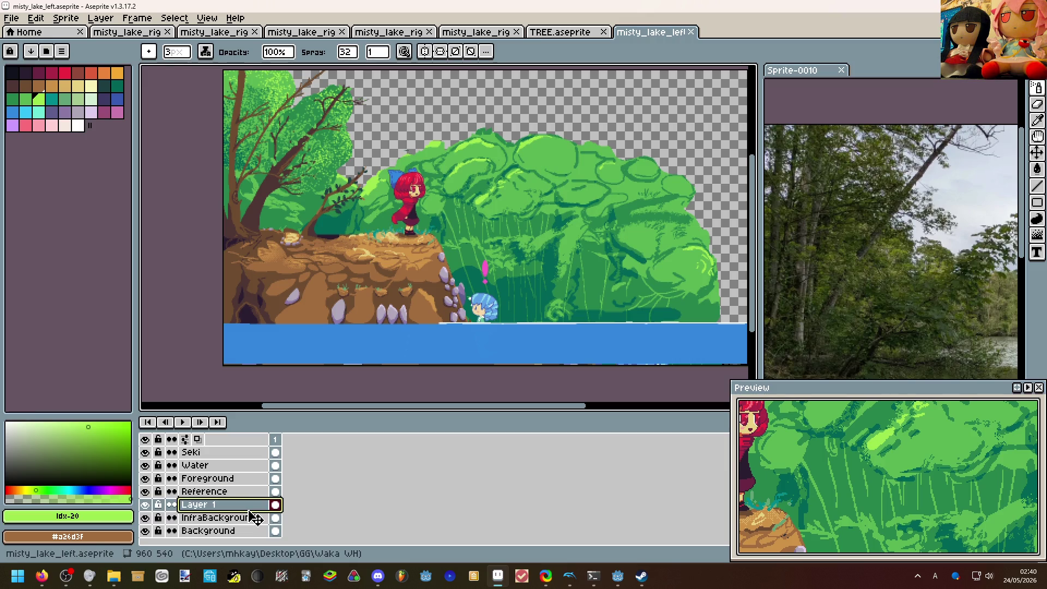
pyautogui.rightClick(246, 506)
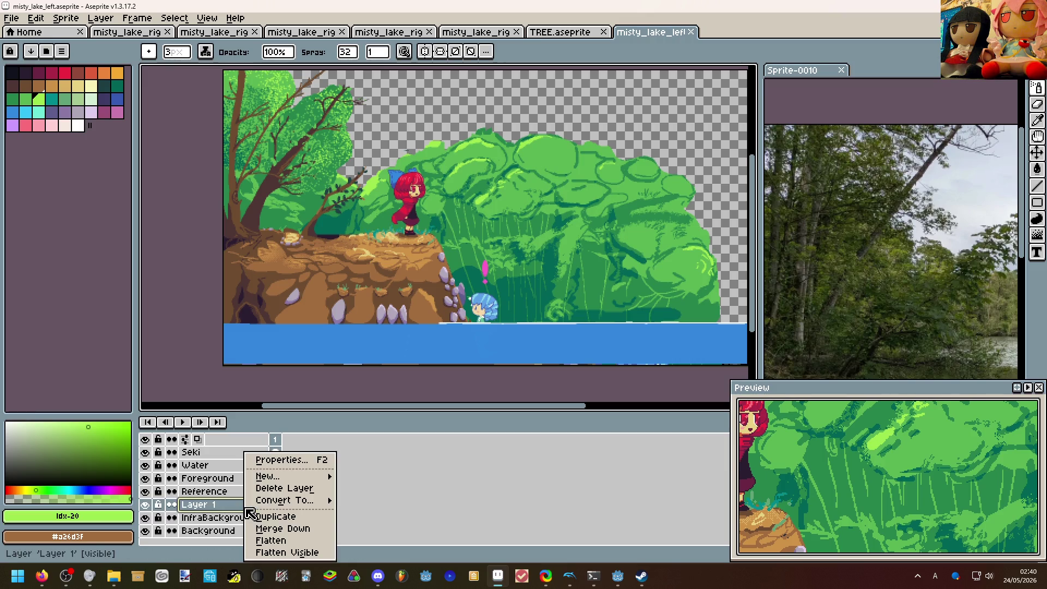
pyautogui.click(278, 482)
# Toggle InfraBackground's visibility to check its art, leaving it shown.
pyautogui.click(146, 505)
pyautogui.click(146, 505)
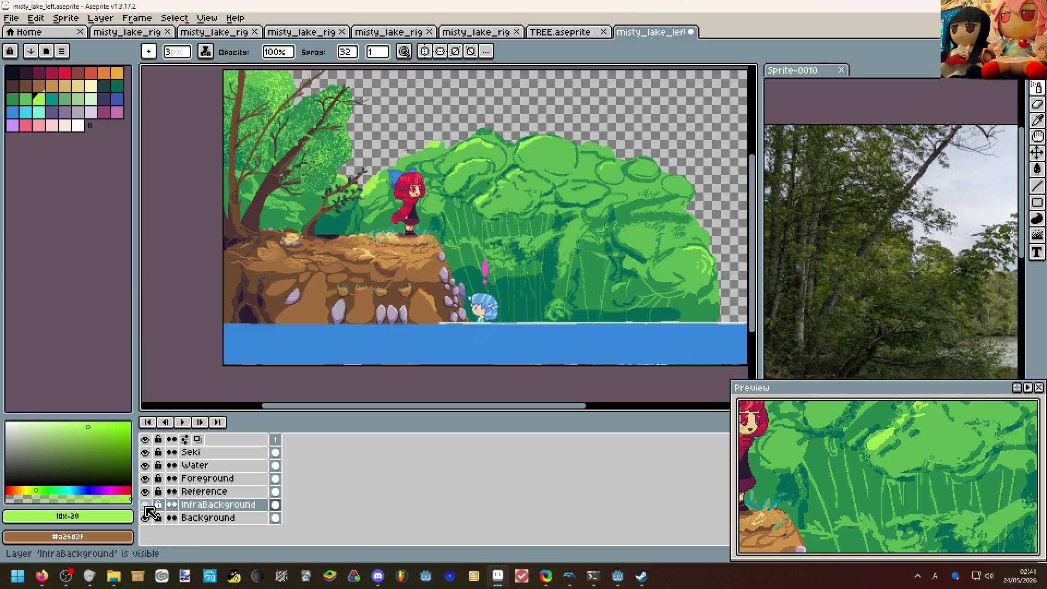
pyautogui.click(146, 505)
pyautogui.scroll(2, 328, 161)
pyautogui.scroll(3, 329, 162)
pyautogui.scroll(-1, 329, 161)
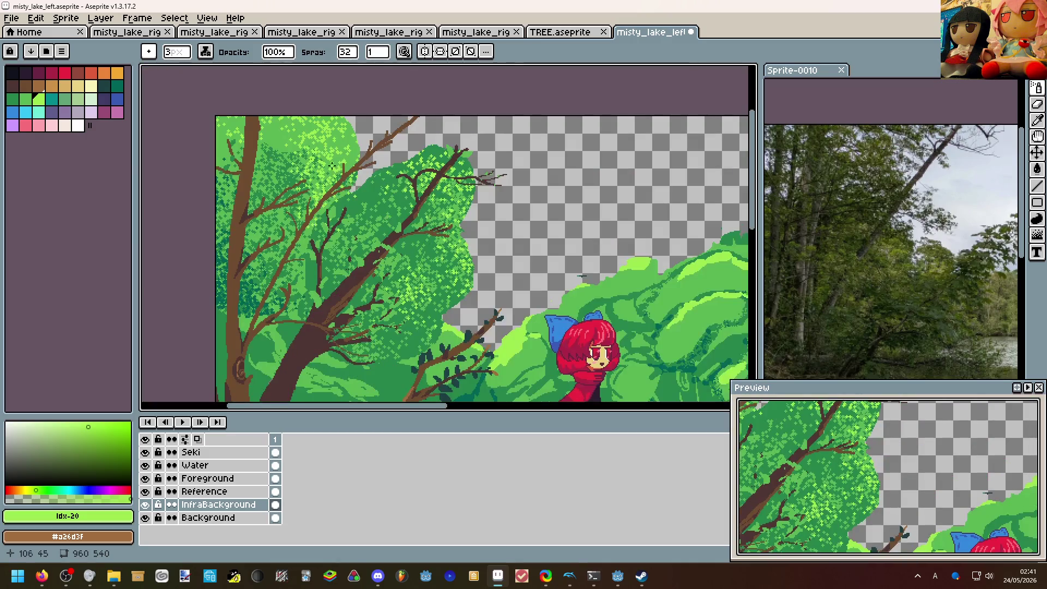
pyautogui.click(145, 505)
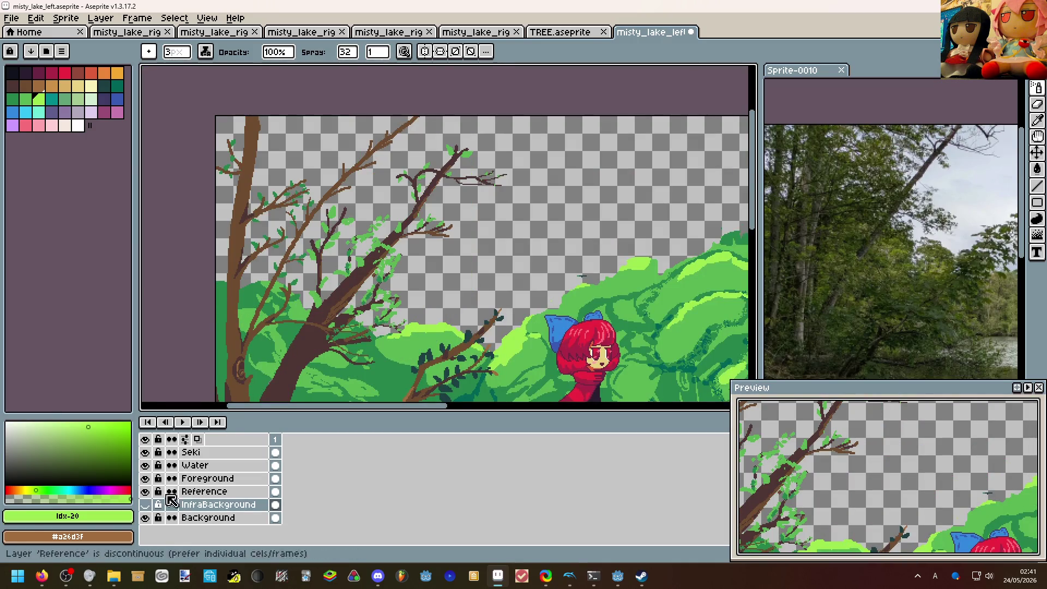
pyautogui.click(145, 505)
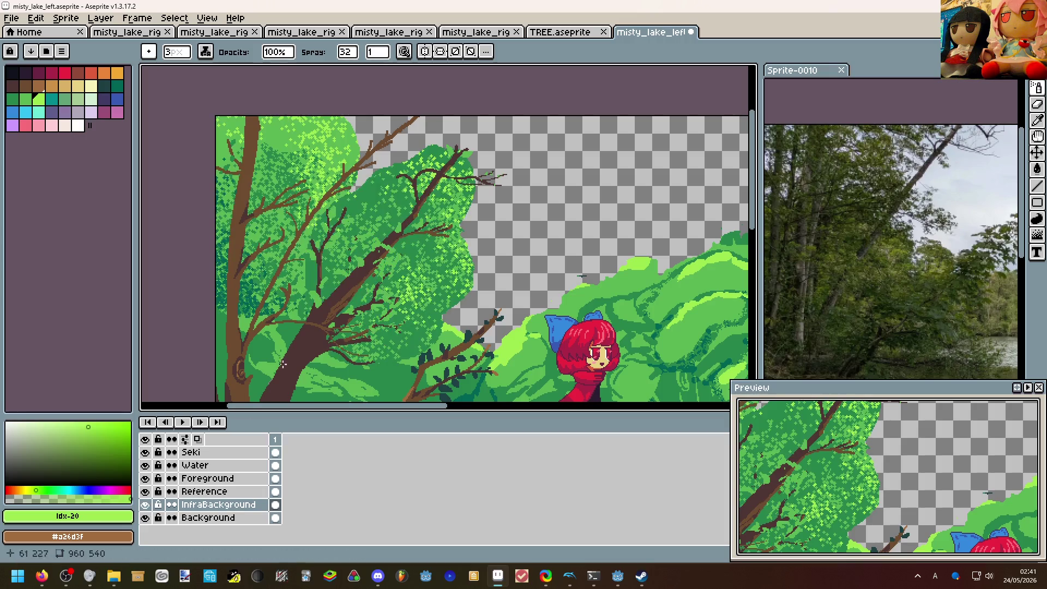
# Save the misty_lake_left sprite with Ctrl+S after a look over the scene.
pyautogui.moveTo(316, 314); pyautogui.dragTo(325, 281)
pyautogui.scroll(-2, 331, 281)
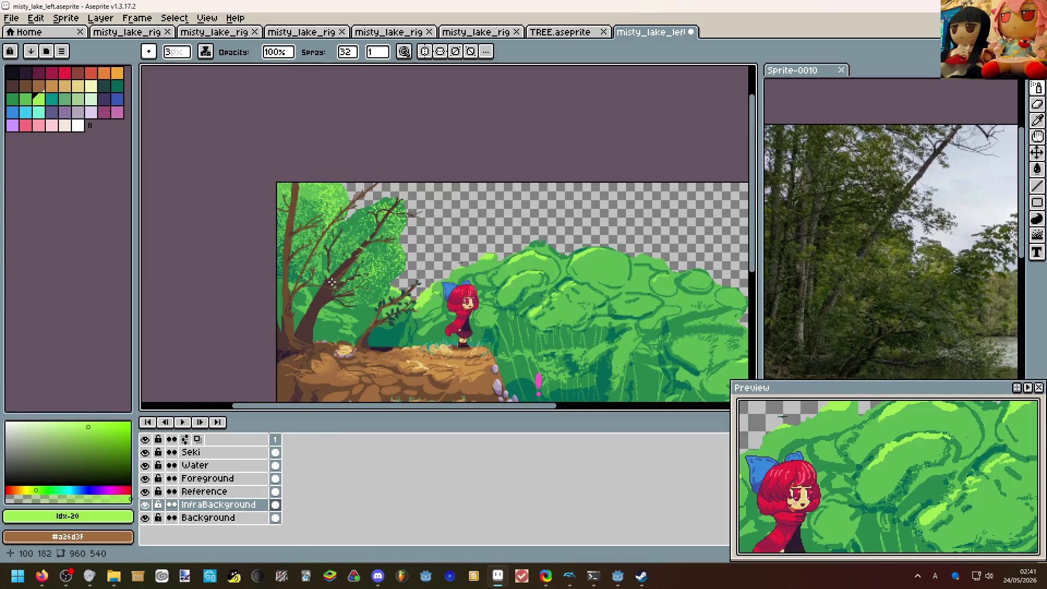
pyautogui.scroll(3, 346, 279)
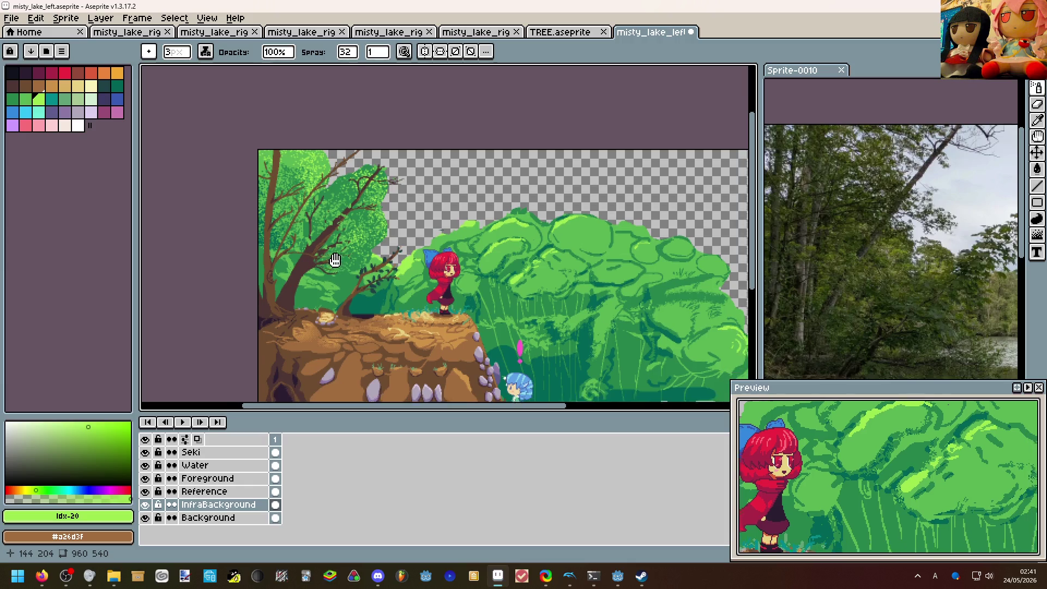
pyautogui.moveTo(346, 279); pyautogui.dragTo(318, 240)
pyautogui.scroll(3, 316, 244)
pyautogui.scroll(-2, 325, 266)
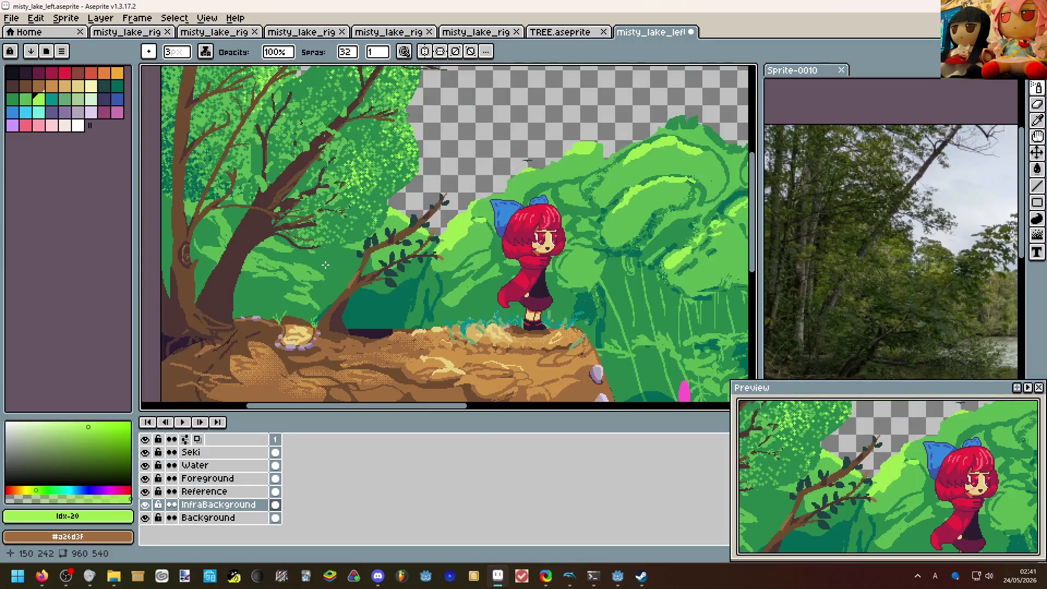
pyautogui.moveTo(325, 265); pyautogui.dragTo(298, 203)
pyautogui.hotkey('ctrl', 's')
pyautogui.scroll(-2, 344, 226)
pyautogui.scroll(1, 438, 234)
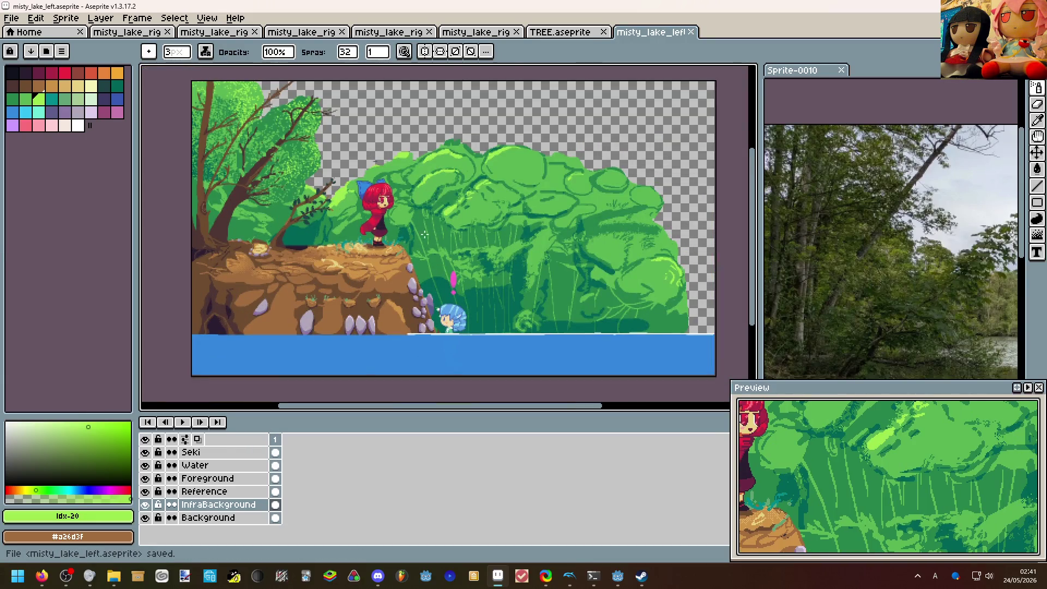
pyautogui.moveTo(439, 235); pyautogui.dragTo(463, 239)
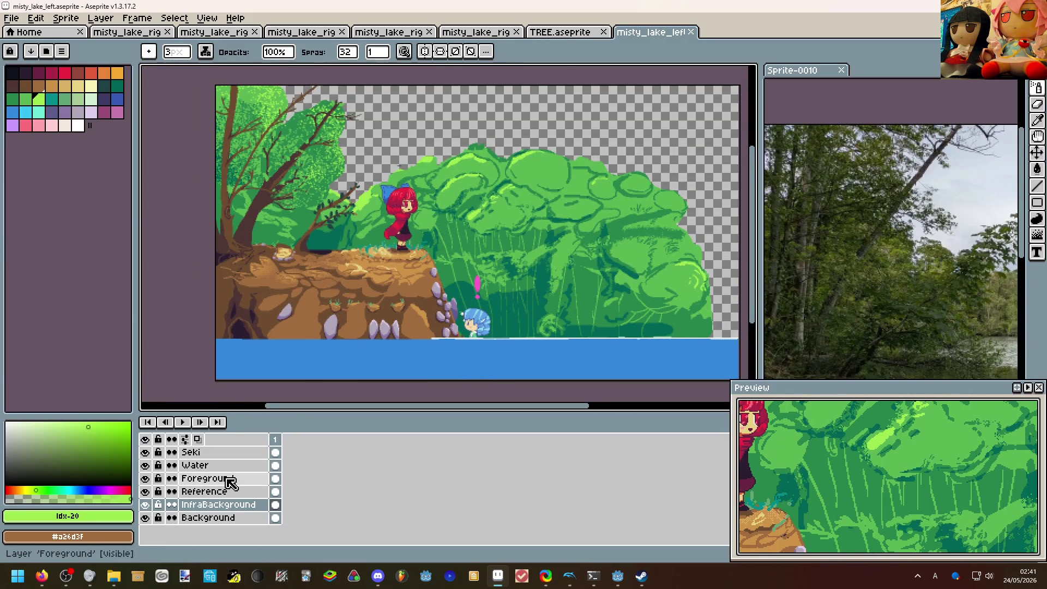
pyautogui.click(204, 480)
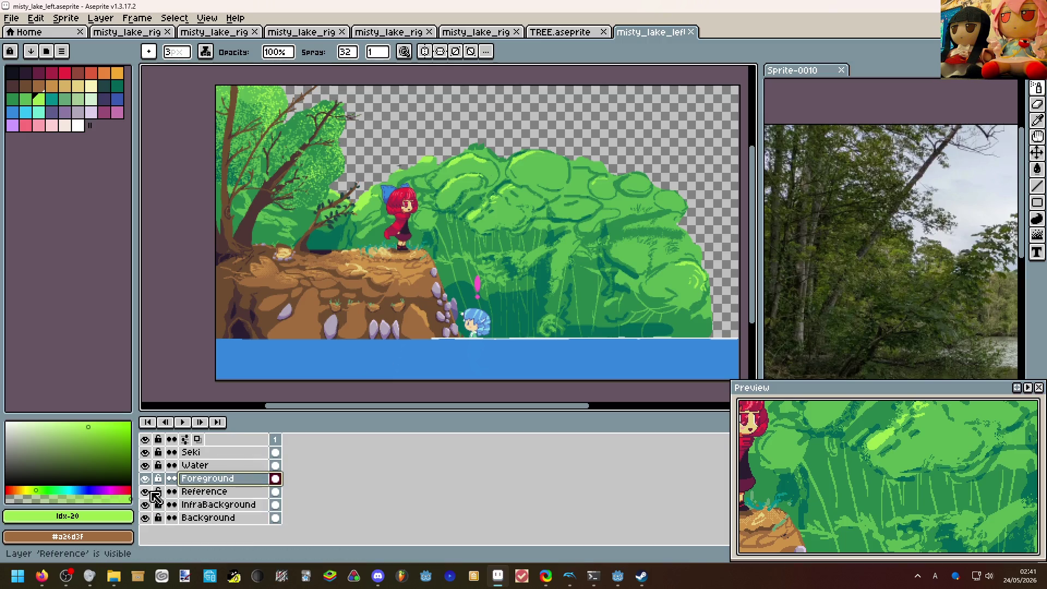
pyautogui.keyDown('shift'); pyautogui.click(146, 478); pyautogui.keyUp('shift')
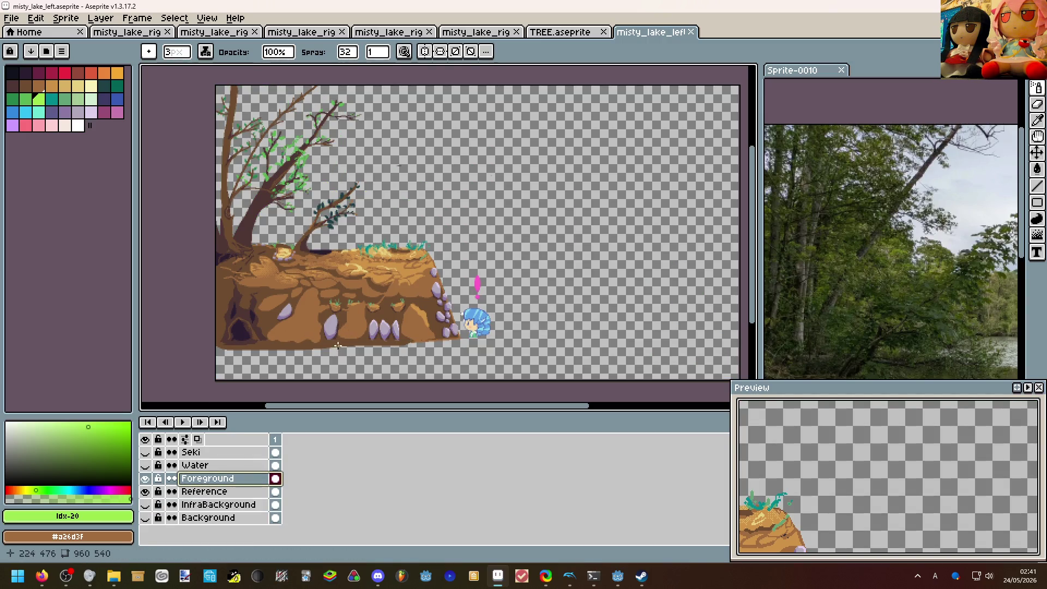
pyautogui.click(146, 492)
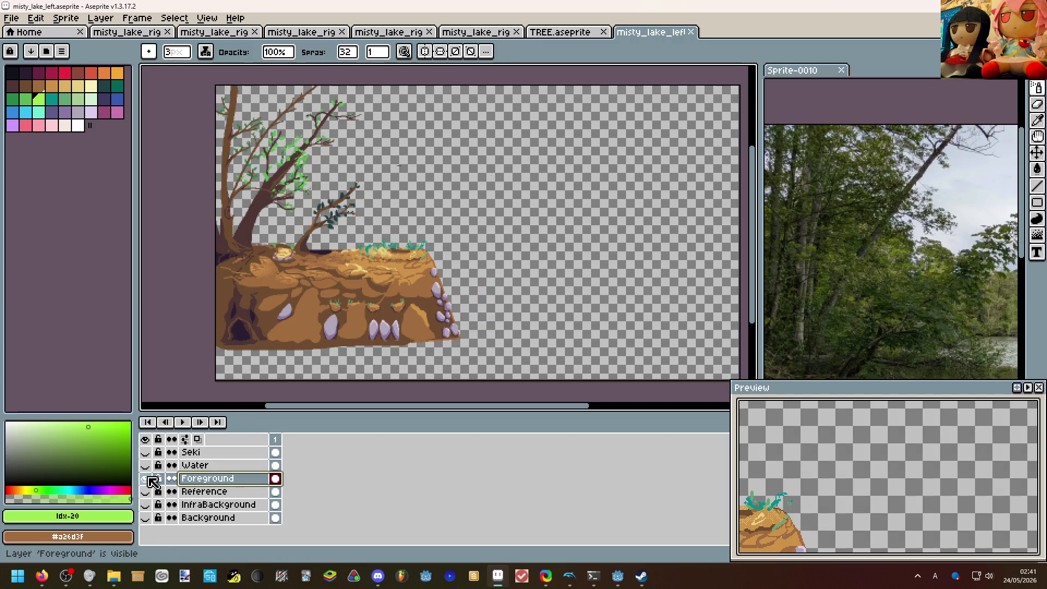
pyautogui.click(146, 465)
pyautogui.click(146, 478)
pyautogui.click(145, 465)
pyautogui.click(146, 465)
pyautogui.click(146, 440)
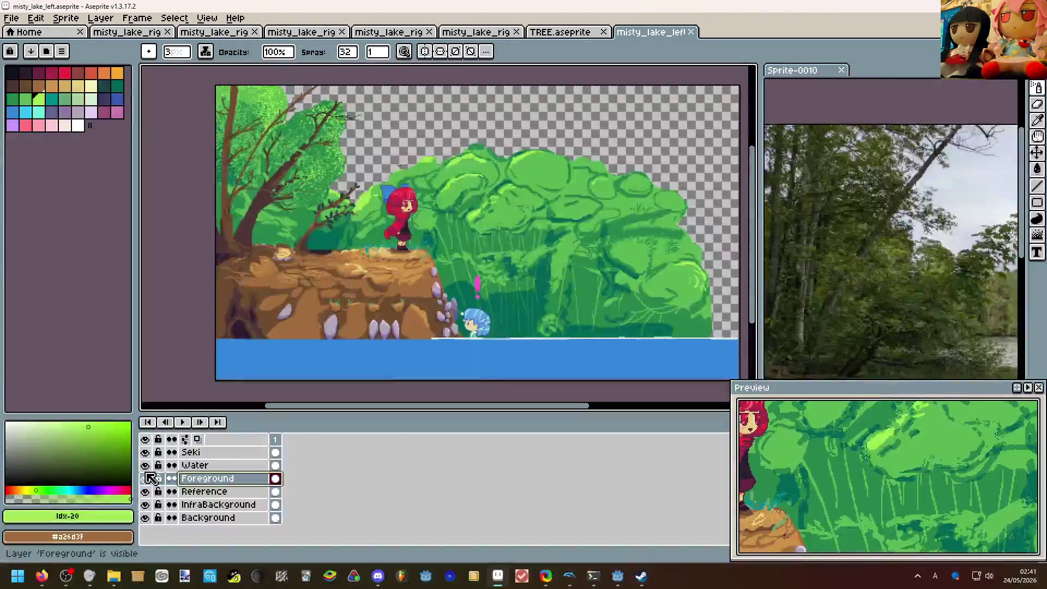
pyautogui.keyDown('shift'); pyautogui.click(146, 479); pyautogui.keyUp('shift')
pyautogui.keyDown('shift'); pyautogui.click(146, 478); pyautogui.keyUp('shift')
pyautogui.keyDown('shift'); pyautogui.click(145, 479); pyautogui.keyUp('shift')
pyautogui.keyDown('shift'); pyautogui.click(146, 478); pyautogui.keyUp('shift')
pyautogui.keyDown('shift'); pyautogui.click(145, 478); pyautogui.keyUp('shift')
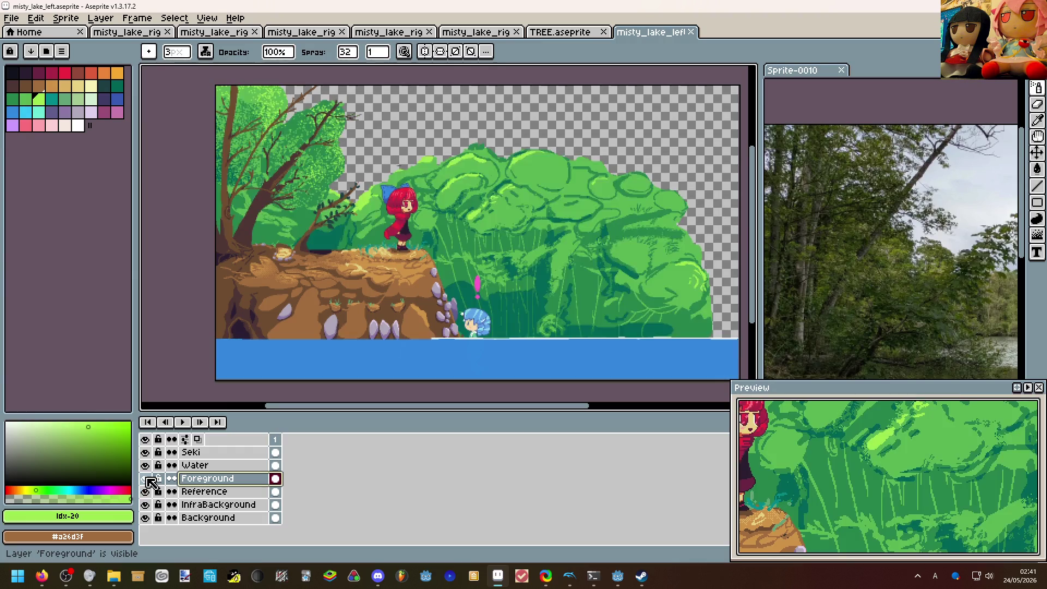
pyautogui.keyDown('shift'); pyautogui.click(146, 479); pyautogui.keyUp('shift')
pyautogui.scroll(1, 260, 234)
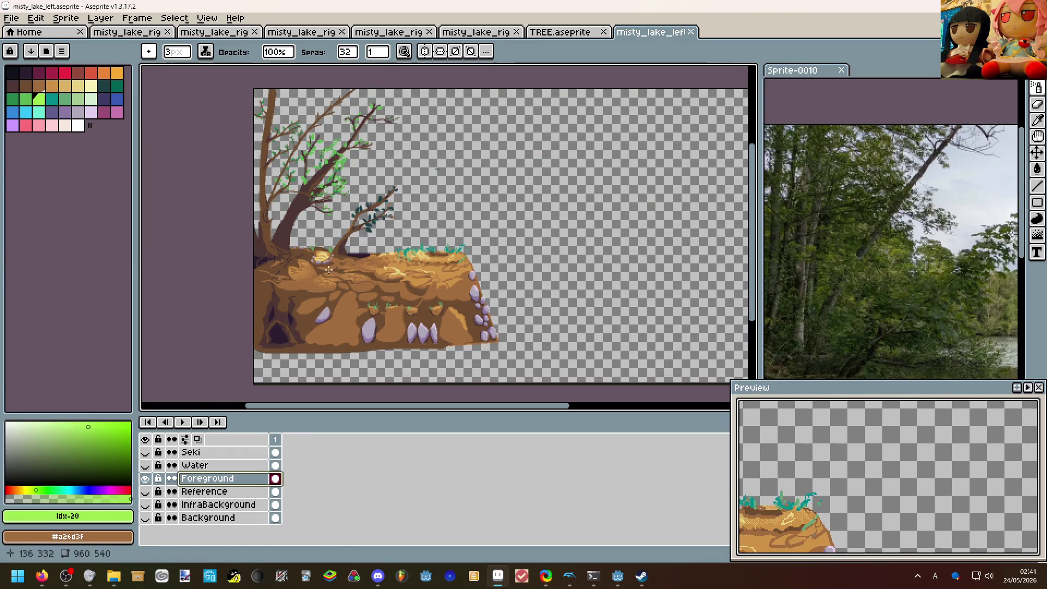
pyautogui.scroll(1, 327, 269)
pyautogui.scroll(-1, 344, 260)
pyautogui.scroll(2, 361, 250)
pyautogui.scroll(-1, 383, 237)
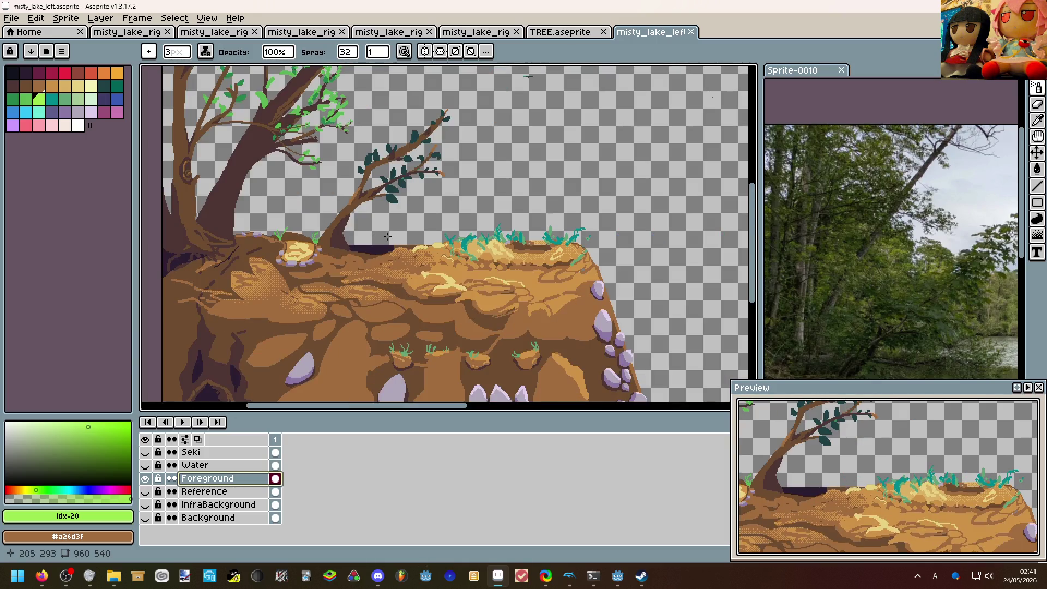
pyautogui.scroll(-1, 383, 237)
pyautogui.scroll(-1, 383, 238)
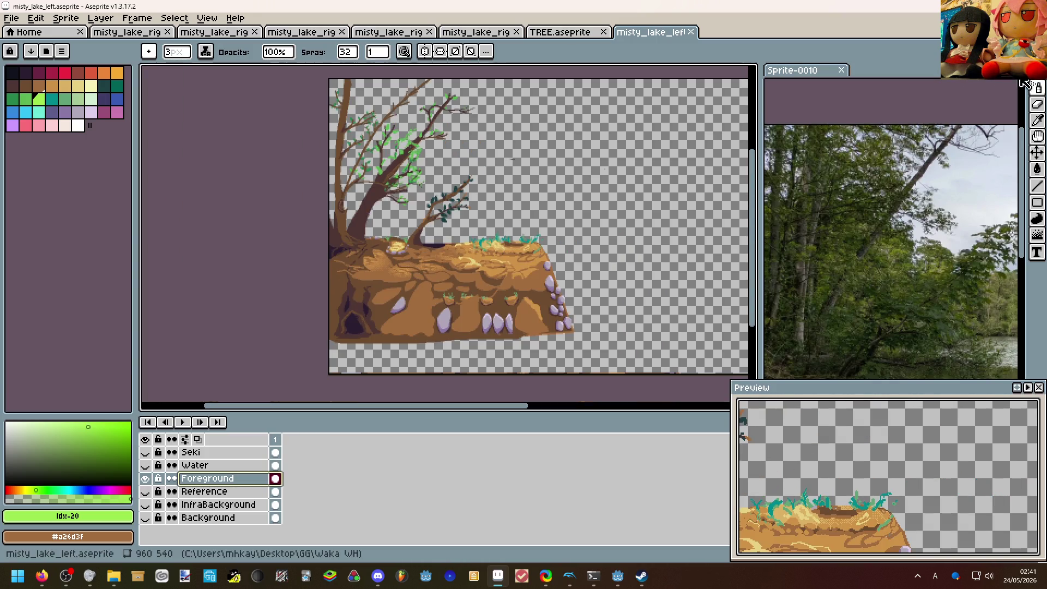
pyautogui.press('m')
# Marquee-select the foreground tree and rock art and create new sprite Sprite-0011 from it.
pyautogui.moveTo(615, 350); pyautogui.dragTo(275, 76)
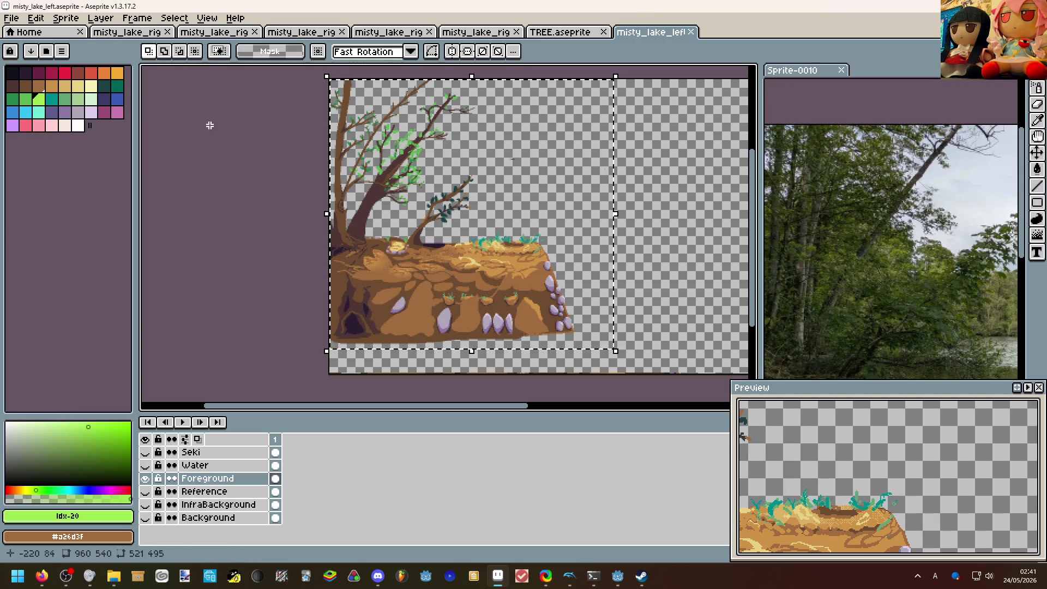
pyautogui.hotkey('ctrl', 'd')
pyautogui.scroll(1, 282, 67)
pyautogui.hotkey('ctrl', 'a')
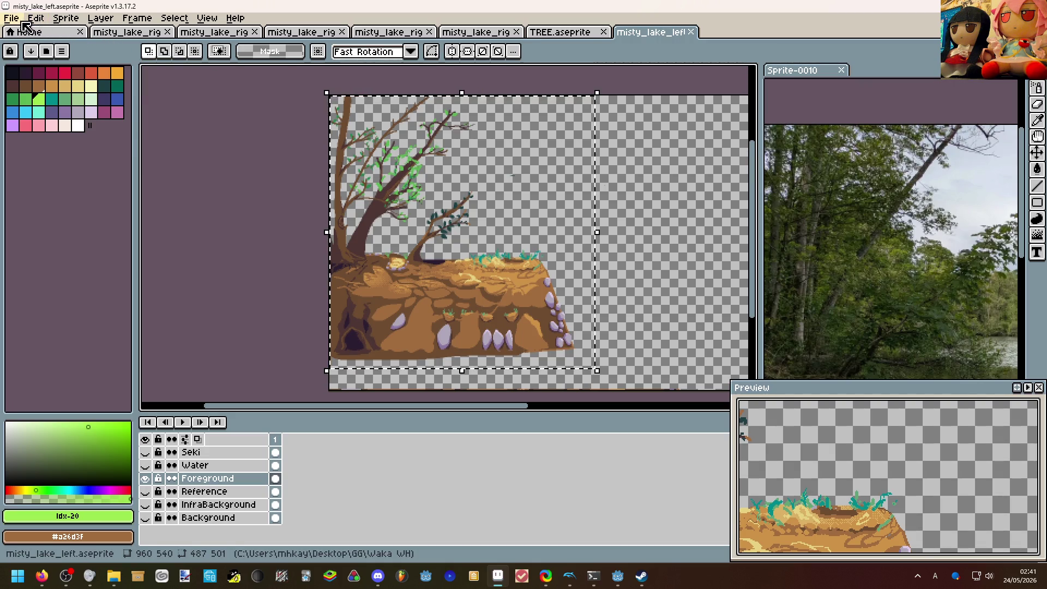
pyautogui.click(13, 18)
pyautogui.click(13, 18)
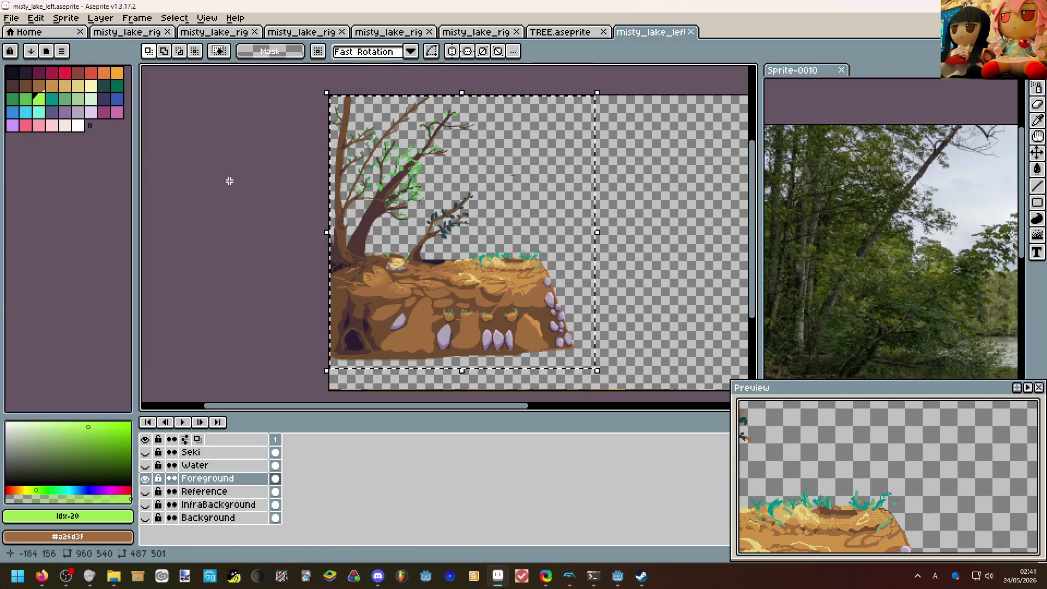
pyautogui.hotkey('ctrl', 'shift', 'n')
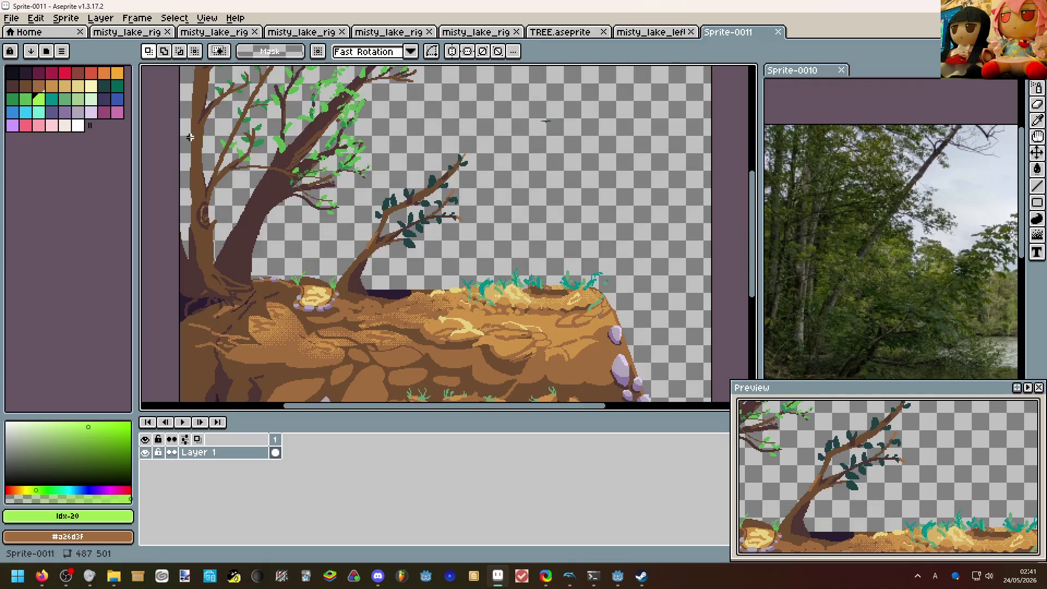
pyautogui.scroll(-1, 246, 164)
pyautogui.scroll(1, 245, 164)
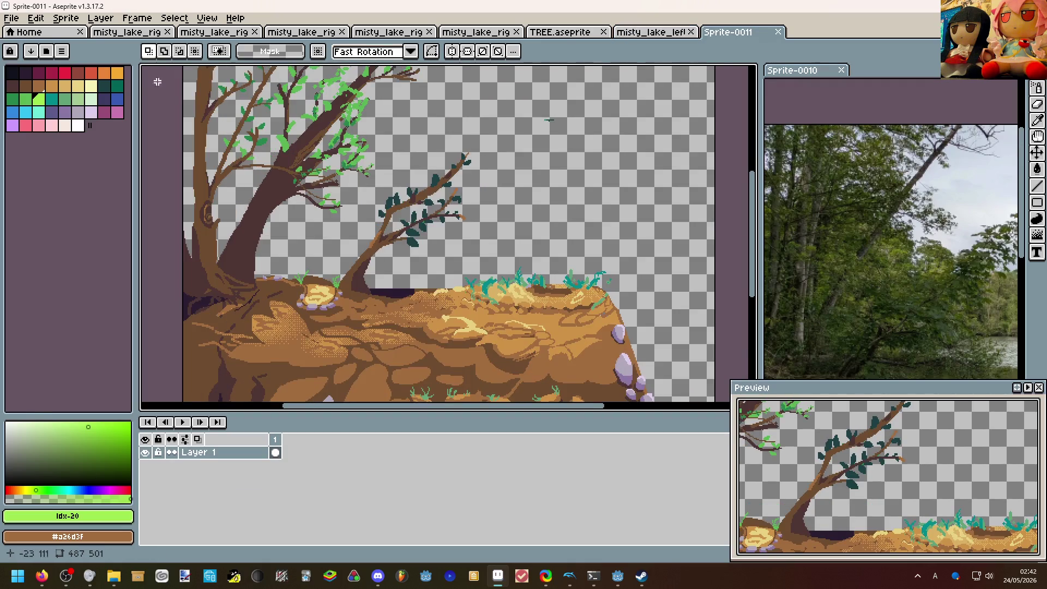
pyautogui.click(65, 17)
pyautogui.click(86, 97)
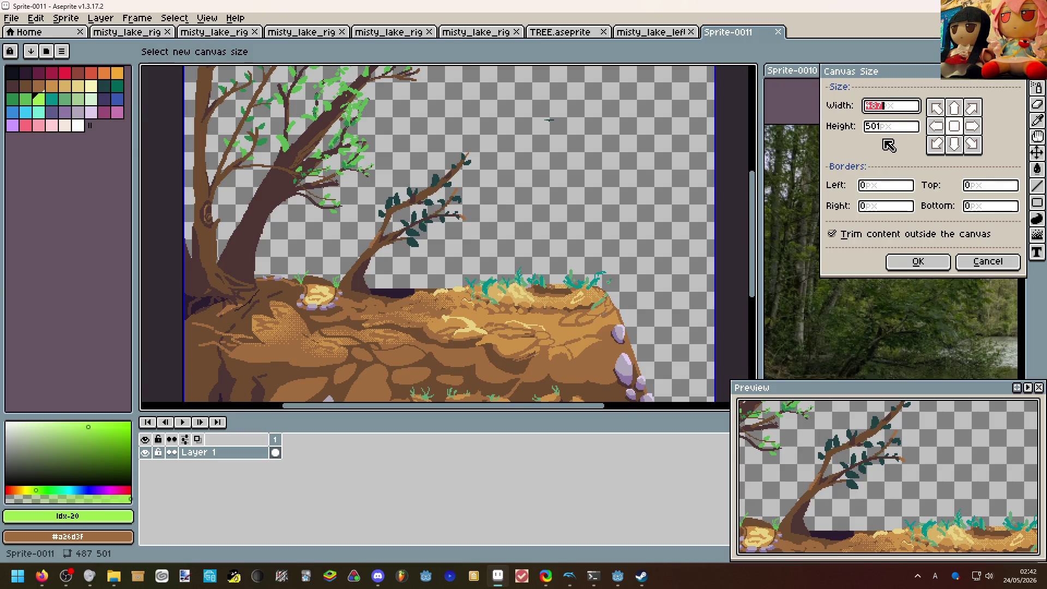
# Set Left and Top canvas borders to 64 px, enlarging Sprite-0011 to 551 × 565.
pyautogui.click(886, 186)
pyautogui.write('64')
pyautogui.scroll(-3, 532, 254)
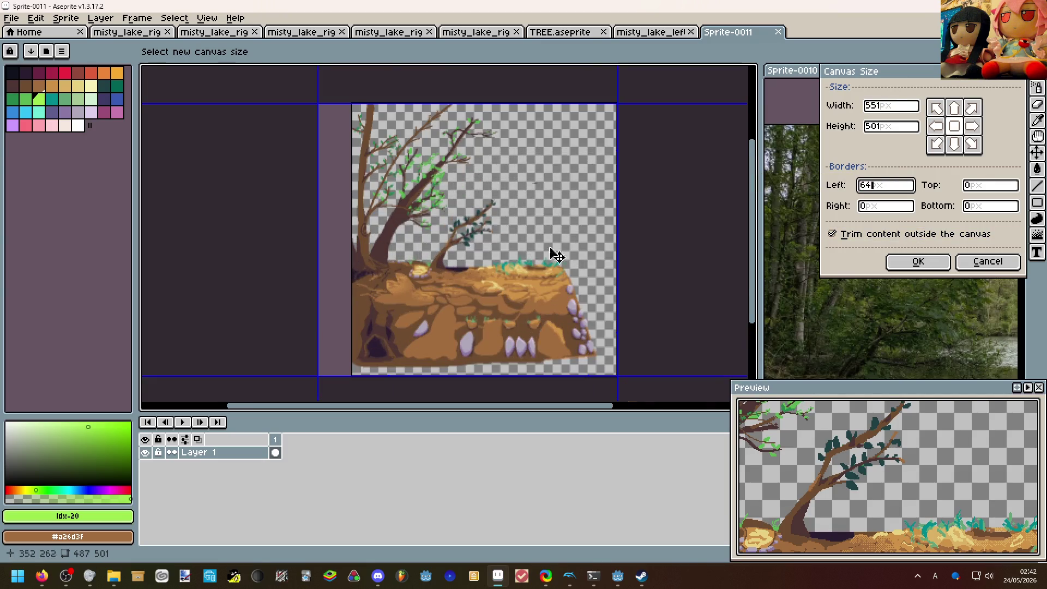
pyautogui.click(991, 186)
pyautogui.write('64')
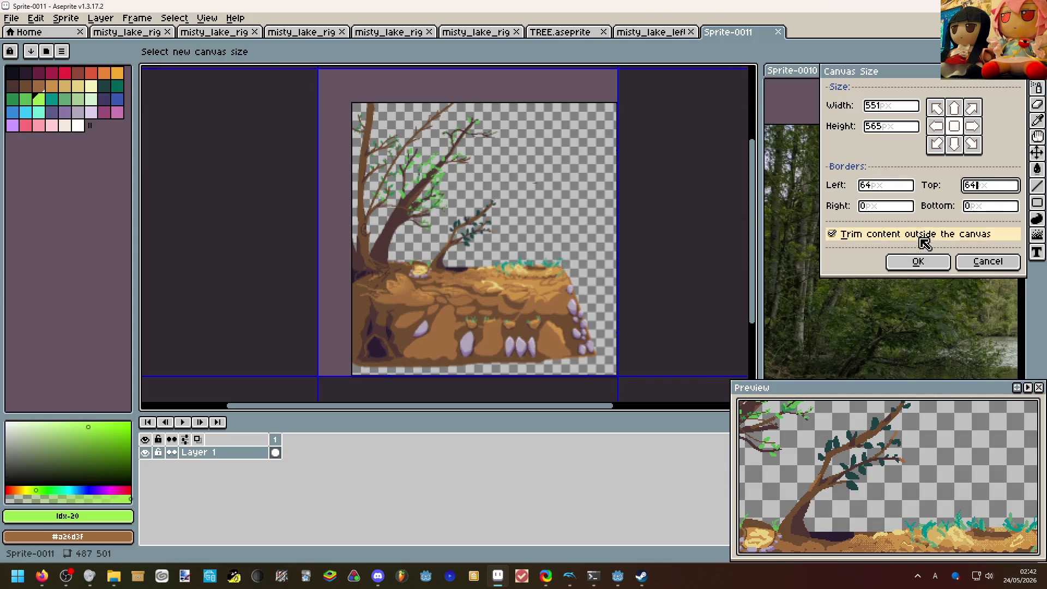
pyautogui.click(918, 261)
pyautogui.scroll(-2, 447, 148)
pyautogui.scroll(1, 446, 148)
pyautogui.scroll(1, 451, 154)
pyautogui.scroll(-2, 451, 181)
pyautogui.scroll(2, 451, 181)
pyautogui.scroll(-1, 451, 181)
pyautogui.scroll(-1, 451, 181)
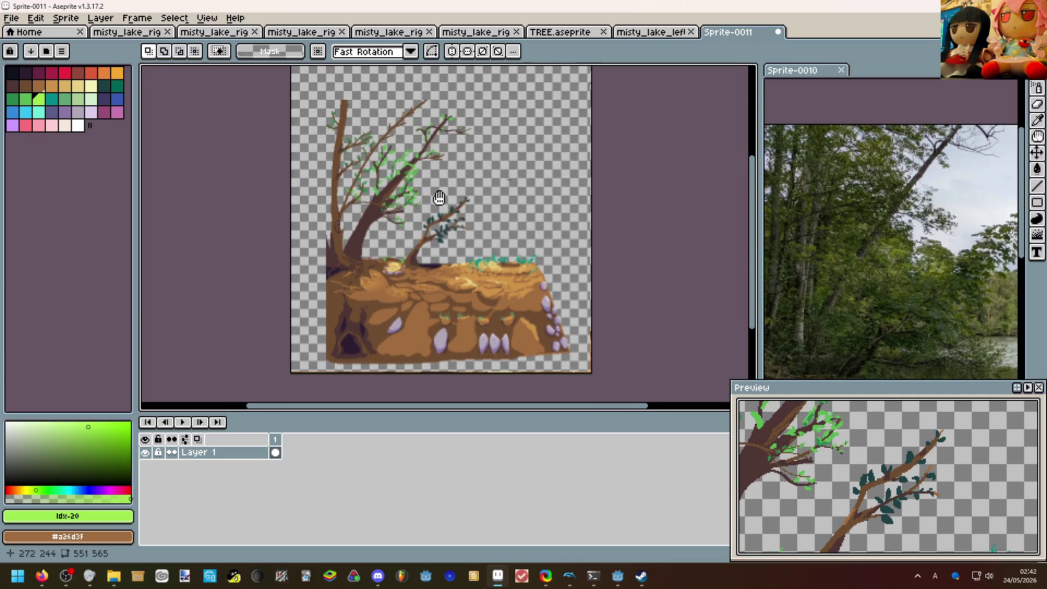
pyautogui.scroll(-1, 438, 199)
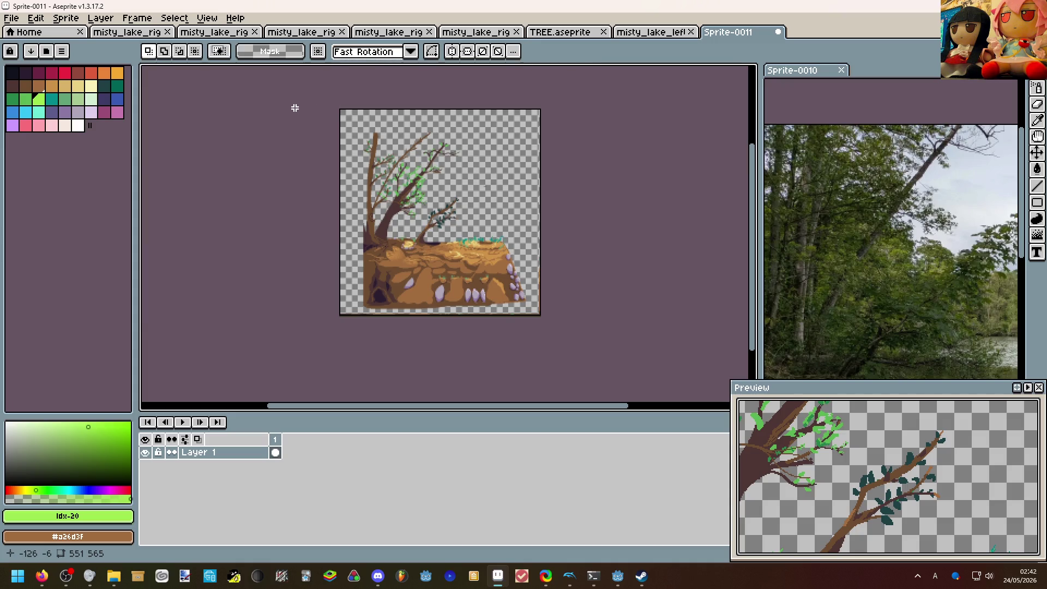
pyautogui.scroll(2, 433, 212)
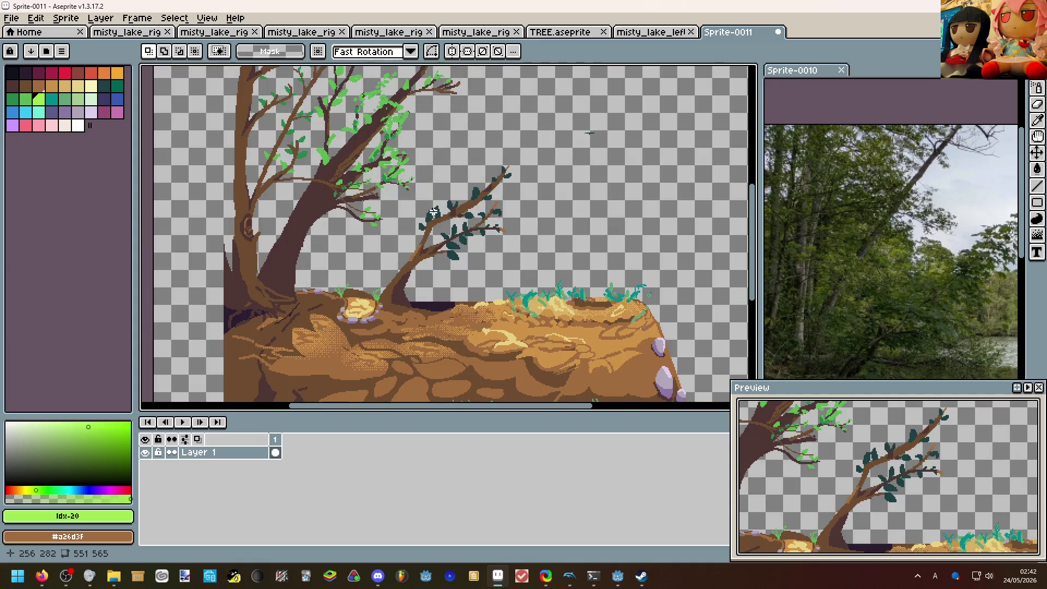
# Save the sprite as misty_lake_left_foreground.aseprite in the Waka WH folder.
pyautogui.click(12, 18)
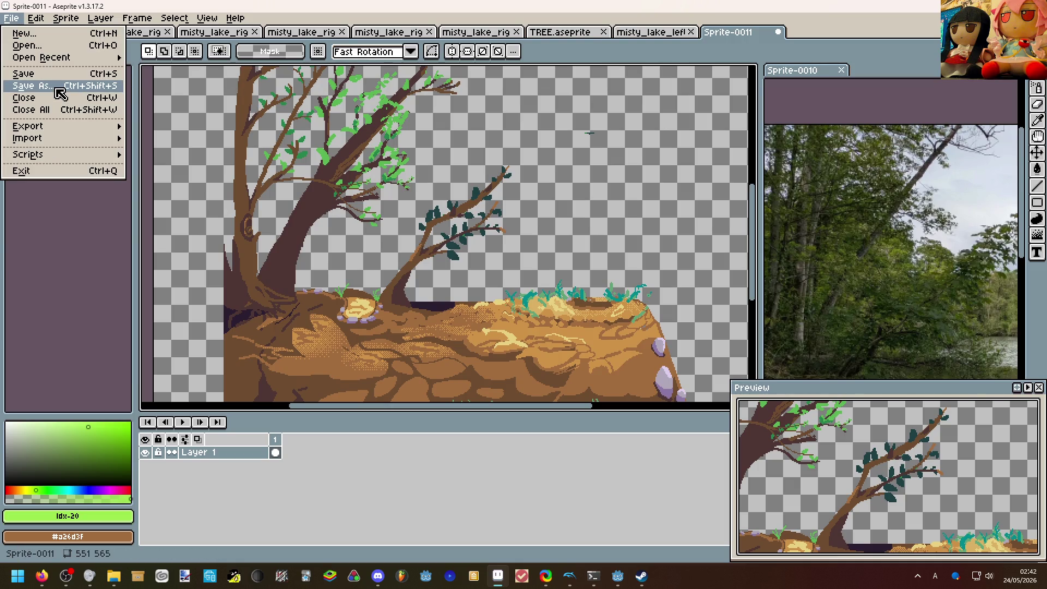
pyautogui.click(33, 85)
pyautogui.scroll(-3, 142, 195)
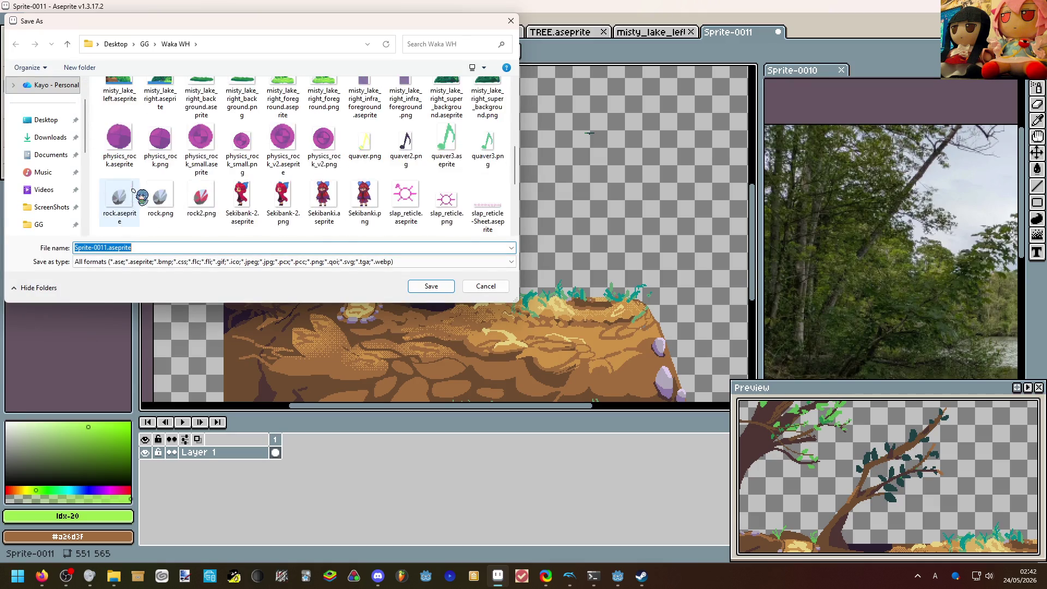
pyautogui.scroll(2, 141, 195)
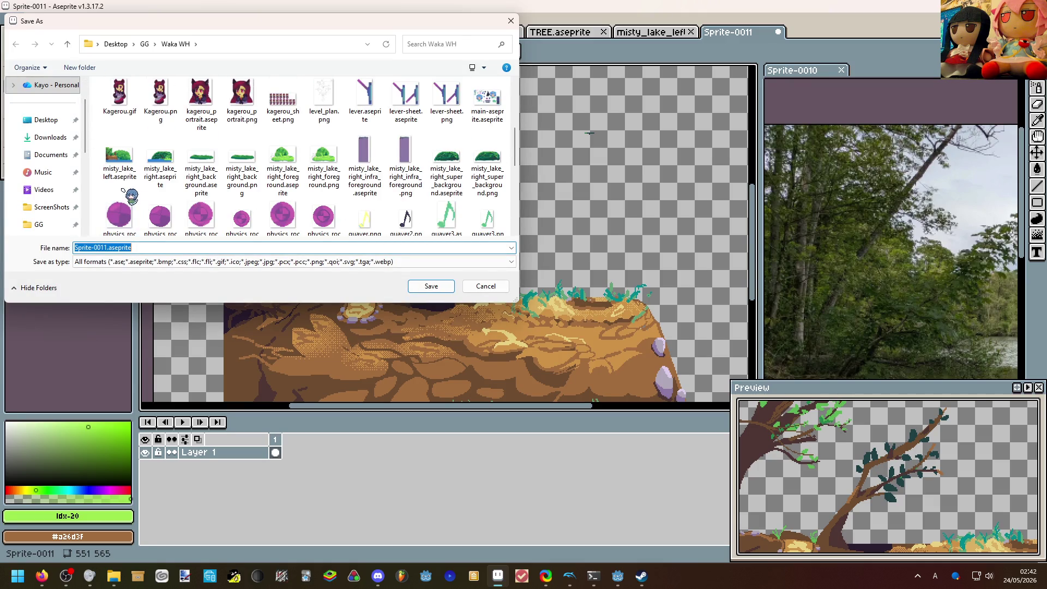
pyautogui.click(119, 162)
pyautogui.click(119, 248)
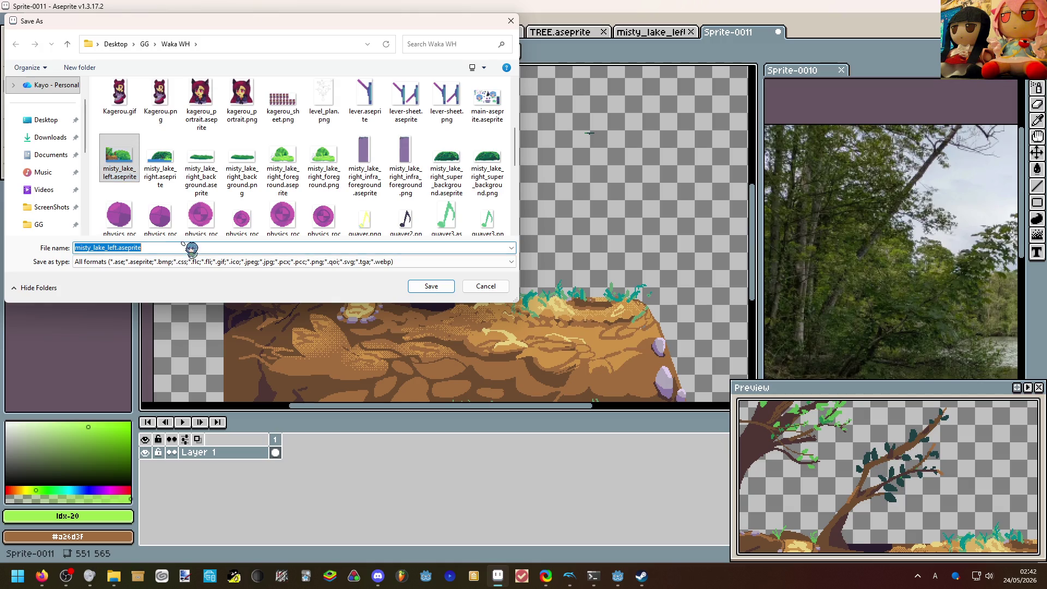
pyautogui.click(119, 248)
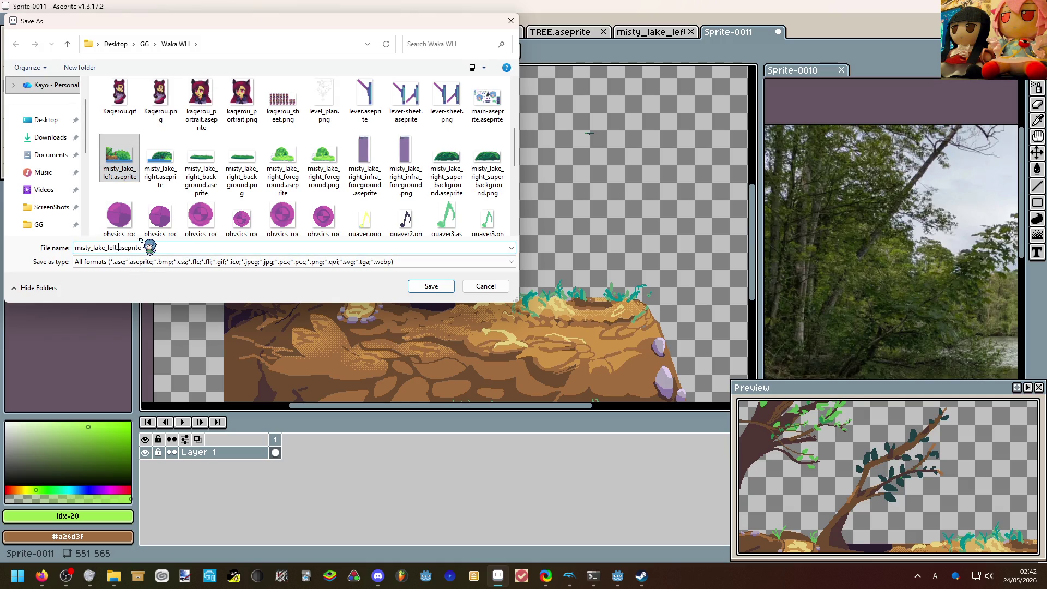
pyautogui.write('_foreground')
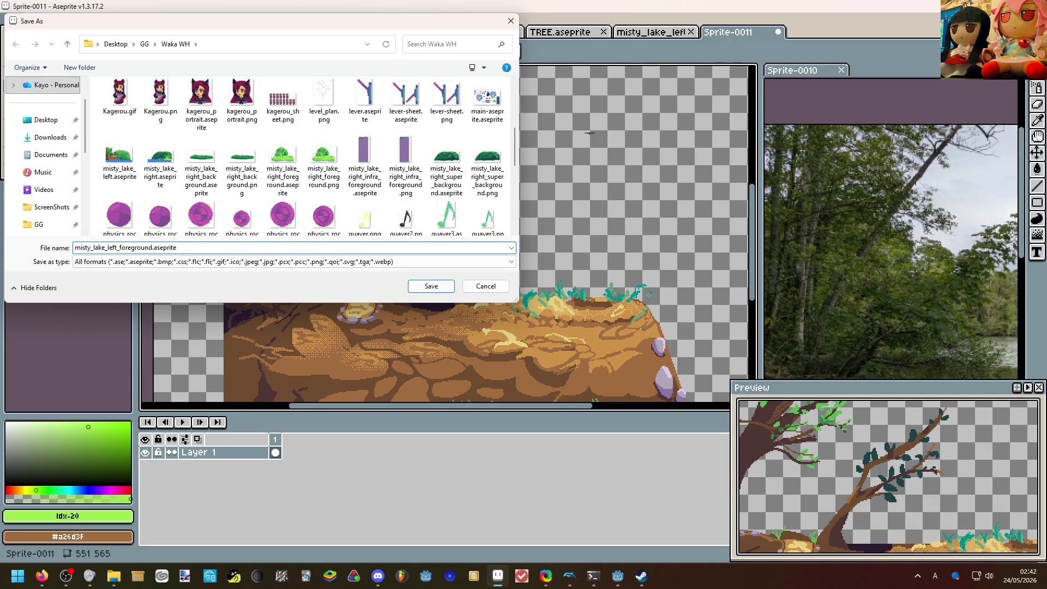
pyautogui.press('Return')
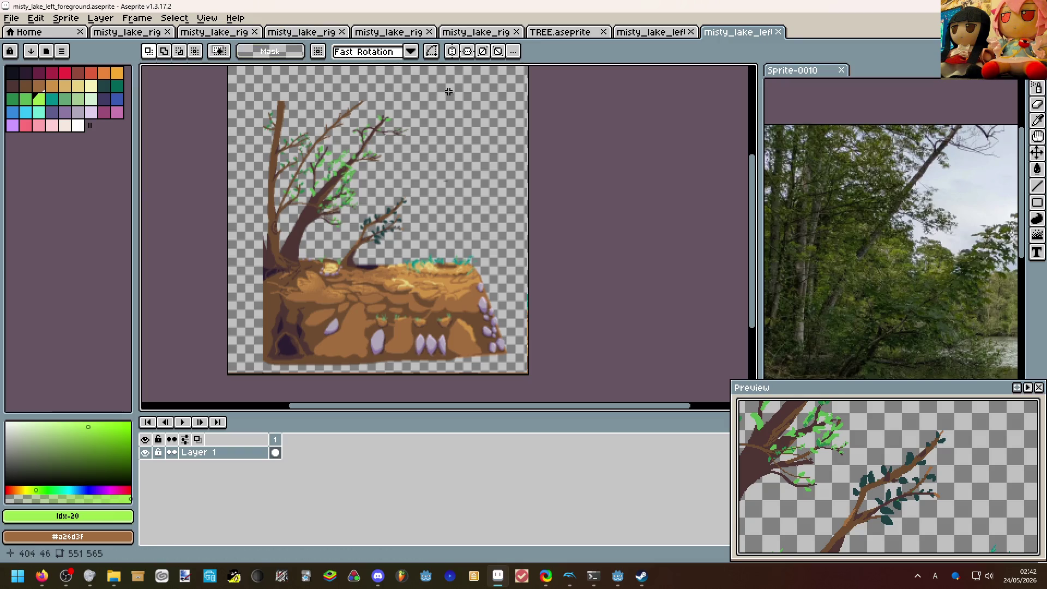
pyautogui.scroll(2, 325, 270)
# Pan over the saved foreground art, then return to the misty_lake_left scene.
pyautogui.moveTo(382, 228)
pyautogui.mouseDown()
pyautogui.moveTo(428, 174)
pyautogui.moveTo(426, 270)
pyautogui.mouseUp()
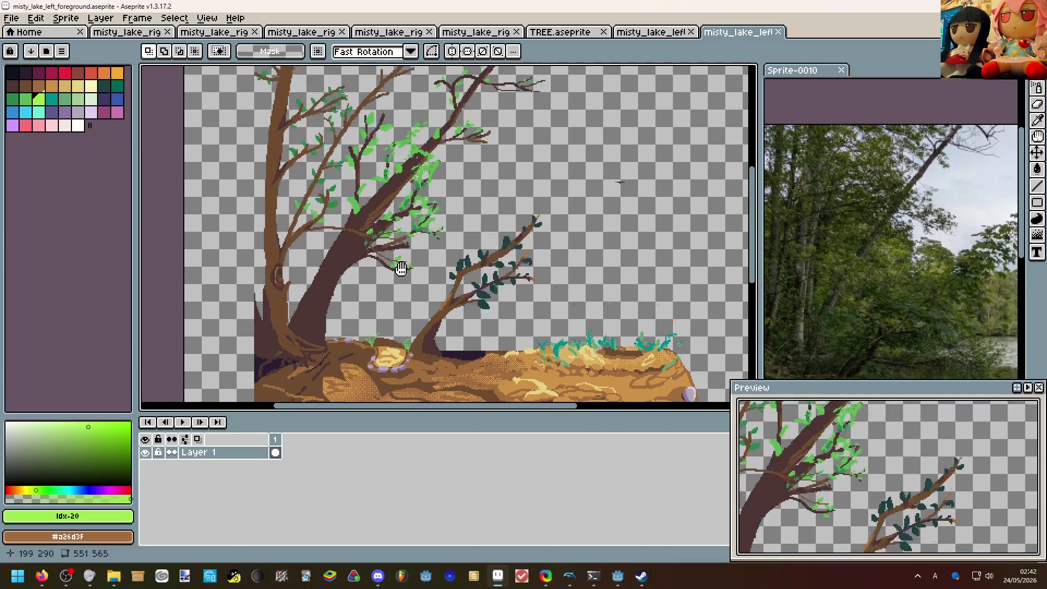
pyautogui.moveTo(401, 212)
pyautogui.mouseDown()
pyautogui.moveTo(401, 296)
pyautogui.moveTo(385, 261)
pyautogui.moveTo(461, 205)
pyautogui.mouseUp()
pyautogui.scroll(-1, 377, 246)
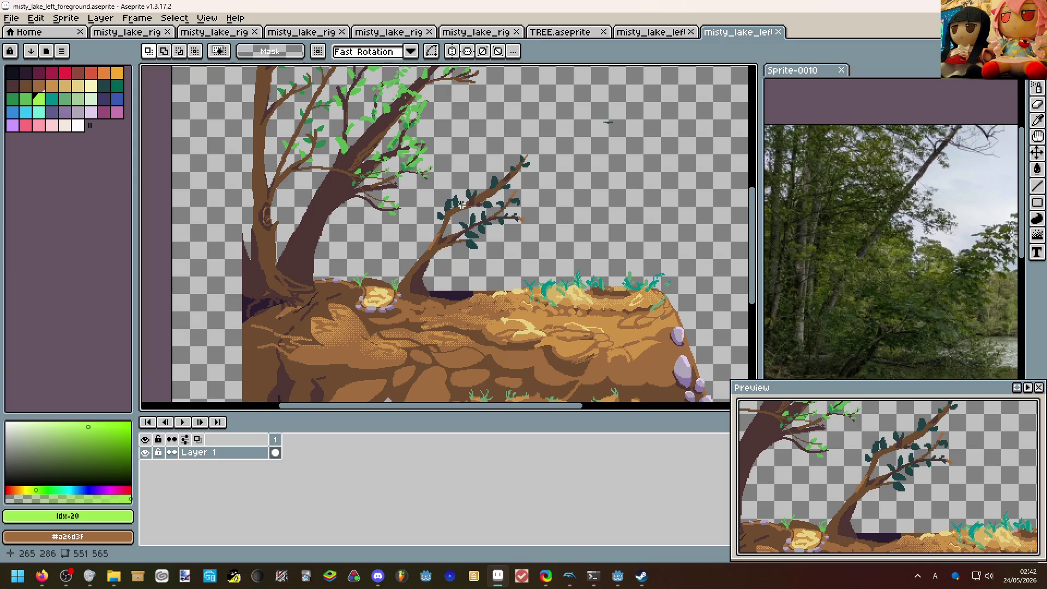
pyautogui.scroll(-1, 461, 205)
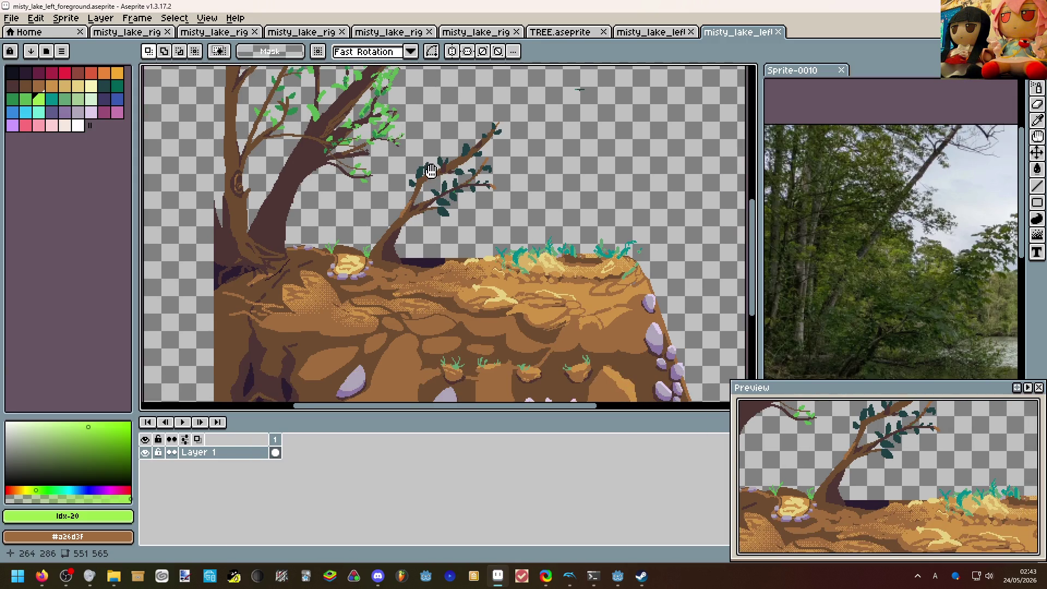
pyautogui.scroll(-1, 430, 171)
pyautogui.moveTo(400, 134)
pyautogui.mouseDown()
pyautogui.moveTo(448, 223)
pyautogui.moveTo(434, 307)
pyautogui.mouseUp()
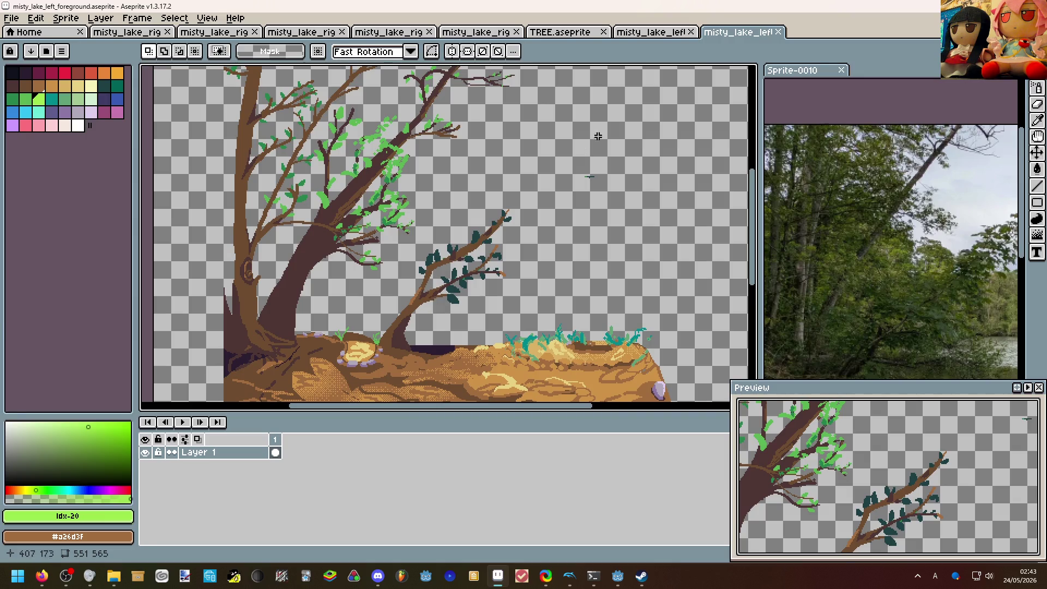
pyautogui.click(633, 32)
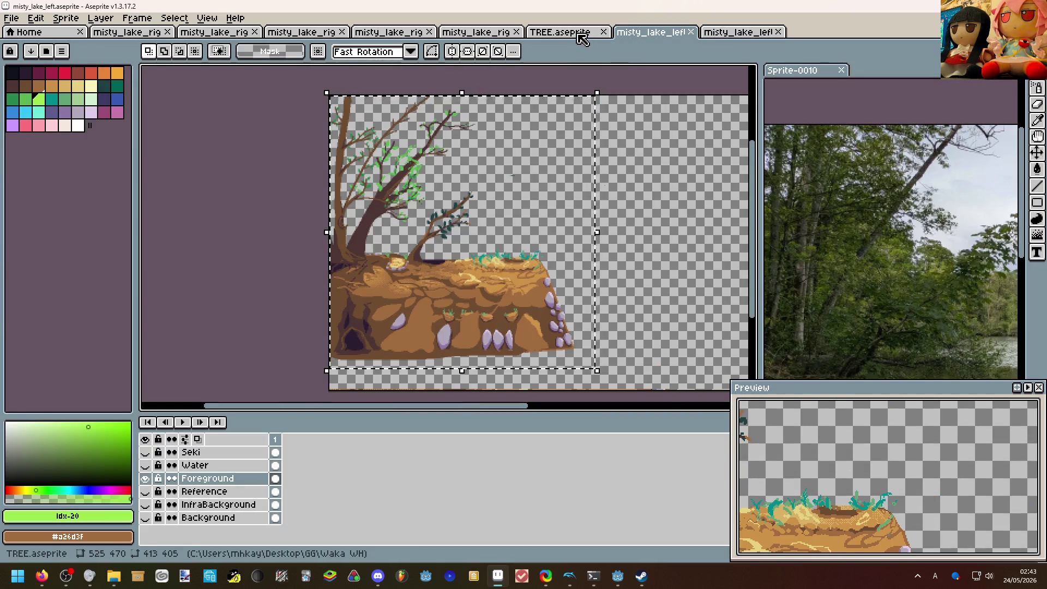
# Back in misty_lake_left, show only the InfraBackground layer.
pyautogui.click(573, 32)
pyautogui.click(646, 32)
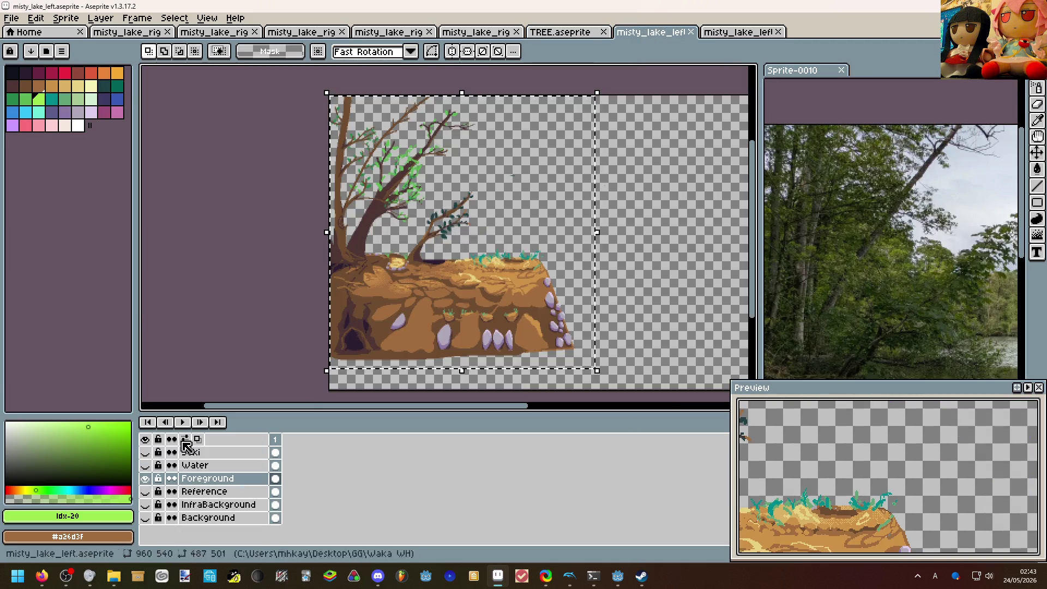
pyautogui.click(156, 480)
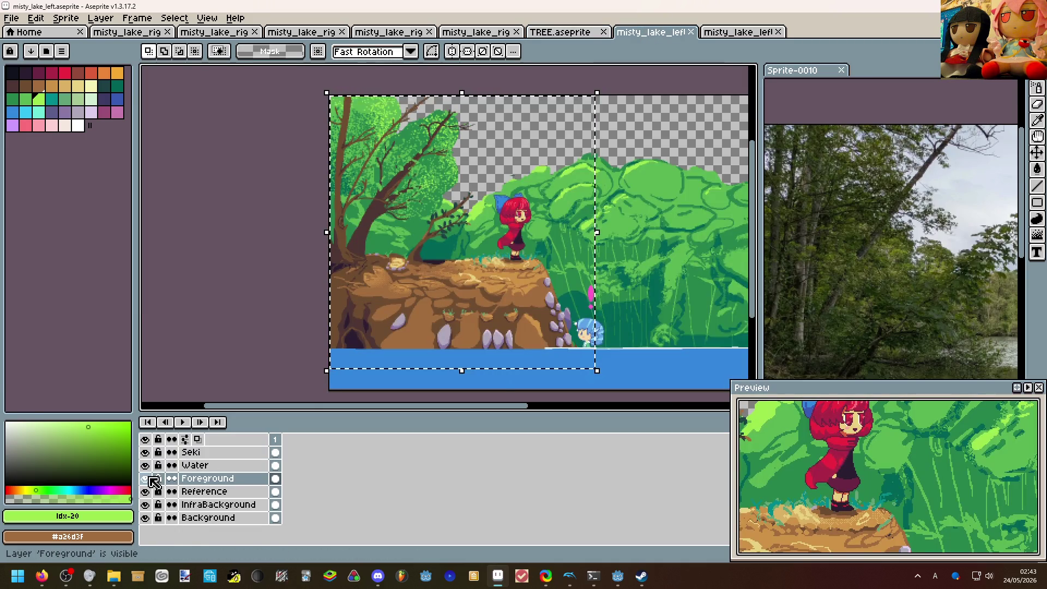
pyautogui.click(146, 504)
pyautogui.keyDown('shift'); pyautogui.click(146, 479); pyautogui.keyUp('shift')
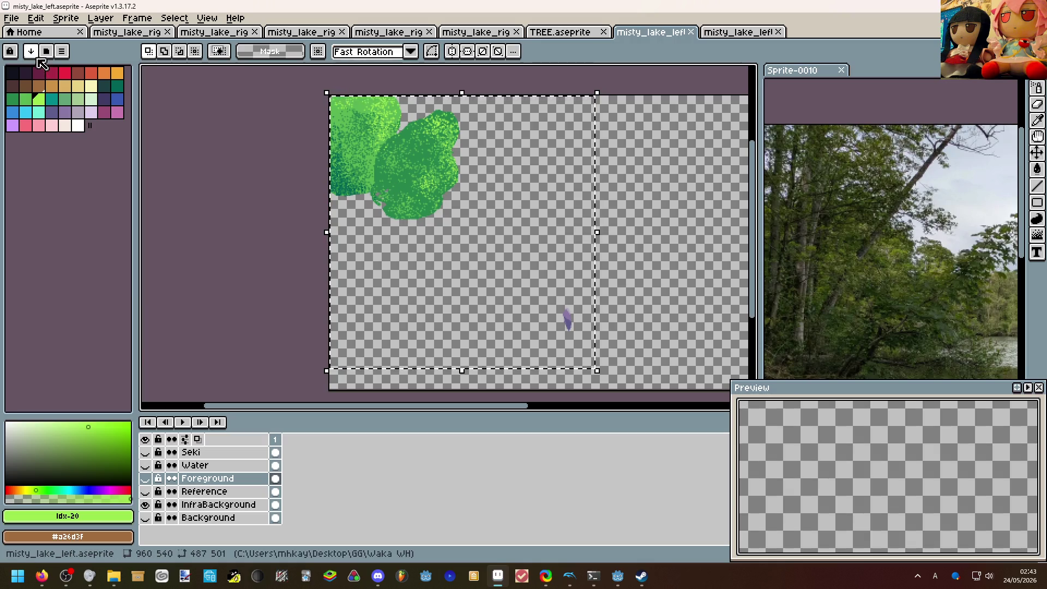
# Discard the accidental pasted foreground copy Sprite-0012 and return to misty_lake_left.
pyautogui.click(11, 17)
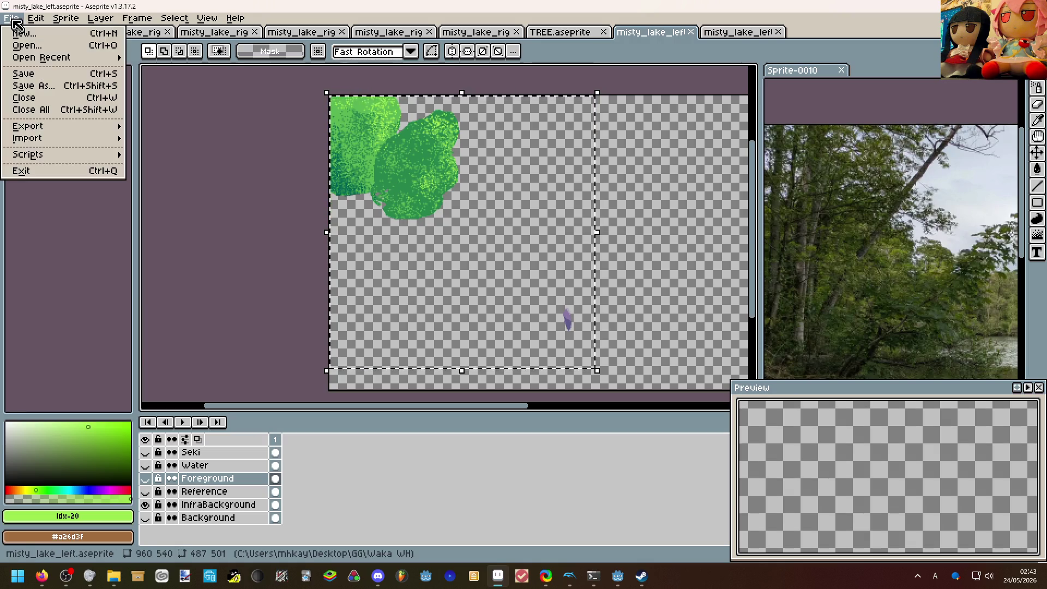
pyautogui.click(22, 33)
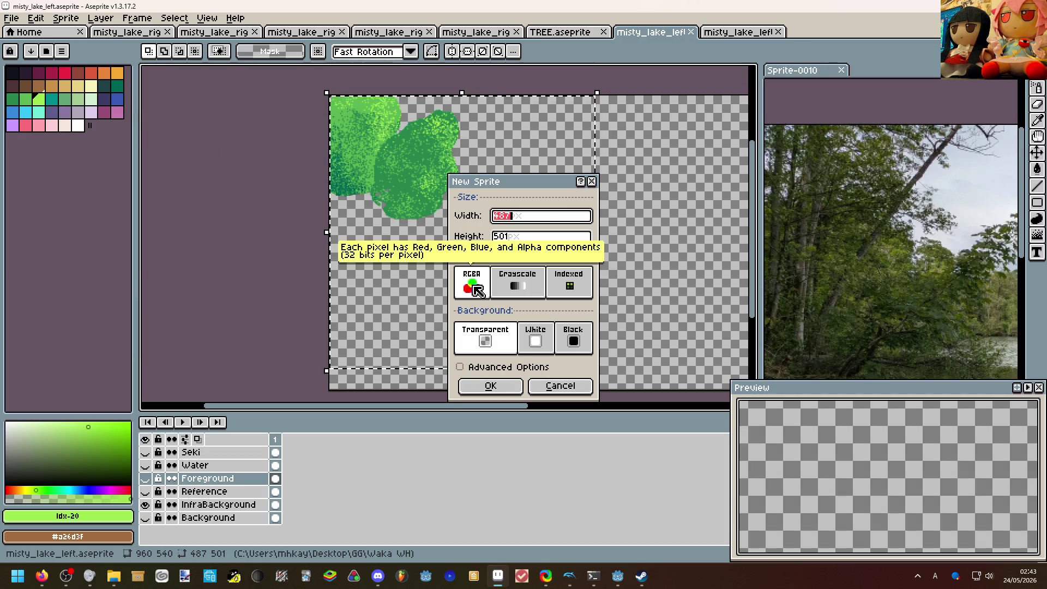
pyautogui.click(539, 387)
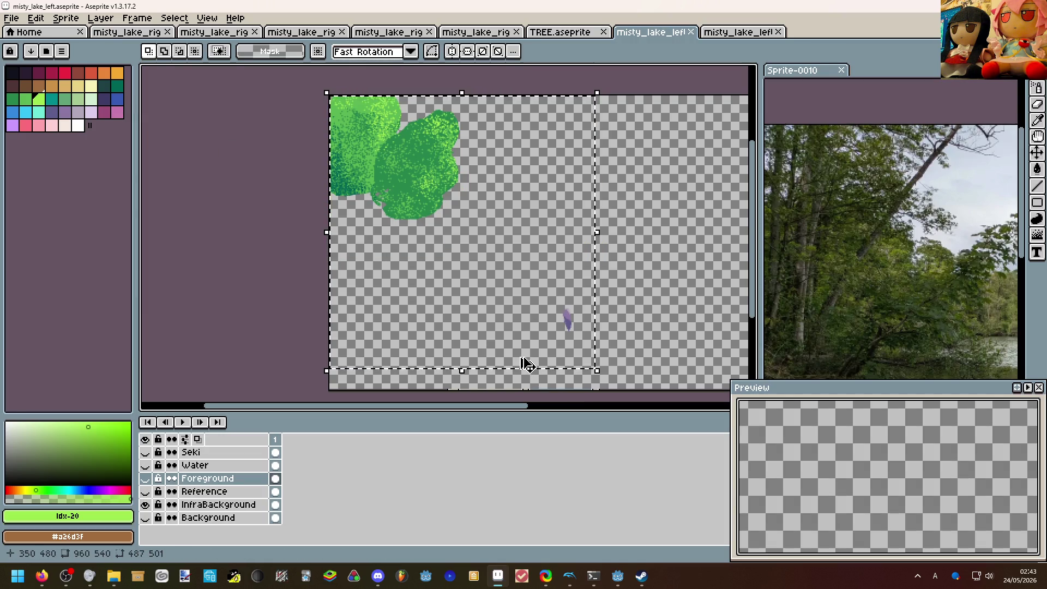
pyautogui.hotkey('ctrl', 'shift', 'v')
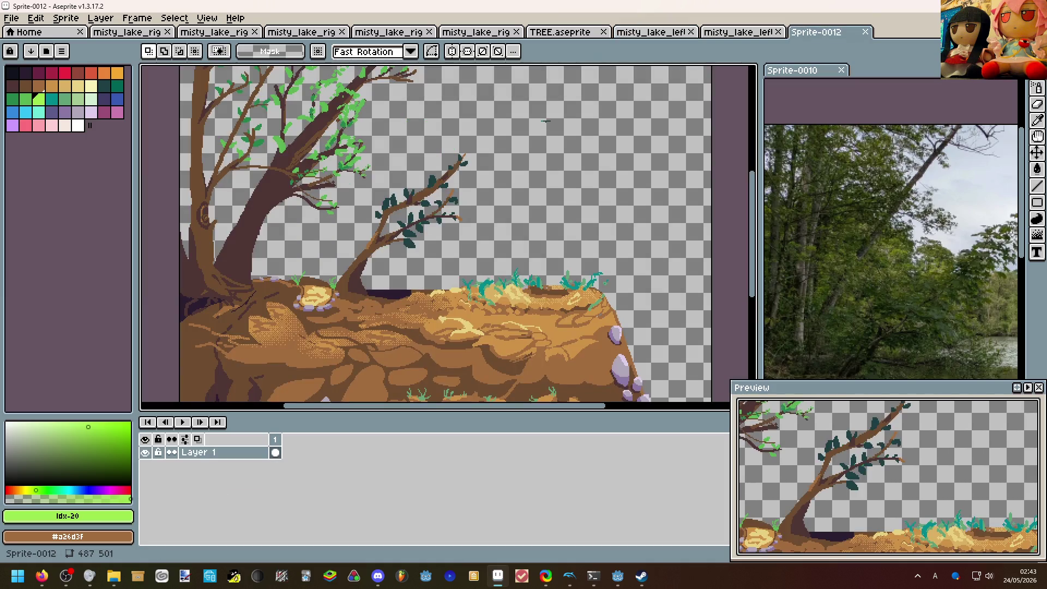
pyautogui.scroll(-2, 448, 260)
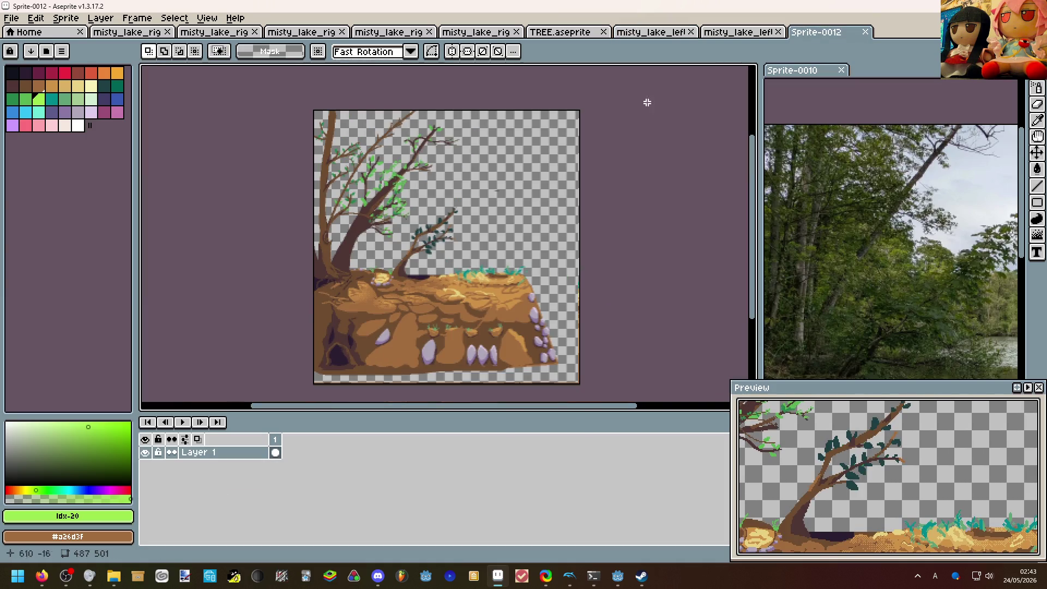
pyautogui.click(865, 32)
pyautogui.click(654, 33)
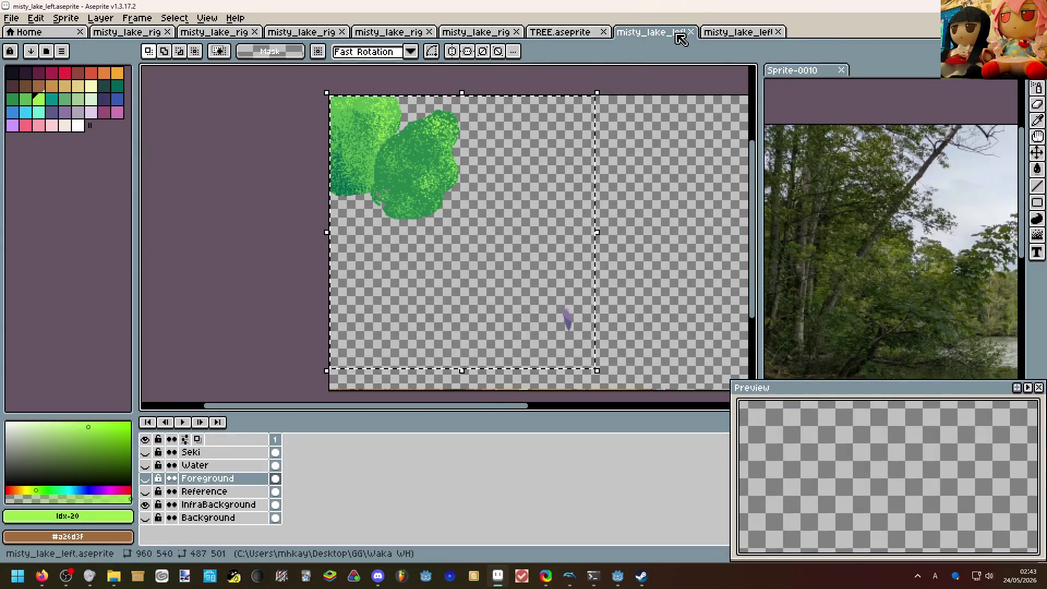
# Copy the selected bushes from InfraBackground and paste them as new sprite Sprite-0013.
pyautogui.click(204, 506)
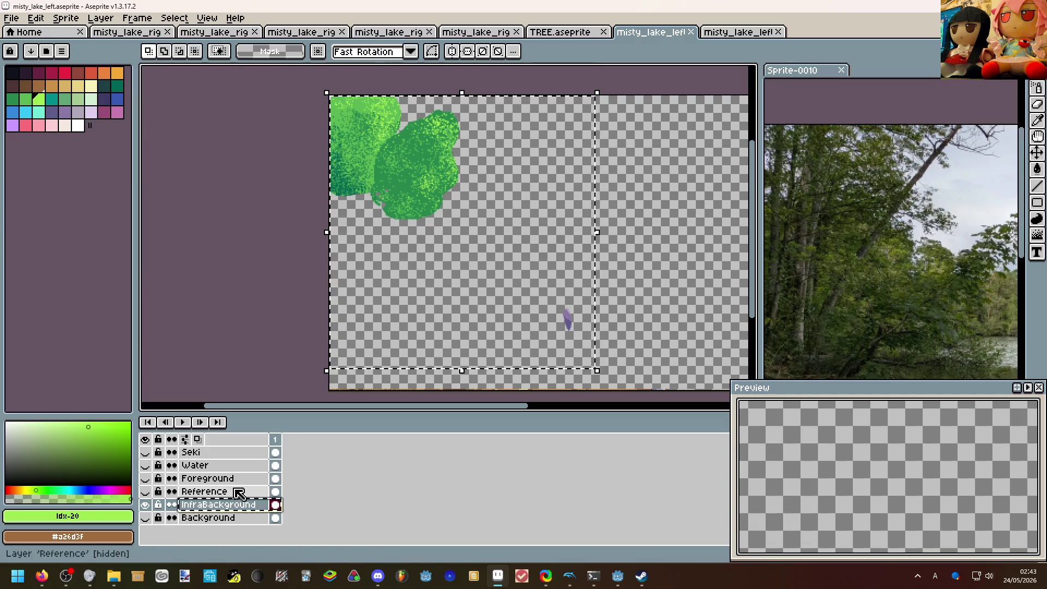
pyautogui.click(410, 308)
pyautogui.hotkey('ctrl', 'c')
pyautogui.hotkey('ctrl', 'shift', 'v')
pyautogui.scroll(-2, 394, 275)
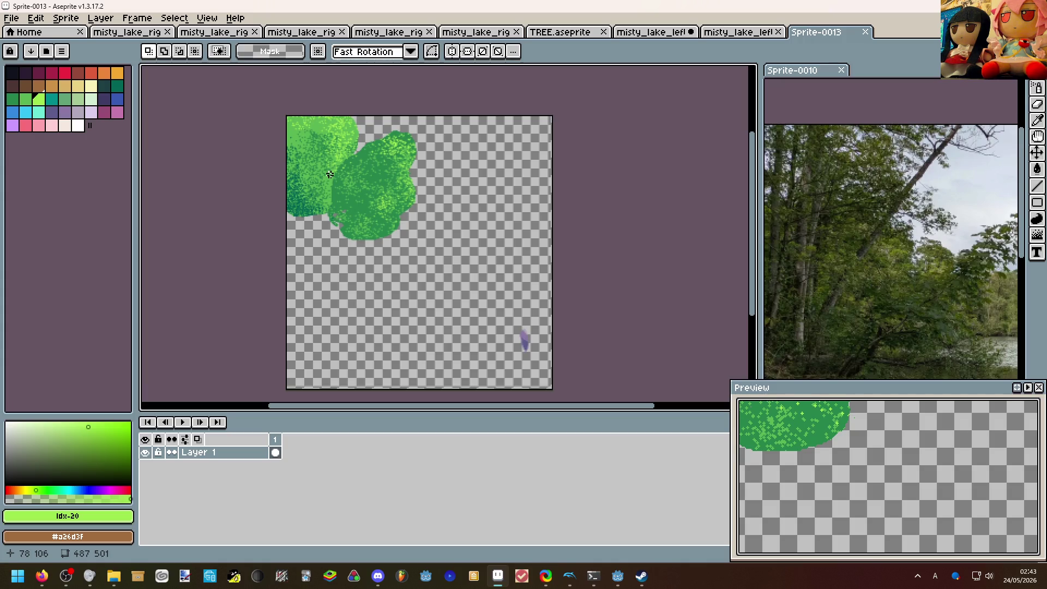
# Set Left and Top canvas borders to 64 px, enlarging Sprite-0013 to 551 × 565.
pyautogui.click(66, 17)
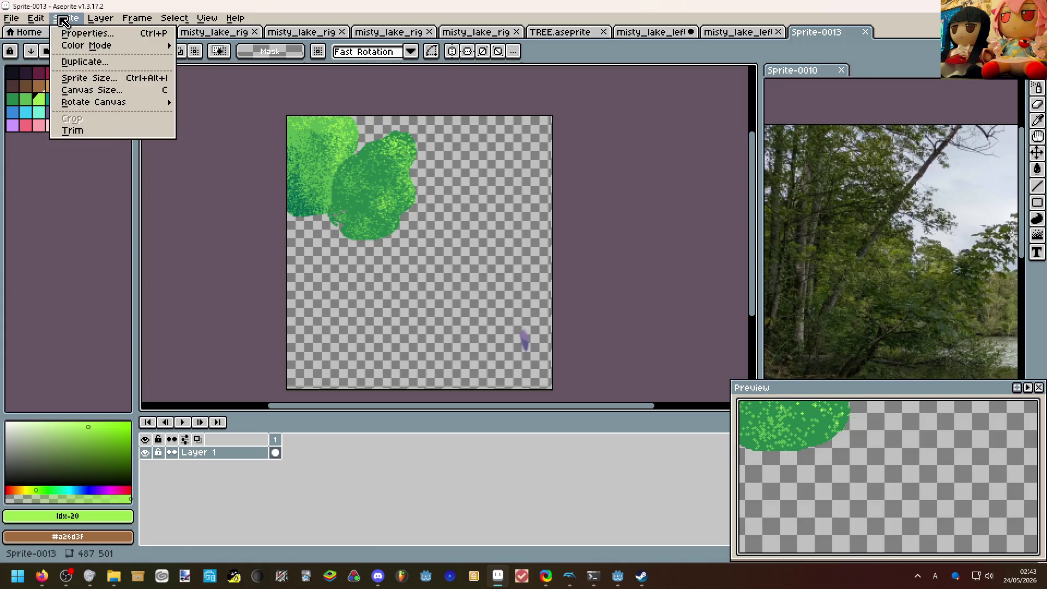
pyautogui.click(89, 90)
pyautogui.click(885, 185)
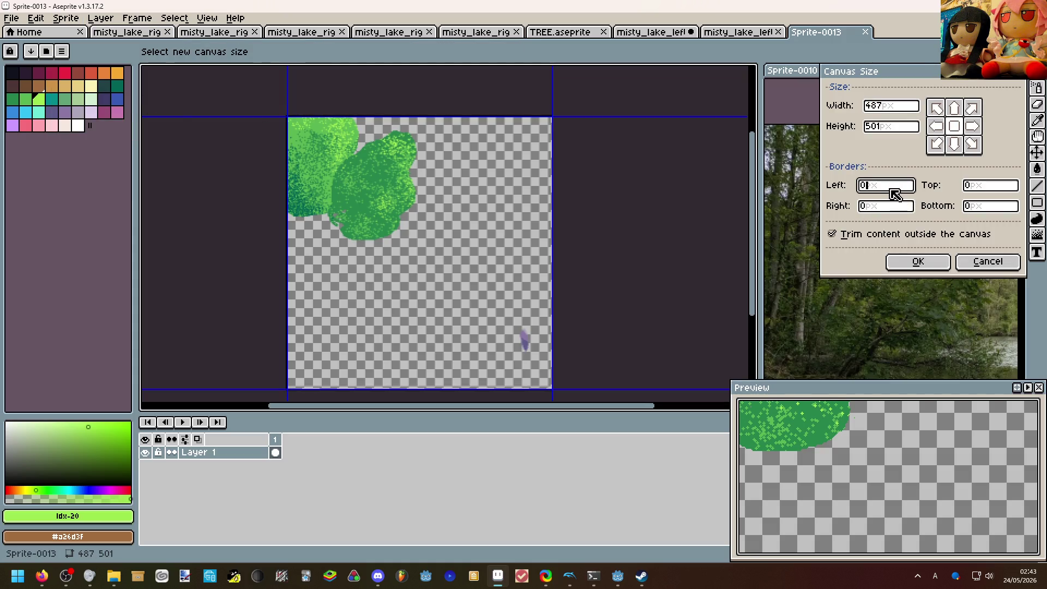
pyautogui.write('6')
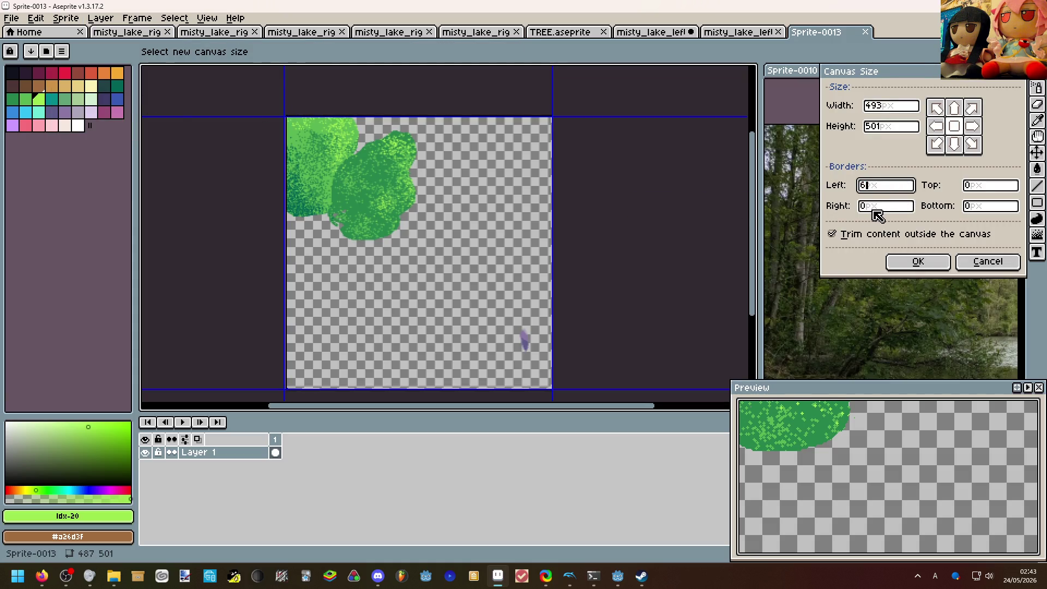
pyautogui.write('4')
pyautogui.click(990, 185)
pyautogui.write('64')
pyautogui.click(918, 261)
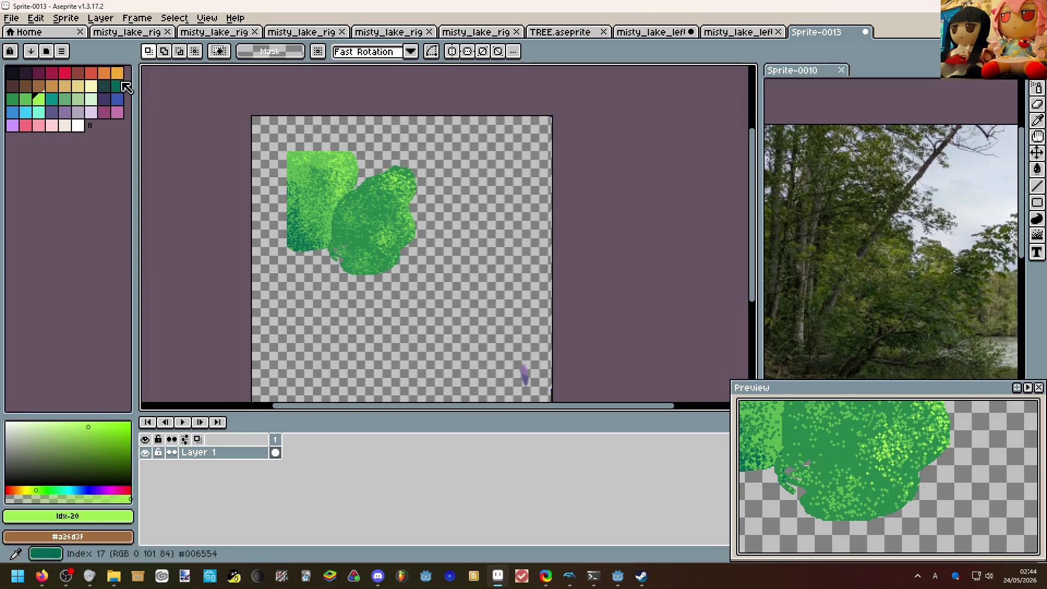
pyautogui.click(11, 18)
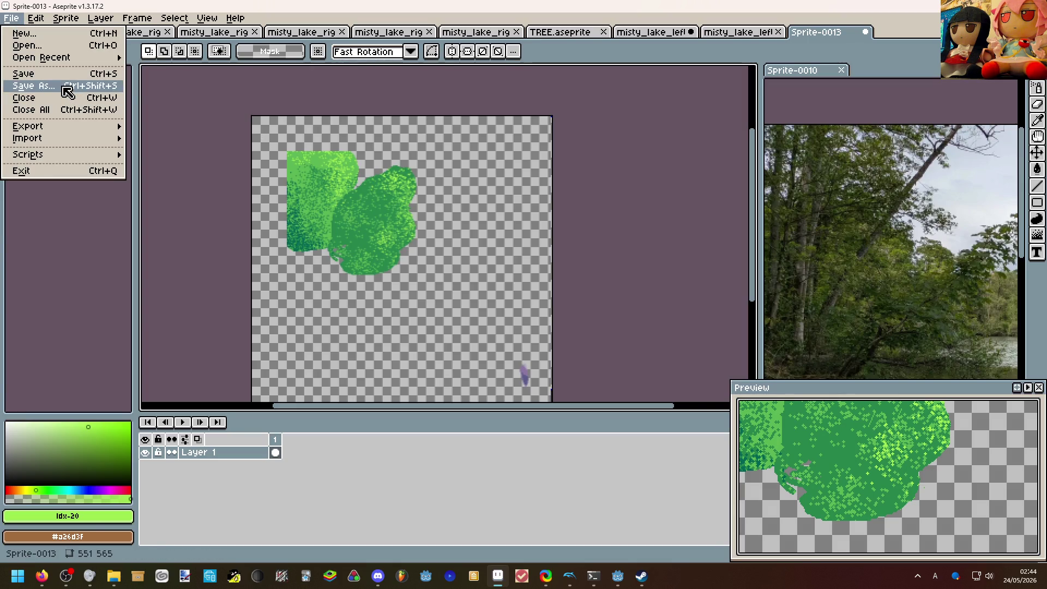
# Save the bush sprite as misty_lake_left_infra_background.aseprite in the Waka WH folder.
pyautogui.click(35, 85)
pyautogui.scroll(-3, 273, 225)
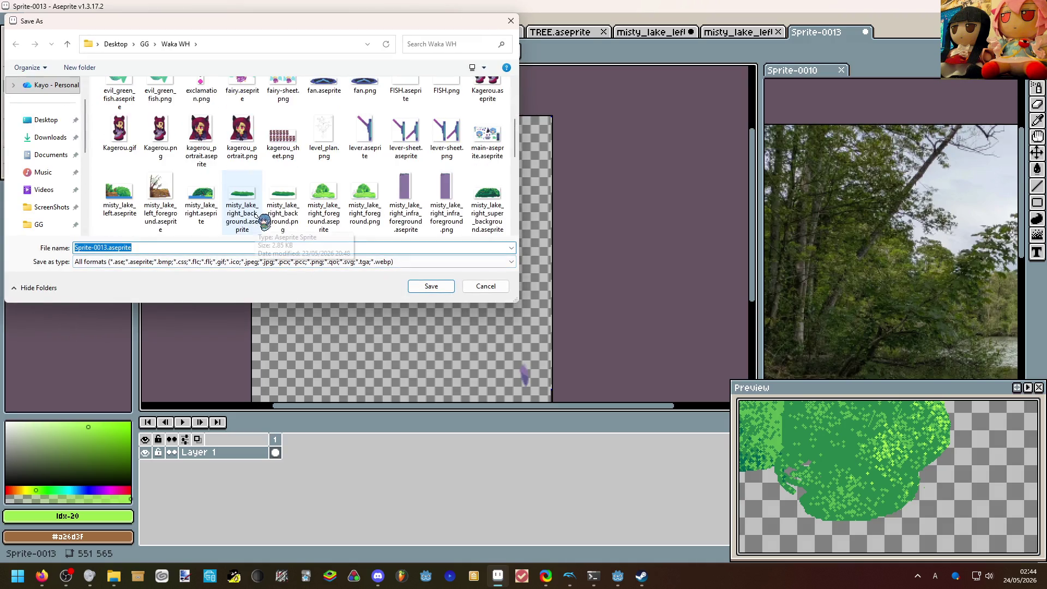
pyautogui.click(119, 201)
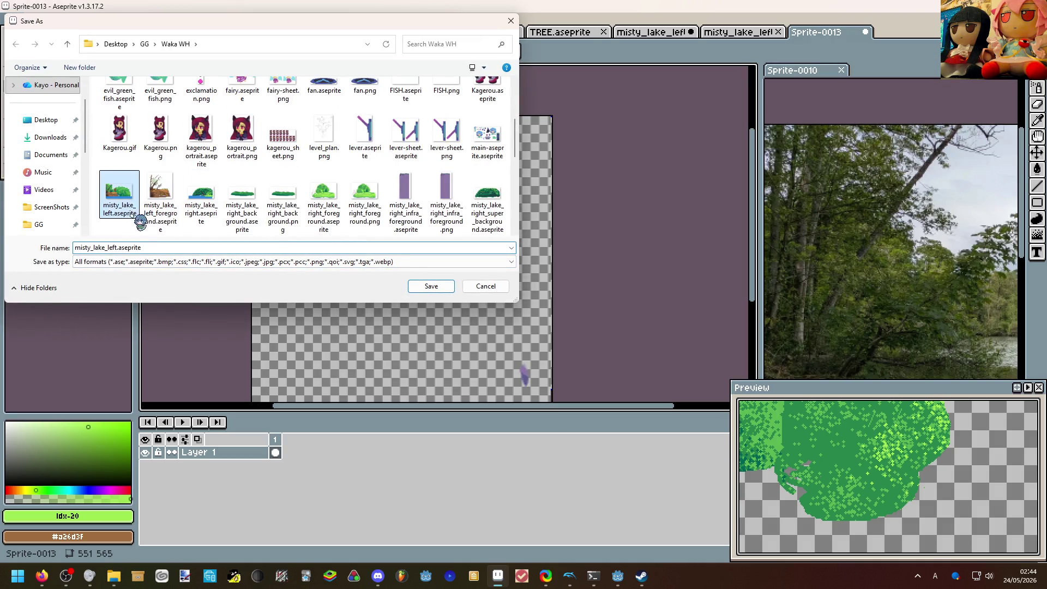
pyautogui.click(116, 248)
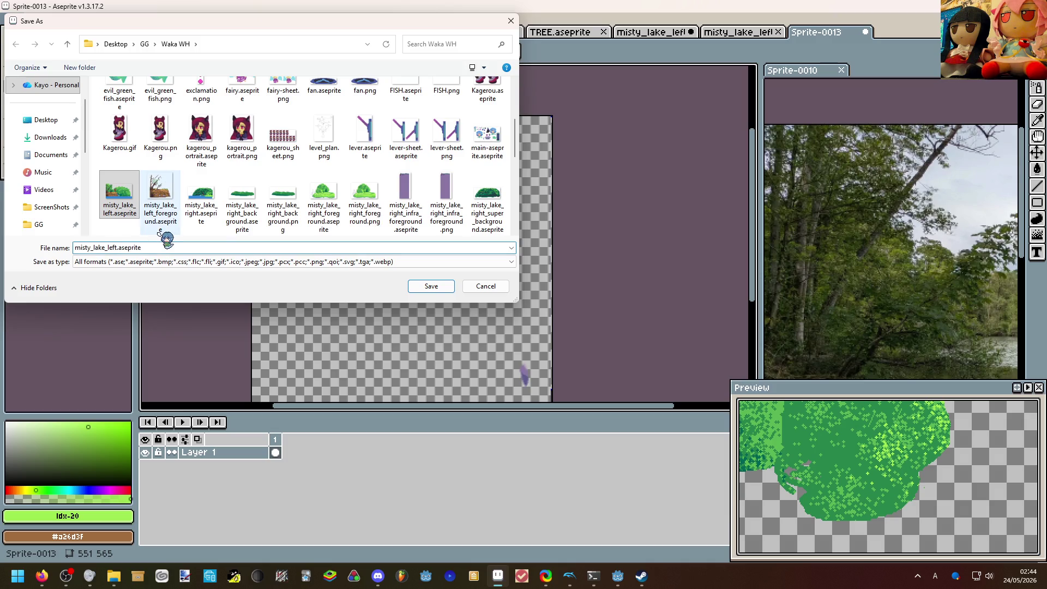
pyautogui.write('_')
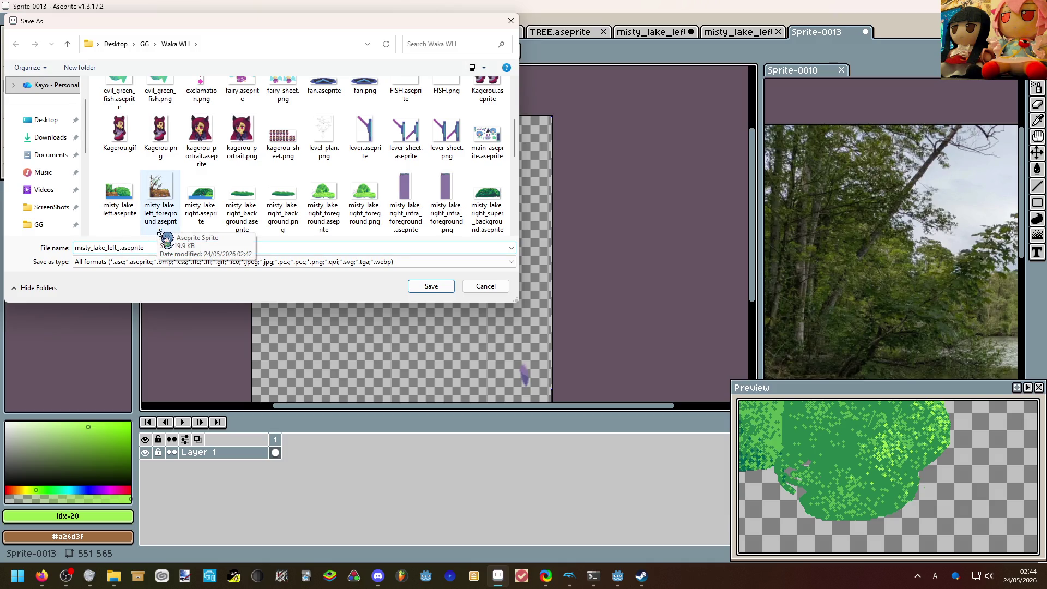
pyautogui.write('infra')
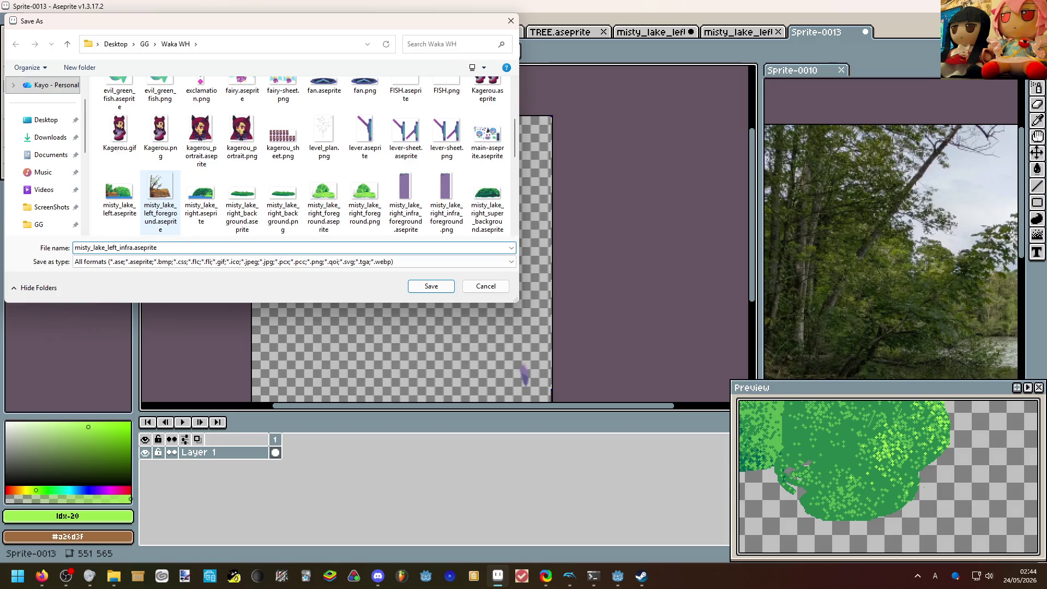
pyautogui.write('_background')
pyautogui.press('Return')
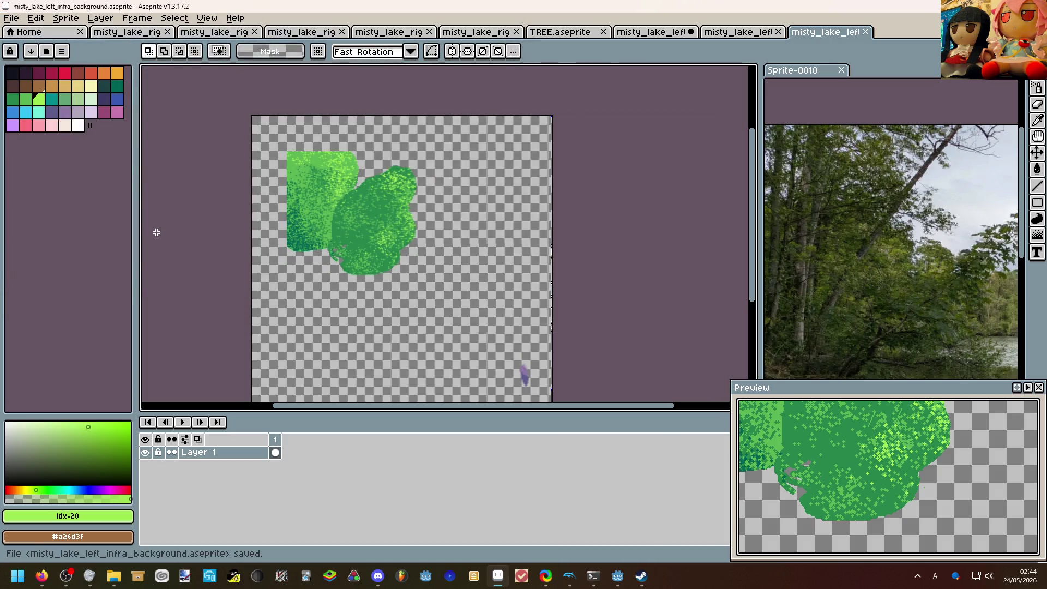
# Keep misty_lake_left open and show only its Background foliage layer.
pyautogui.click(731, 35)
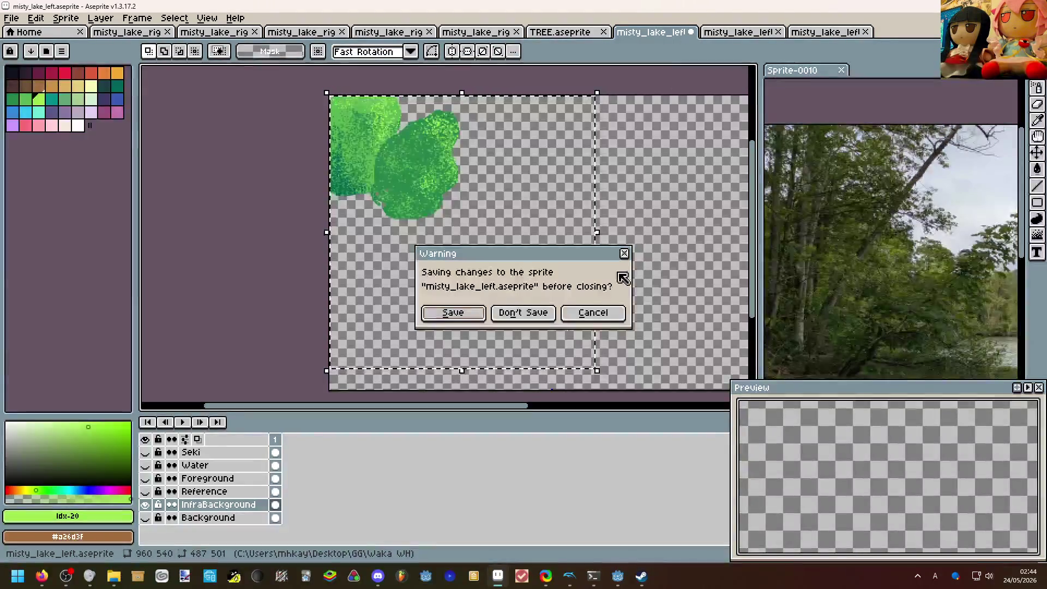
pyautogui.click(625, 254)
pyautogui.click(655, 31)
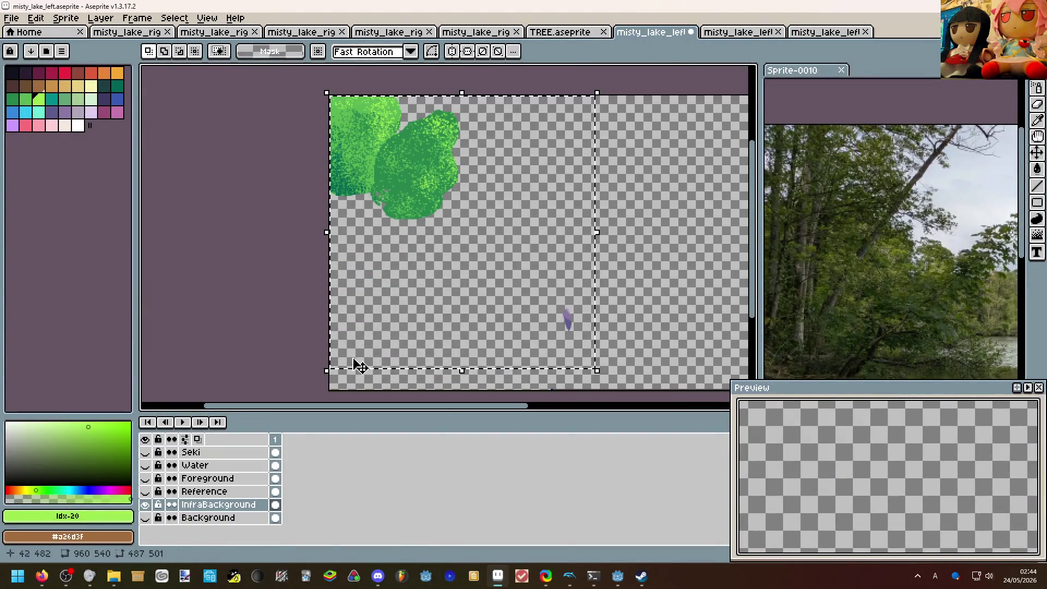
pyautogui.click(146, 505)
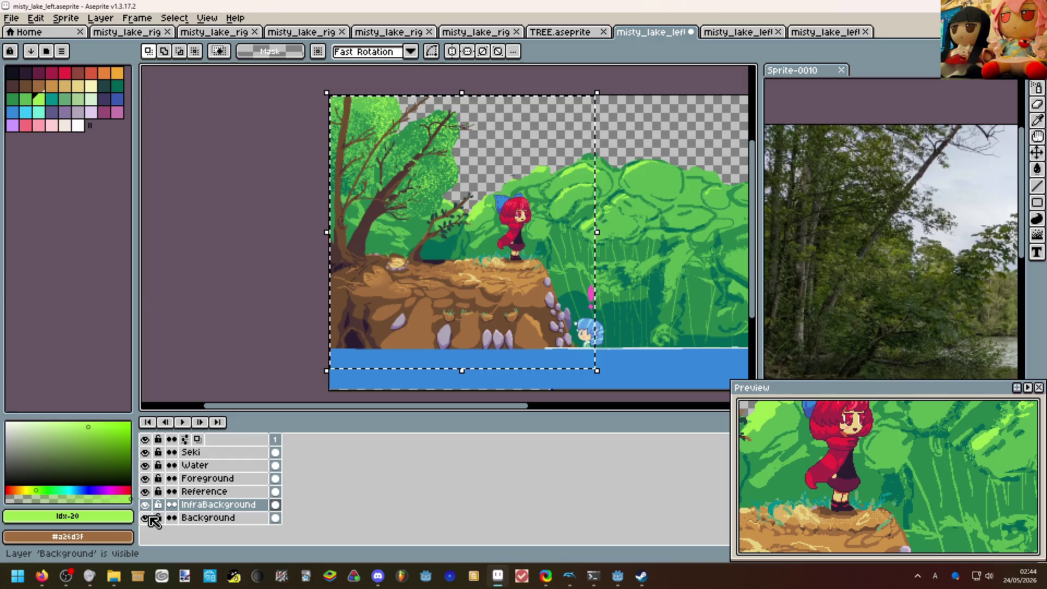
pyautogui.keyDown('shift'); pyautogui.click(148, 518); pyautogui.keyUp('shift')
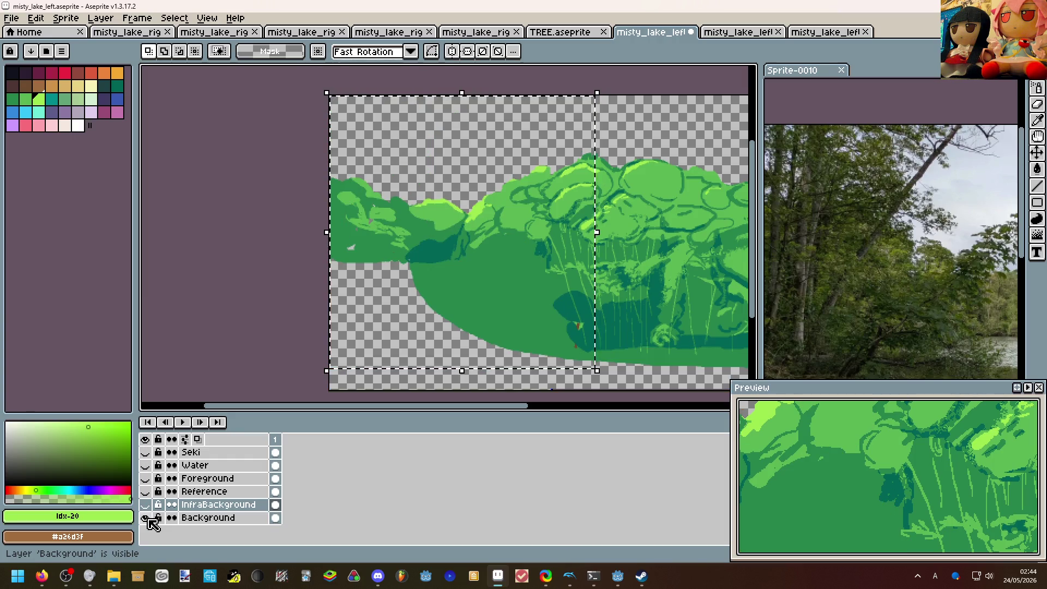
pyautogui.scroll(-2, 418, 271)
pyautogui.scroll(-1, 418, 272)
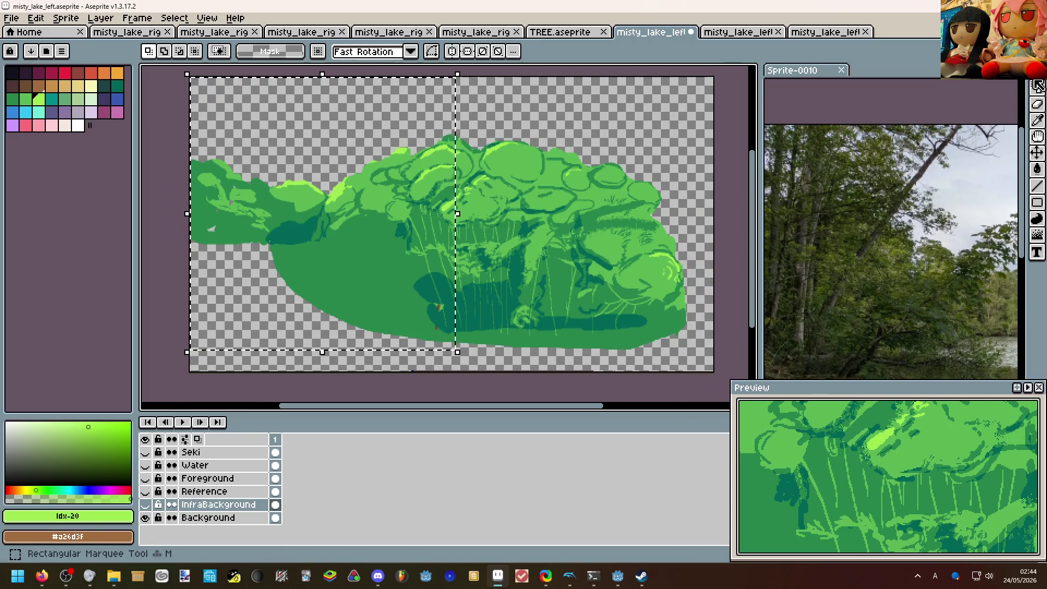
# Select the Background layer's foliage region on the canvas and attempt to spin it off as a new sprite.
pyautogui.click(704, 346)
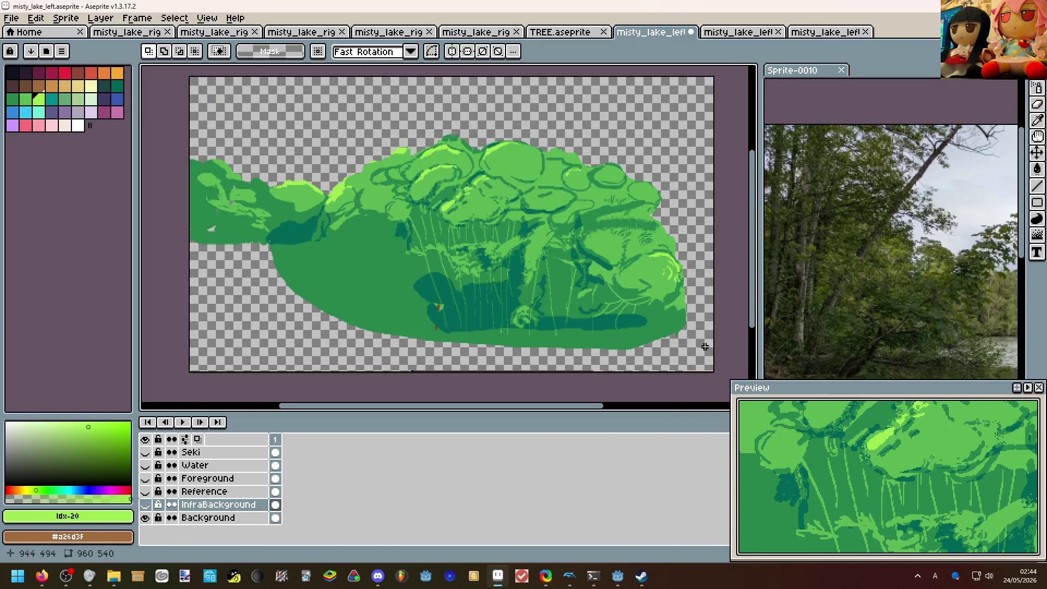
pyautogui.moveTo(703, 363)
pyautogui.mouseDown()
pyautogui.moveTo(238, 140)
pyautogui.moveTo(188, 128)
pyautogui.mouseUp()
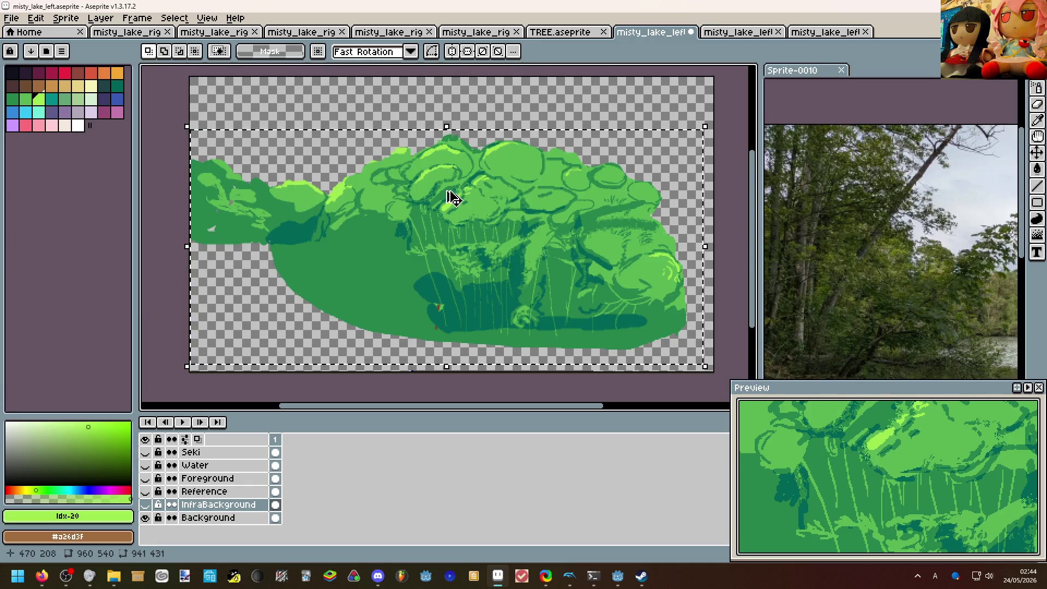
pyautogui.click(165, 196)
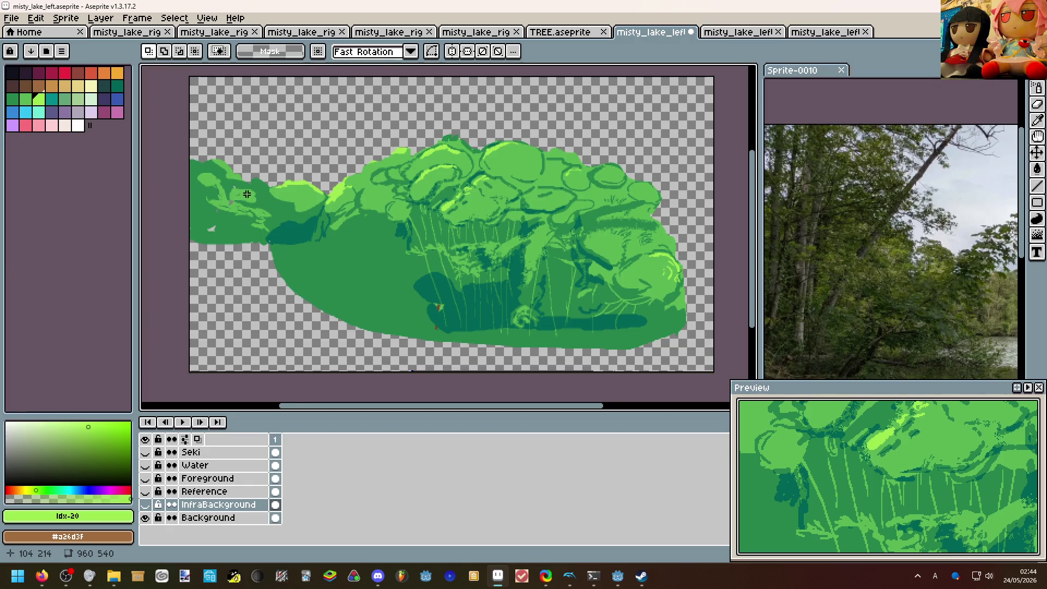
pyautogui.click(209, 518)
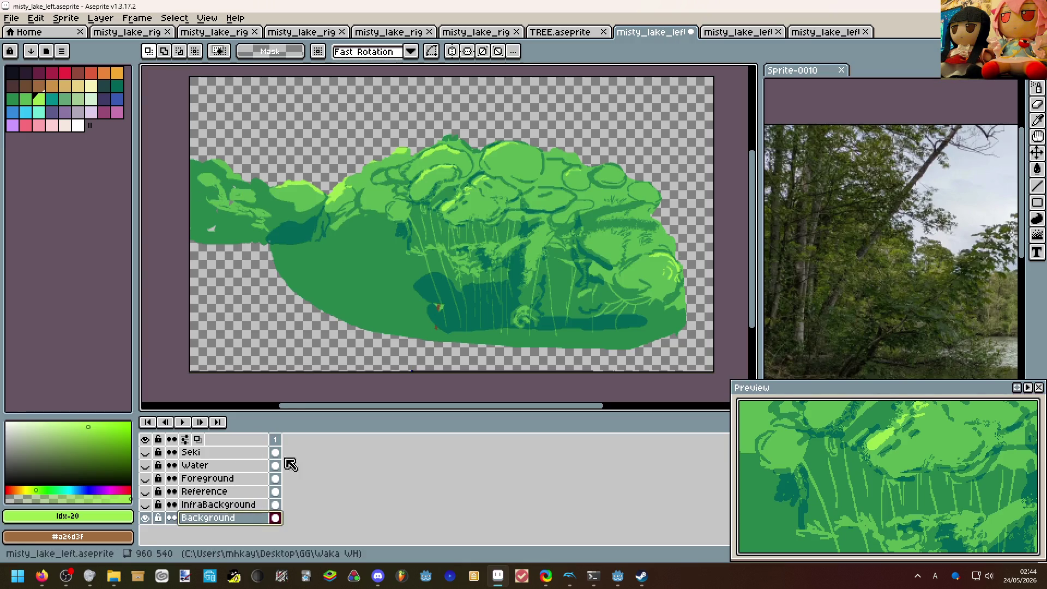
pyautogui.moveTo(692, 358); pyautogui.dragTo(192, 134)
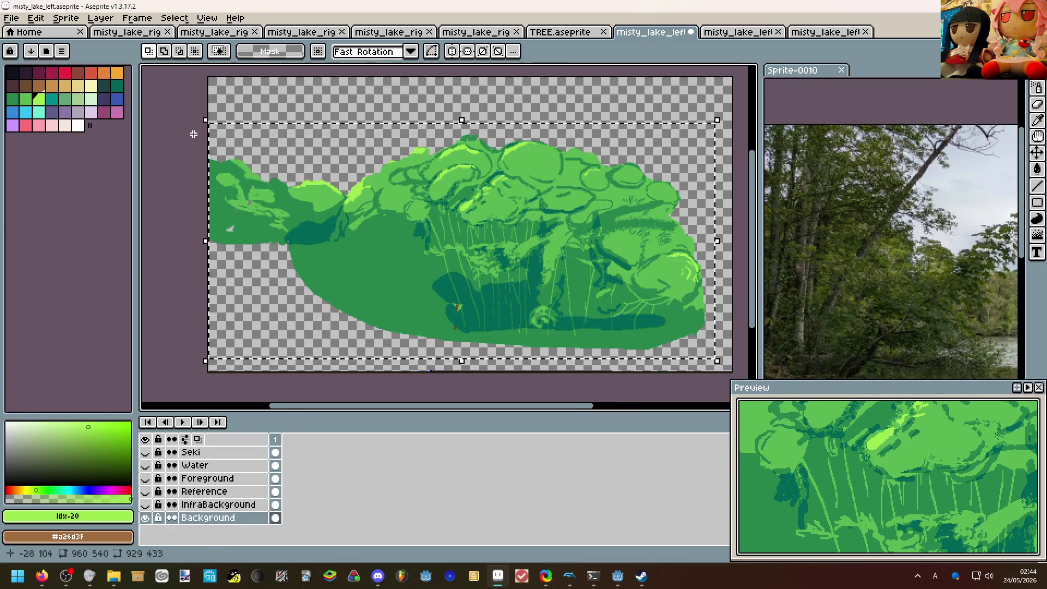
pyautogui.hotkey('ctrl', 'n')
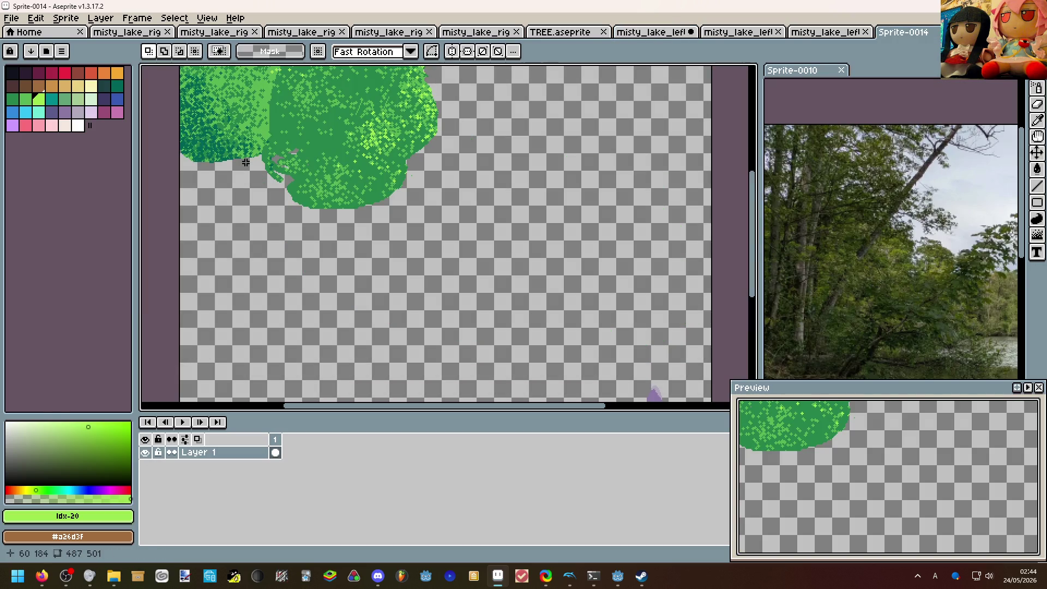
pyautogui.scroll(-3, 275, 162)
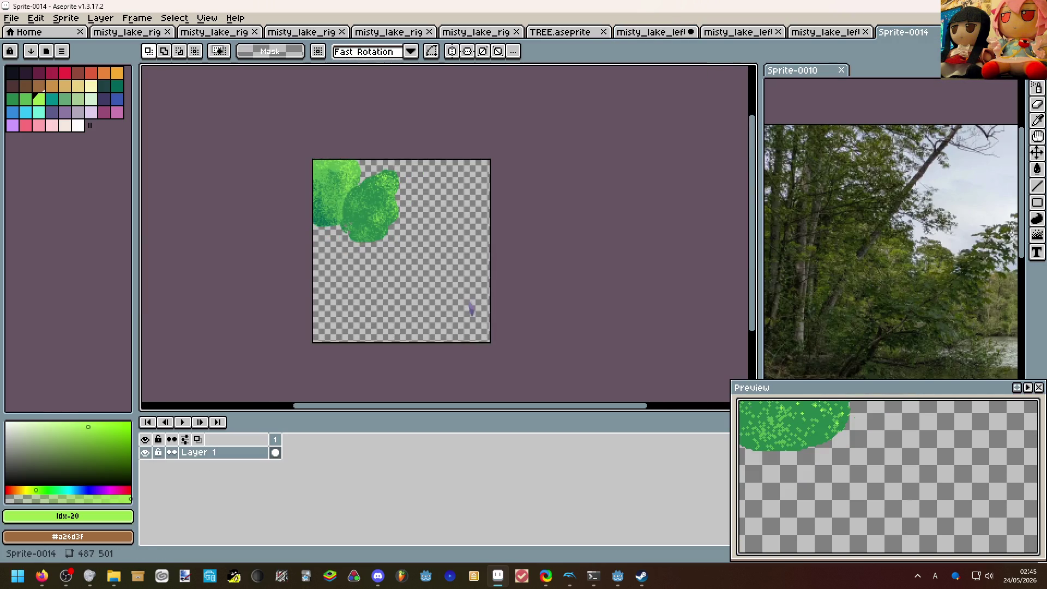
# Retry from the misty_lake_left tabs, pasting the Background selection as a new sprite.
pyautogui.hotkey('ctrl', 'Tab')
pyautogui.click(737, 31)
pyautogui.click(655, 31)
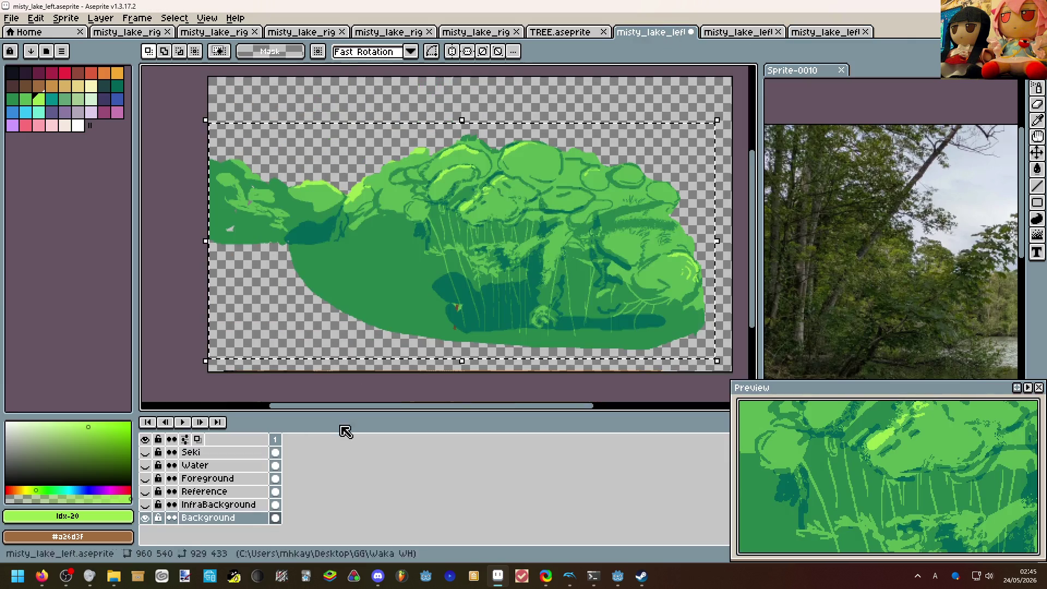
pyautogui.click(213, 518)
pyautogui.click(275, 519)
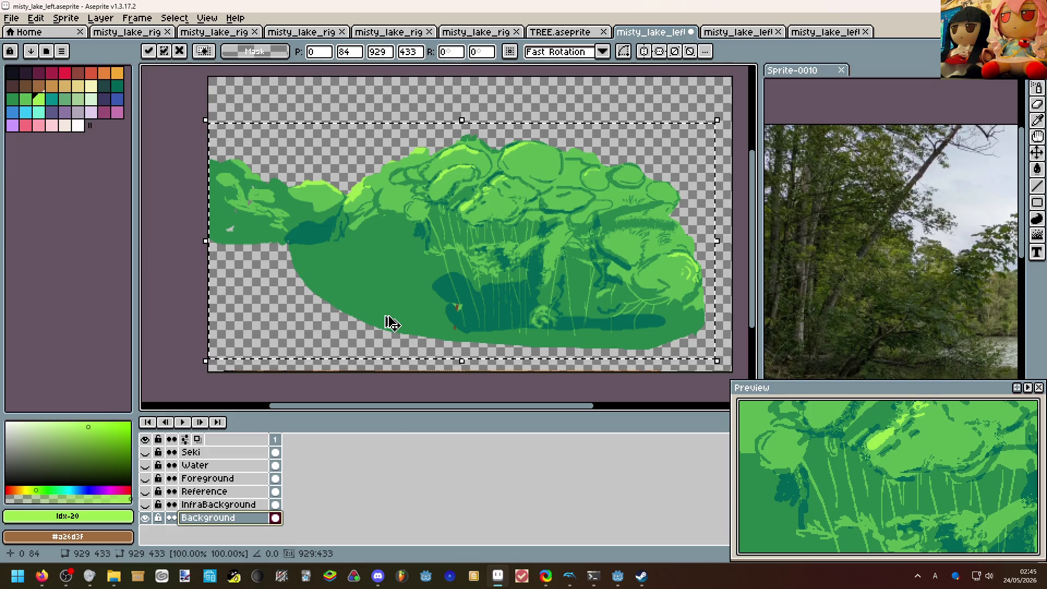
pyautogui.hotkey('ctrl', 'shift', 'v')
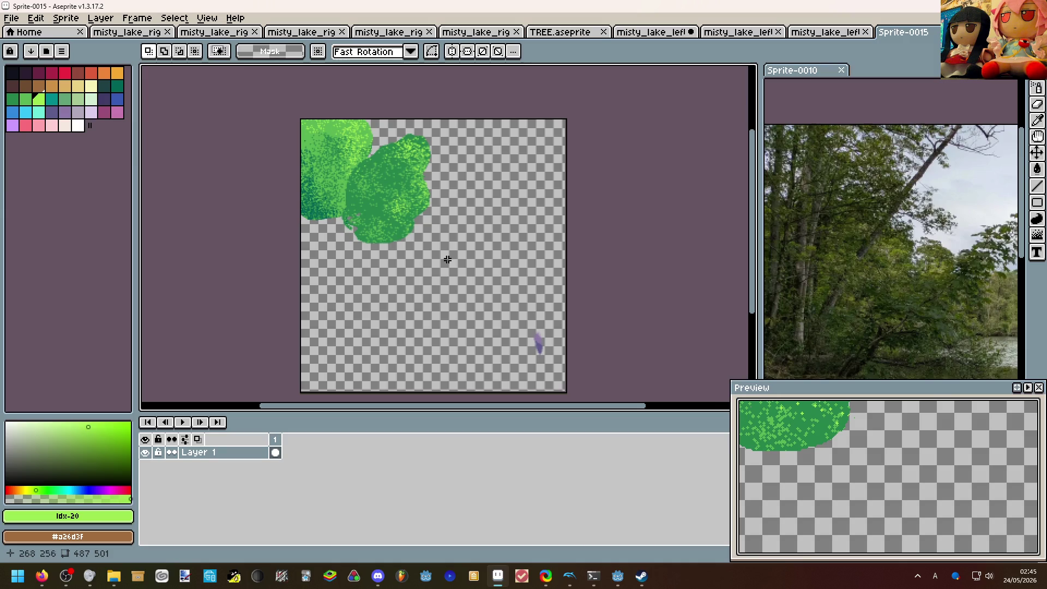
pyautogui.click(827, 31)
pyautogui.click(740, 31)
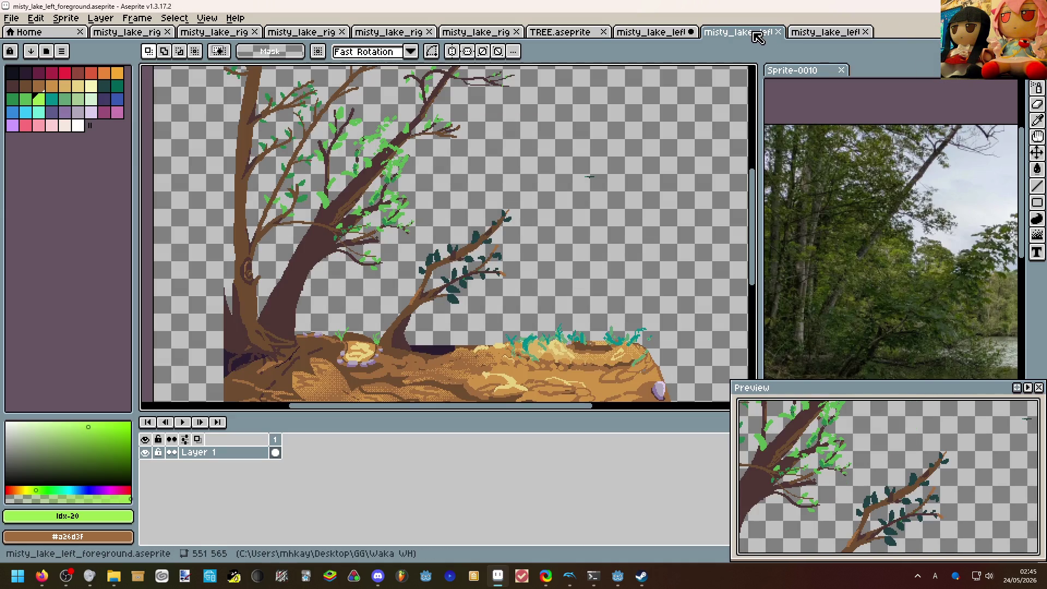
pyautogui.click(650, 32)
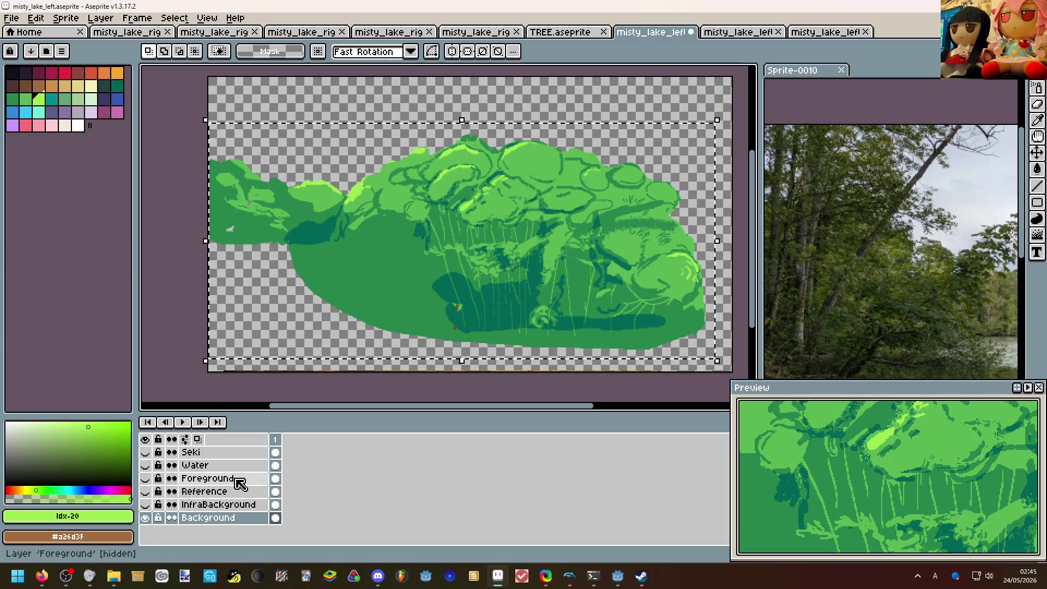
# Copy the entire Background layer and paste it as a new sprite, Sprite-0016.
pyautogui.click(275, 505)
pyautogui.click(209, 517)
pyautogui.hotkey('ctrl', 'd')
pyautogui.hotkey('ctrl', 'a')
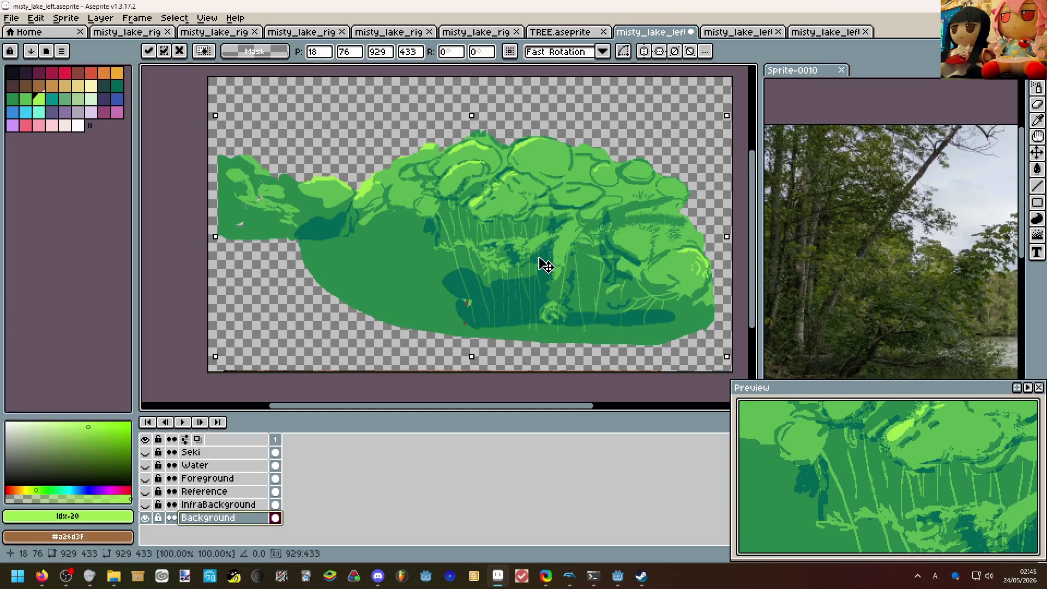
pyautogui.hotkey('ctrl', 'c')
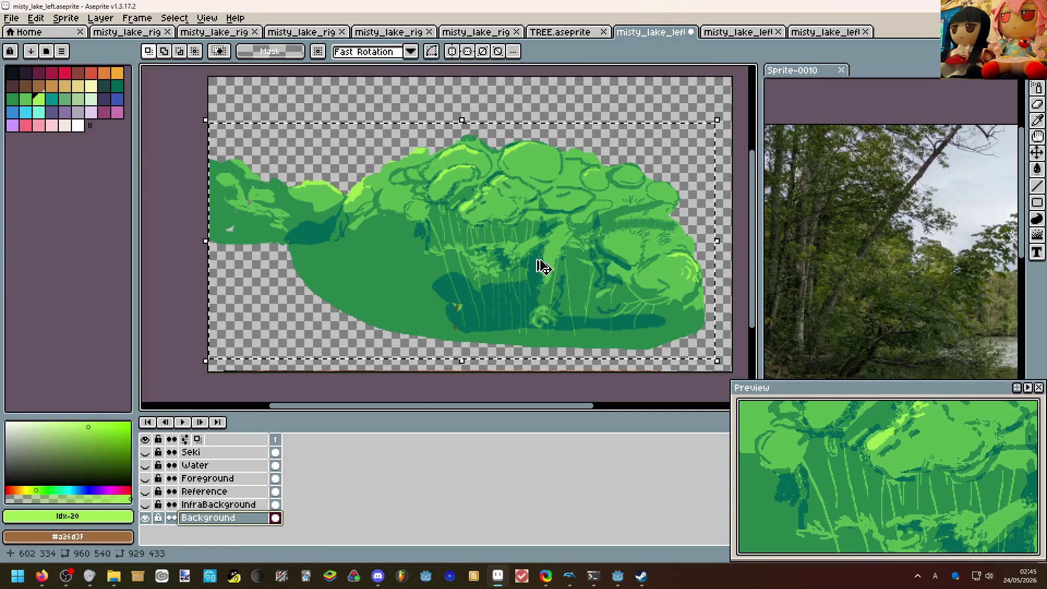
pyautogui.hotkey('ctrl', 'shift', 'v')
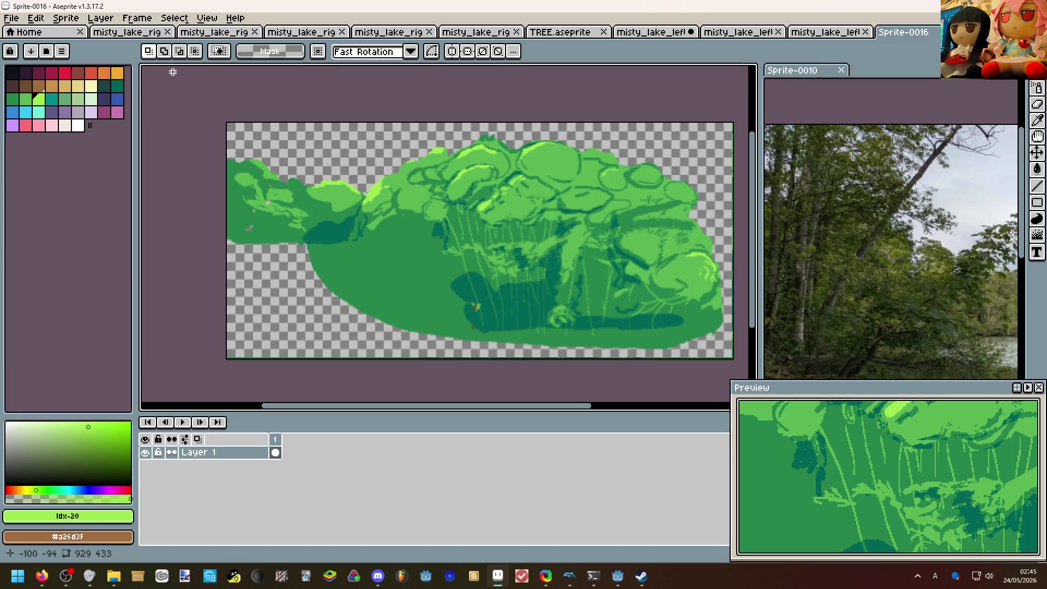
# Add 64 px to the new sprite's left border, widening its canvas to 993×433.
pyautogui.click(66, 17)
pyautogui.click(94, 97)
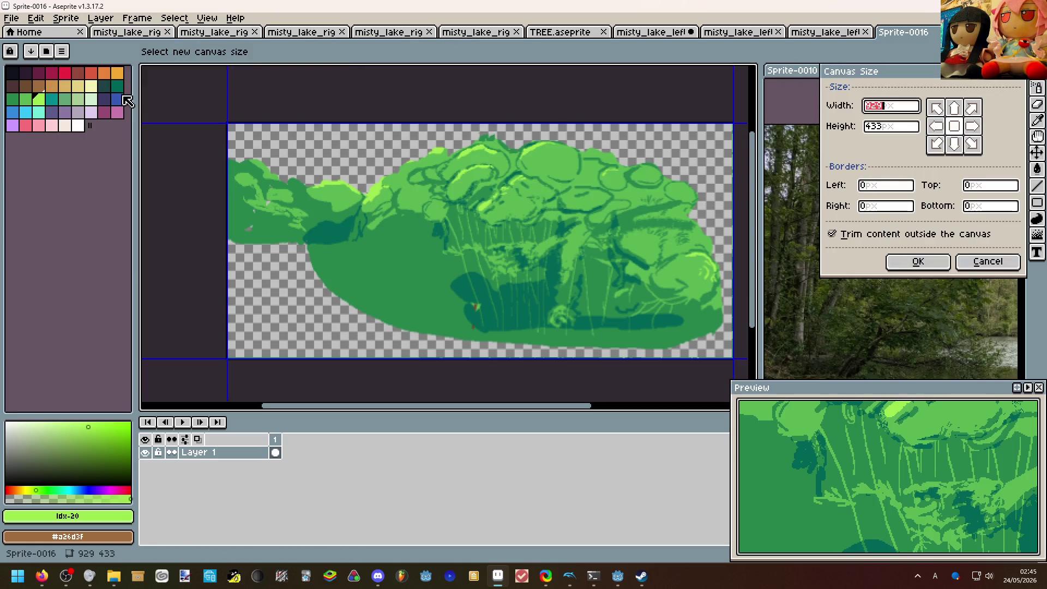
pyautogui.click(874, 185)
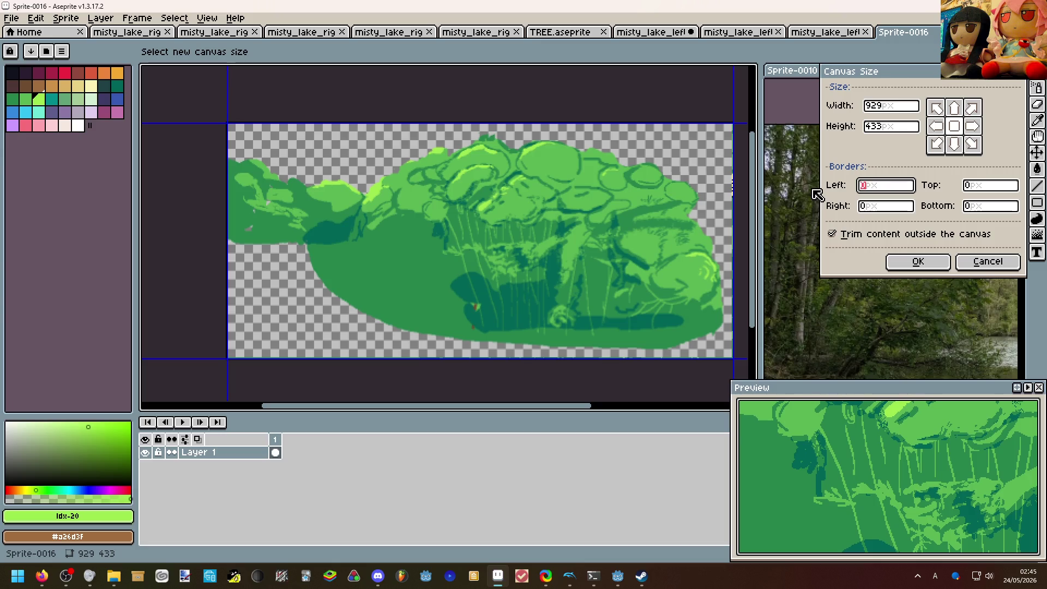
pyautogui.write('64')
pyautogui.click(917, 261)
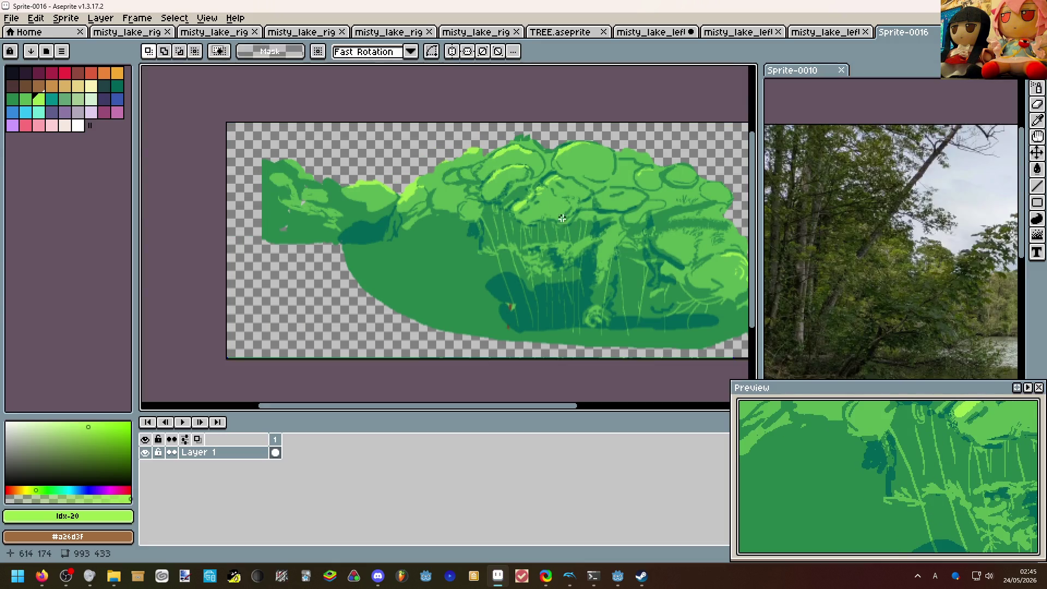
pyautogui.scroll(2, 450, 237)
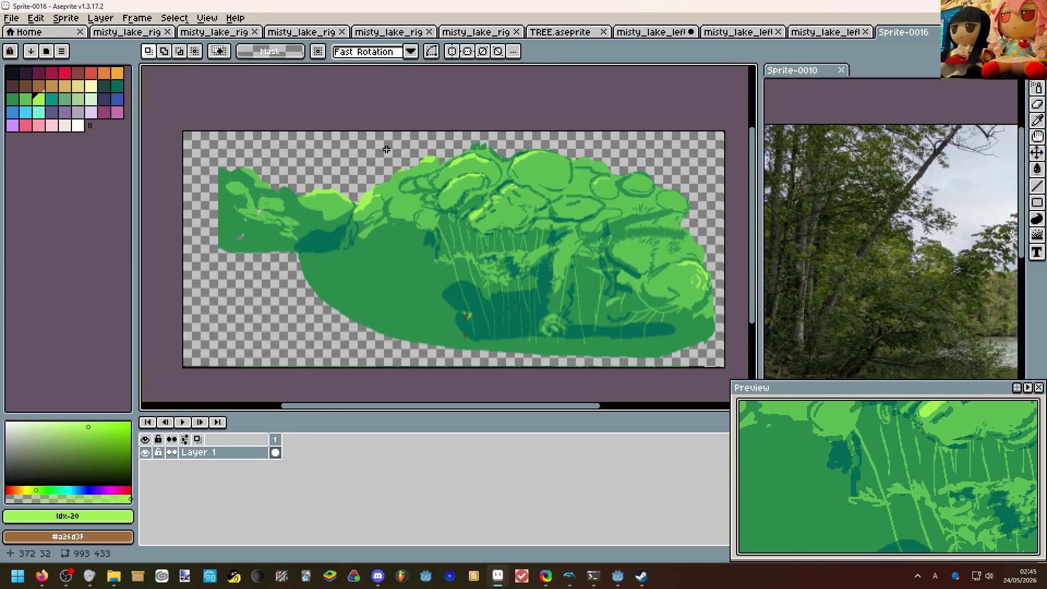
pyautogui.click(11, 18)
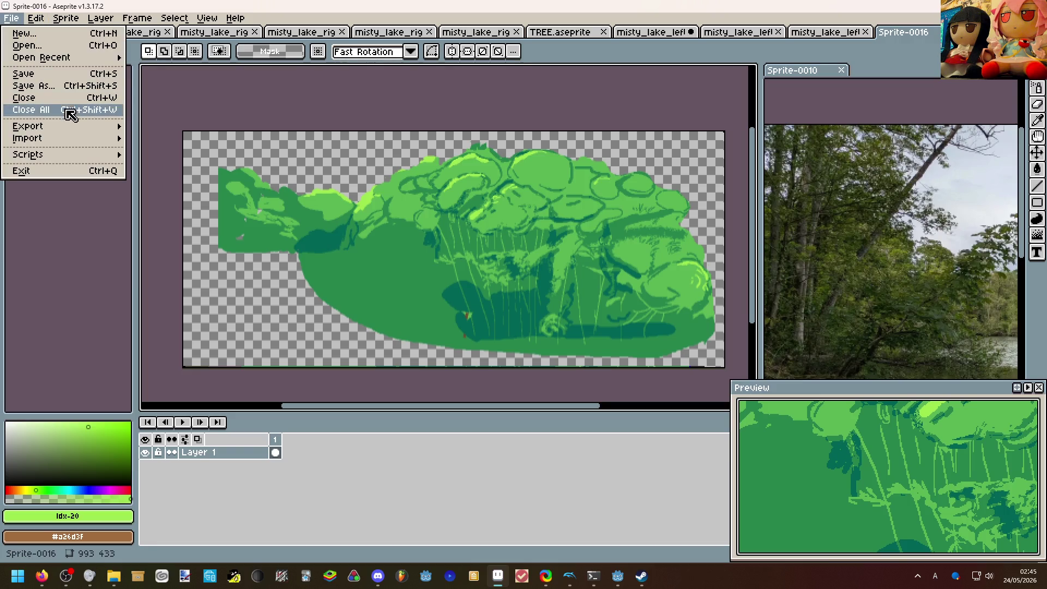
# Save the sprite as misty_lake_left_background.aseprite in the Waka WH folder.
pyautogui.click(34, 85)
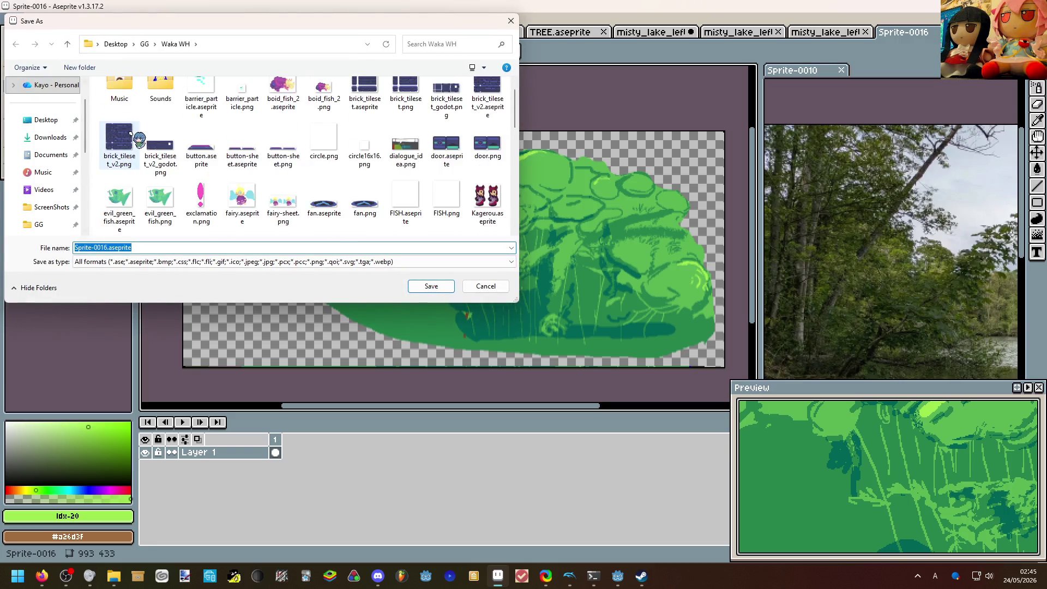
pyautogui.scroll(-3, 139, 140)
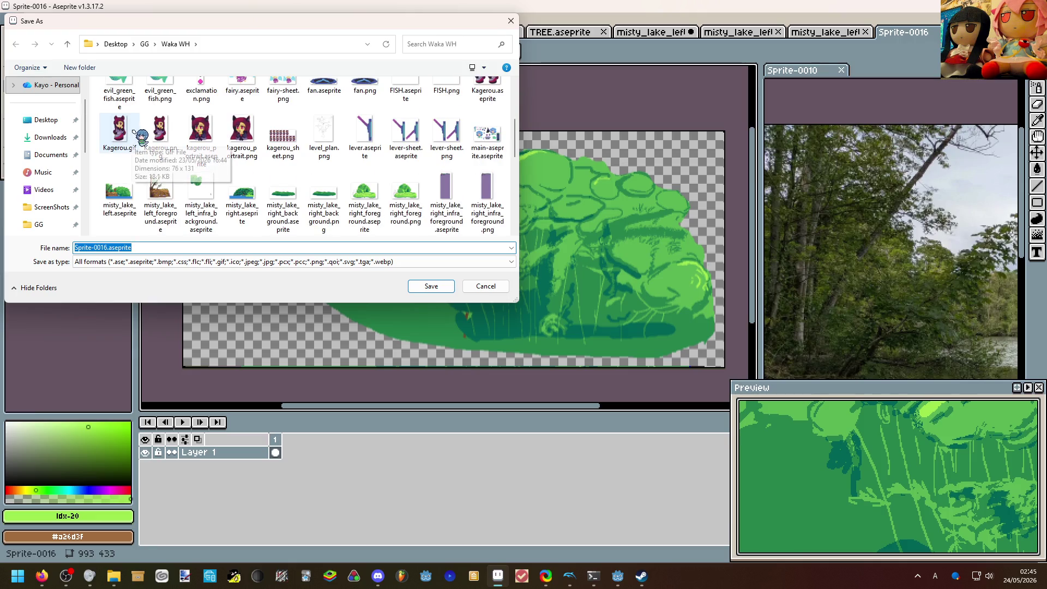
pyautogui.scroll(-3, 141, 140)
pyautogui.click(105, 248)
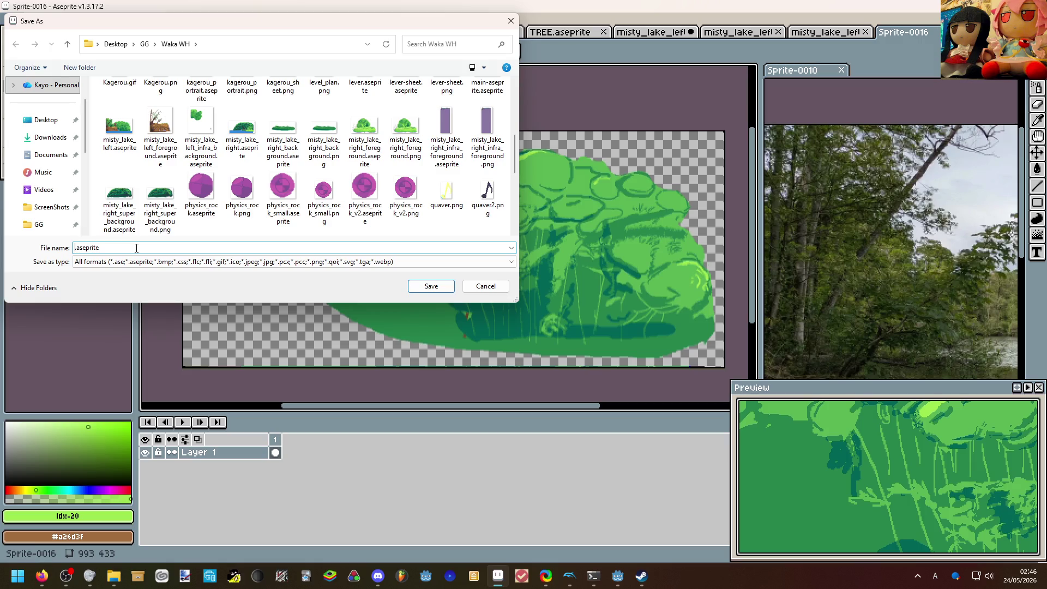
pyautogui.click(120, 140)
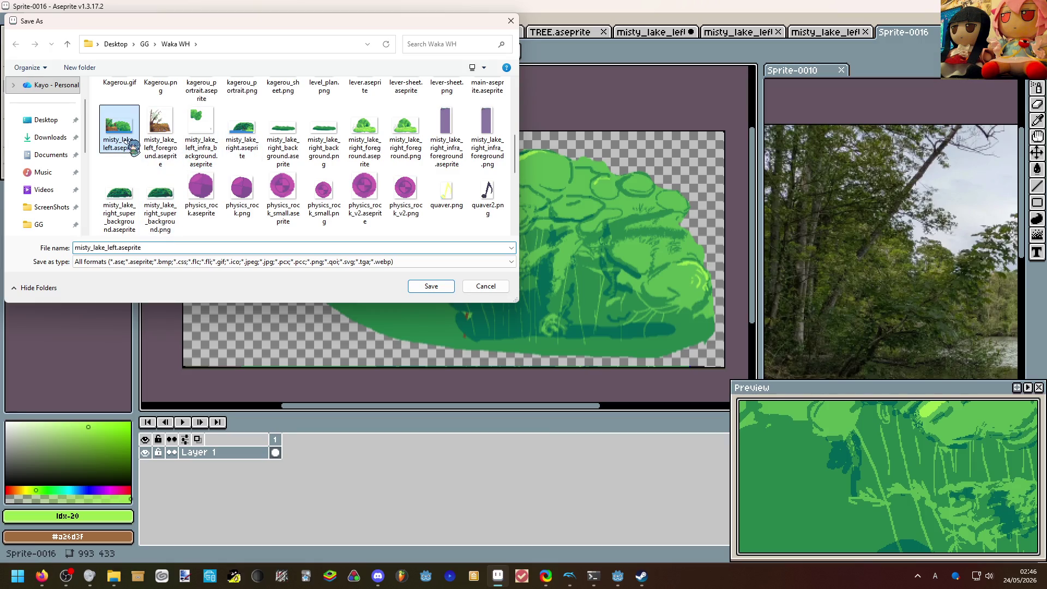
pyautogui.click(107, 247)
pyautogui.click(115, 248)
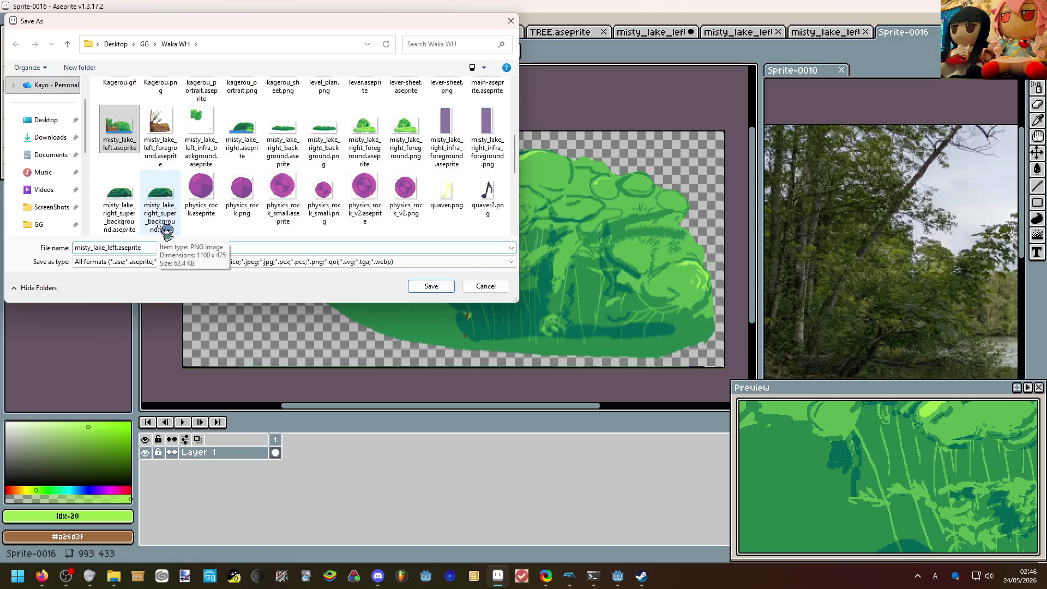
pyautogui.write('_background')
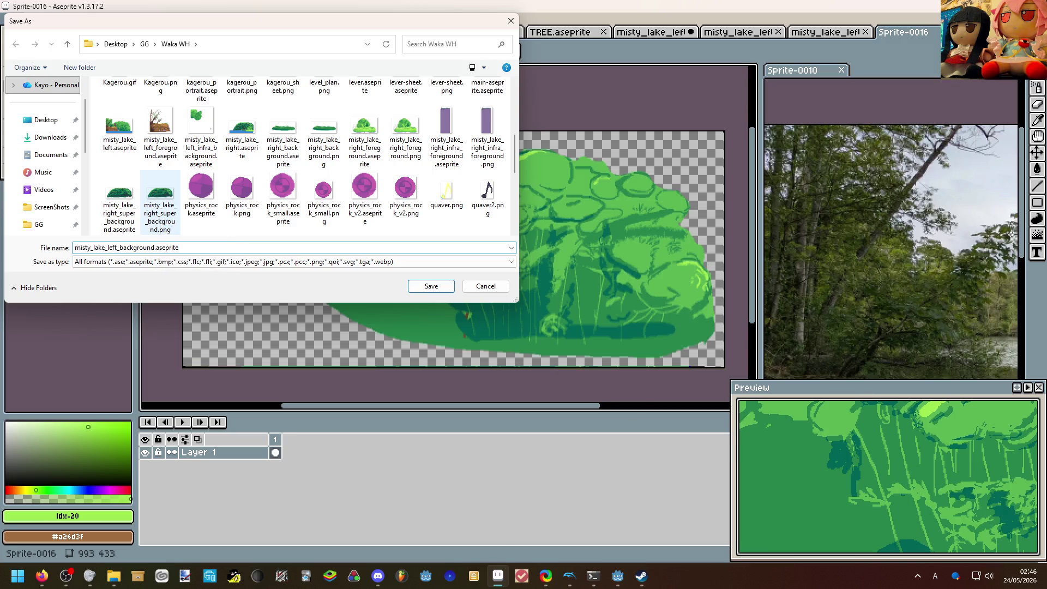
pyautogui.press('Return')
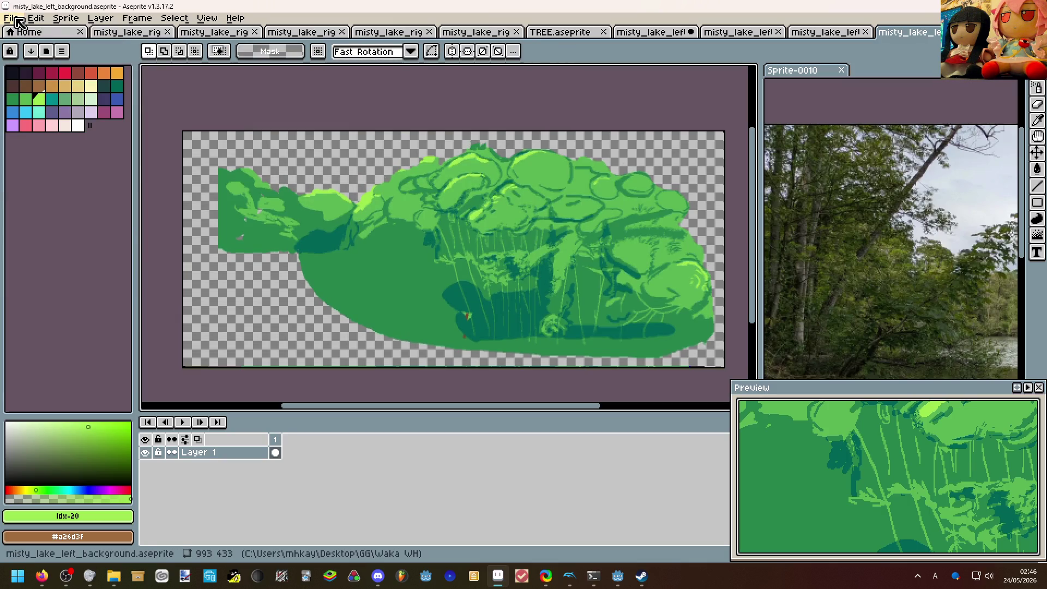
# Export the background, infra background and foreground sprites each as PNG.
pyautogui.click(15, 18)
pyautogui.click(25, 131)
pyautogui.click(188, 131)
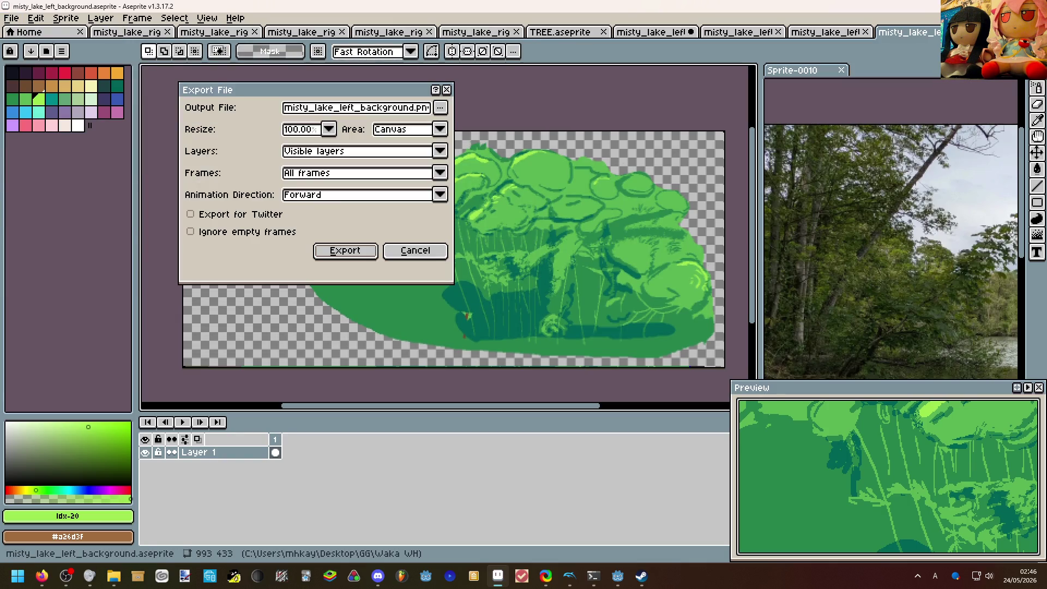
pyautogui.click(345, 250)
pyautogui.click(826, 32)
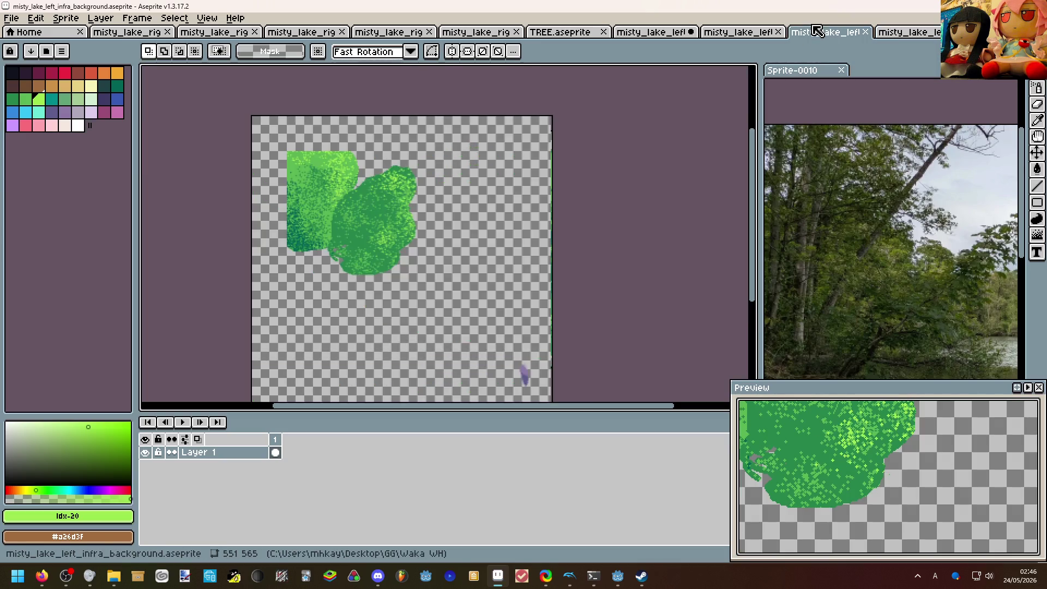
pyautogui.click(11, 18)
pyautogui.click(25, 131)
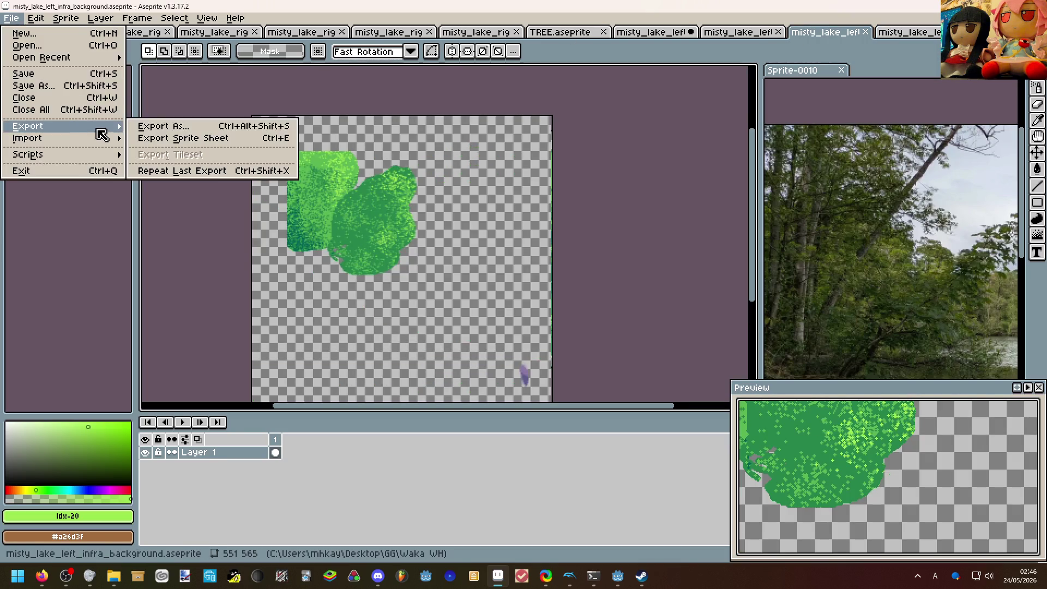
pyautogui.click(189, 131)
pyautogui.click(344, 251)
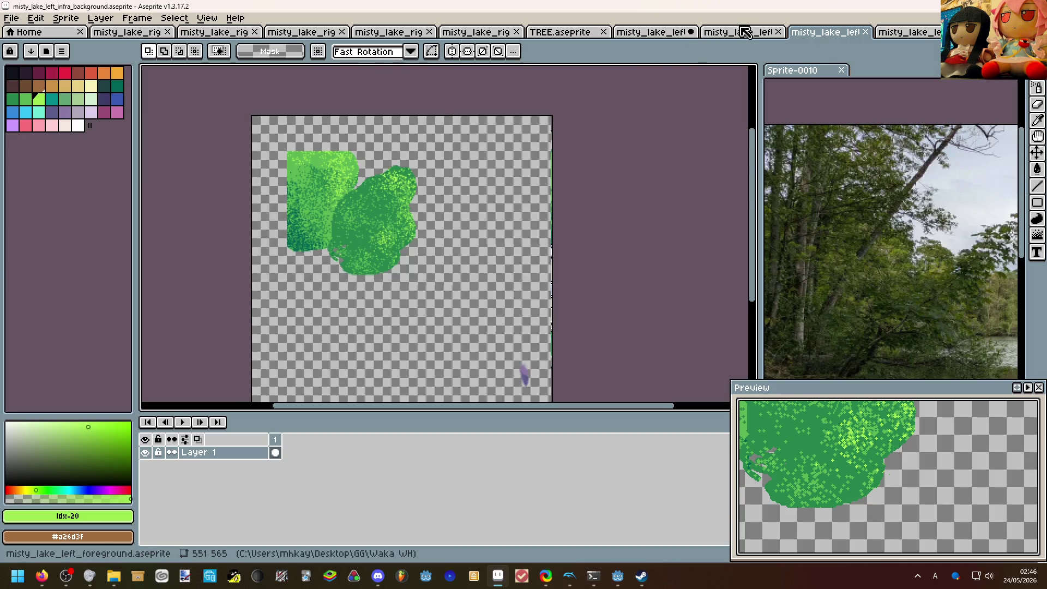
pyautogui.click(740, 31)
pyautogui.click(12, 18)
pyautogui.click(24, 131)
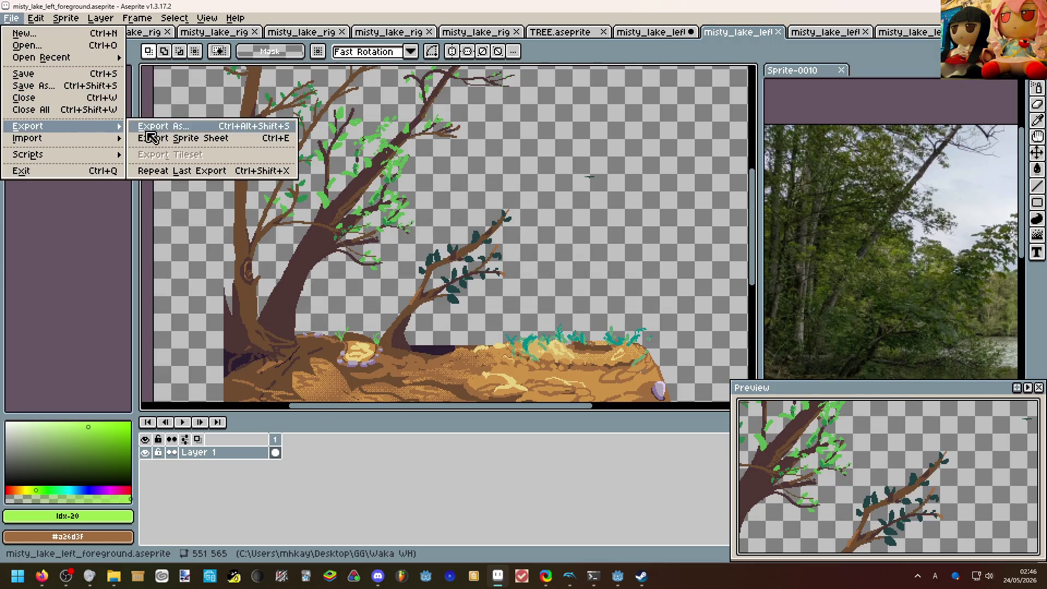
pyautogui.click(189, 131)
pyautogui.click(345, 250)
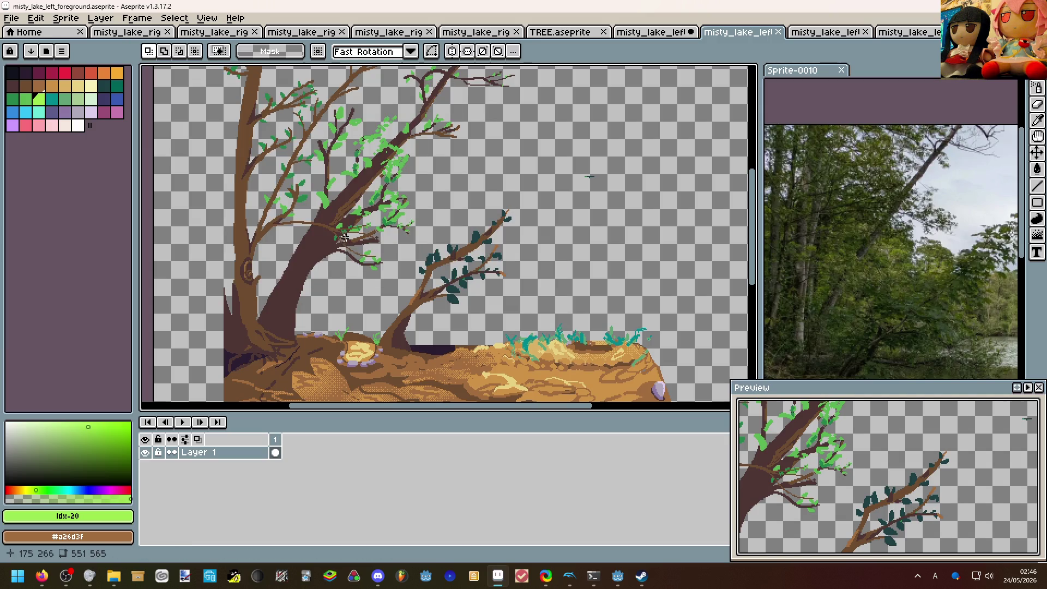
# Return to misty_lake_left, make every layer visible again and clear the selection.
pyautogui.hotkey('ctrl', '0')
pyautogui.click(655, 31)
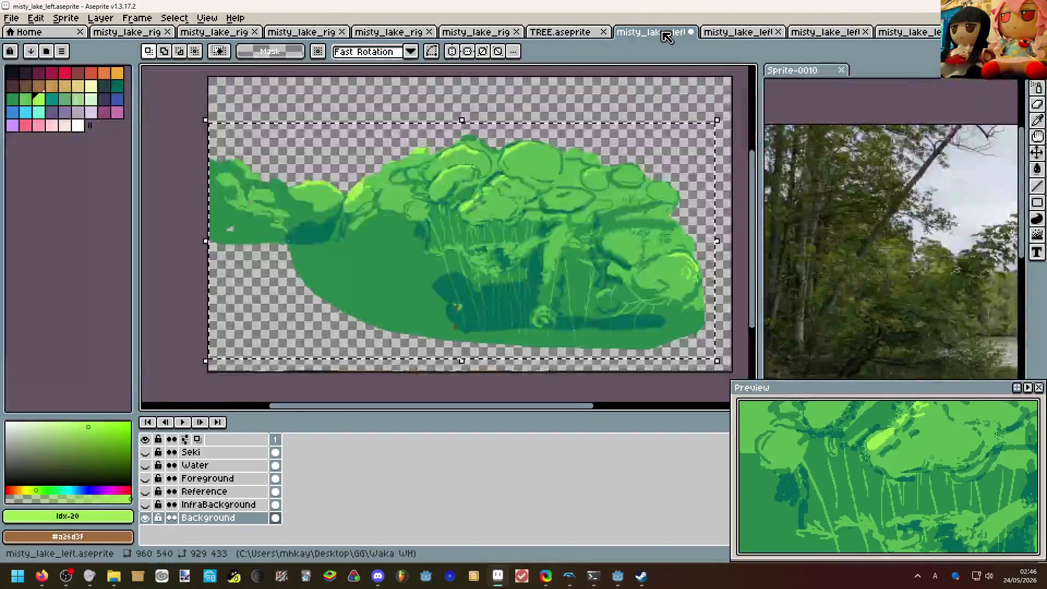
pyautogui.click(146, 452)
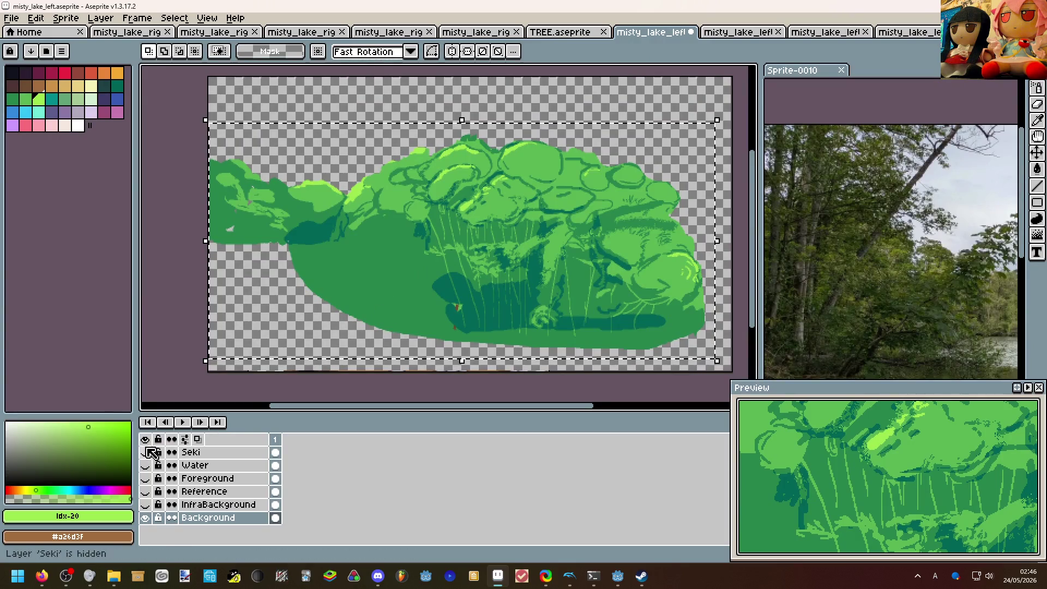
pyautogui.keyDown('shift'); pyautogui.click(146, 452); pyautogui.keyUp('shift')
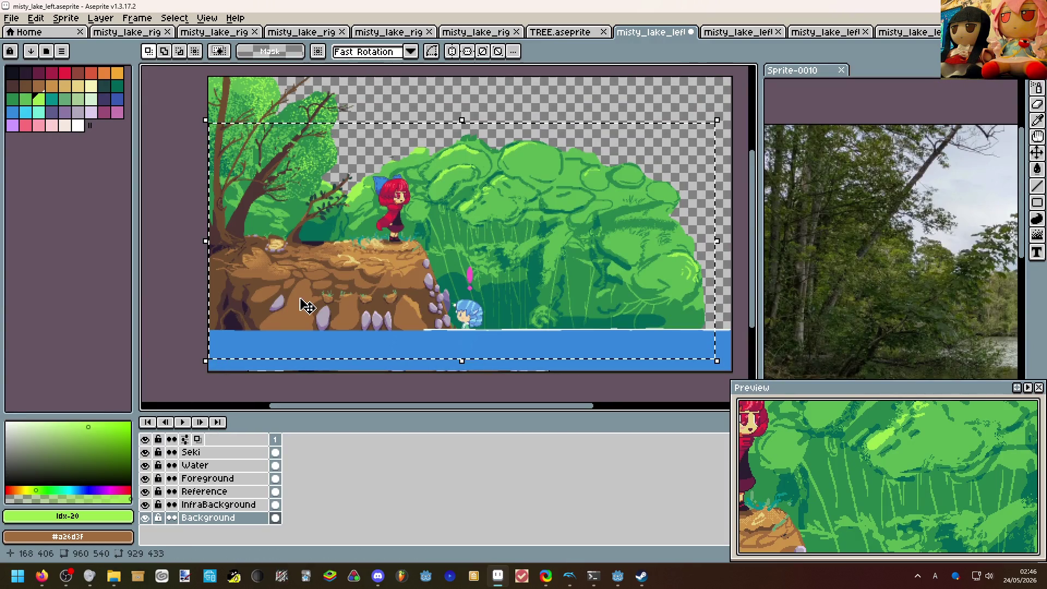
pyautogui.hotkey('ctrl', 'd')
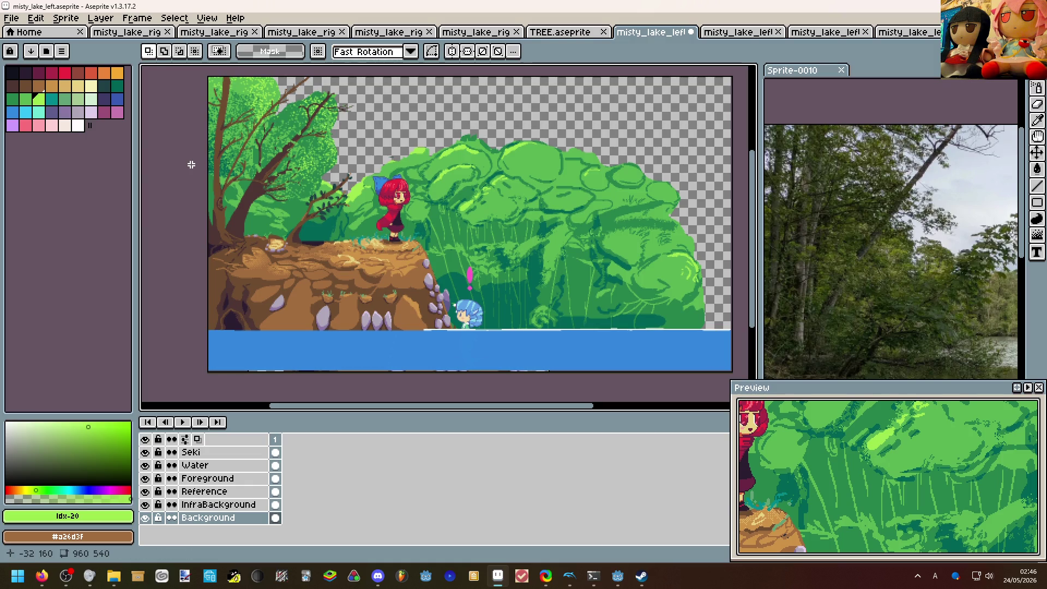
pyautogui.scroll(1, 196, 175)
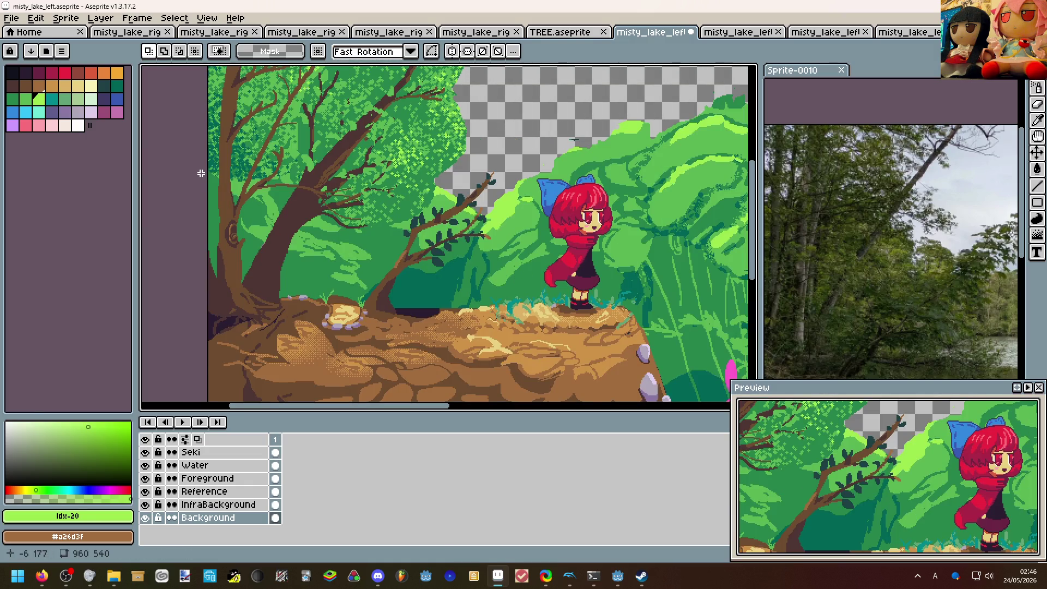
pyautogui.scroll(-1, 201, 174)
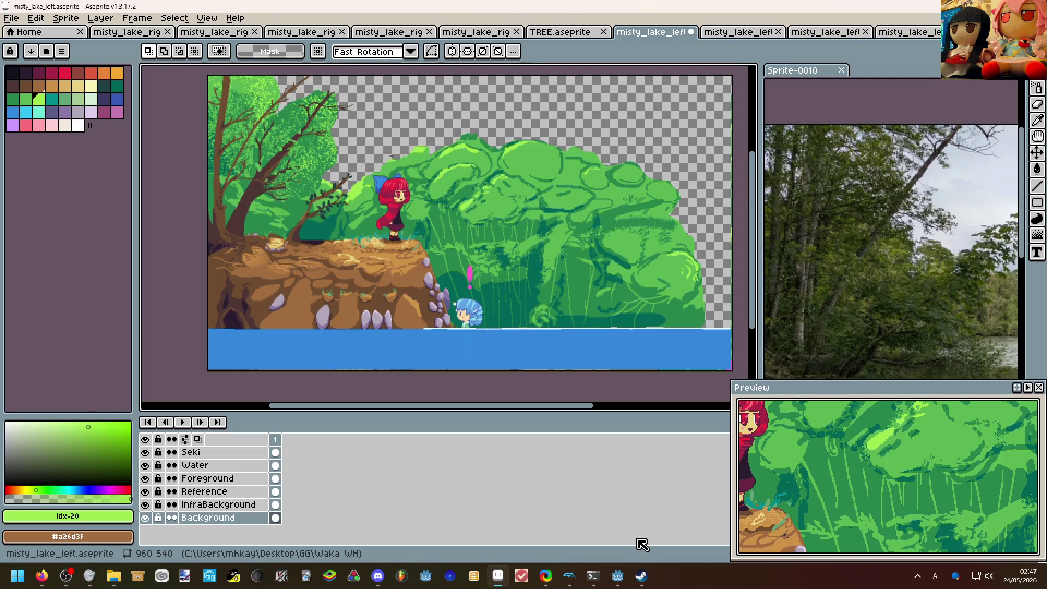
# Switch to Godot and pan across the current scene toward the water surface.
pyautogui.click(565, 523)
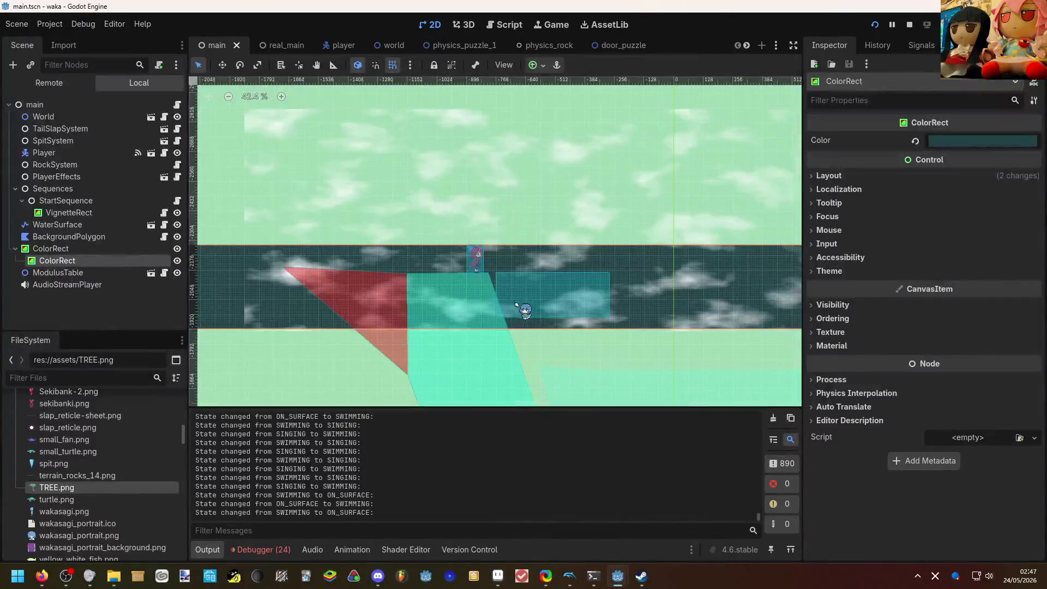
pyautogui.moveTo(361, 303); pyautogui.dragTo(294, 274)
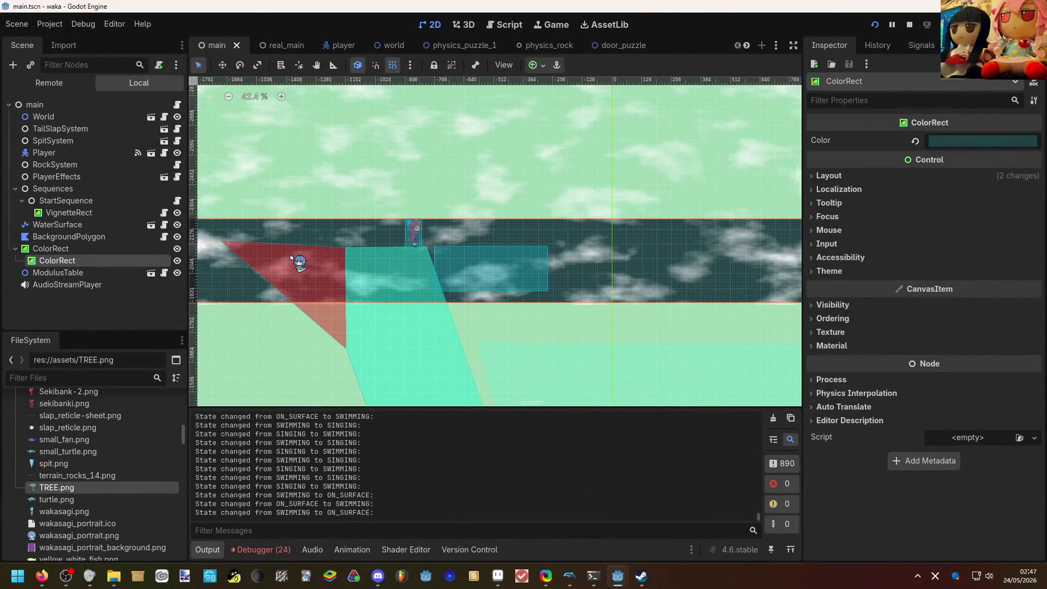
pyautogui.scroll(-1, 319, 265)
pyautogui.scroll(-3, 671, 239)
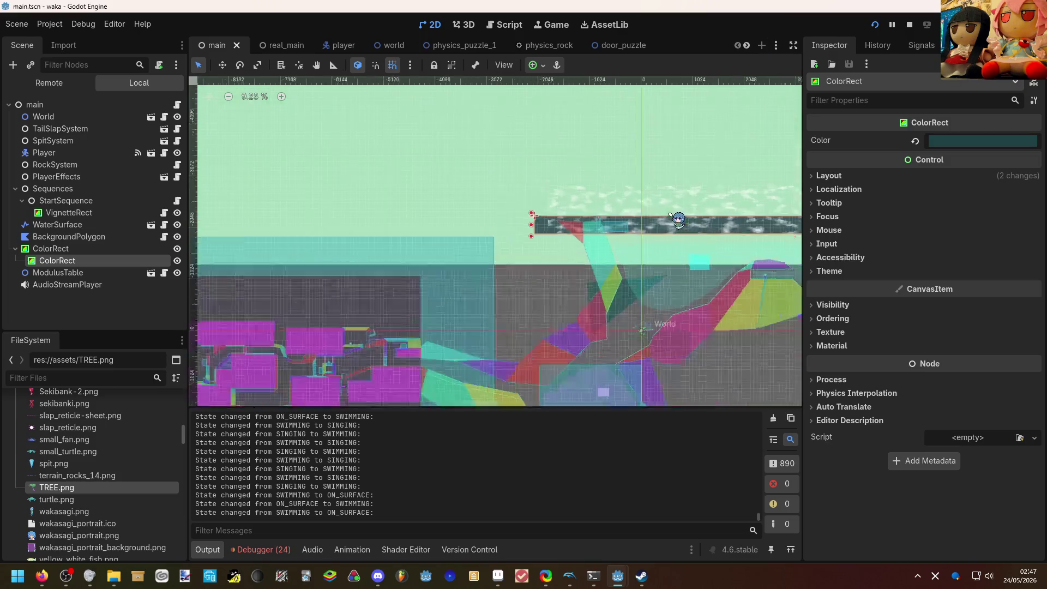
pyautogui.moveTo(573, 262)
pyautogui.mouseDown()
pyautogui.moveTo(670, 239)
pyautogui.moveTo(475, 233)
pyautogui.mouseUp()
pyautogui.scroll(3, 671, 239)
pyautogui.scroll(3, 622, 230)
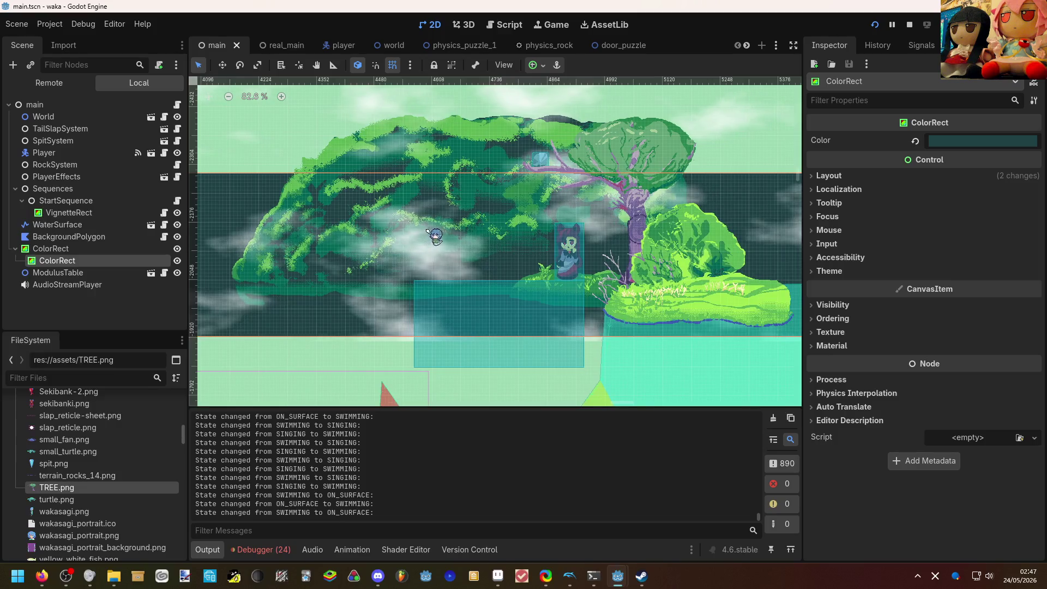
pyautogui.scroll(-8, 591, 241)
pyautogui.scroll(-1, 591, 241)
pyautogui.moveTo(591, 241)
pyautogui.mouseDown()
pyautogui.moveTo(409, 205)
pyautogui.moveTo(279, 155)
pyautogui.mouseUp()
pyautogui.scroll(5, 277, 157)
pyautogui.scroll(4, 410, 180)
pyautogui.moveTo(409, 180); pyautogui.dragTo(463, 188)
# Open the main_area scene from the scene tabs list and pan around its lake level.
pyautogui.click(776, 45)
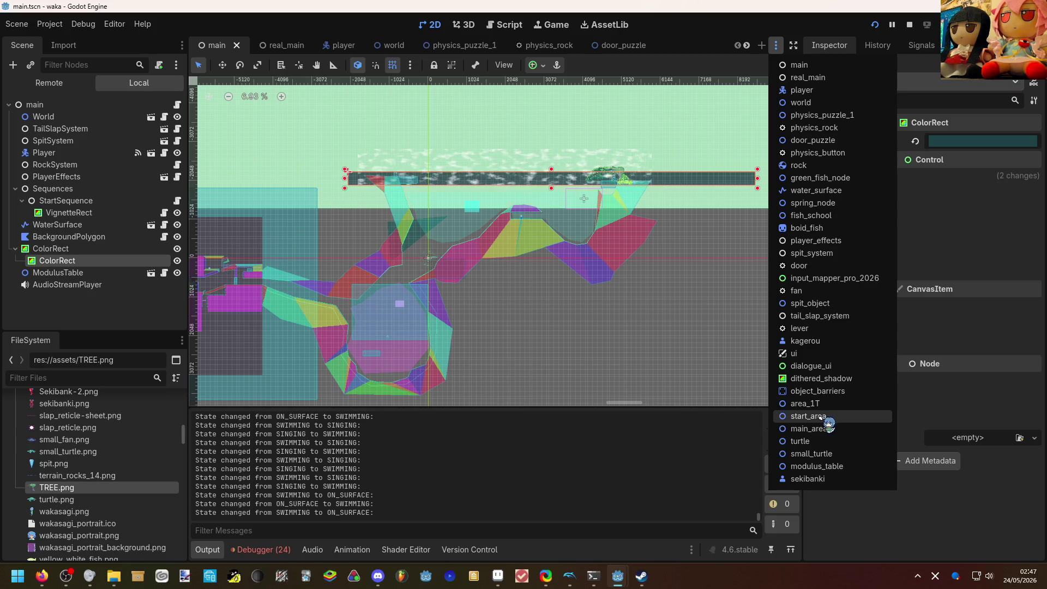
pyautogui.click(810, 428)
pyautogui.scroll(3, 674, 275)
pyautogui.moveTo(573, 245); pyautogui.dragTo(675, 275)
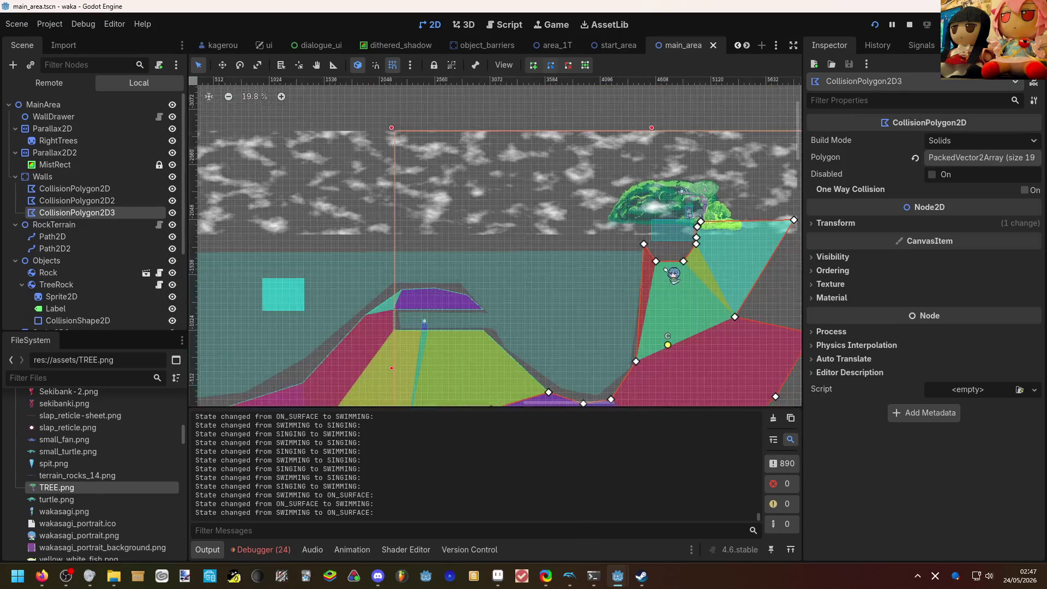
pyautogui.scroll(-2, 674, 275)
pyautogui.scroll(-3, 120, 212)
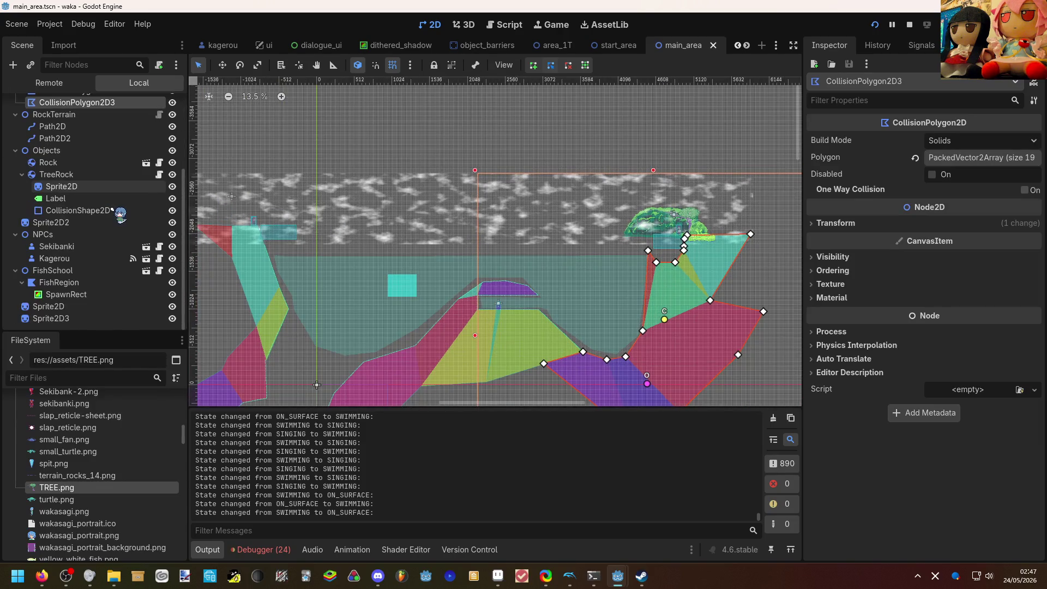
pyautogui.scroll(2, 327, 246)
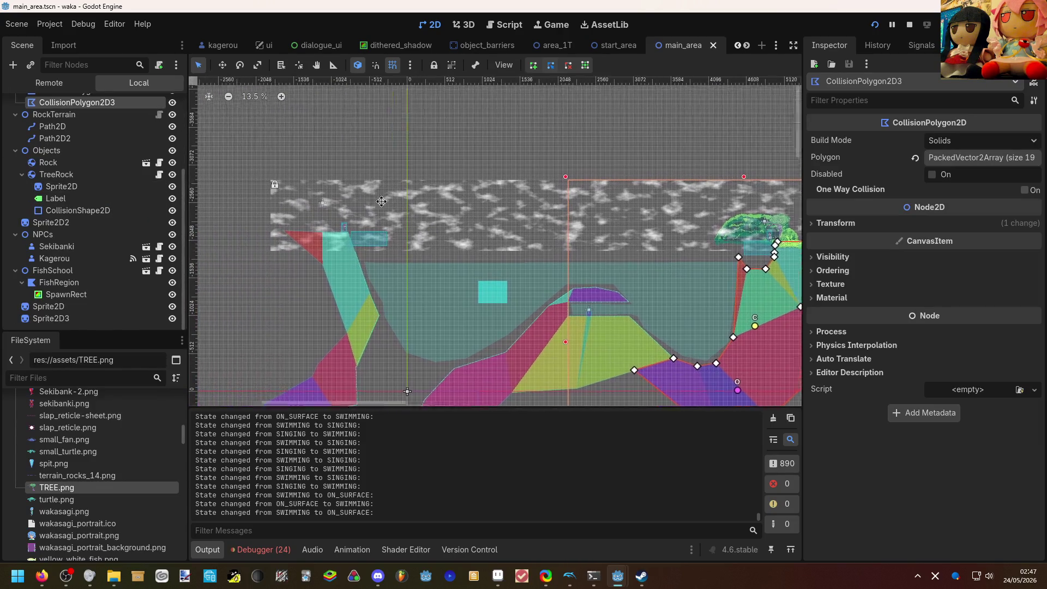
pyautogui.moveTo(328, 245); pyautogui.dragTo(467, 259)
pyautogui.scroll(5, 466, 259)
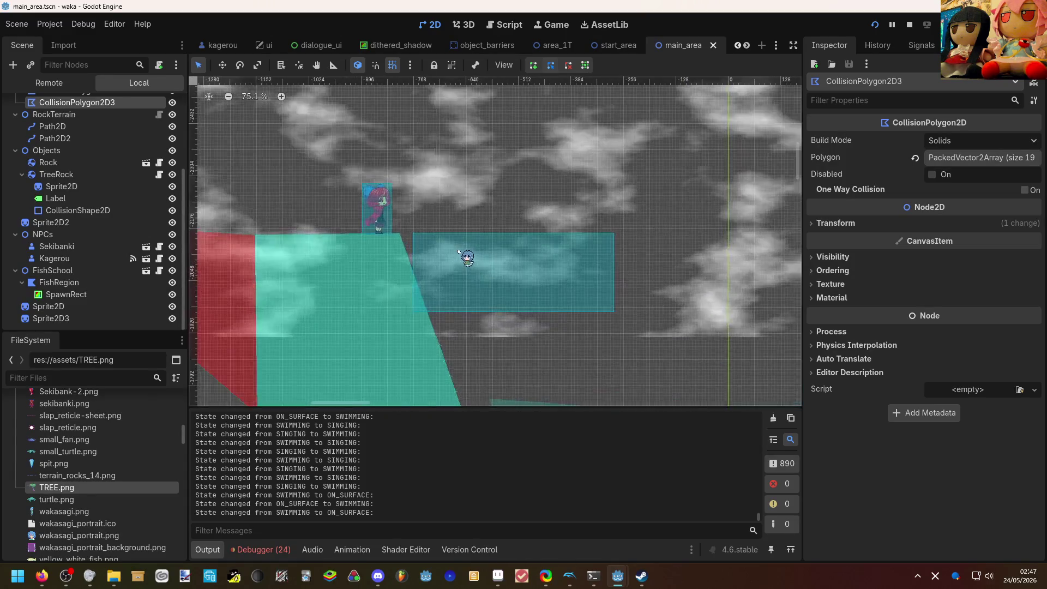
pyautogui.scroll(4, 89, 213)
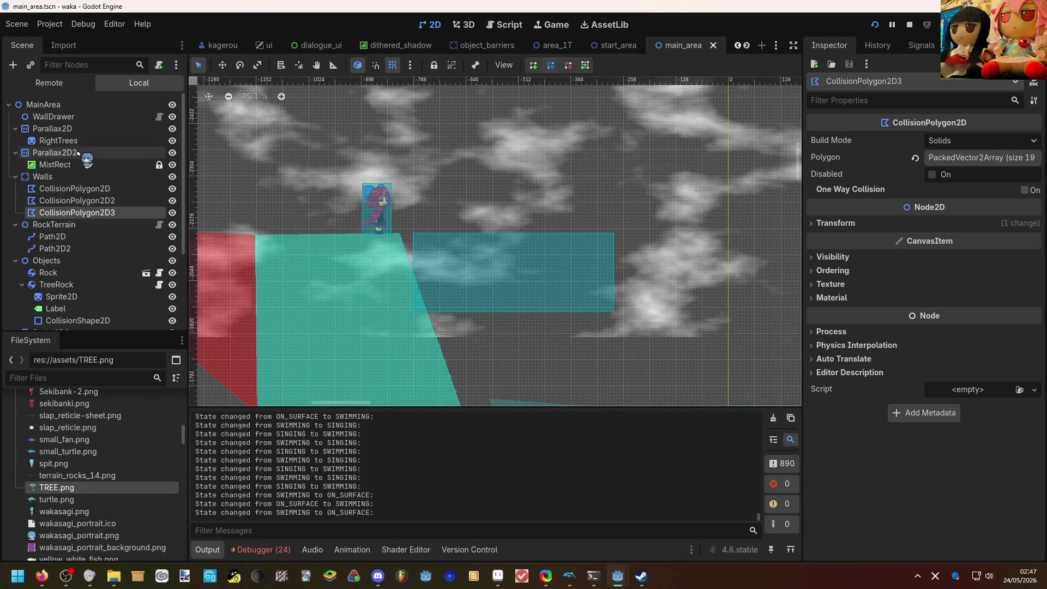
pyautogui.rightClick(86, 107)
# Add a new Sprite2D child node, Sprite2D4, under MainArea.
pyautogui.click(131, 118)
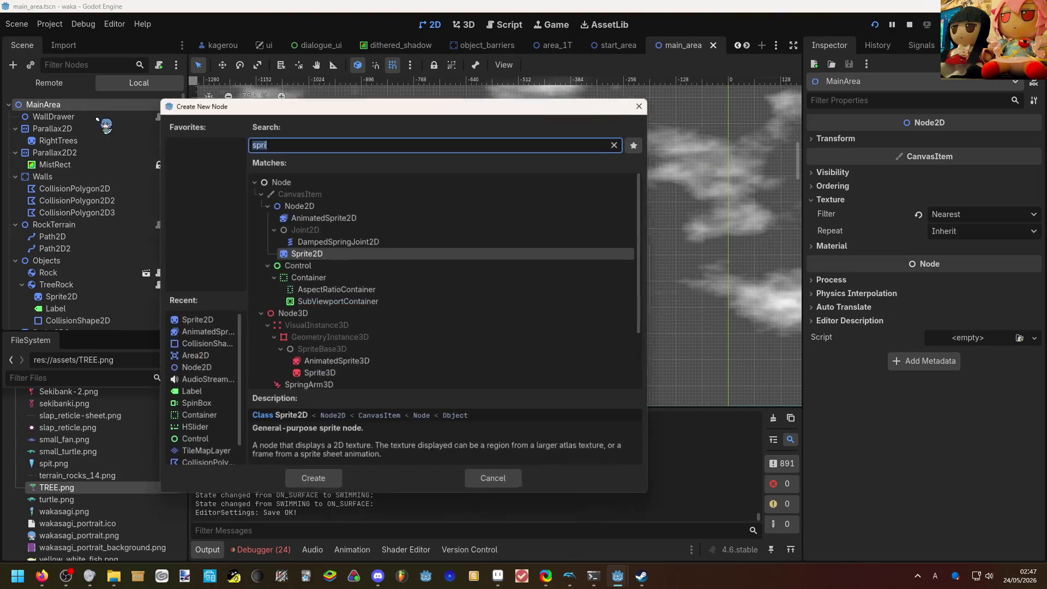
pyautogui.click(313, 480)
pyautogui.scroll(-8, 307, 236)
pyautogui.scroll(10, 134, 491)
pyautogui.scroll(8, 134, 506)
pyautogui.scroll(5, 134, 506)
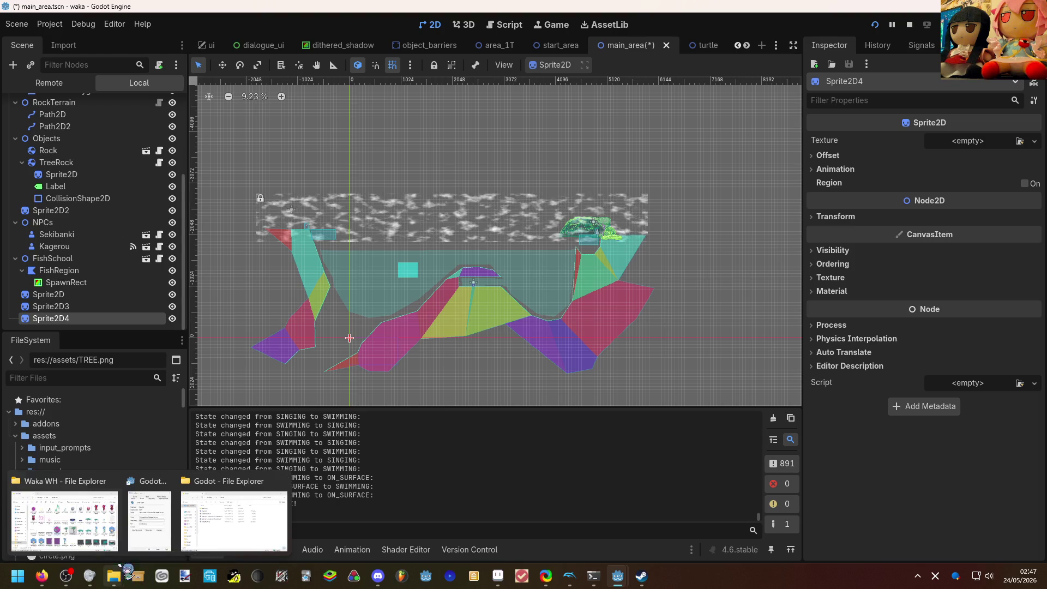
pyautogui.click(57, 515)
pyautogui.scroll(-3, 567, 307)
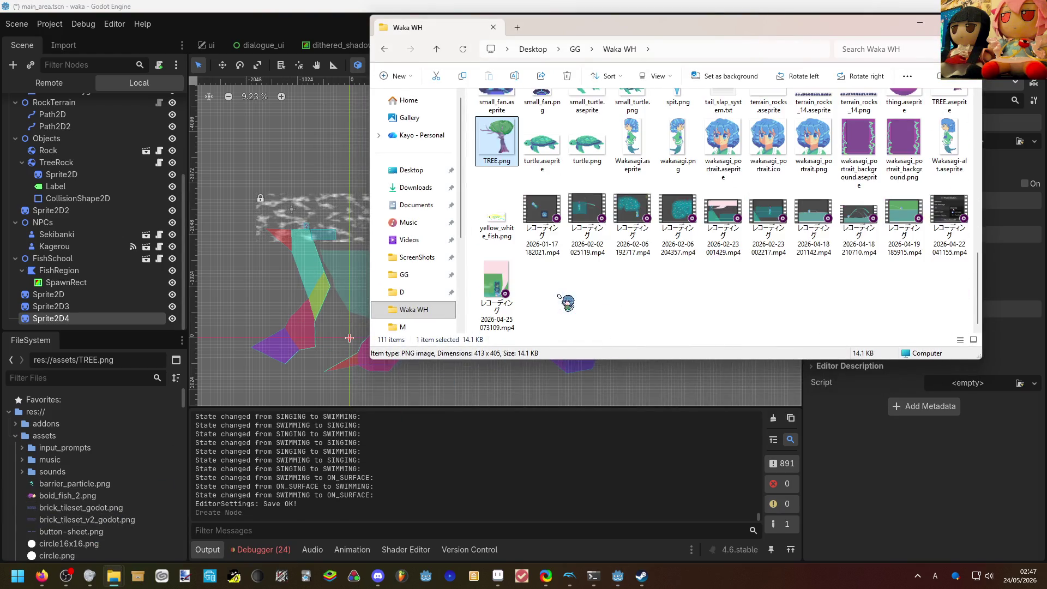
pyautogui.scroll(10, 567, 307)
pyautogui.scroll(-1, 567, 302)
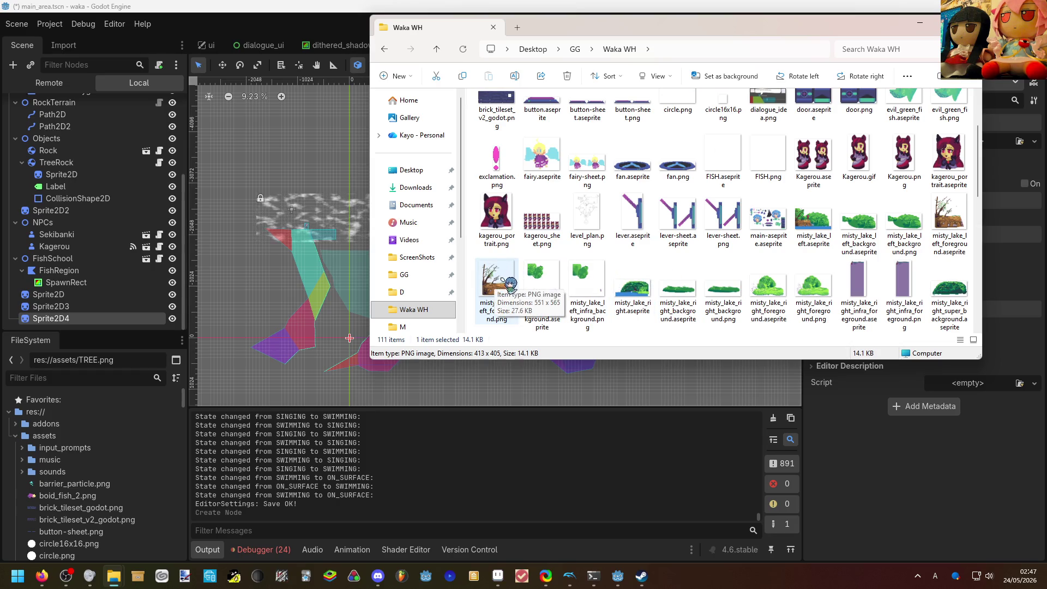
# Drag misty_lake_left_foreground, _background and _infra_background PNGs into Godot's assets folder.
pyautogui.moveTo(510, 282); pyautogui.dragTo(127, 417)
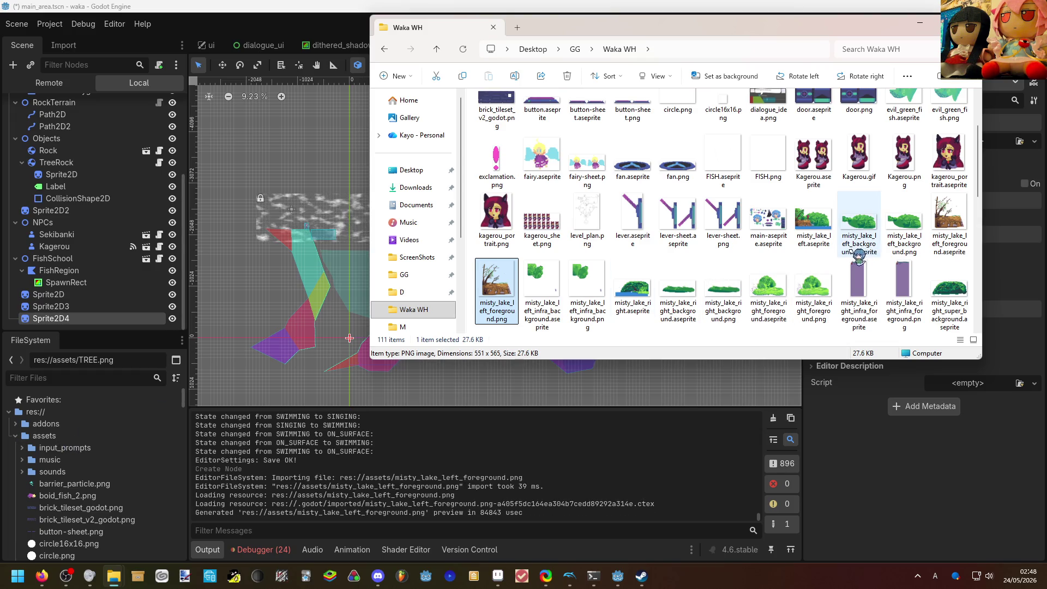
pyautogui.moveTo(884, 252); pyautogui.dragTo(67, 440)
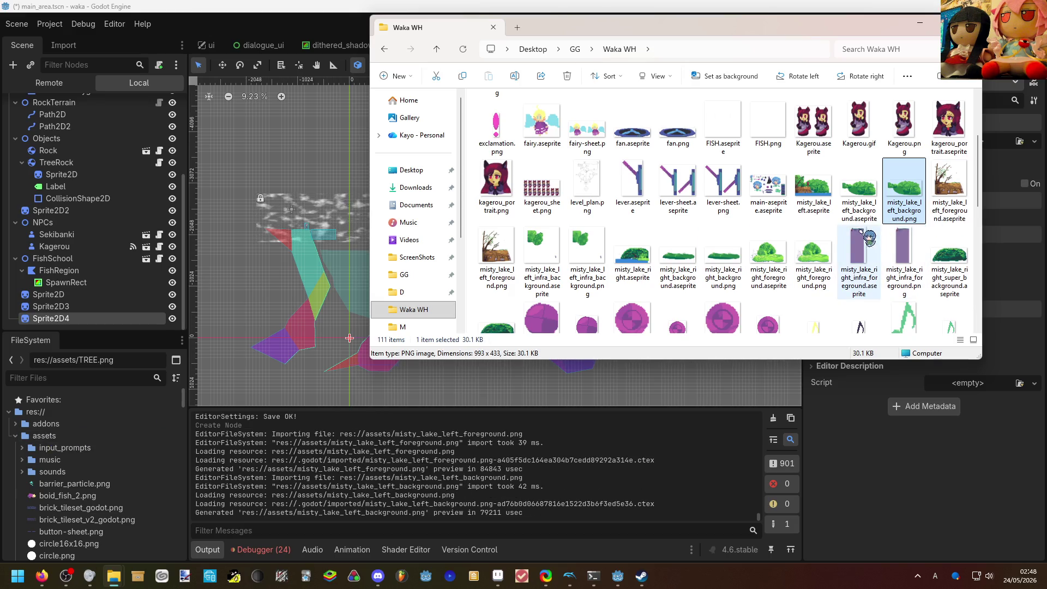
pyautogui.moveTo(580, 261); pyautogui.dragTo(313, 406)
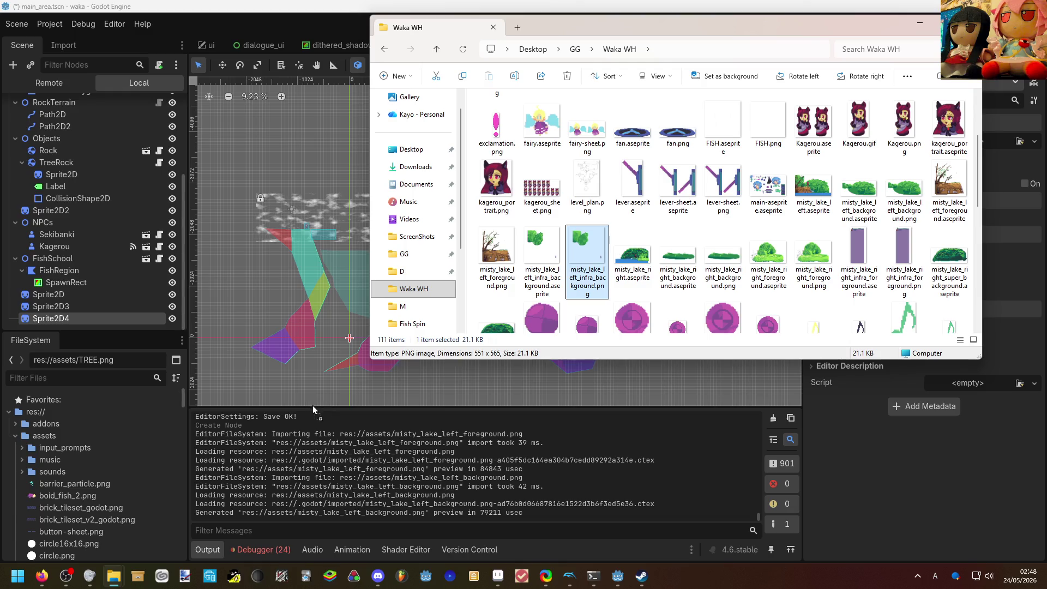
pyautogui.moveTo(542, 474); pyautogui.dragTo(300, 318)
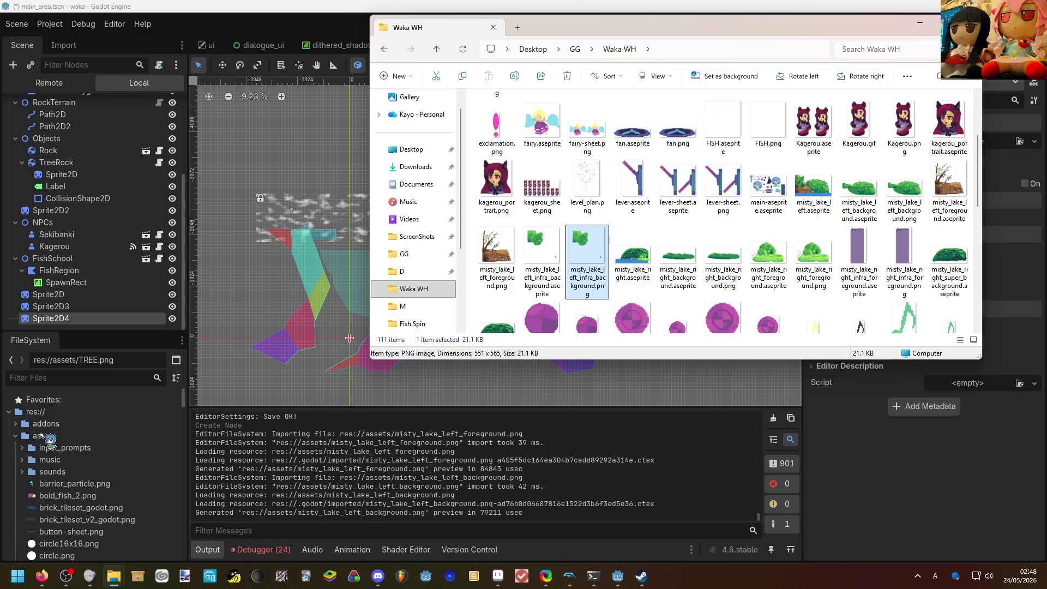
# Bring Godot forward, pan over the tree scenery and left ledge, and select Sprite2D4.
pyautogui.click(290, 288)
pyautogui.scroll(3, 381, 217)
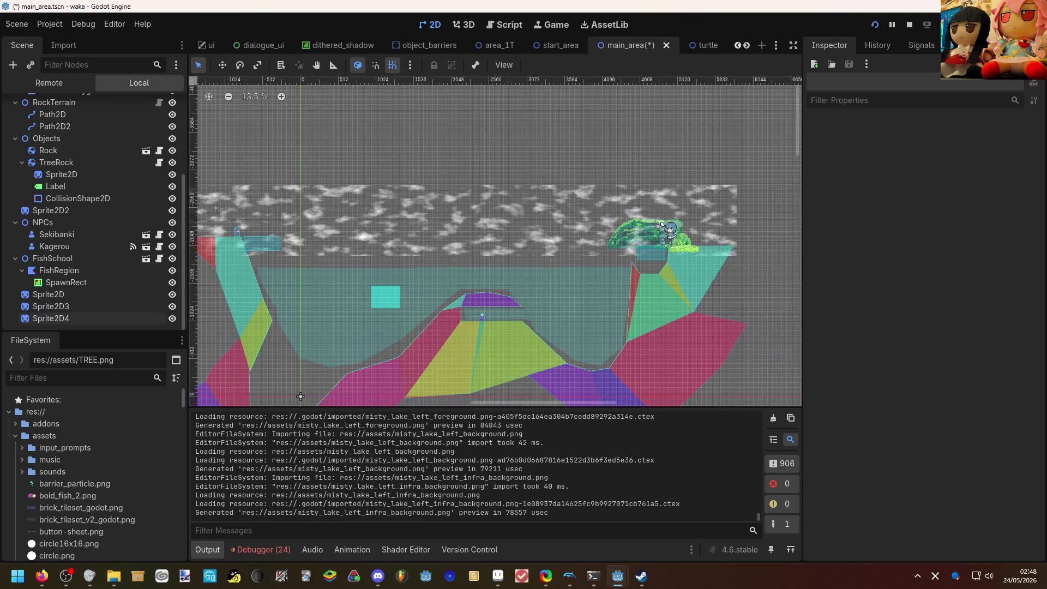
pyautogui.scroll(5, 654, 237)
pyautogui.scroll(4, 655, 238)
pyautogui.scroll(1, 655, 238)
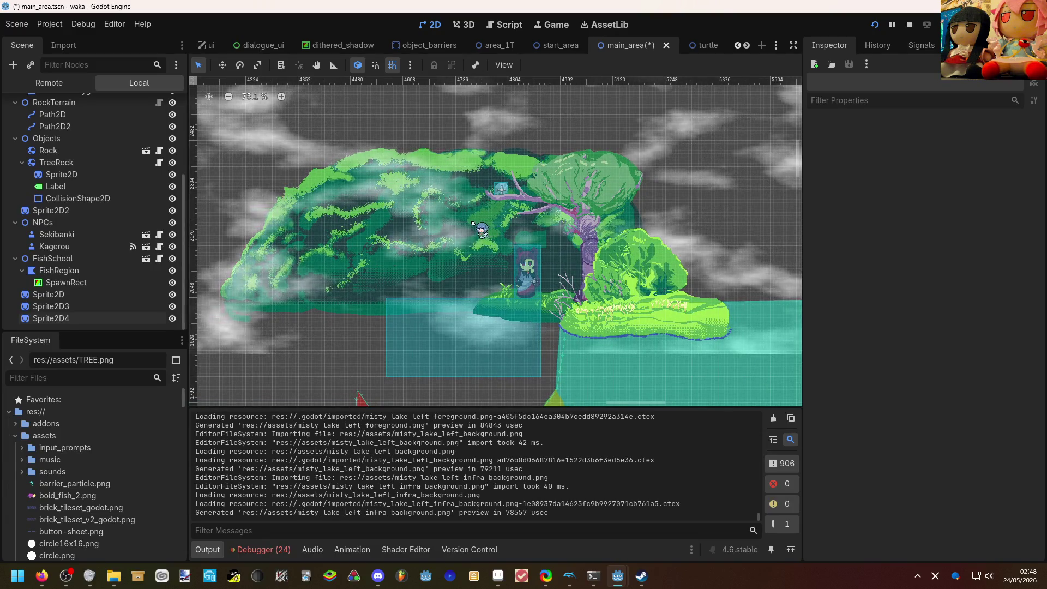
pyautogui.scroll(-2, 500, 233)
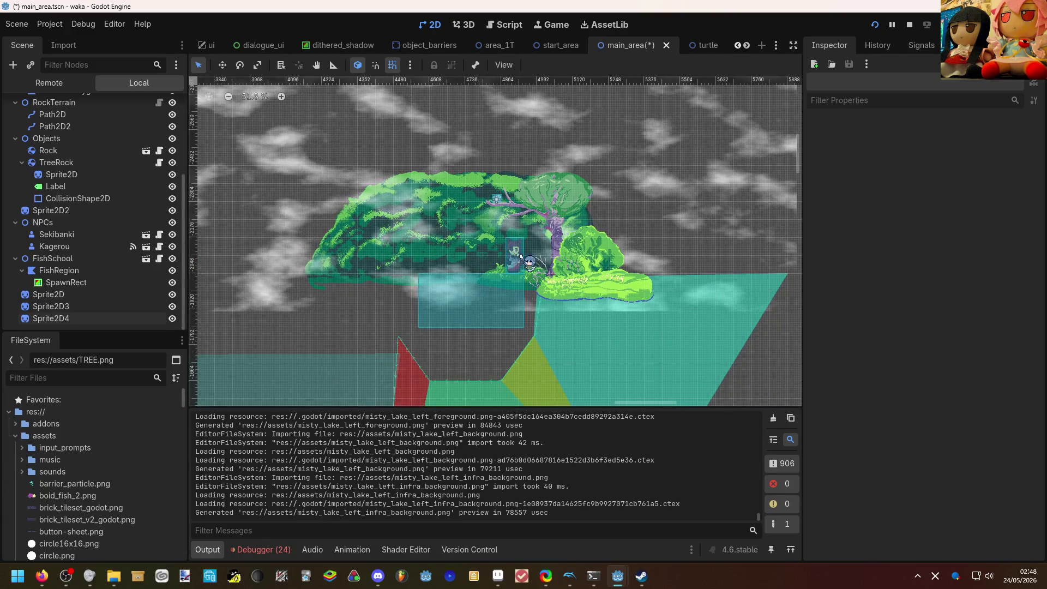
pyautogui.moveTo(496, 227); pyautogui.dragTo(623, 229)
pyautogui.scroll(-3, 622, 229)
pyautogui.scroll(-3, 531, 245)
pyautogui.scroll(3, 444, 344)
pyautogui.scroll(2, 393, 270)
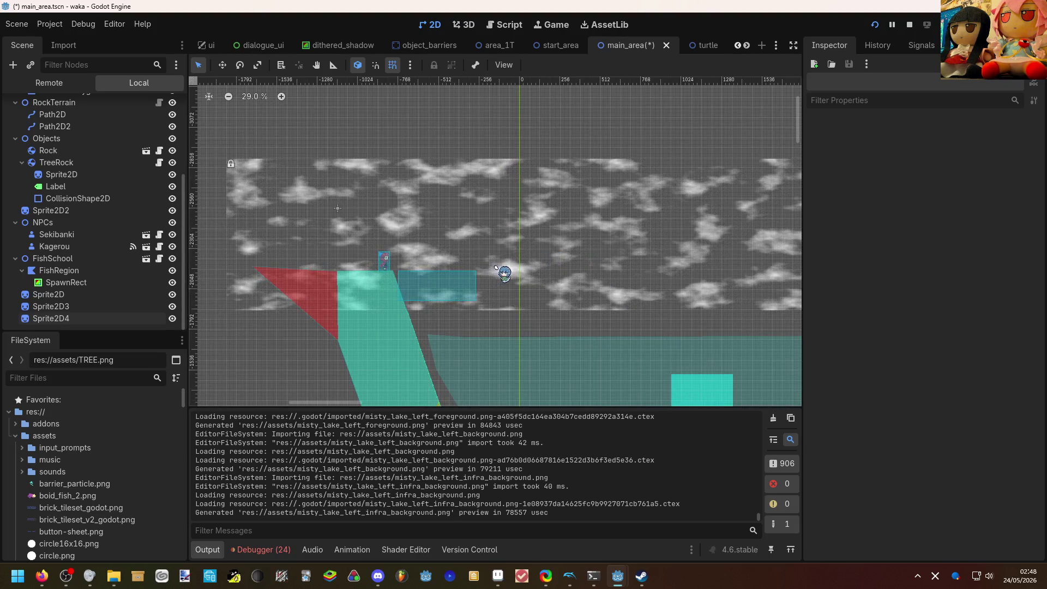
pyautogui.scroll(-1, 532, 266)
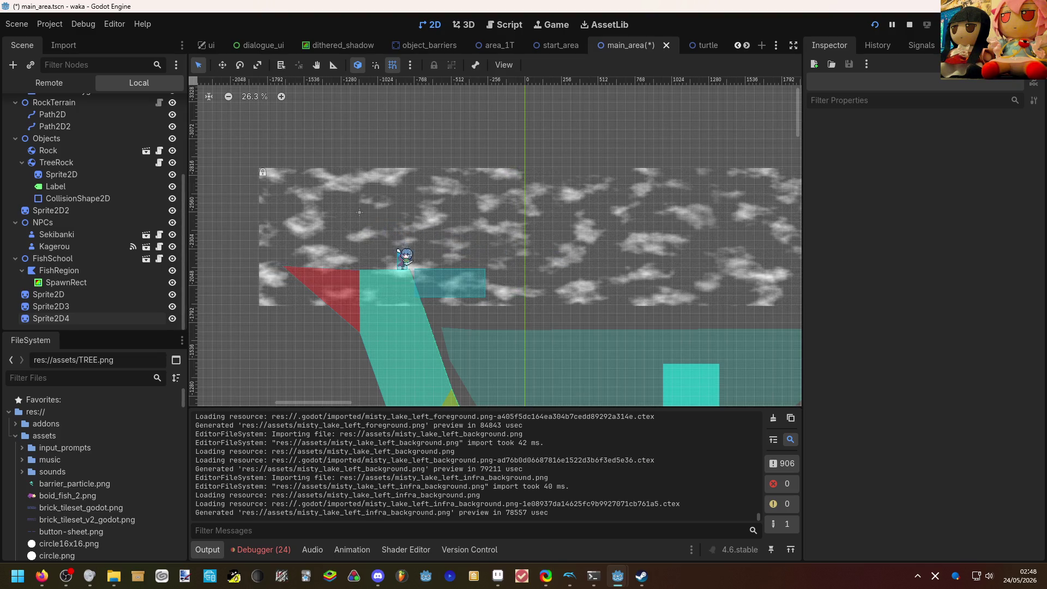
pyautogui.scroll(-1, 404, 255)
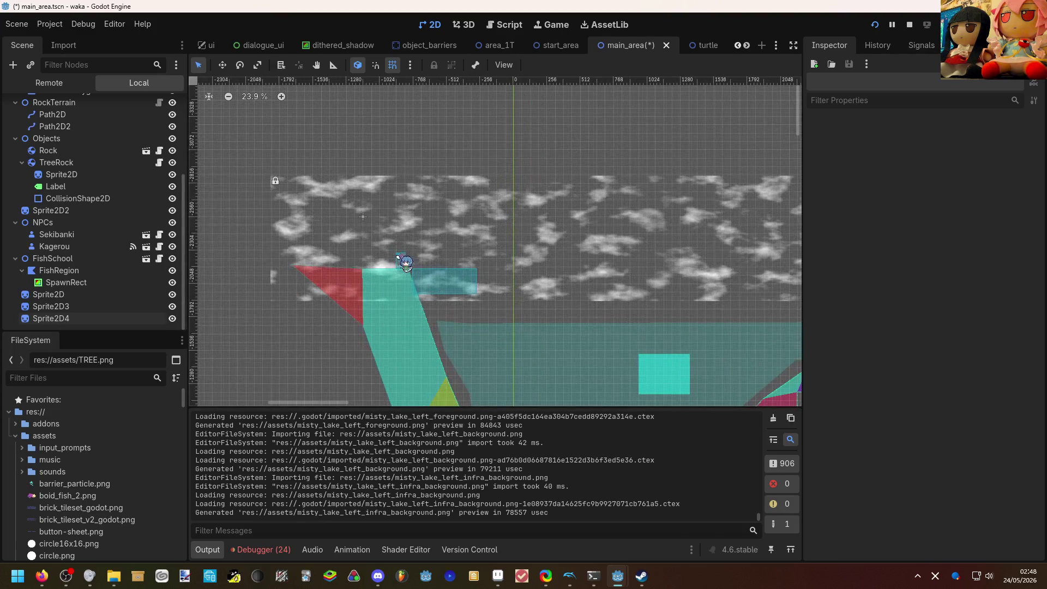
pyautogui.moveTo(387, 203); pyautogui.dragTo(387, 174)
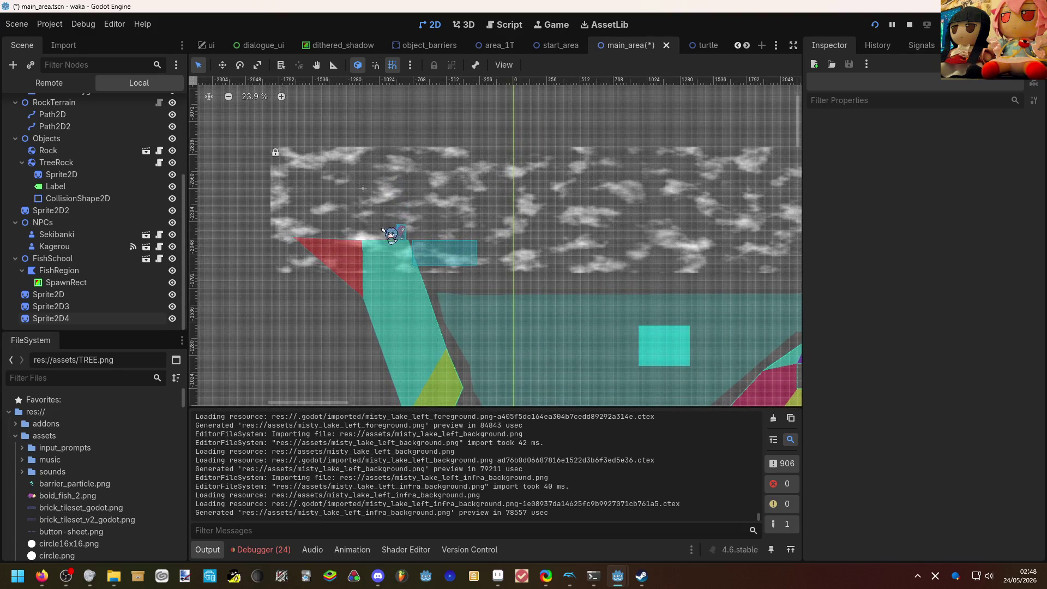
pyautogui.scroll(-1, 411, 273)
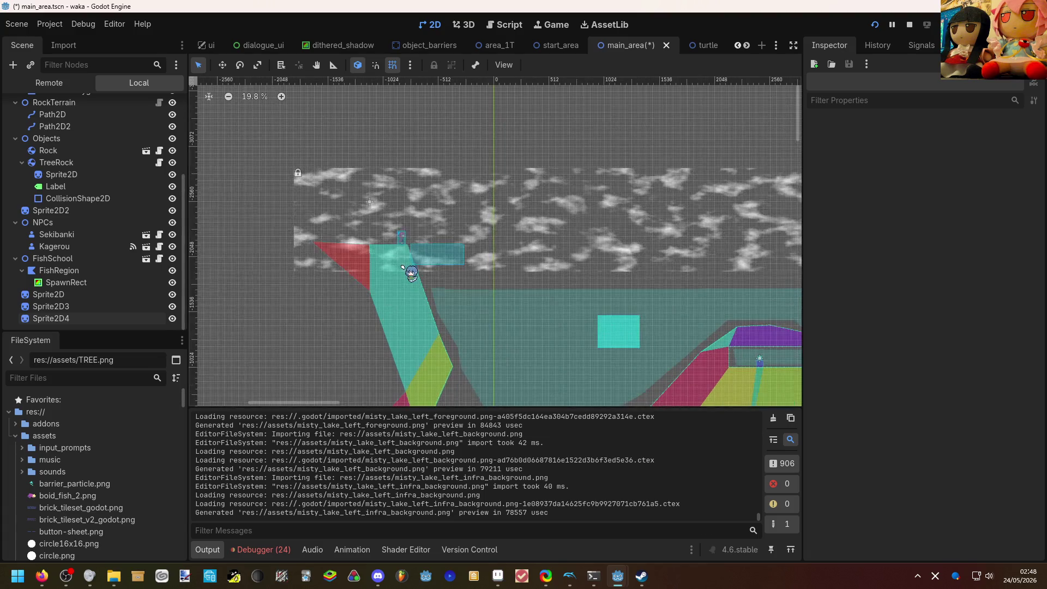
pyautogui.scroll(2, 412, 251)
pyautogui.scroll(-5, 101, 438)
pyautogui.scroll(-4, 101, 437)
pyautogui.click(50, 318)
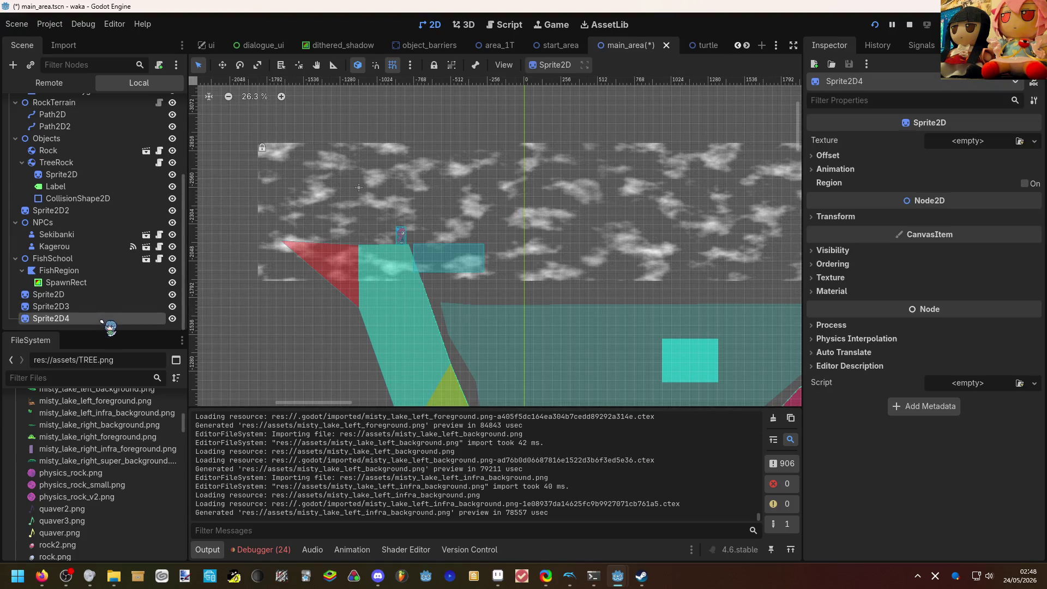
pyautogui.scroll(-4, 123, 451)
pyautogui.scroll(4, 122, 451)
pyautogui.scroll(1, 123, 451)
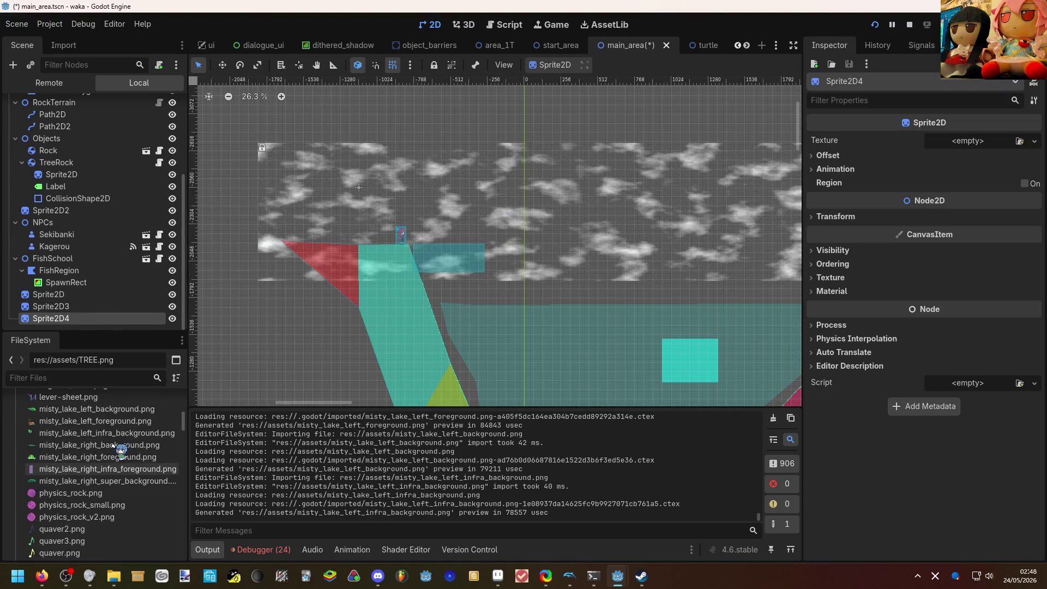
# Assign misty_lake_left_foreground.png as Sprite2D4's texture and move it onto the left ledge.
pyautogui.moveTo(95, 421); pyautogui.dragTo(967, 142)
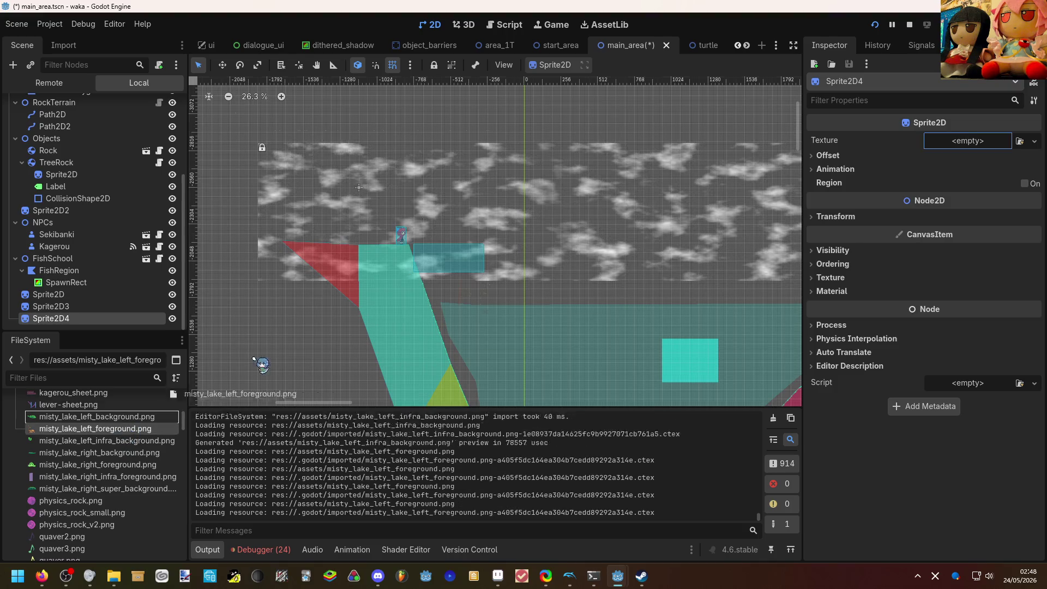
pyautogui.scroll(-2, 602, 233)
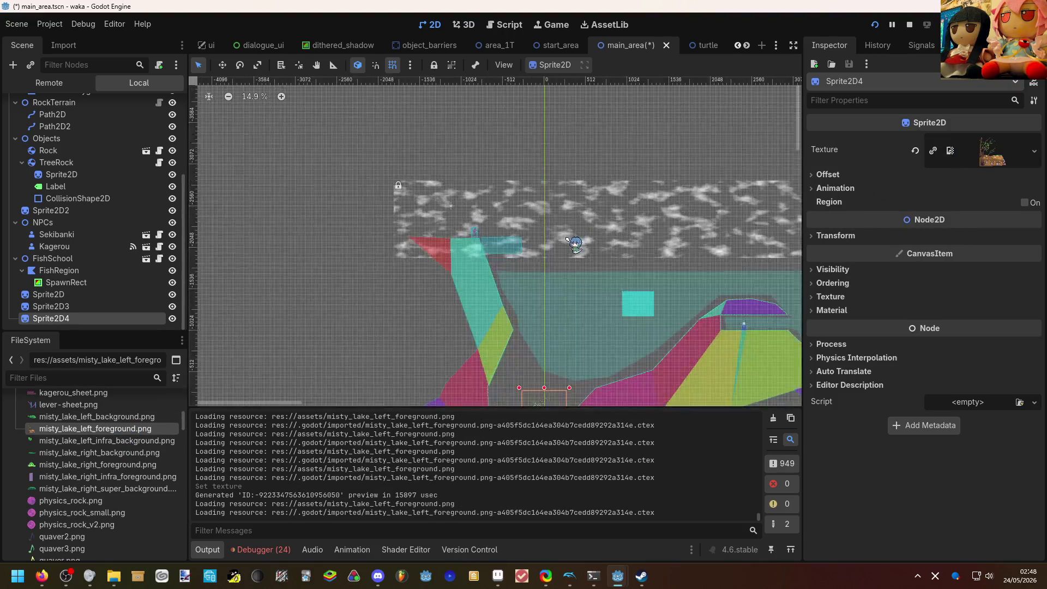
pyautogui.press('w')
pyautogui.moveTo(547, 324); pyautogui.dragTo(508, 197)
pyautogui.scroll(5, 507, 213)
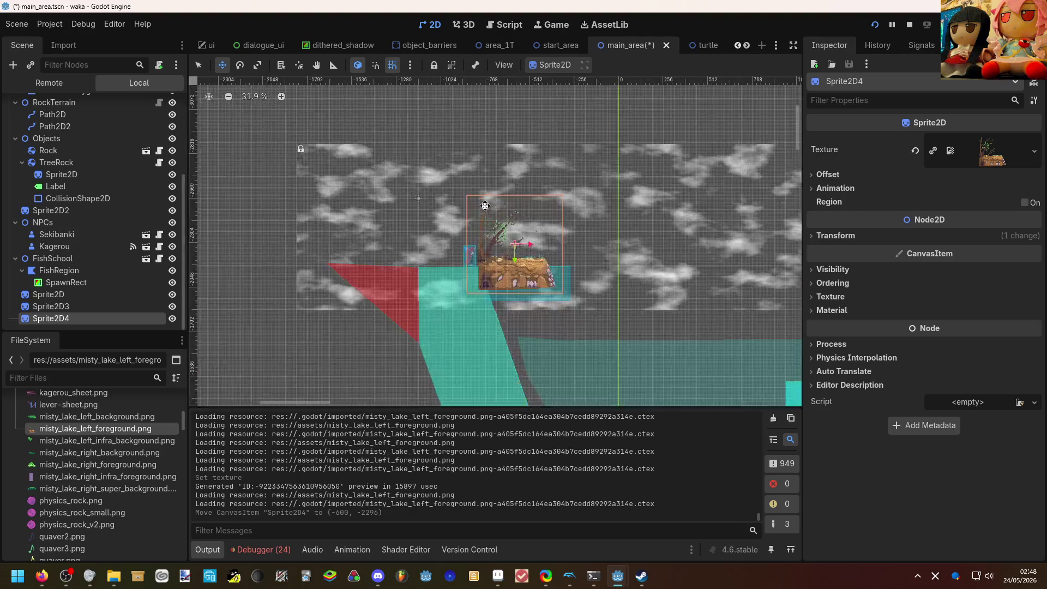
pyautogui.scroll(3, 499, 245)
pyautogui.moveTo(493, 272)
pyautogui.mouseDown()
pyautogui.moveTo(426, 282)
pyautogui.moveTo(375, 317)
pyautogui.mouseUp()
pyautogui.scroll(2, 459, 279)
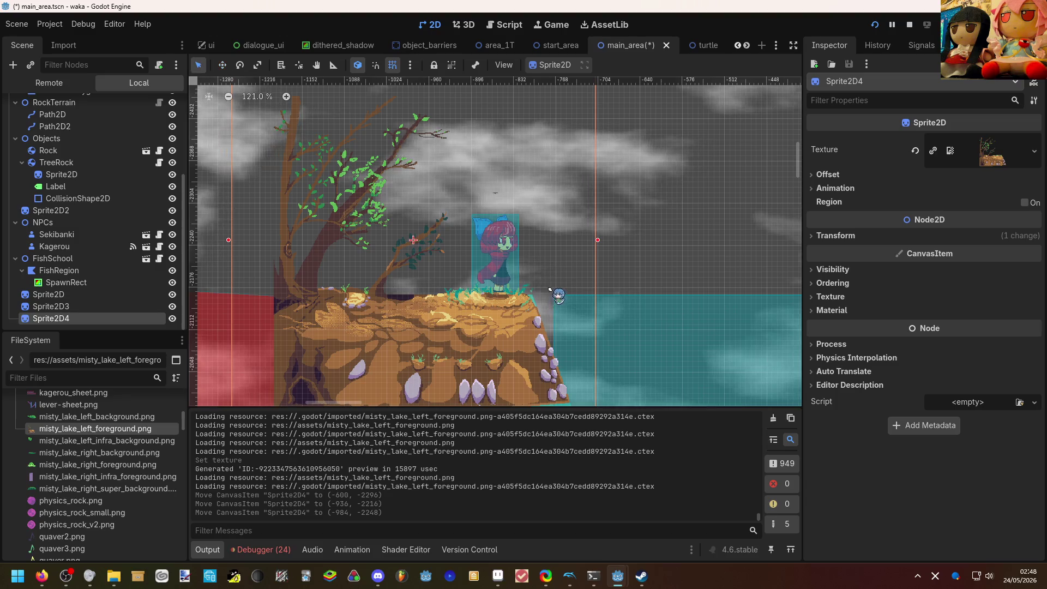
pyautogui.scroll(-3, 491, 262)
# Deselect the sprite, frame the new foreground, then save and playtest the level with F5.
pyautogui.press('q')
pyautogui.click(619, 262)
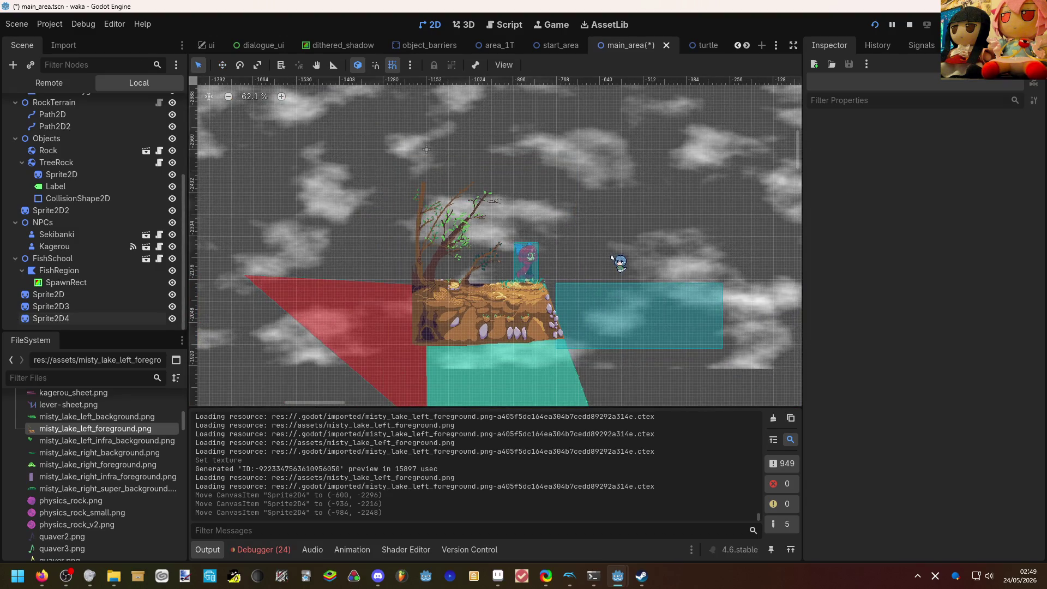
pyautogui.moveTo(573, 257); pyautogui.dragTo(498, 239)
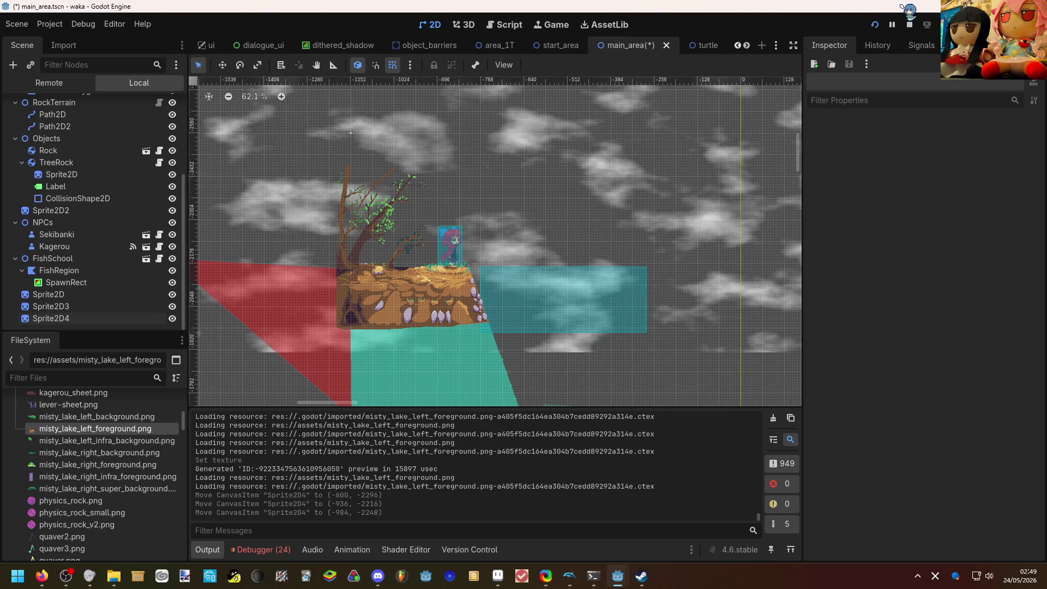
pyautogui.press('F5')
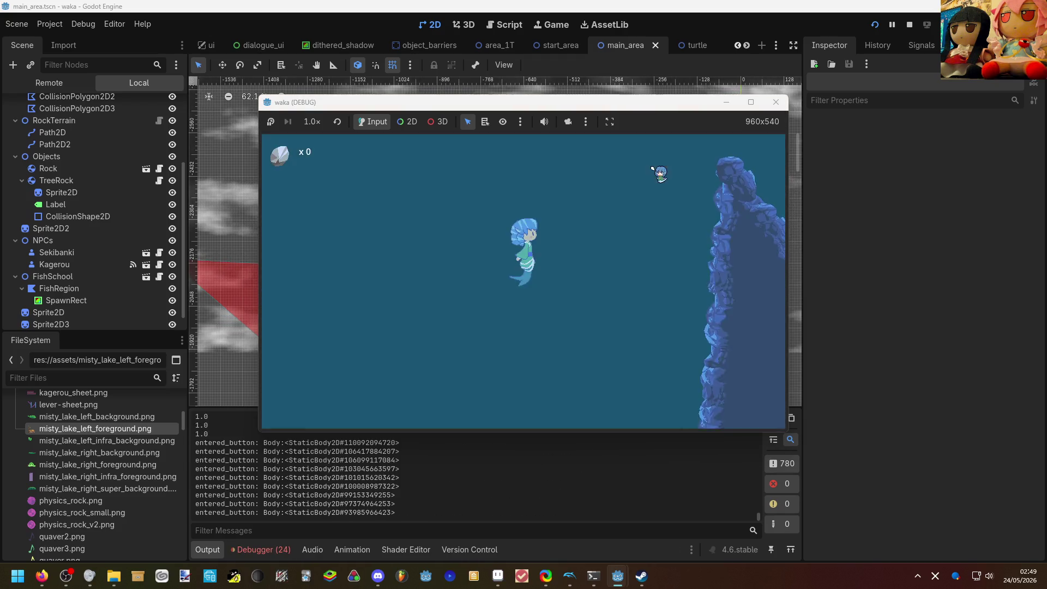
# Dive and sing in the playtest, then talk to the NPC twice and advance the dialogue to its end.
pyautogui.press('Down')
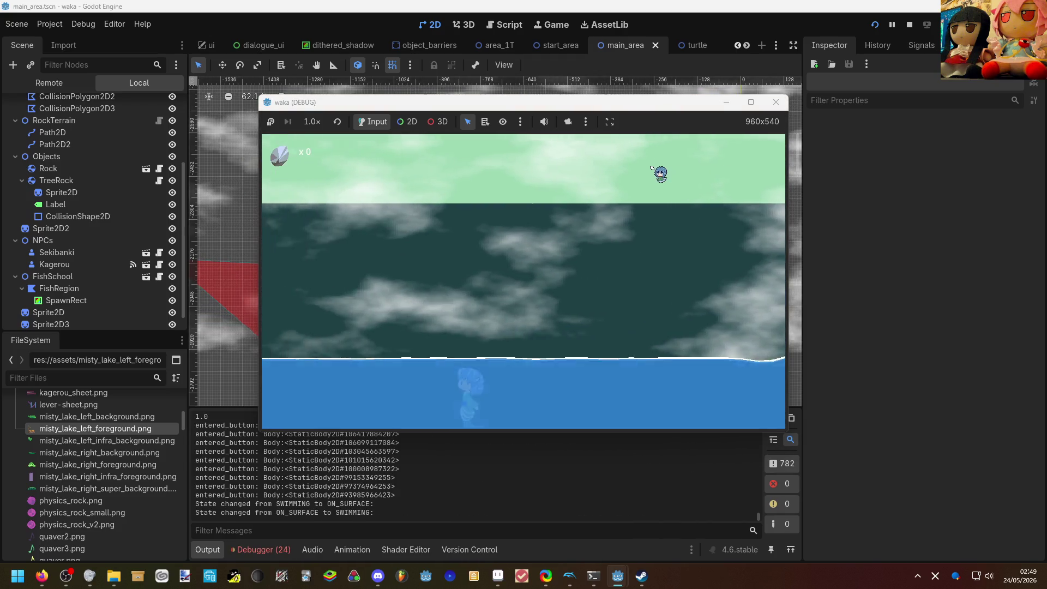
pyautogui.press('space')
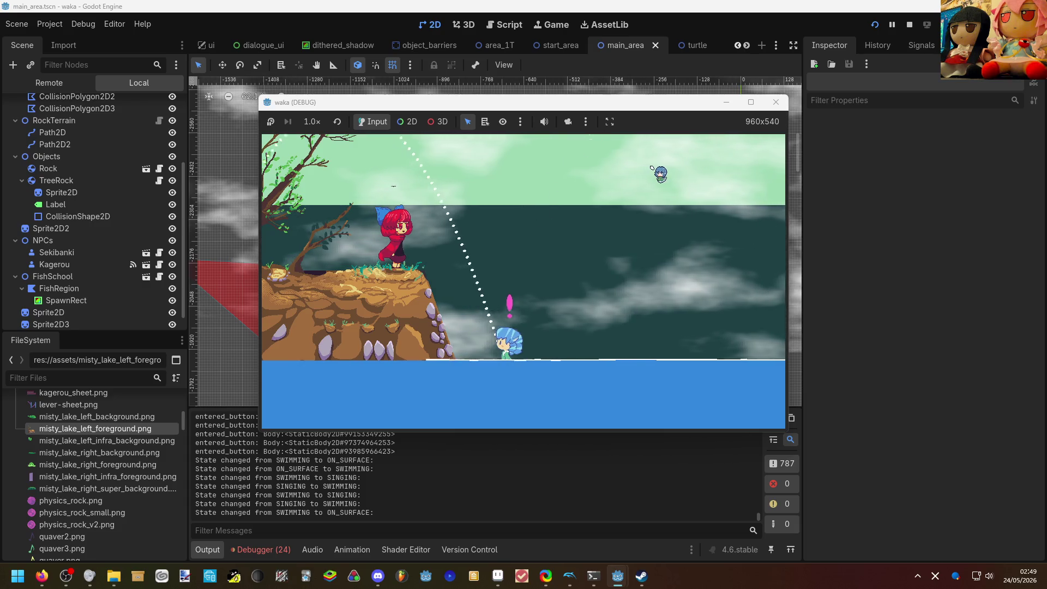
pyautogui.press('Return')
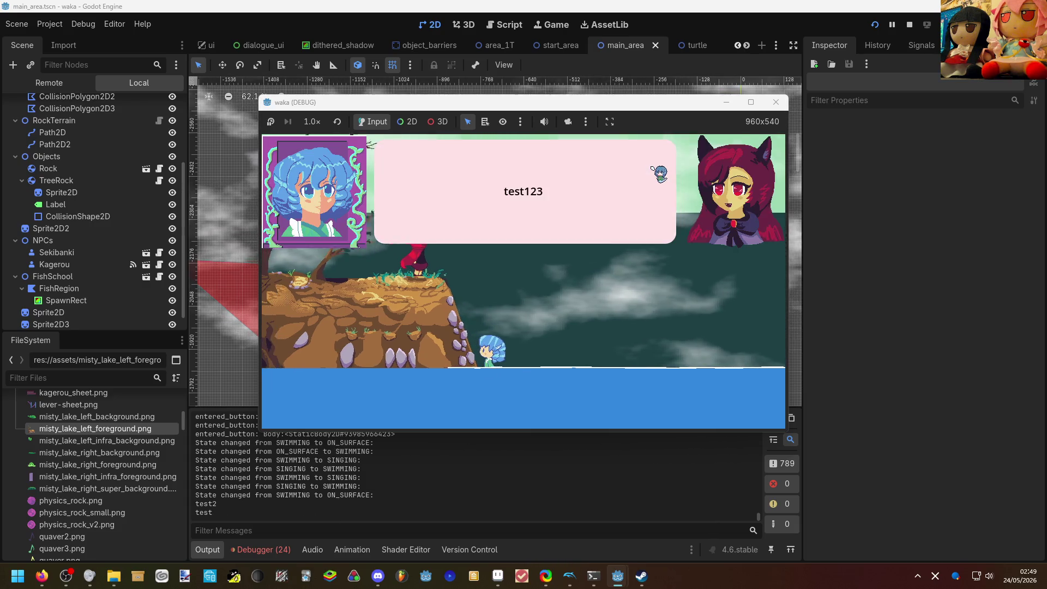
pyautogui.press('Return')
pyautogui.press('Return')
pyautogui.press('Return')
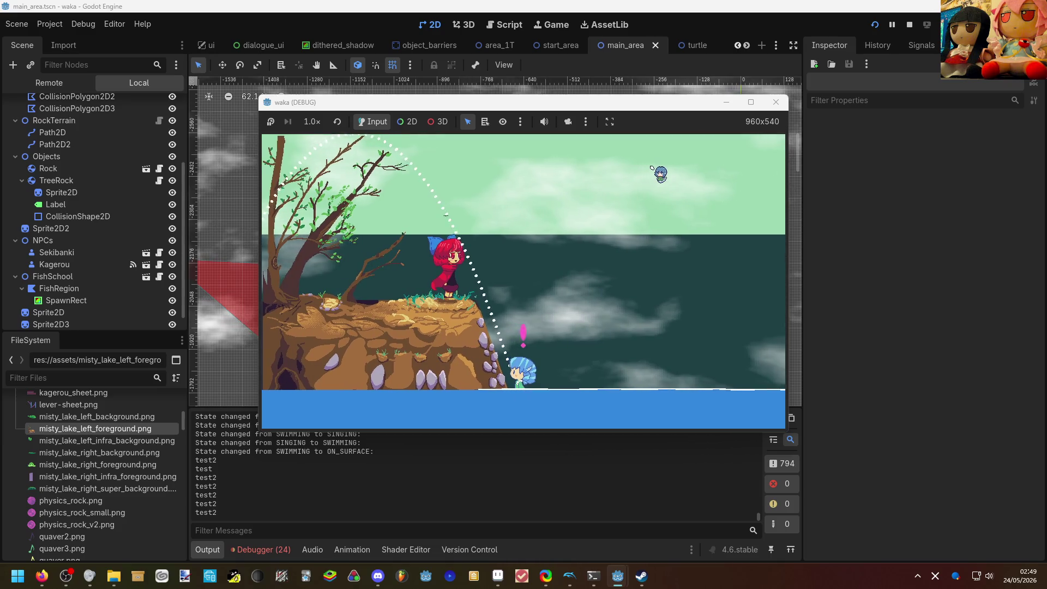
pyautogui.press('Return')
pyautogui.press('Return')
pyautogui.press('Return')
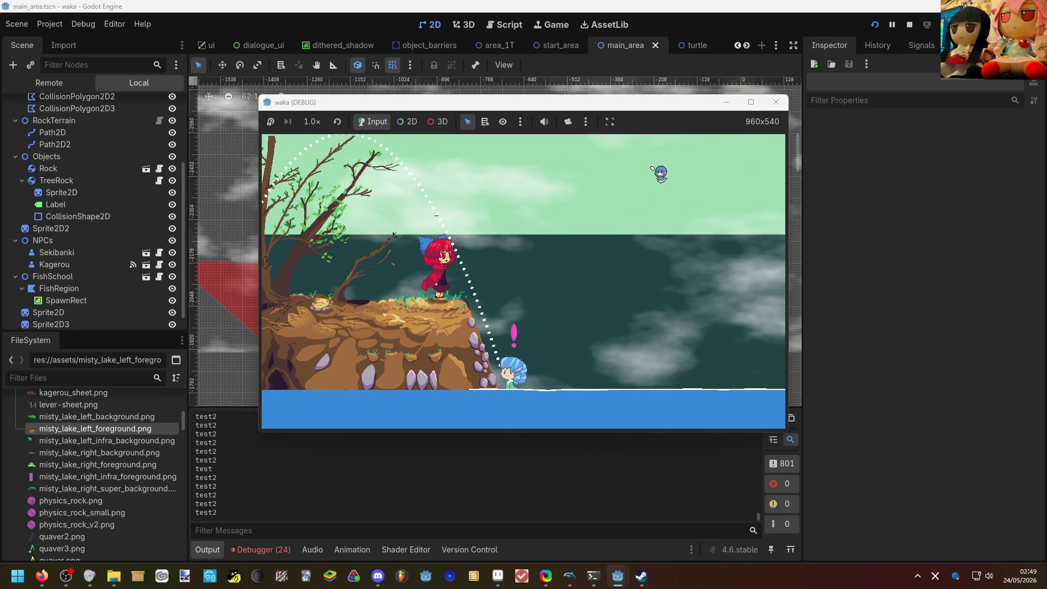
pyautogui.press('Return')
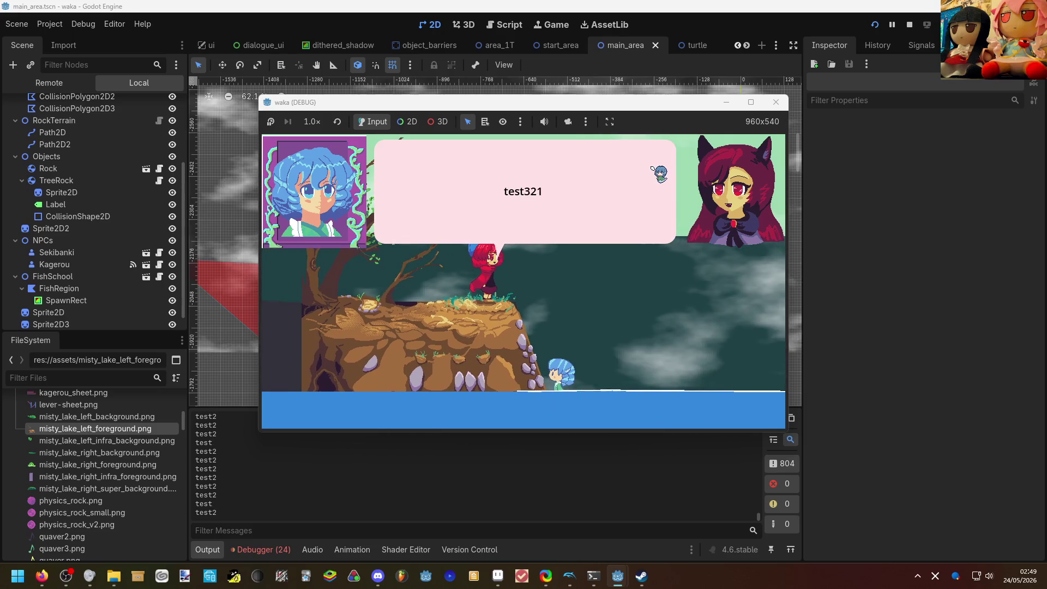
pyautogui.press('Return')
pyautogui.press('Return')
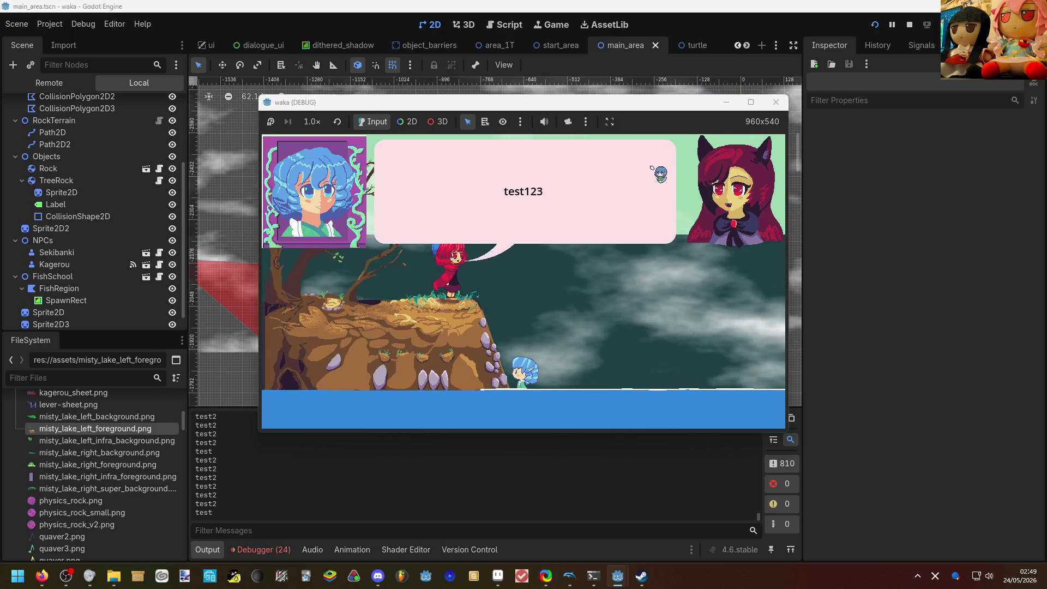
pyautogui.press('Return')
pyautogui.press('Return')
pyautogui.press('Return')
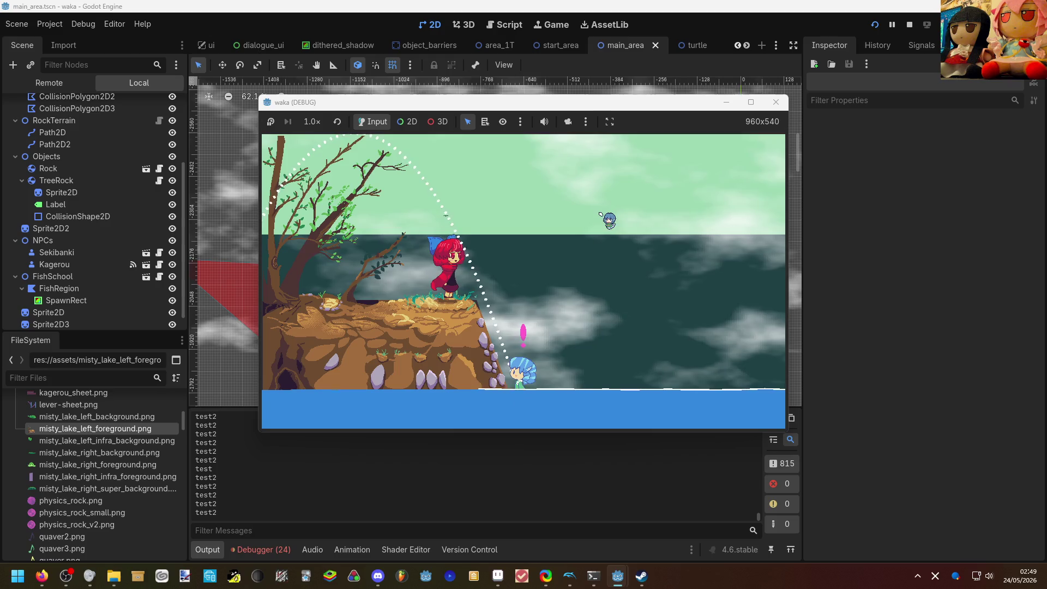
pyautogui.hotkey('alt', 'Tab')
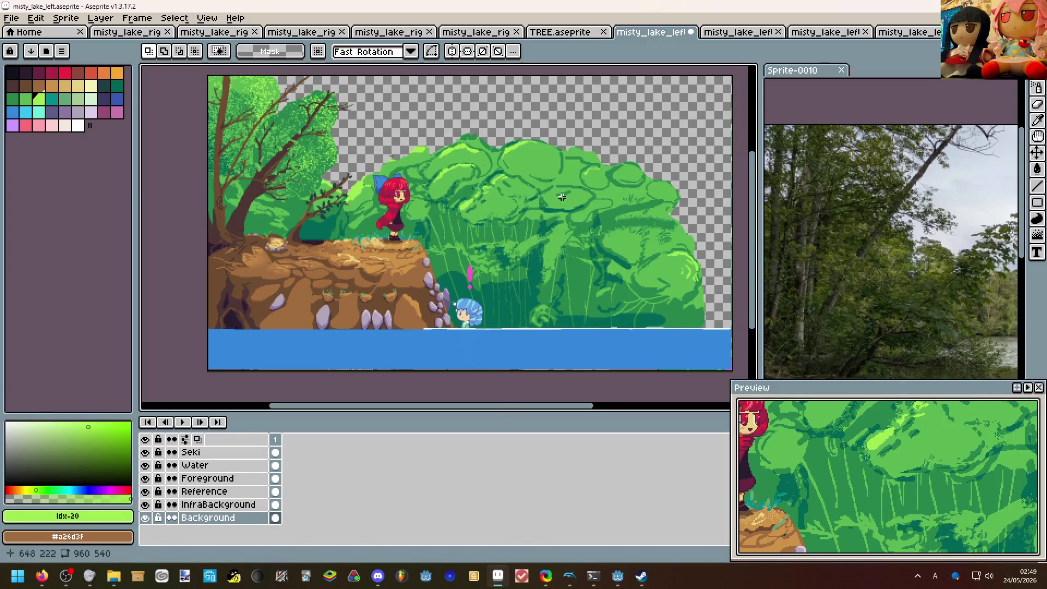
pyautogui.scroll(1, 542, 207)
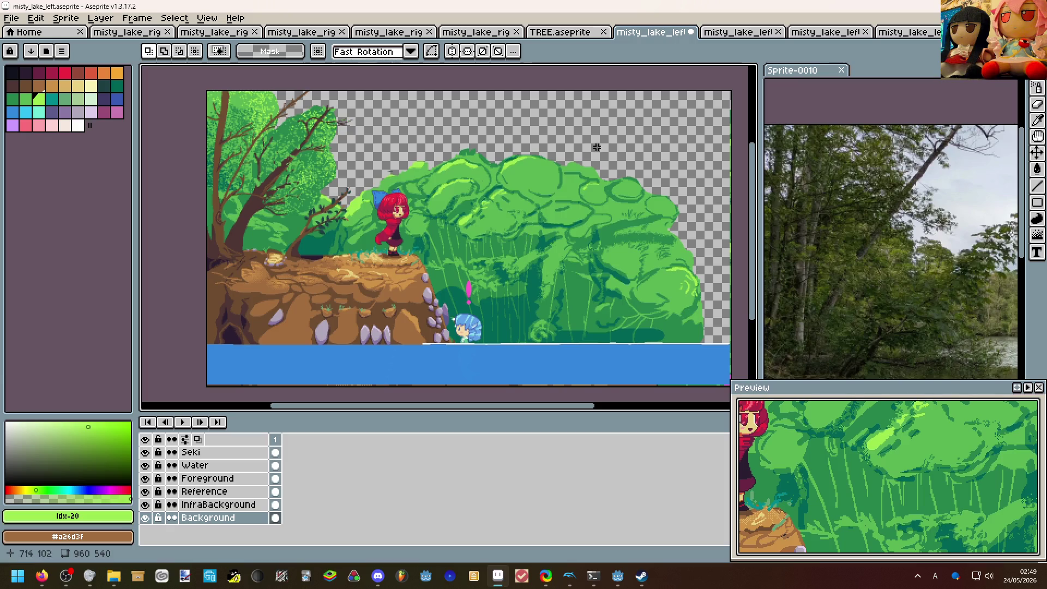
# Add 64 px to the left and top borders, making misty_lake_left 1024×604, and save it.
pyautogui.click(66, 17)
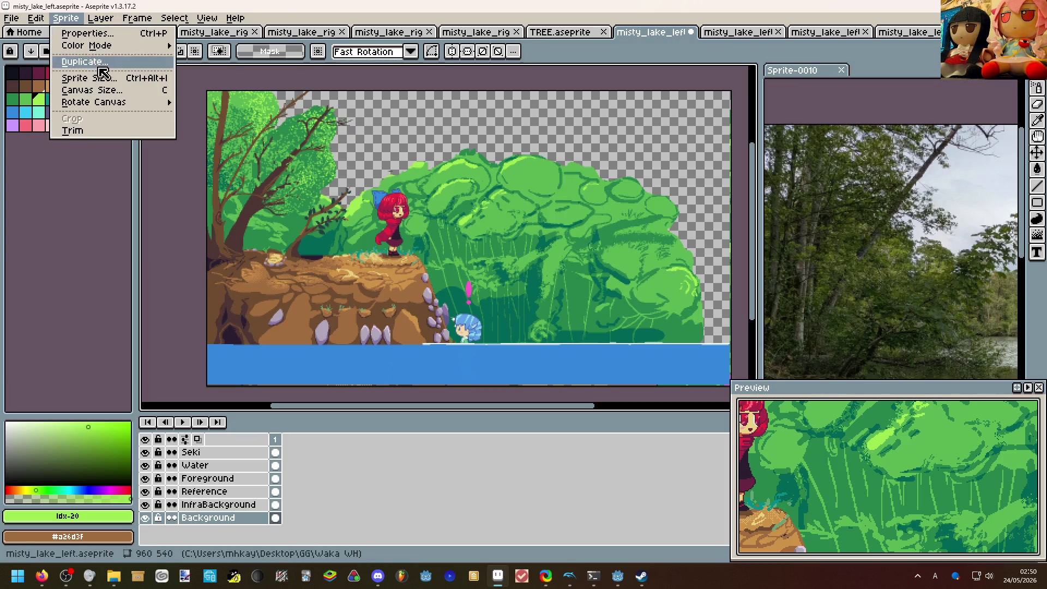
pyautogui.click(99, 91)
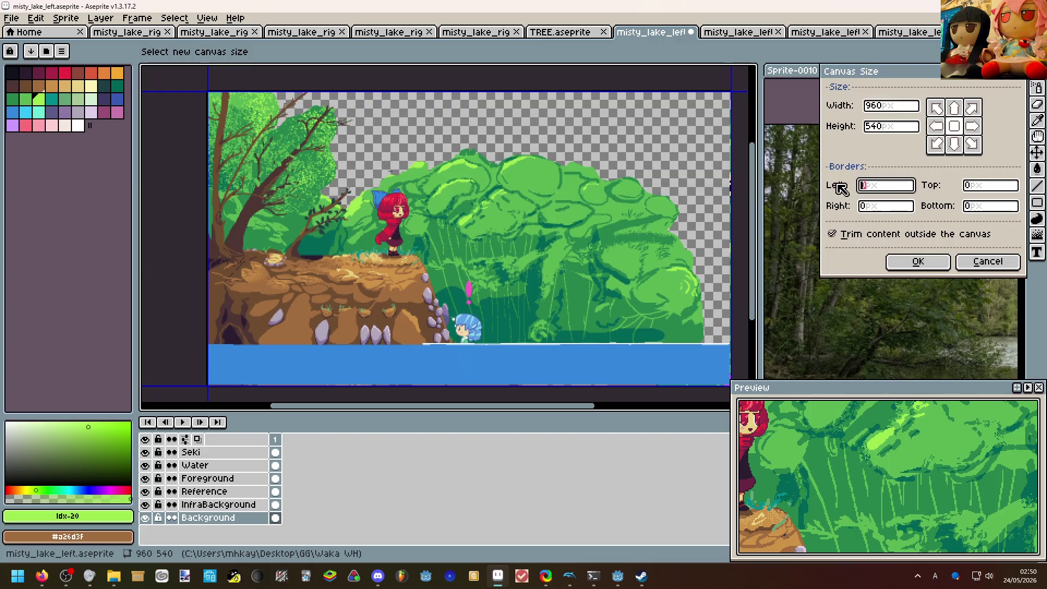
pyautogui.write('64')
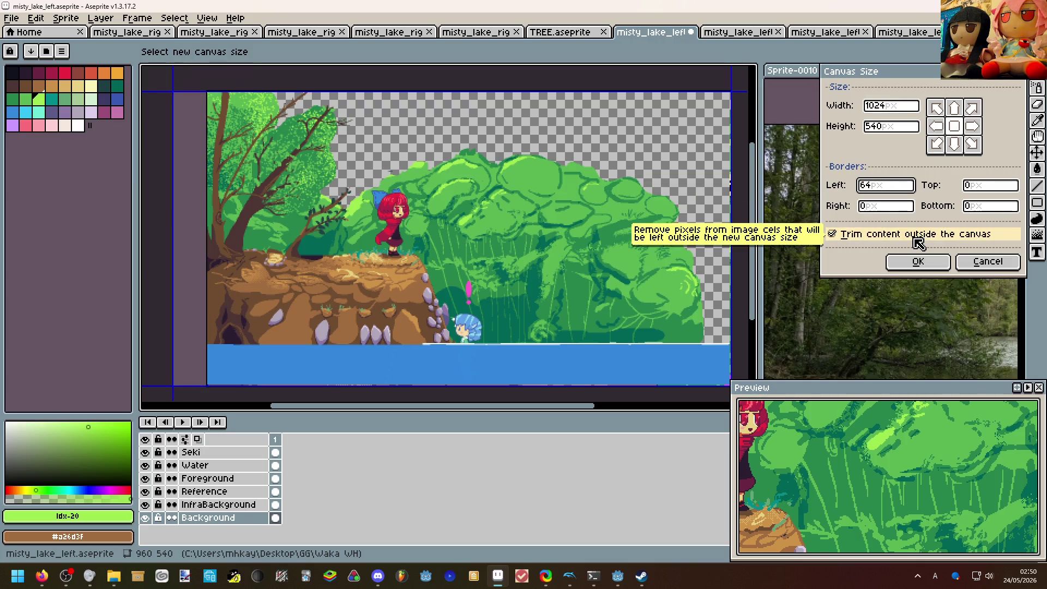
pyautogui.click(991, 185)
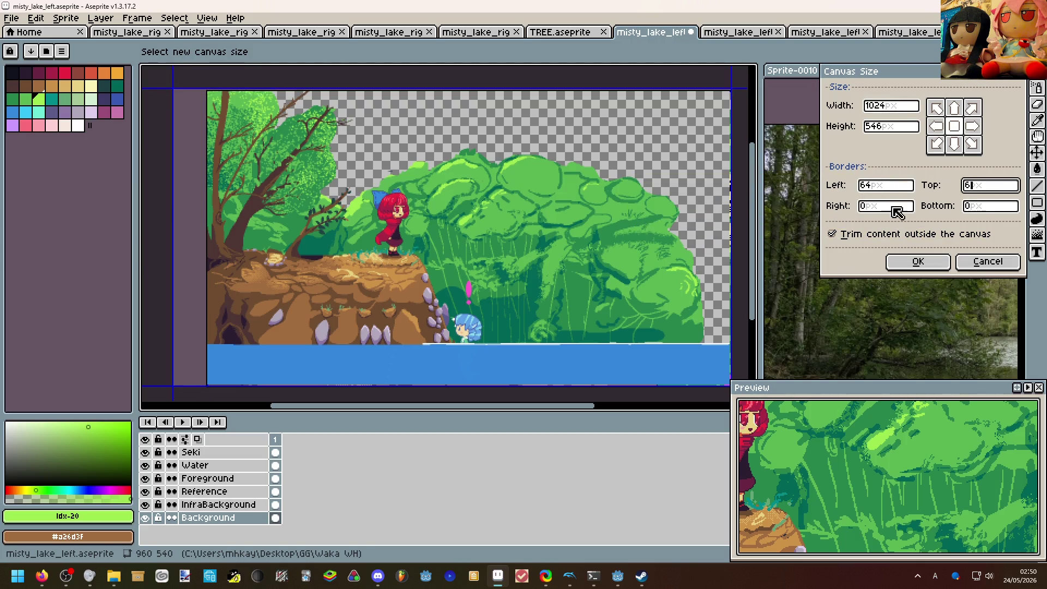
pyautogui.write('64')
pyautogui.click(918, 261)
pyautogui.moveTo(617, 219)
pyautogui.mouseDown()
pyautogui.moveTo(604, 161)
pyautogui.moveTo(566, 211)
pyautogui.moveTo(489, 191)
pyautogui.moveTo(503, 225)
pyautogui.mouseUp()
pyautogui.hotkey('ctrl', 's')
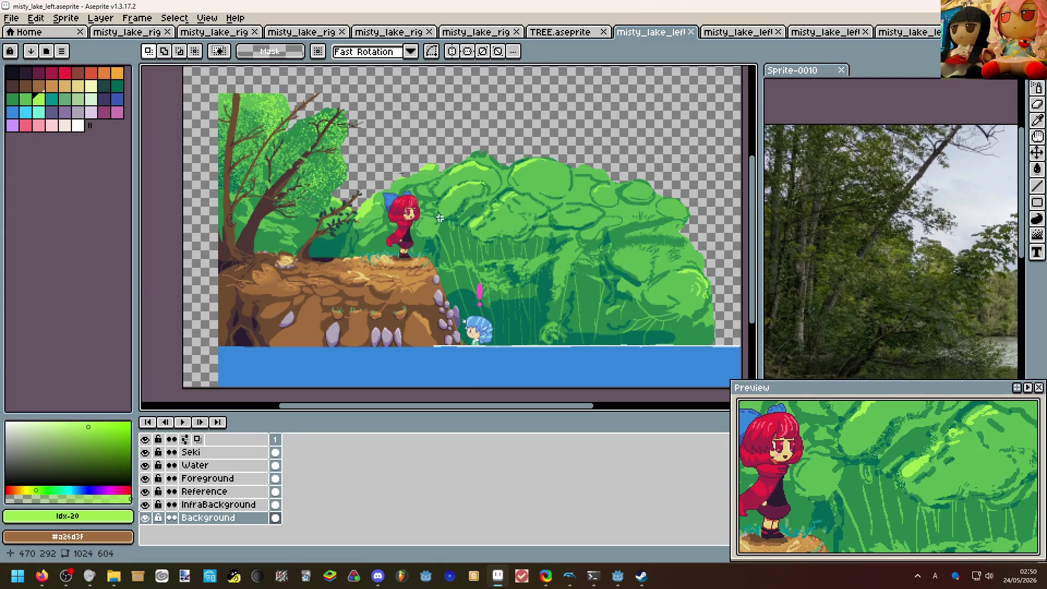
pyautogui.click(639, 578)
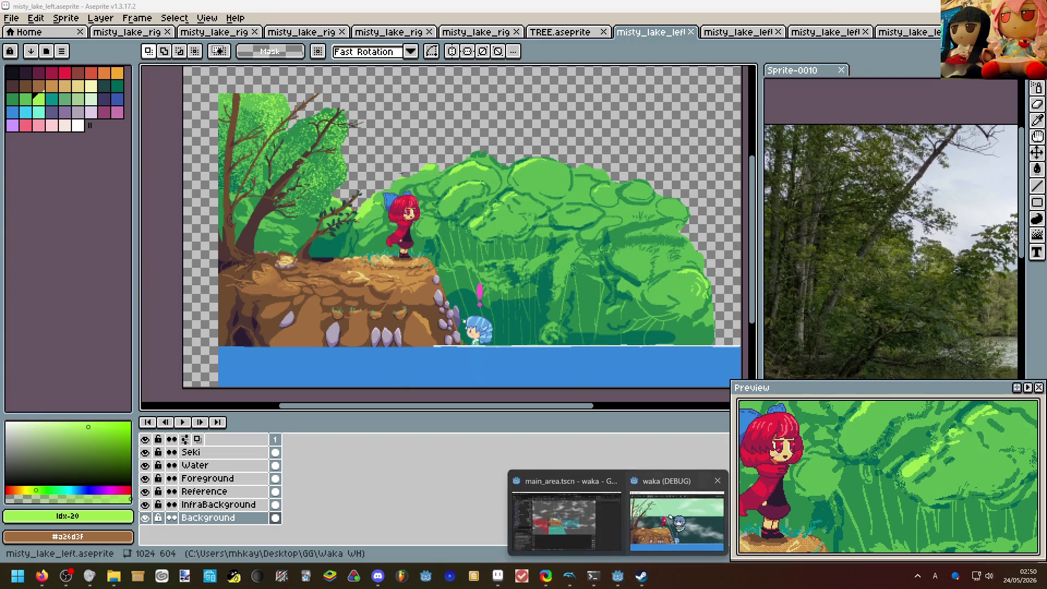
# Return to the editor and add a new Sprite2D child node under the MainArea root.
pyautogui.click(531, 507)
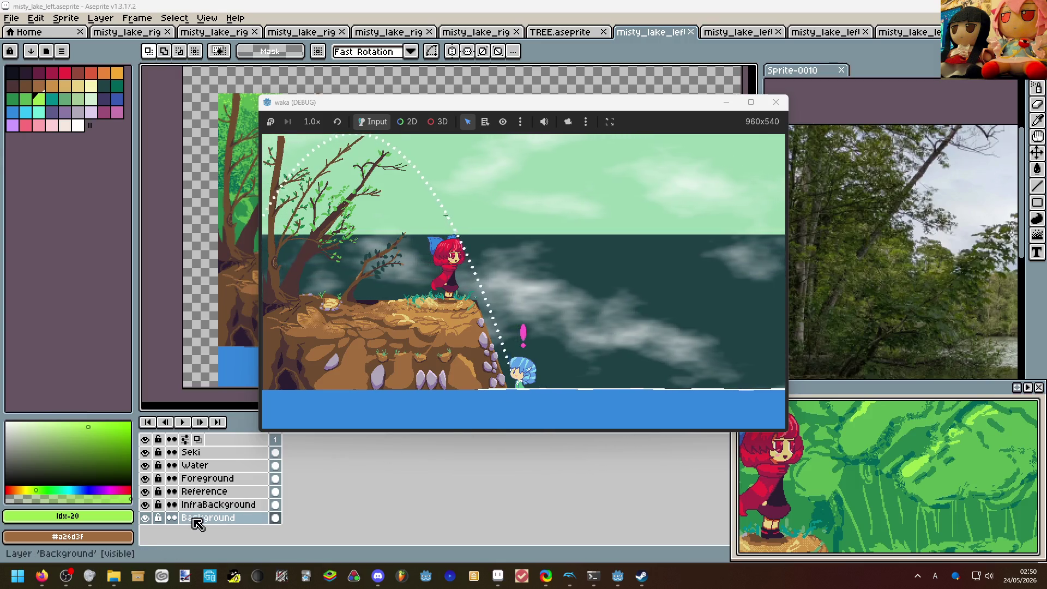
pyautogui.click(66, 516)
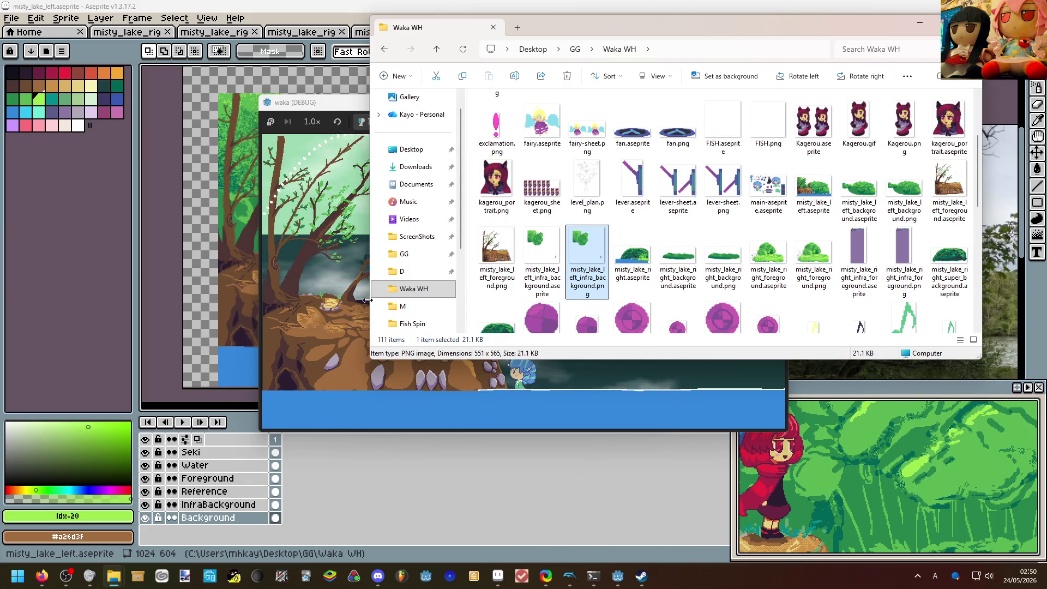
pyautogui.moveTo(619, 576)
pyautogui.click(565, 520)
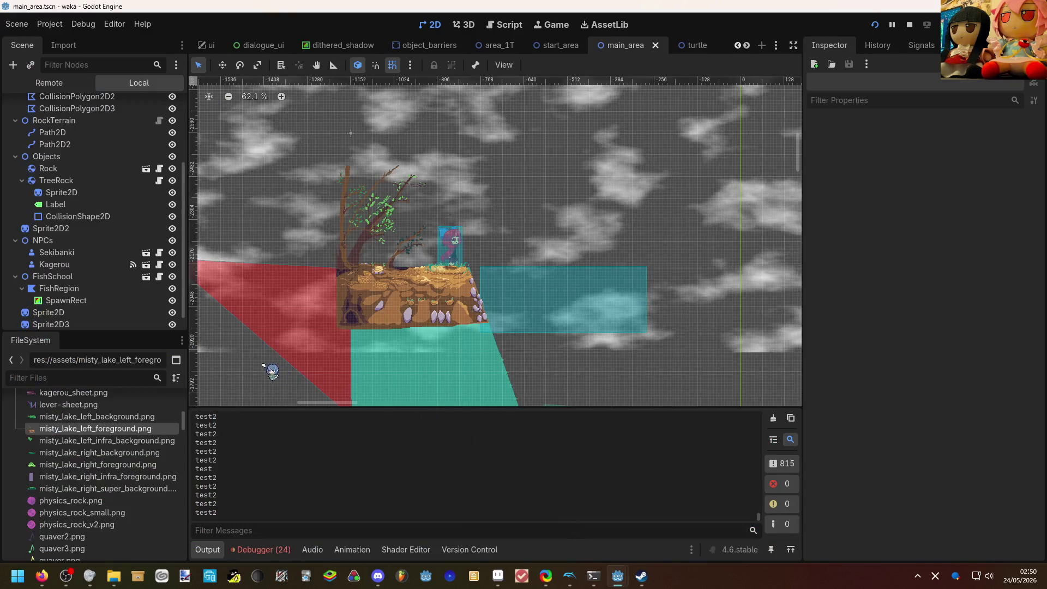
pyautogui.scroll(-3, 100, 279)
pyautogui.scroll(3, 101, 281)
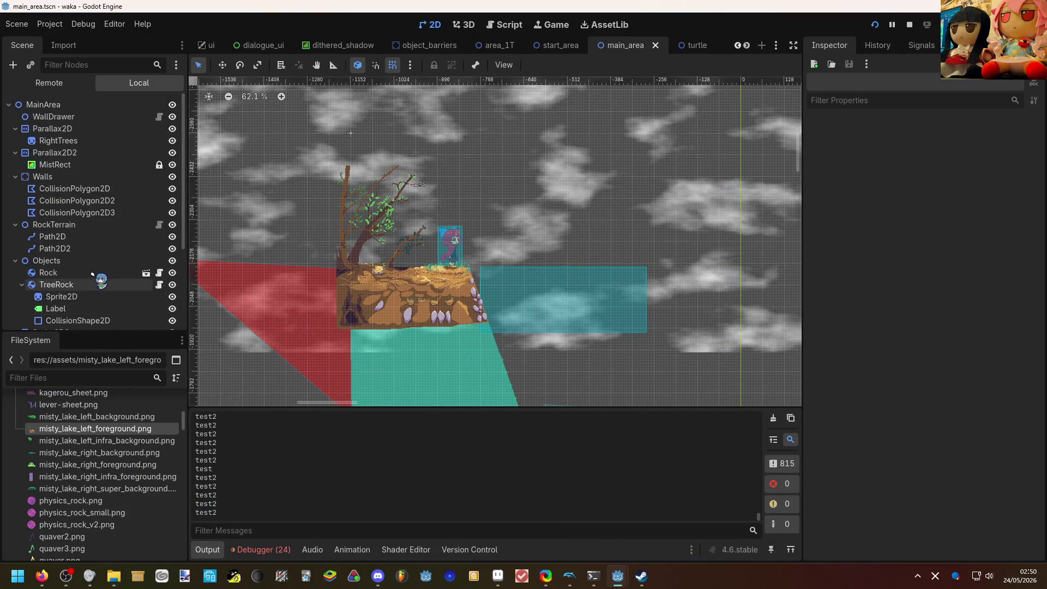
pyautogui.scroll(-3, 101, 280)
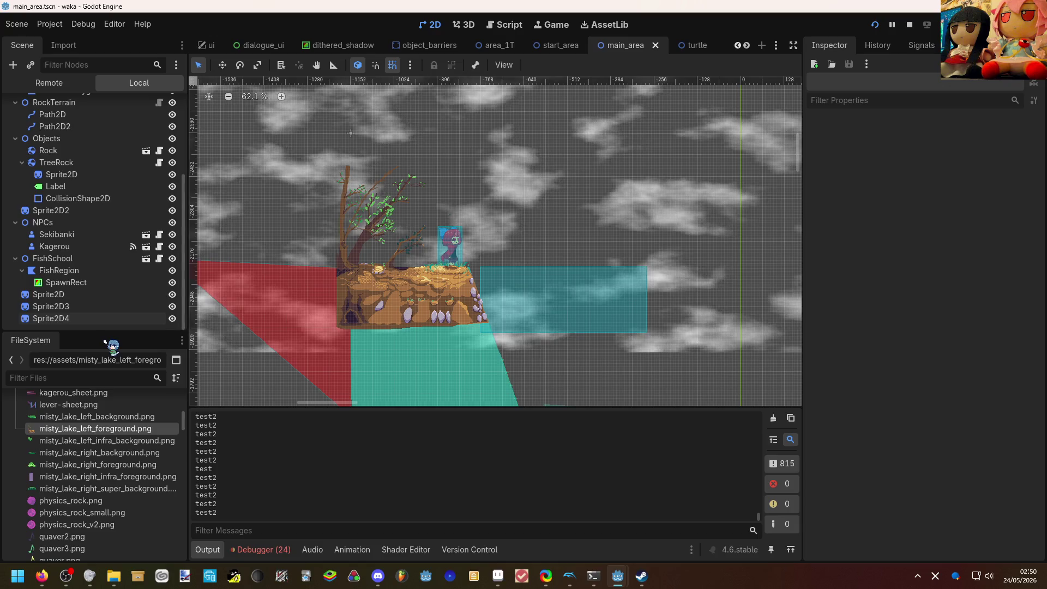
pyautogui.scroll(5, 37, 262)
pyautogui.rightClick(44, 105)
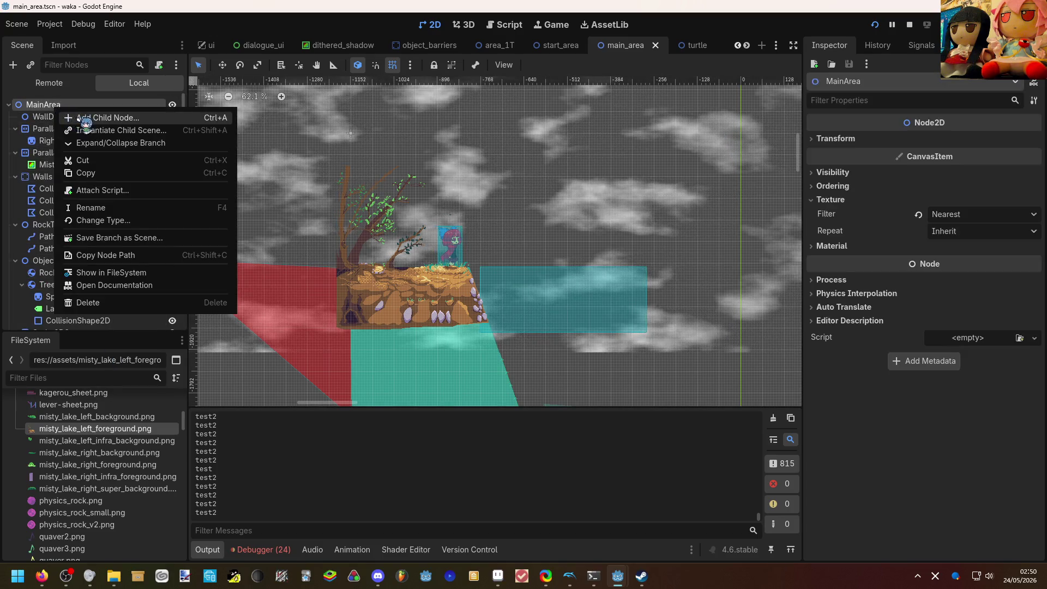
pyautogui.click(90, 111)
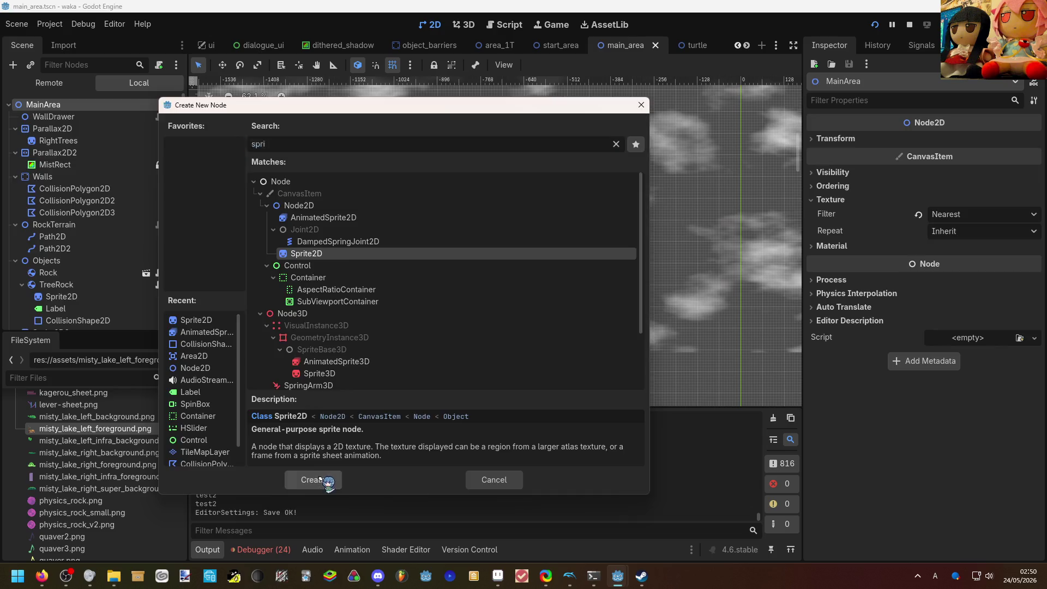
pyautogui.click(315, 479)
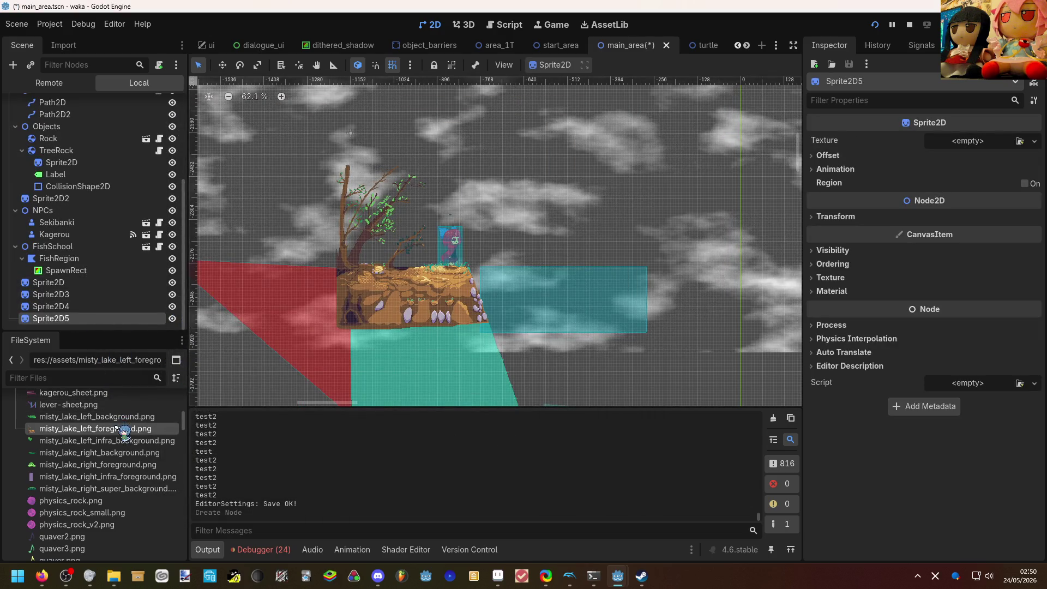
# Give Sprite2D5 the misty_lake_left_infra_background.png texture after checking the other lake images.
pyautogui.click(123, 417)
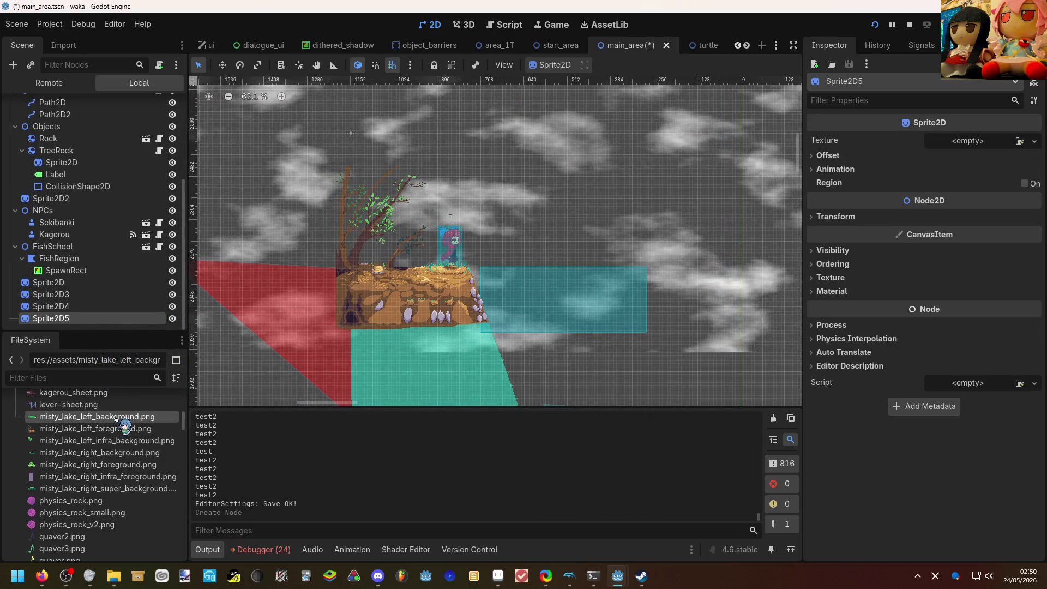
pyautogui.click(111, 429)
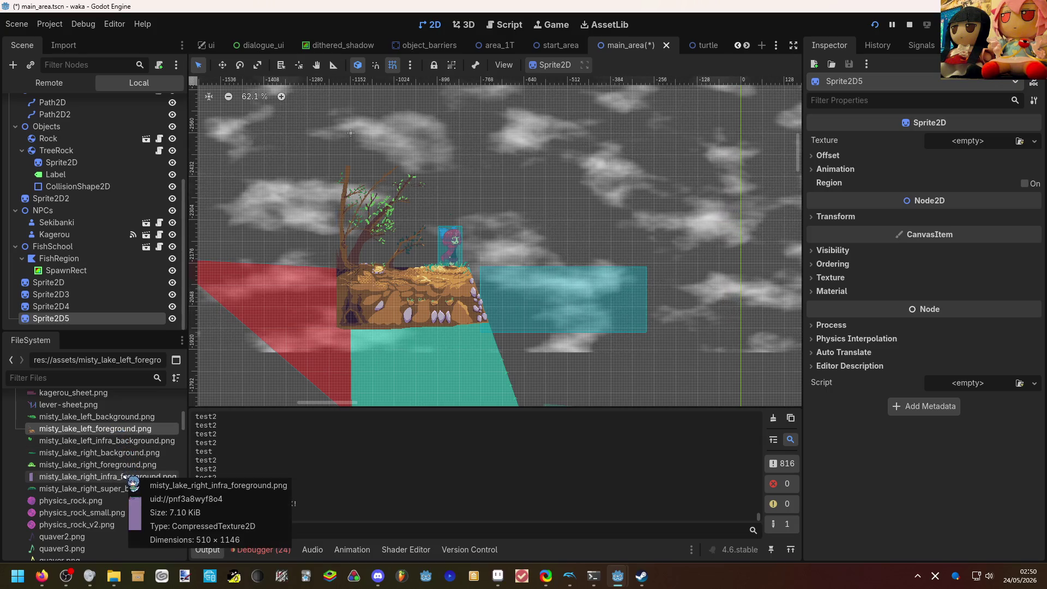
pyautogui.click(108, 478)
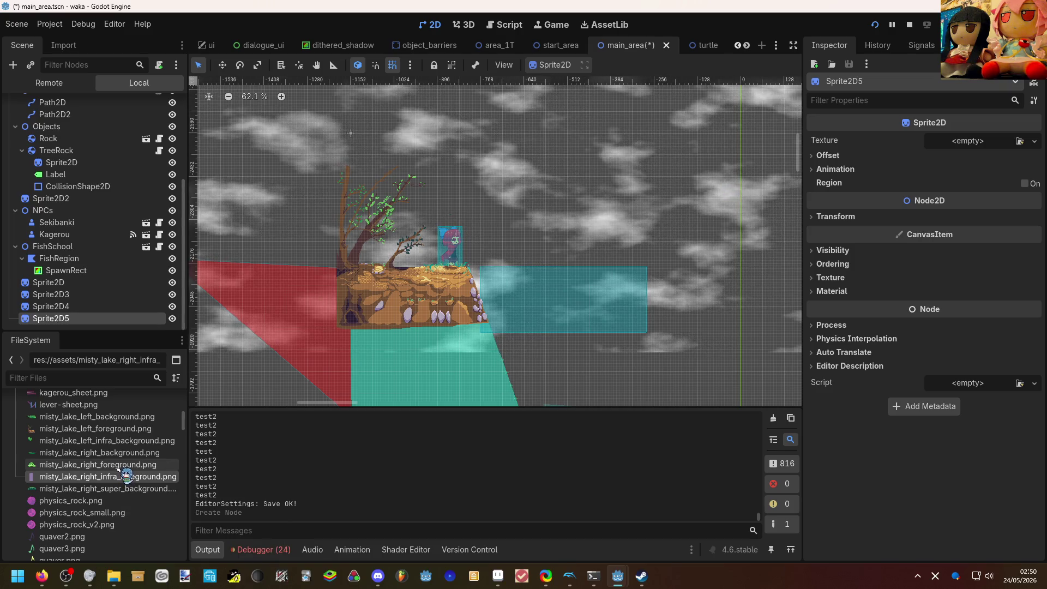
pyautogui.click(123, 442)
pyautogui.moveTo(123, 441); pyautogui.dragTo(982, 141)
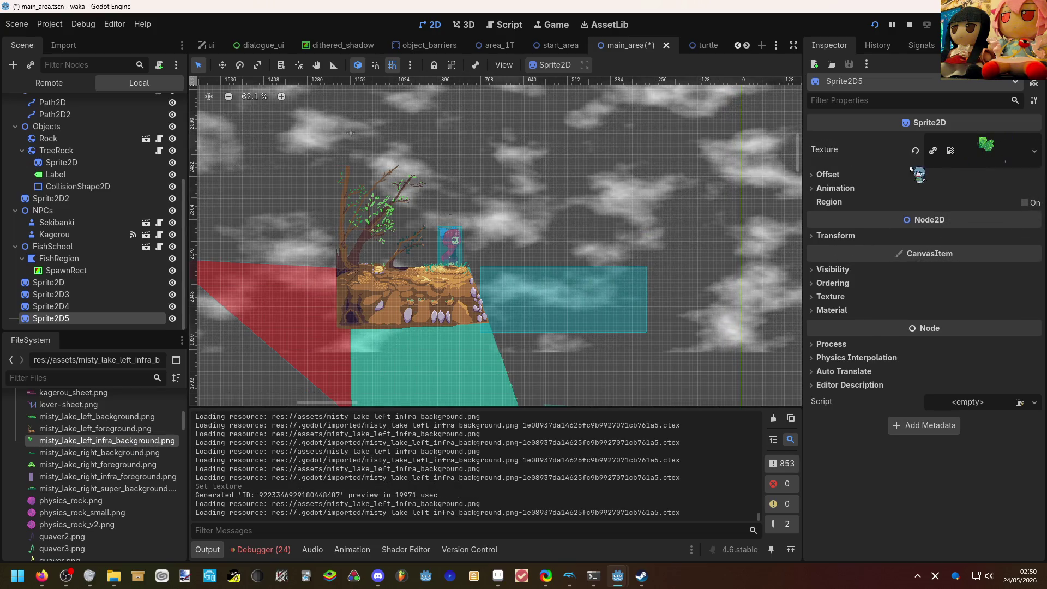
pyautogui.scroll(-5, 683, 240)
pyautogui.scroll(-5, 623, 244)
pyautogui.scroll(5, 612, 286)
pyautogui.scroll(5, 612, 294)
pyautogui.scroll(2, 614, 303)
pyautogui.scroll(-1, 614, 309)
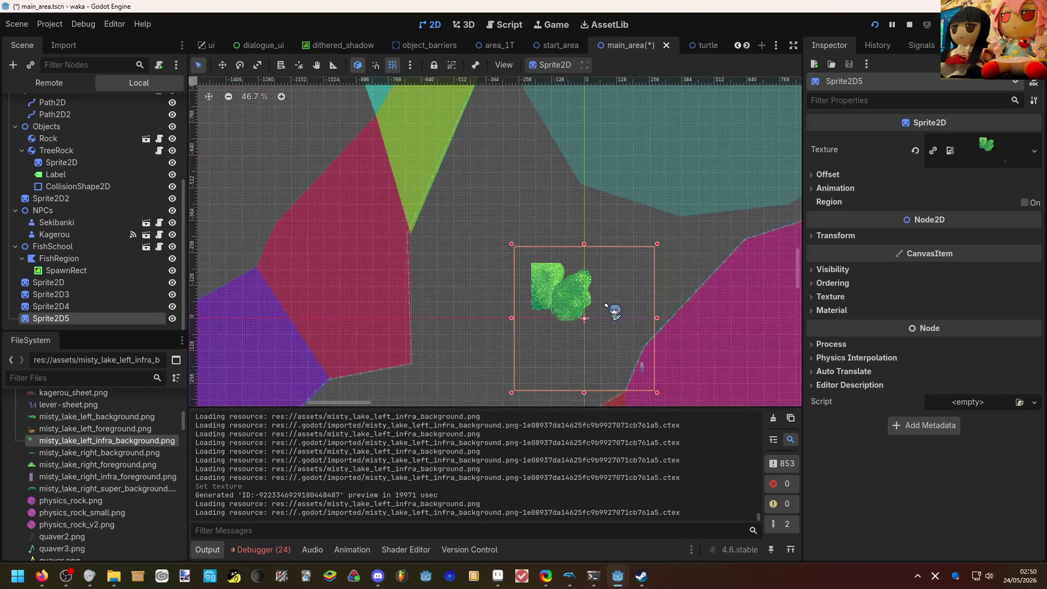
pyautogui.scroll(-1, 614, 309)
# Place Sprite2D5 behind the tree rock and move it above Sprite2D4 in the scene order.
pyautogui.moveTo(568, 292); pyautogui.dragTo(515, 110)
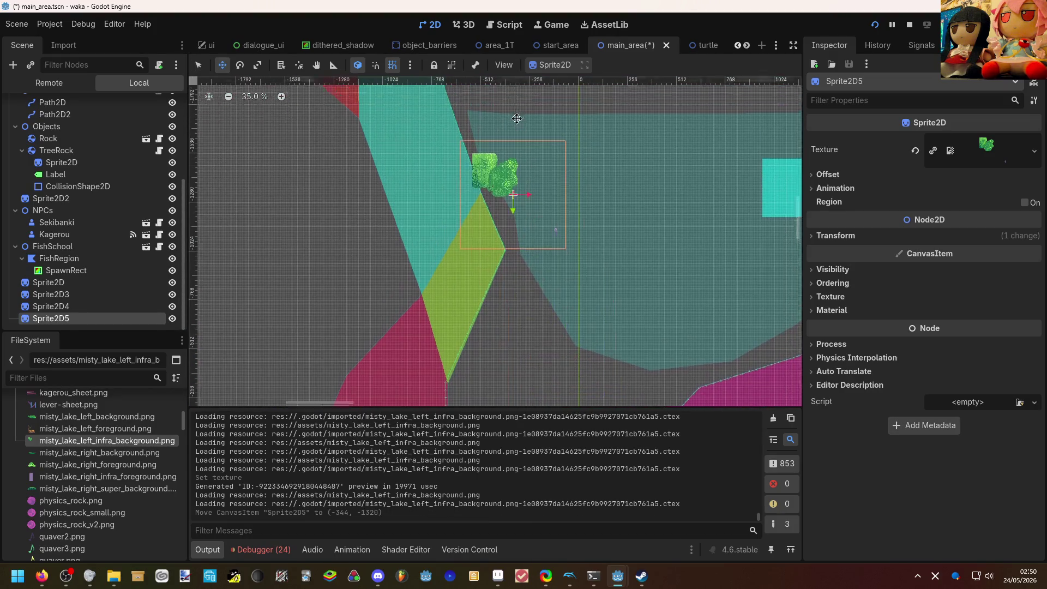
pyautogui.scroll(3, 516, 163)
pyautogui.moveTo(458, 246); pyautogui.dragTo(476, 354)
pyautogui.moveTo(453, 249); pyautogui.dragTo(467, 278)
pyautogui.scroll(2, 466, 287)
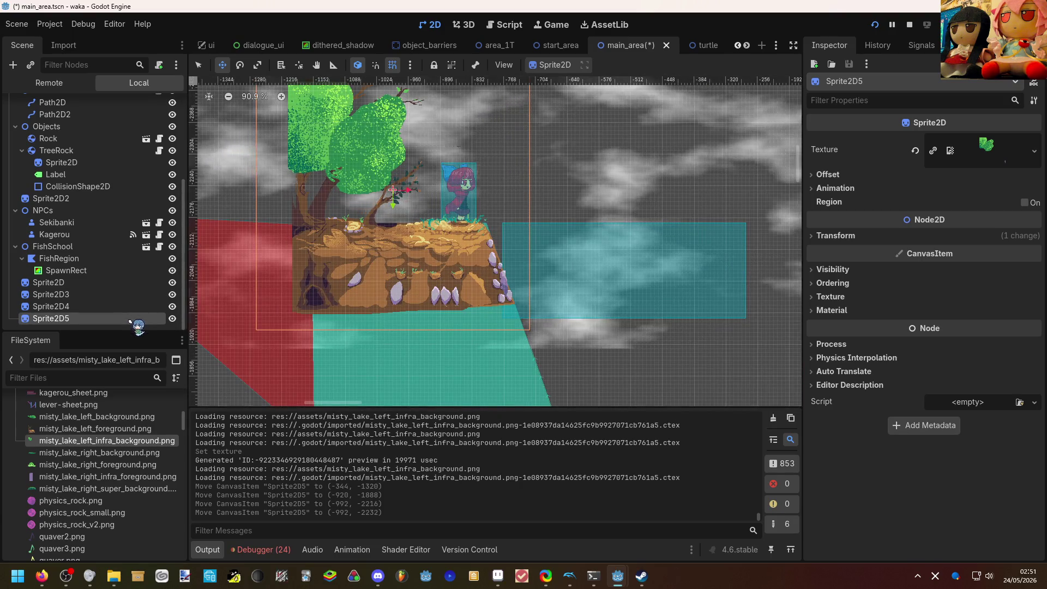
pyautogui.moveTo(131, 308); pyautogui.dragTo(82, 303)
pyautogui.scroll(1, 455, 290)
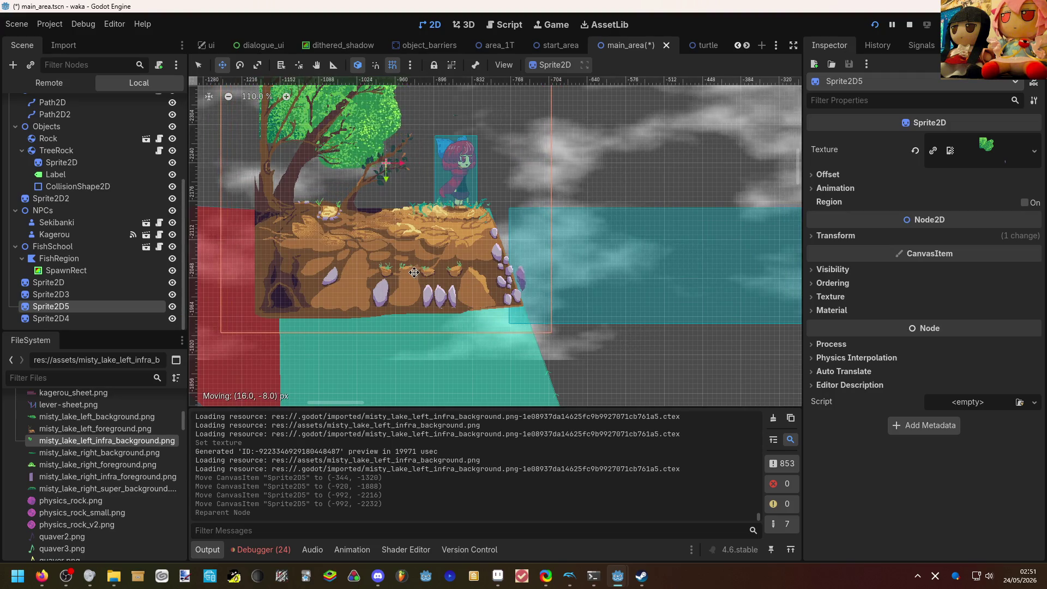
pyautogui.moveTo(409, 271); pyautogui.dragTo(408, 272)
pyautogui.moveTo(426, 327)
pyautogui.mouseDown()
pyautogui.moveTo(494, 316)
pyautogui.moveTo(511, 369)
pyautogui.mouseUp()
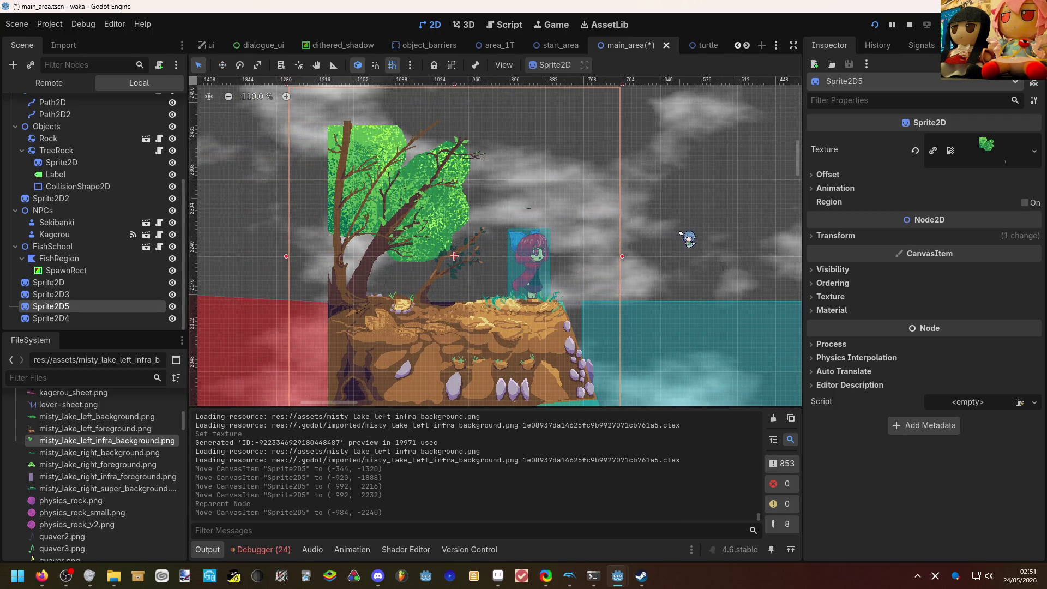
pyautogui.click(454, 256)
pyautogui.moveTo(454, 255); pyautogui.dragTo(445, 258)
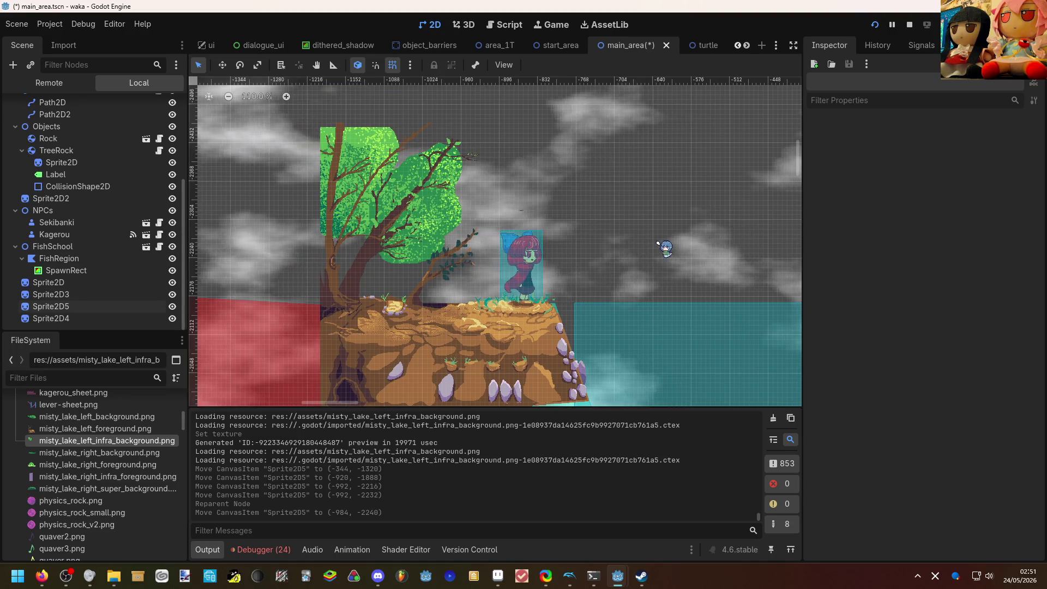
pyautogui.moveTo(665, 247); pyautogui.dragTo(508, 226)
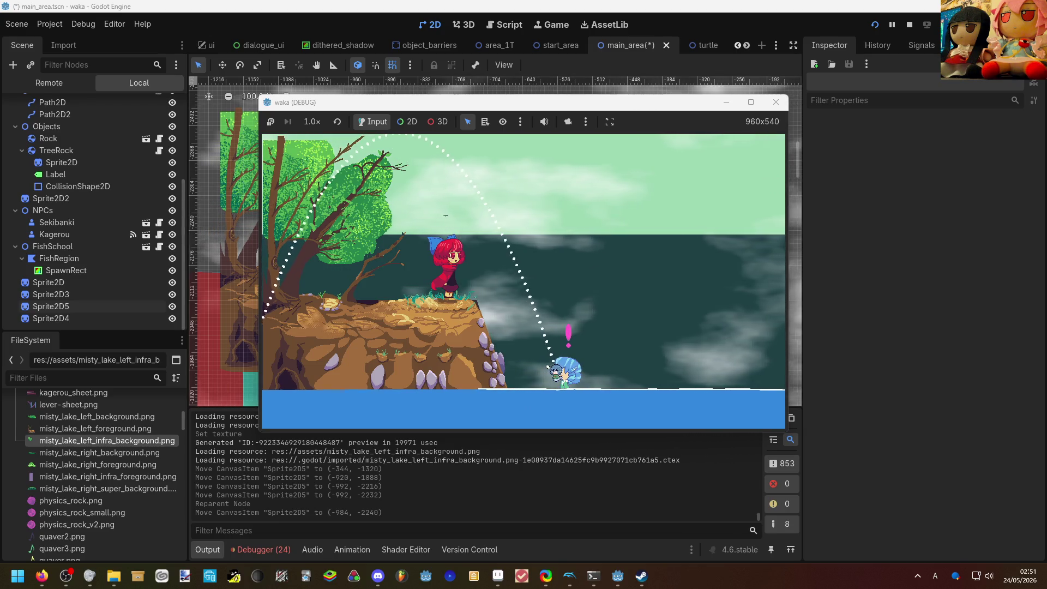
pyautogui.press('Right')
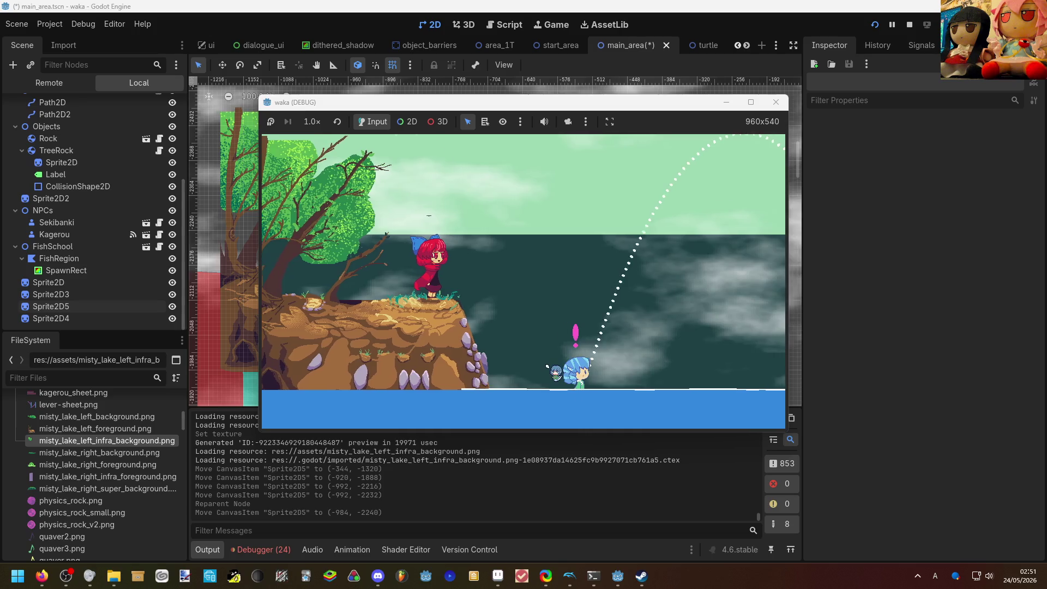
pyautogui.press('Right')
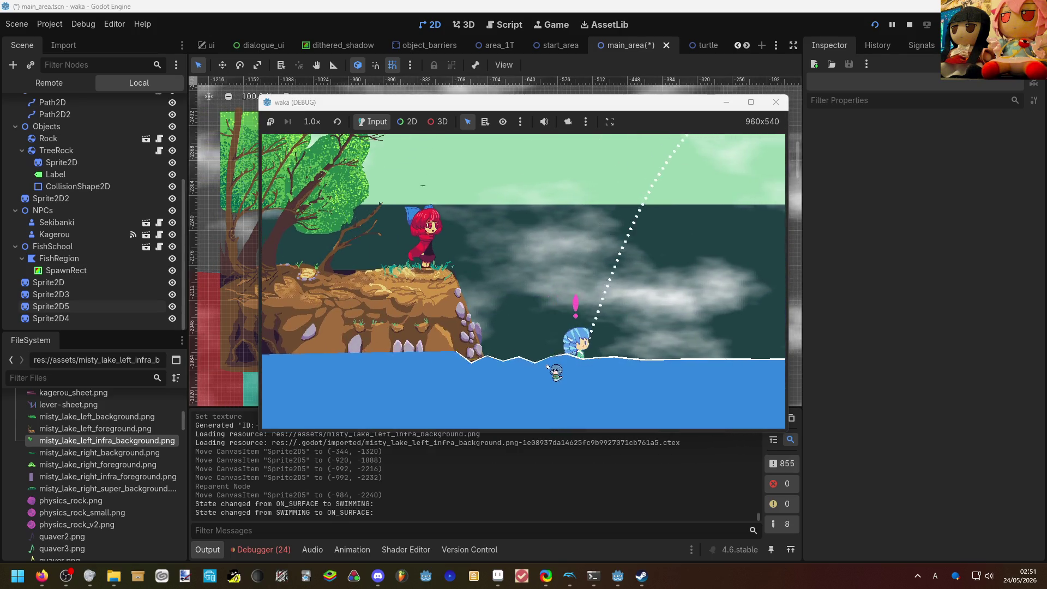
pyautogui.press('Right')
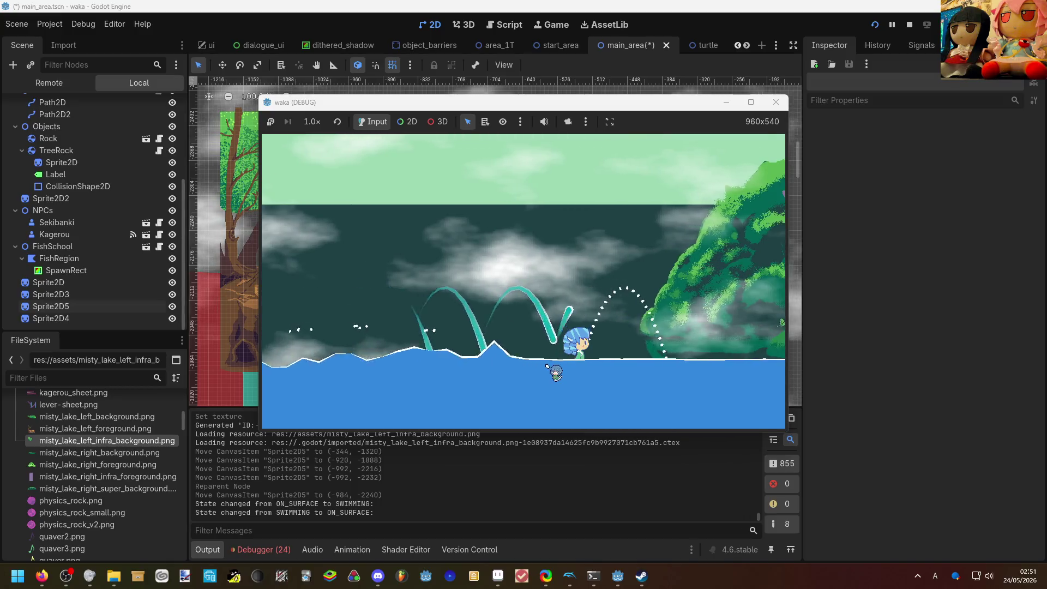
pyautogui.press('Right')
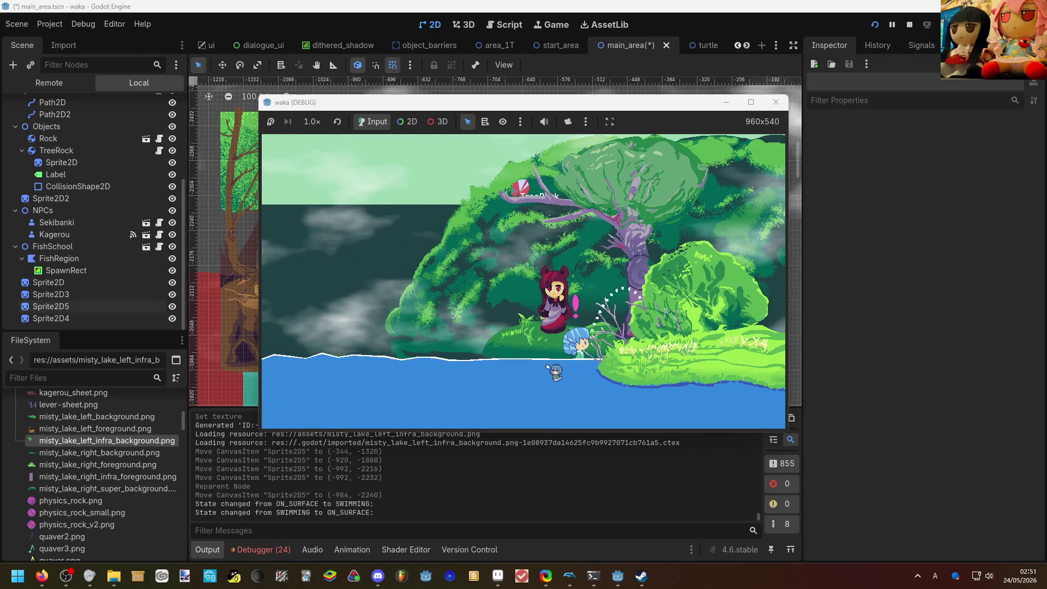
pyautogui.press('Left')
pyautogui.press('Right')
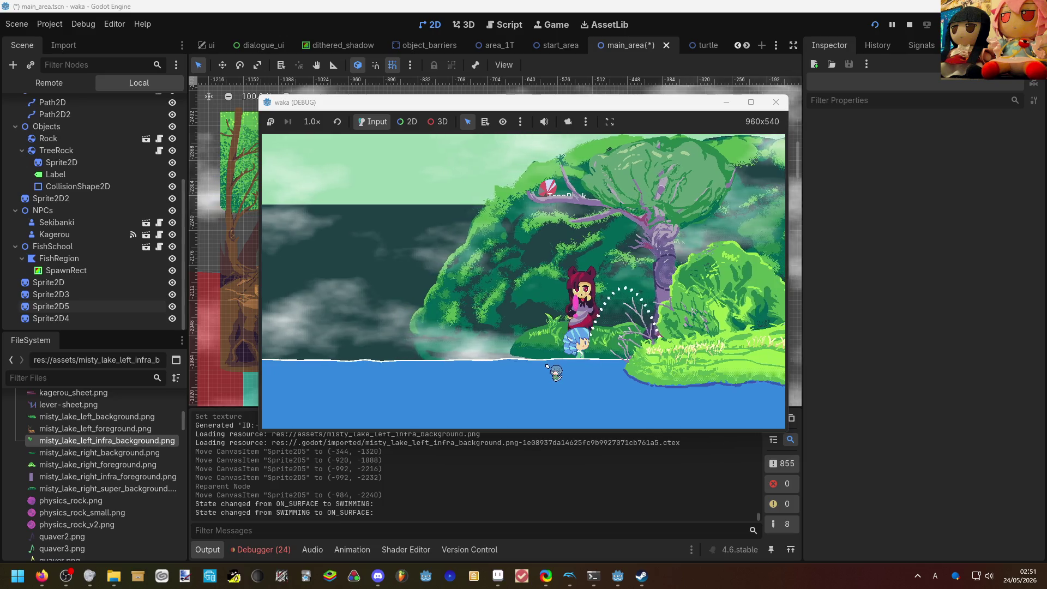
pyautogui.press('Right')
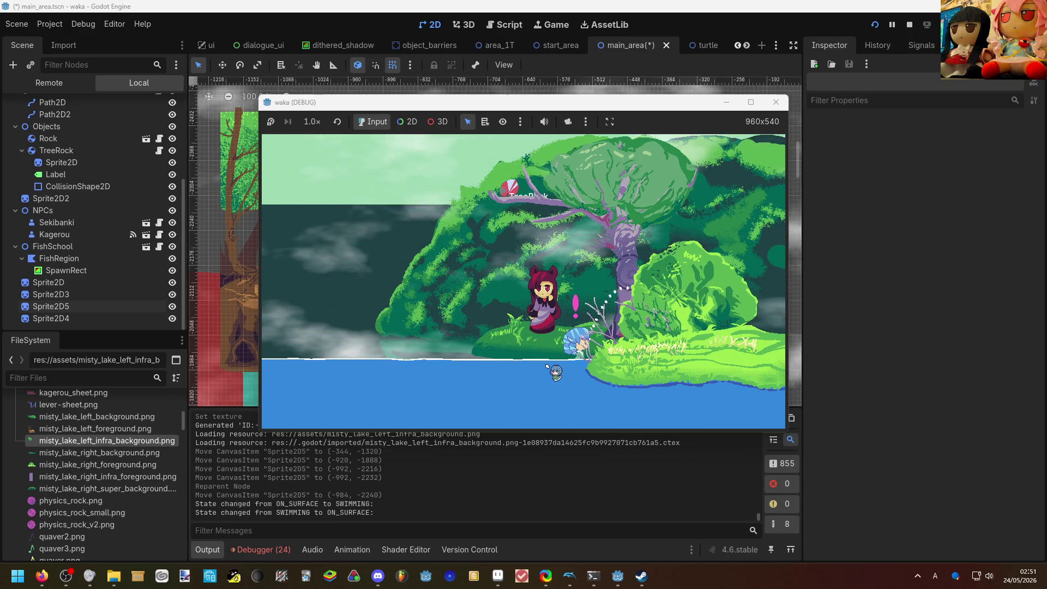
pyautogui.press('Left')
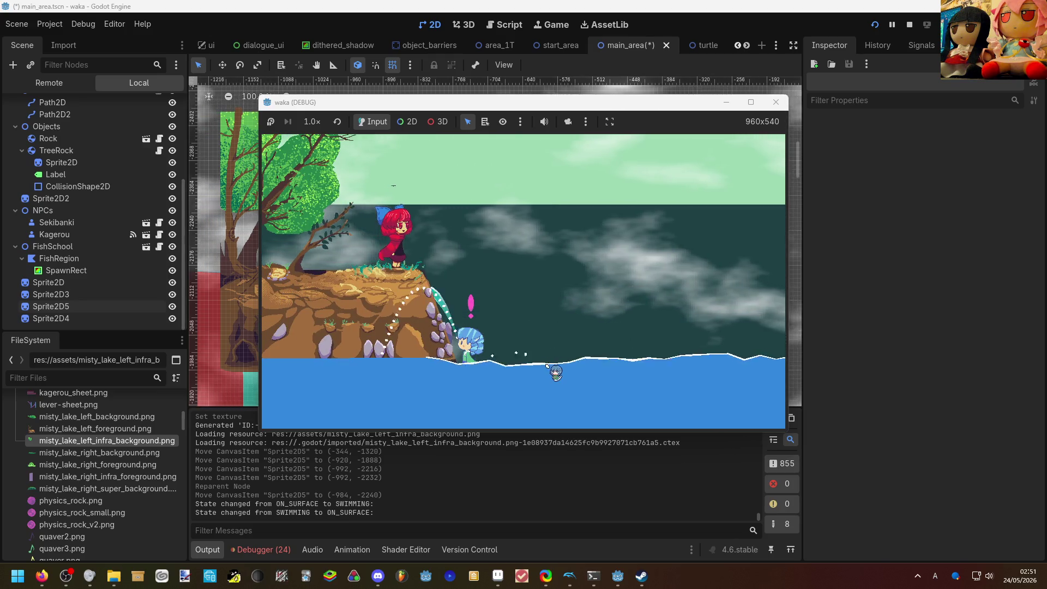
pyautogui.press('Return')
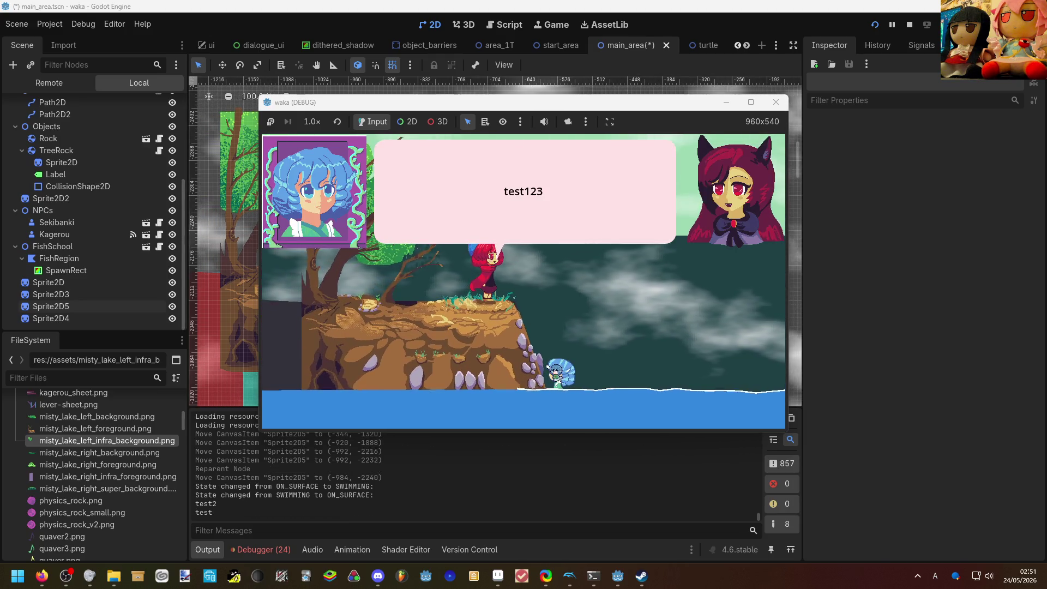
pyautogui.press('Return')
pyautogui.press('Return')
pyautogui.press('Return')
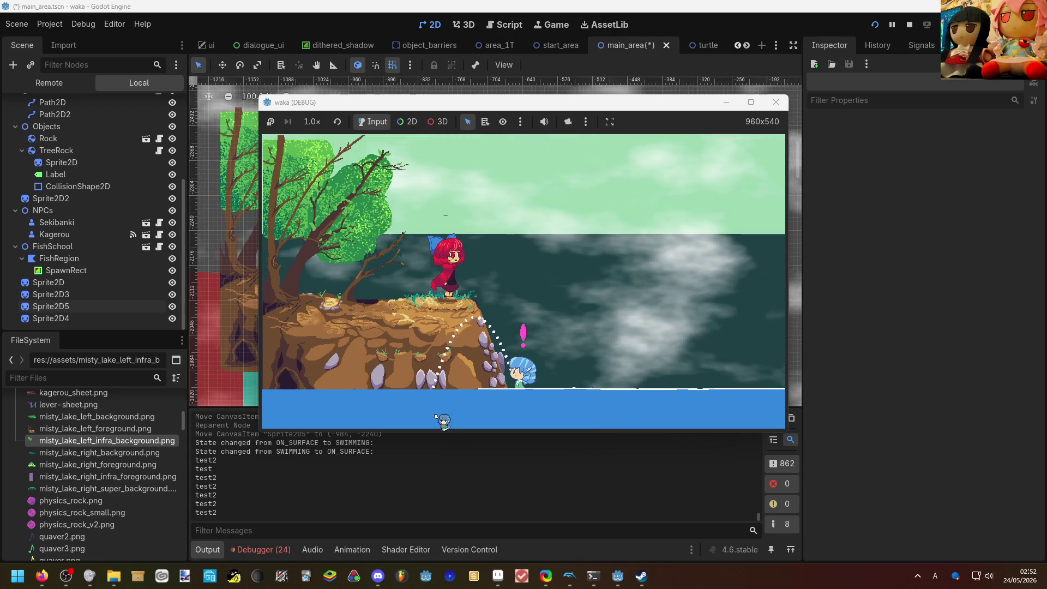
pyautogui.press('F8')
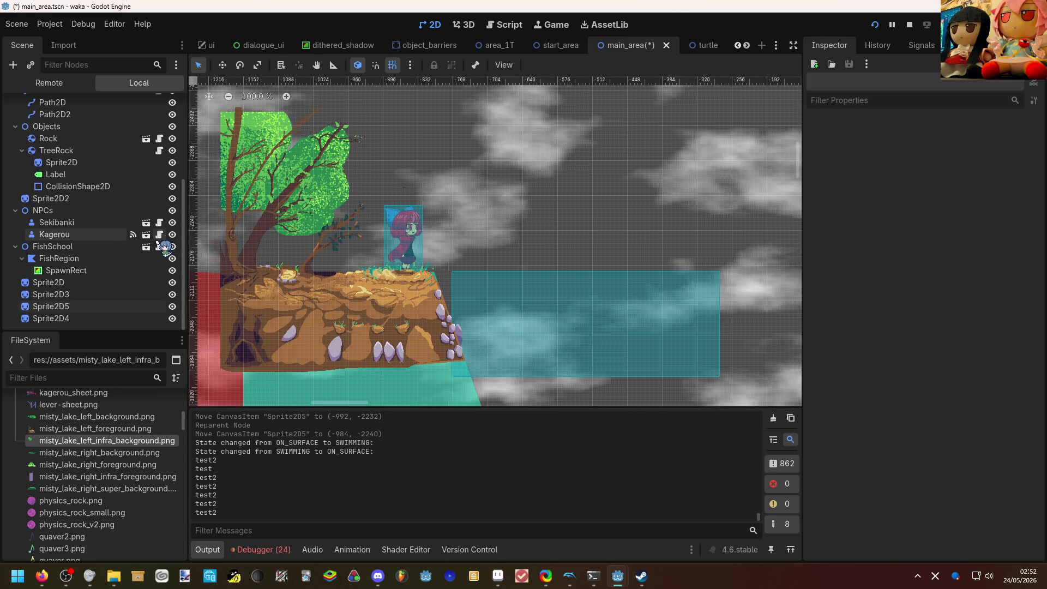
pyautogui.scroll(5, 99, 245)
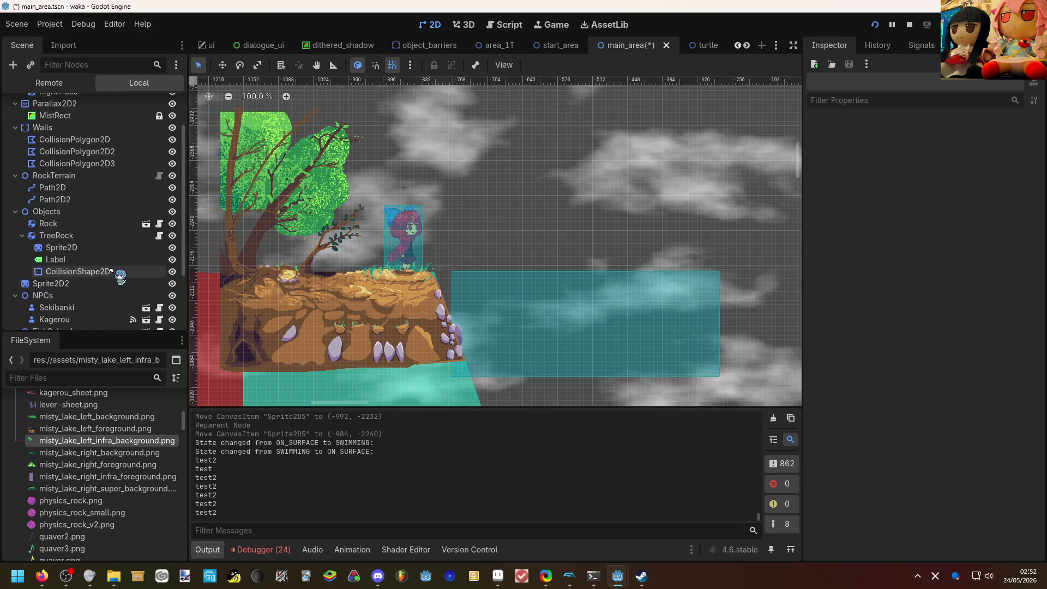
# Add a new Sprite2D child node under the MainArea root.
pyautogui.click(94, 104)
pyautogui.rightClick(97, 105)
pyautogui.click(115, 119)
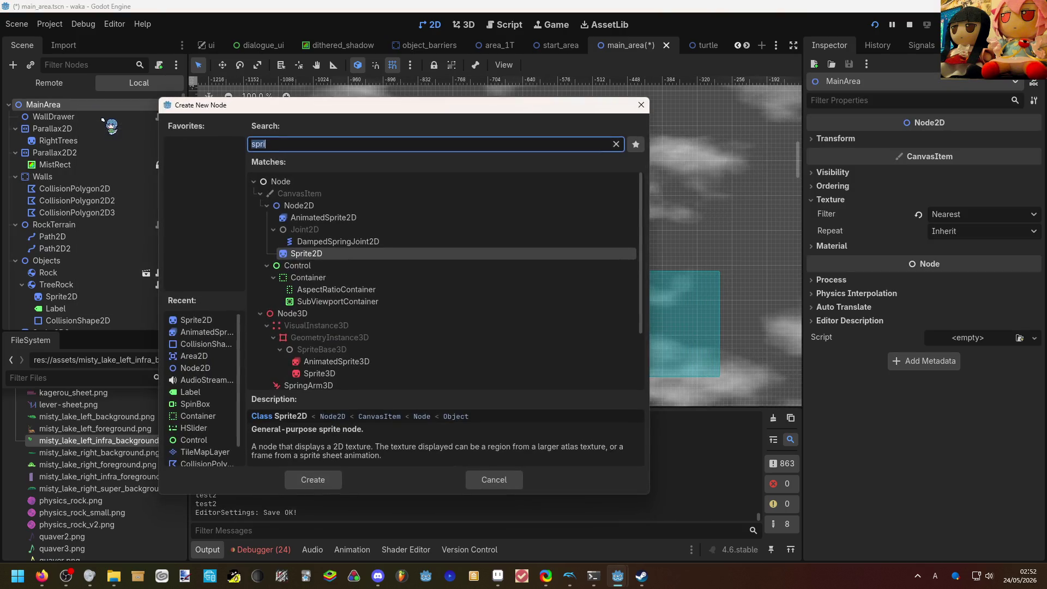
pyautogui.click(313, 480)
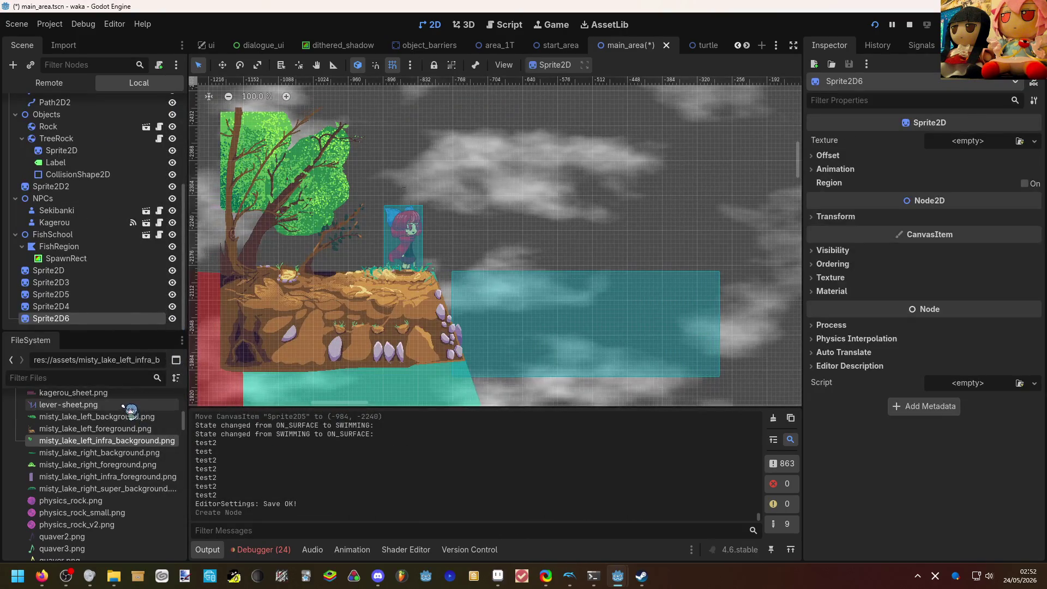
pyautogui.scroll(1, 132, 436)
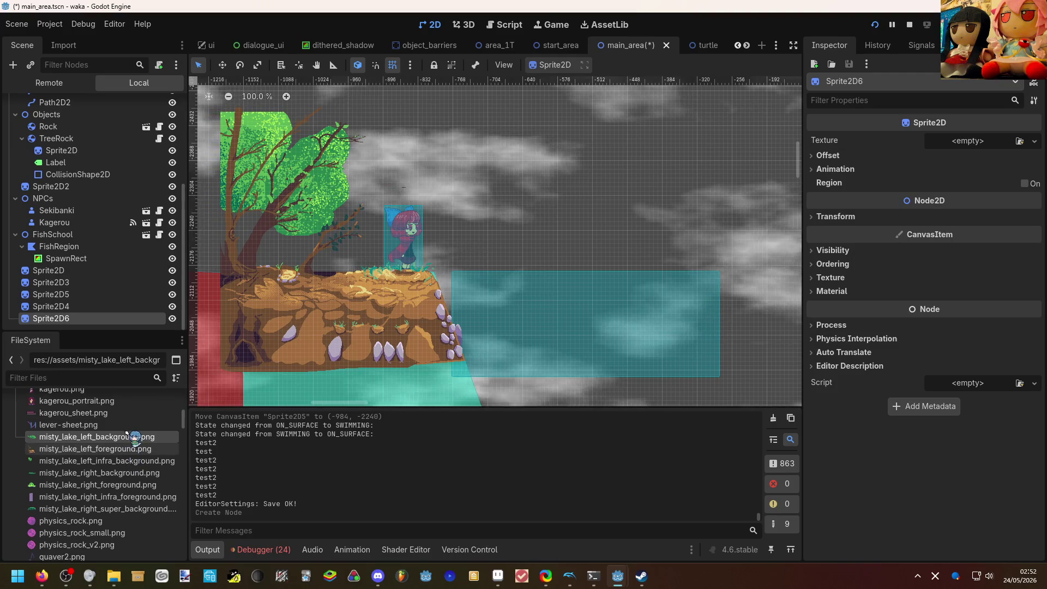
# Give Sprite2D6 the misty_lake_left_background.png texture and start moving it to another parent.
pyautogui.click(131, 438)
pyautogui.moveTo(97, 437); pyautogui.dragTo(956, 150)
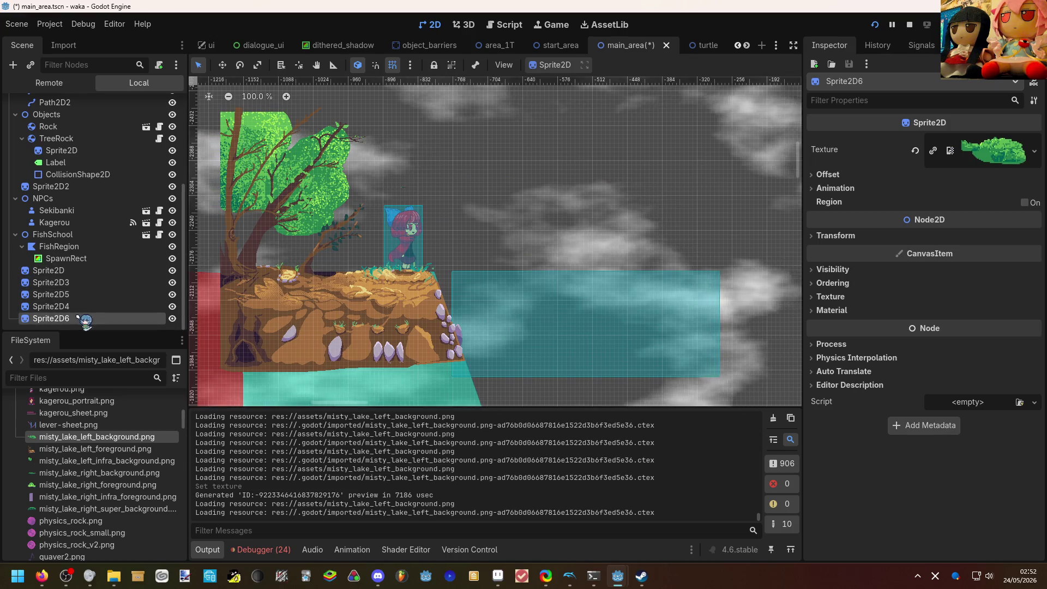
pyautogui.moveTo(79, 281)
pyautogui.mouseDown()
pyautogui.moveTo(79, 319)
pyautogui.moveTo(78, 297)
pyautogui.mouseUp()
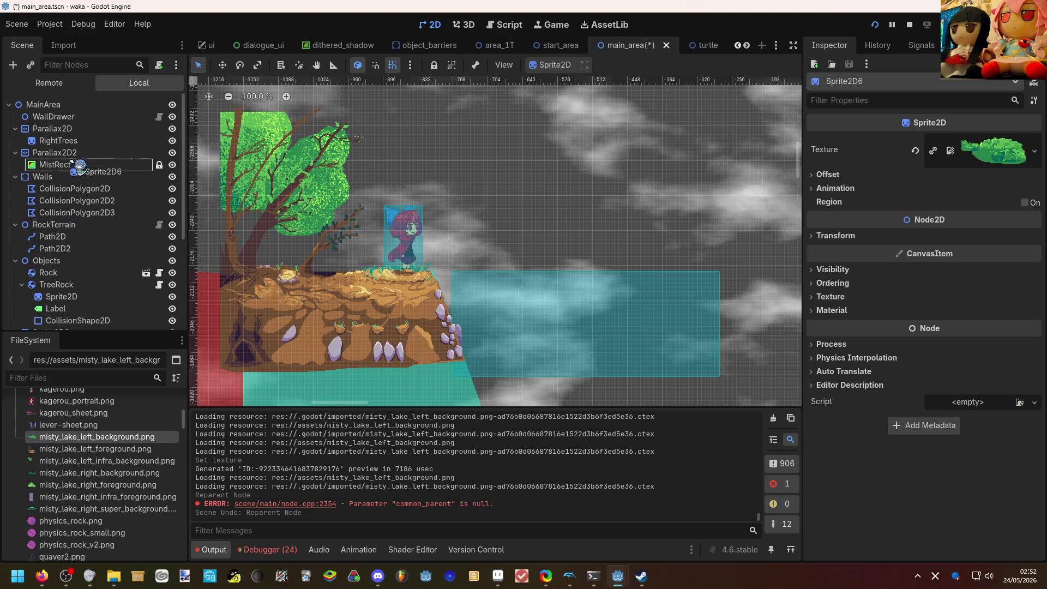
# Move Sprite2D6 under Parallax2D and place the bush sprite beside the rock platform.
pyautogui.moveTo(82, 270); pyautogui.dragTo(74, 131)
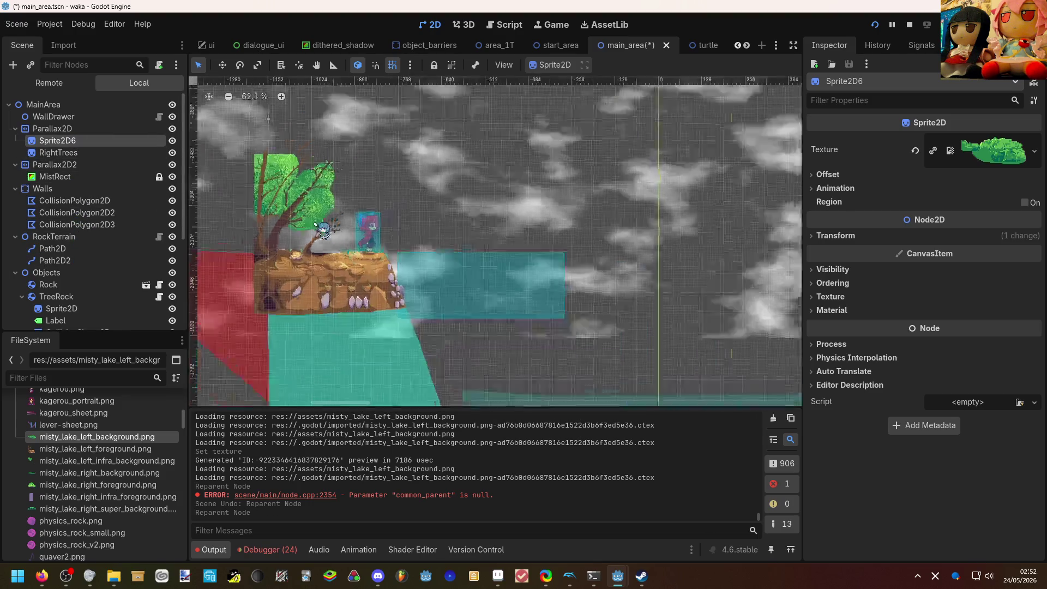
pyautogui.scroll(-5, 364, 257)
pyautogui.scroll(-3, 364, 256)
pyautogui.moveTo(373, 315)
pyautogui.mouseDown()
pyautogui.moveTo(373, 250)
pyautogui.moveTo(358, 300)
pyautogui.mouseUp()
pyautogui.scroll(6, 373, 250)
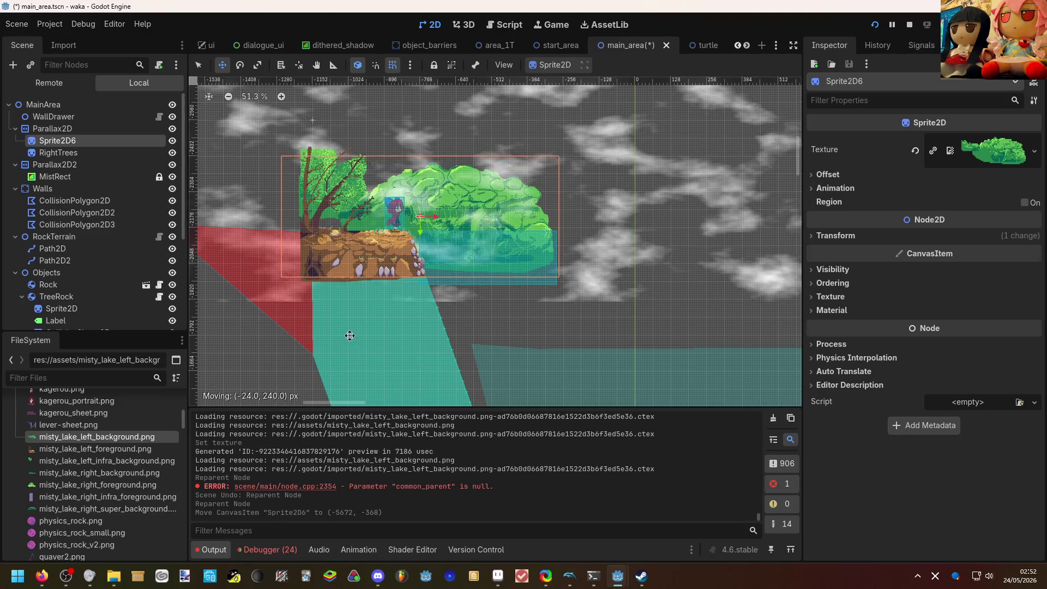
pyautogui.moveTo(352, 335); pyautogui.dragTo(352, 311)
pyautogui.scroll(1, 352, 312)
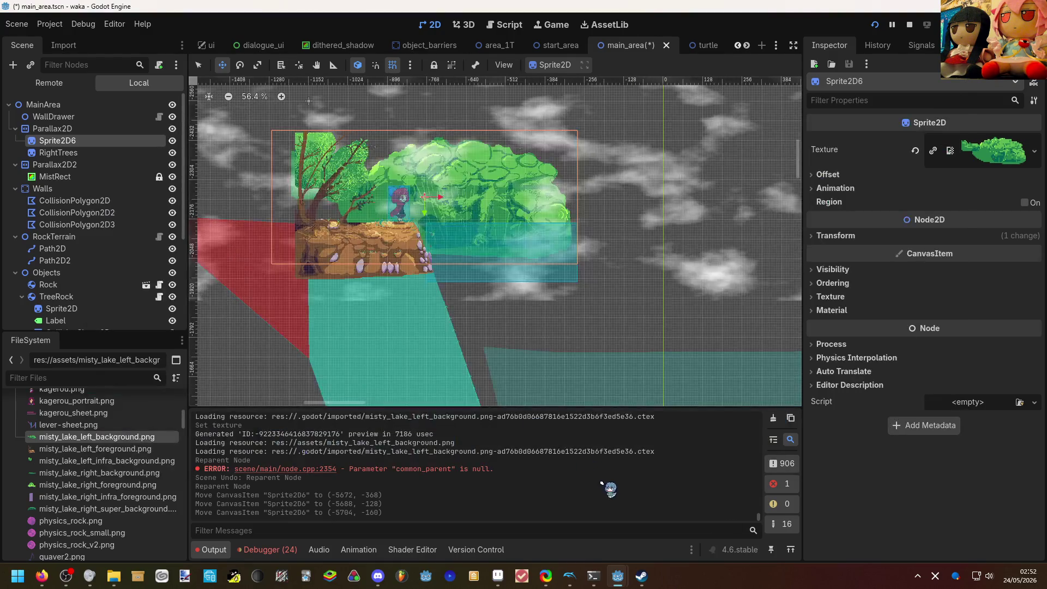
pyautogui.click(499, 578)
pyautogui.click(507, 579)
# Fine-tune the bush sprite's position, comparing against the Aseprite artwork.
pyautogui.moveTo(434, 224); pyautogui.dragTo(438, 246)
pyautogui.hotkey('alt', 'Tab')
pyautogui.hotkey('alt', 'Tab')
pyautogui.hotkey('alt', 'Tab')
pyautogui.hotkey('alt', 'Tab')
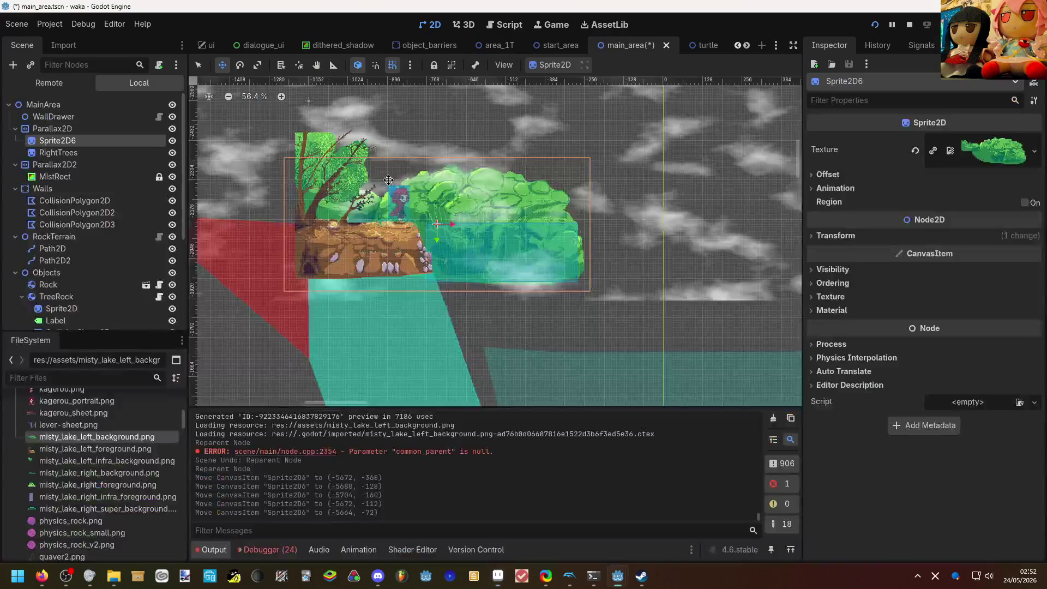
pyautogui.scroll(3, 385, 181)
pyautogui.scroll(1, 384, 182)
pyautogui.moveTo(385, 206); pyautogui.dragTo(380, 206)
pyautogui.hotkey('alt', 'Tab')
pyautogui.hotkey('alt', 'Tab')
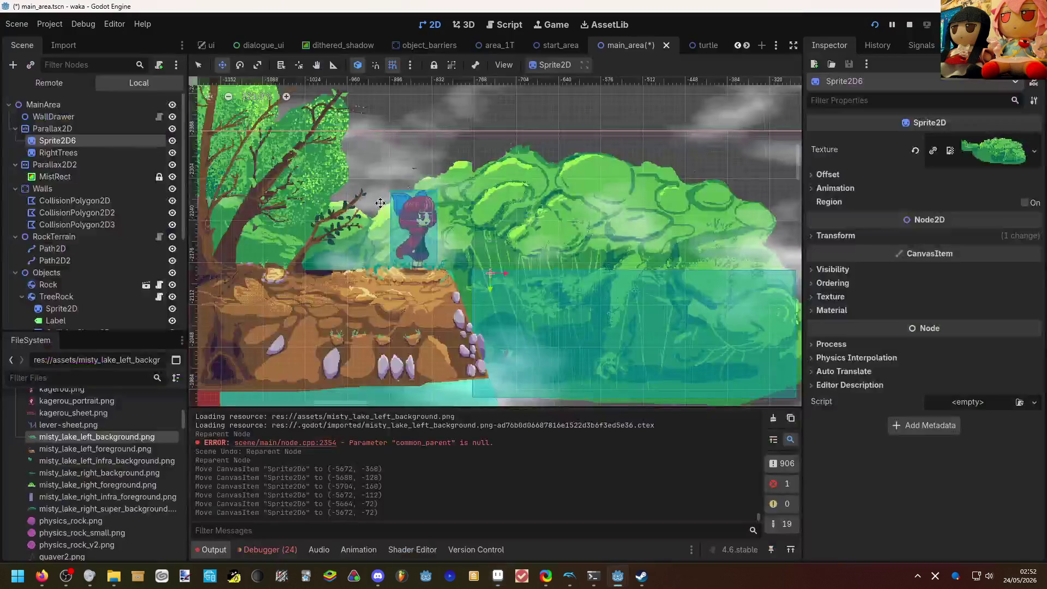
pyautogui.hotkey('alt', 'Tab')
pyautogui.hotkey('alt', 'Tab')
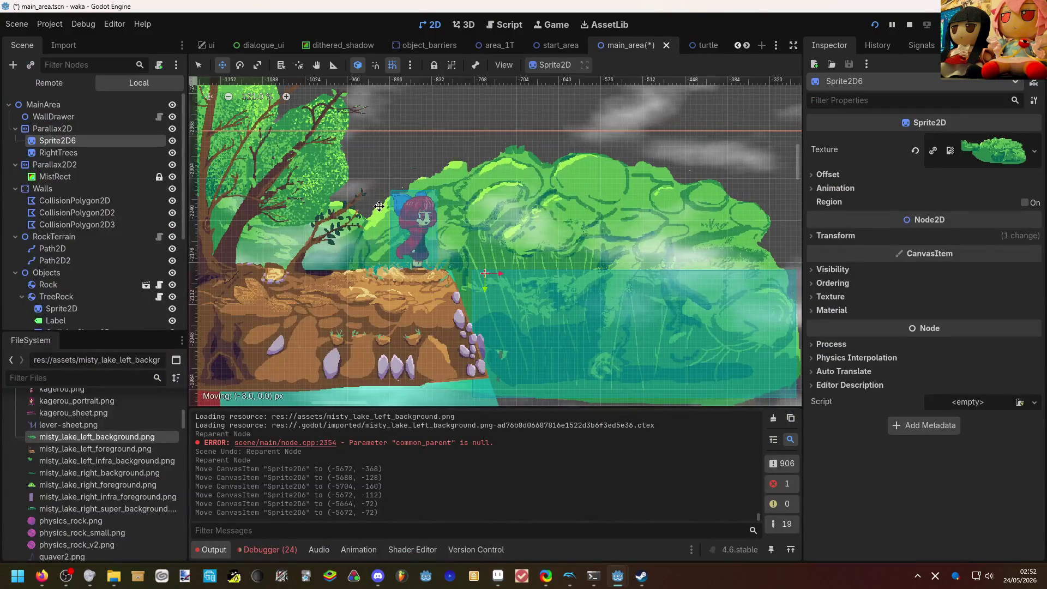
pyautogui.moveTo(395, 214); pyautogui.dragTo(401, 215)
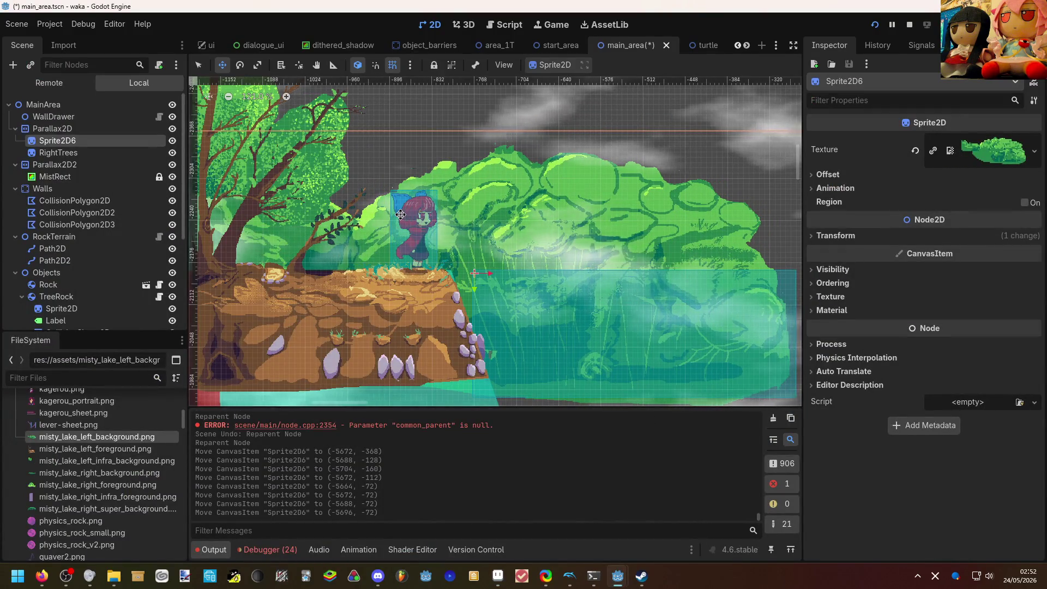
pyautogui.hotkey('alt', 'Tab')
pyautogui.hotkey('alt', 'Tab')
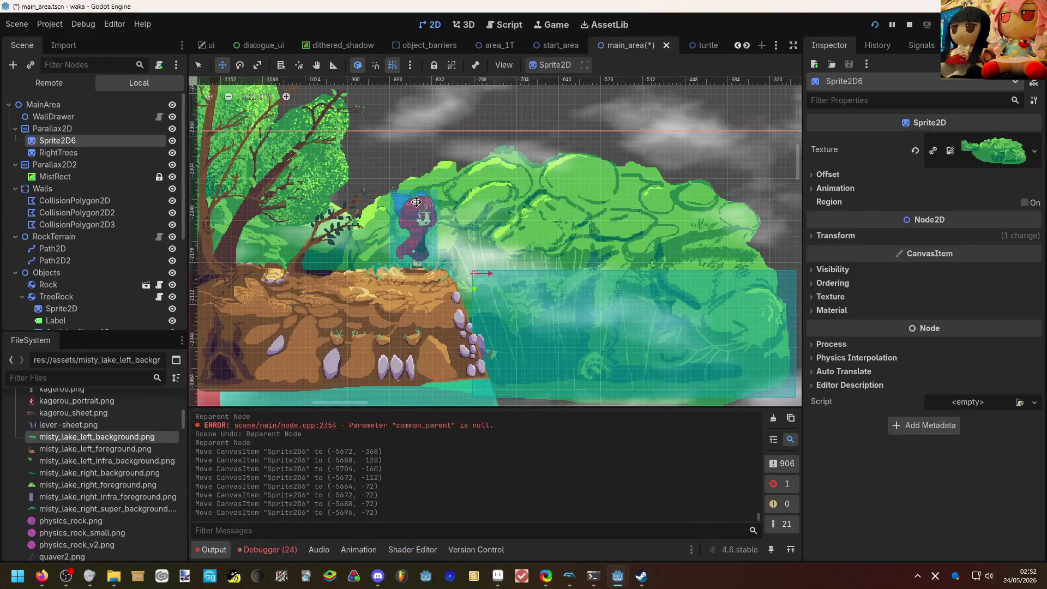
pyautogui.scroll(-2, 491, 229)
# Save the scene and run the game to playtest it.
pyautogui.hotkey('ctrl', 's')
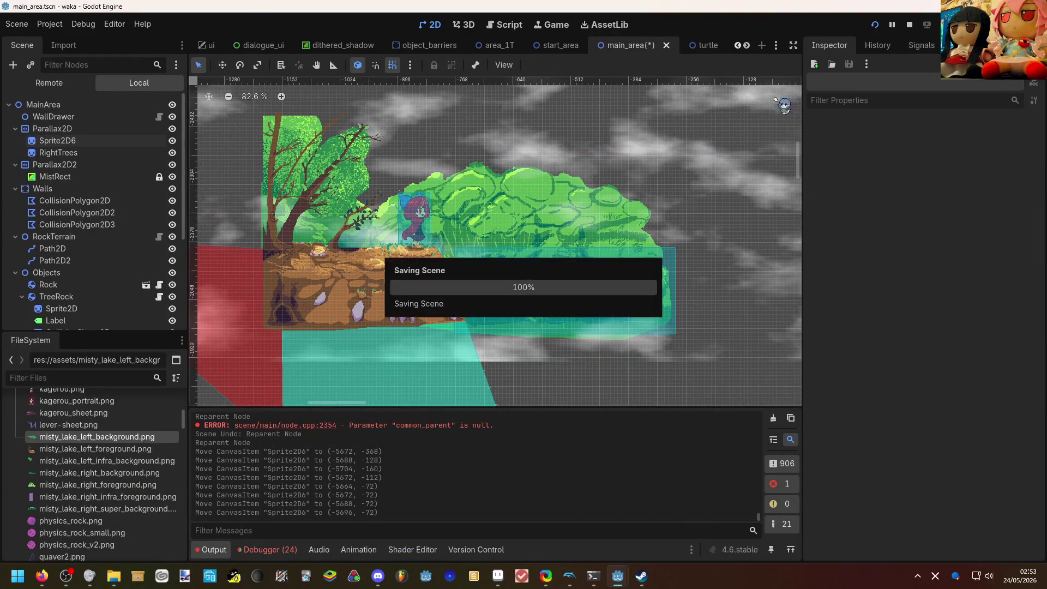
pyautogui.press('F5')
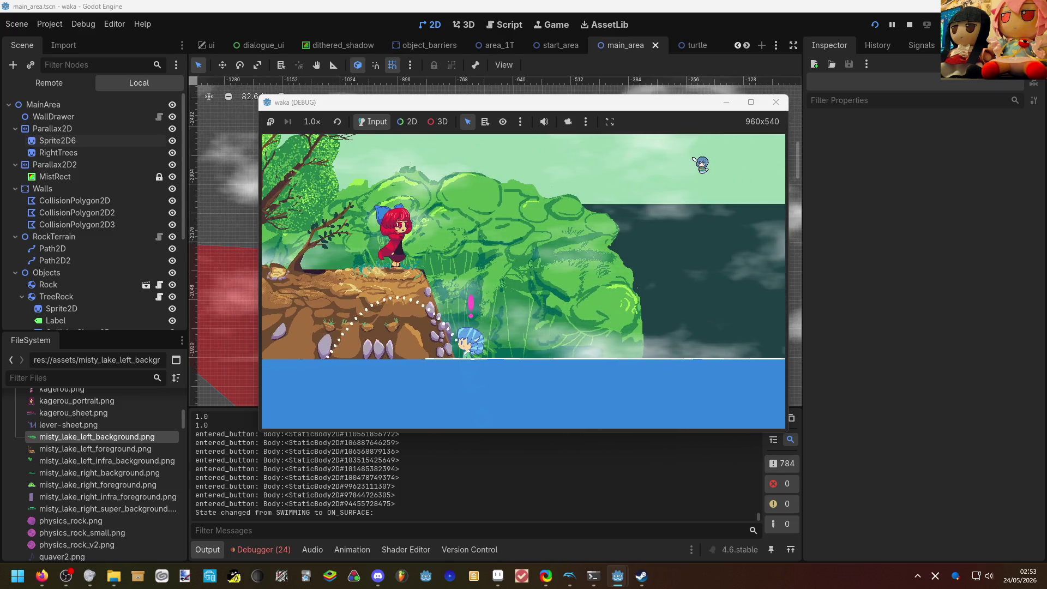
# Talk to the NPC and walk the character back and forth along the shore past the new bushes.
pyautogui.press('Return')
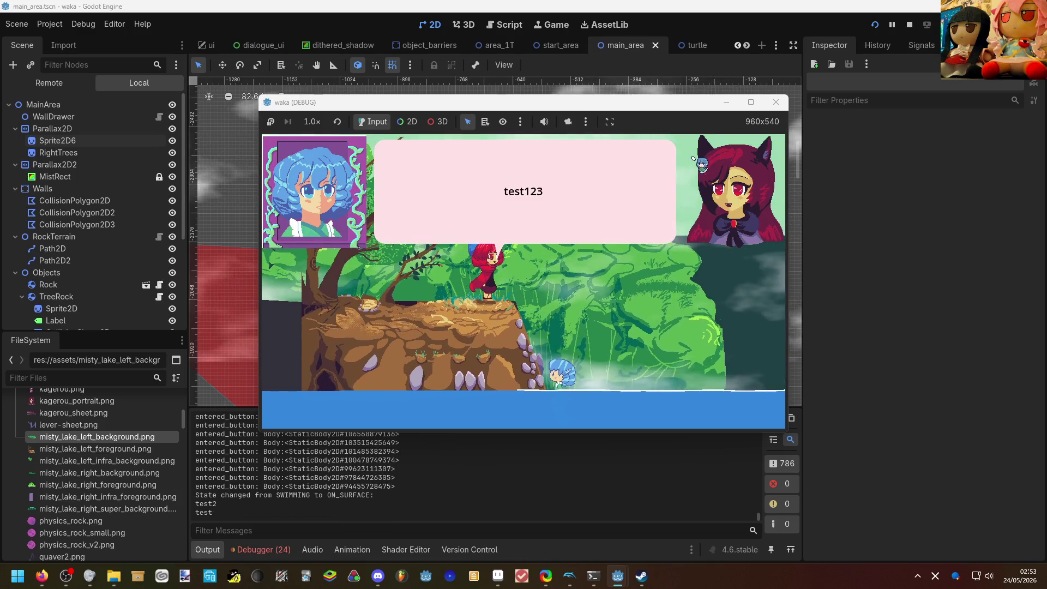
pyautogui.press('Return')
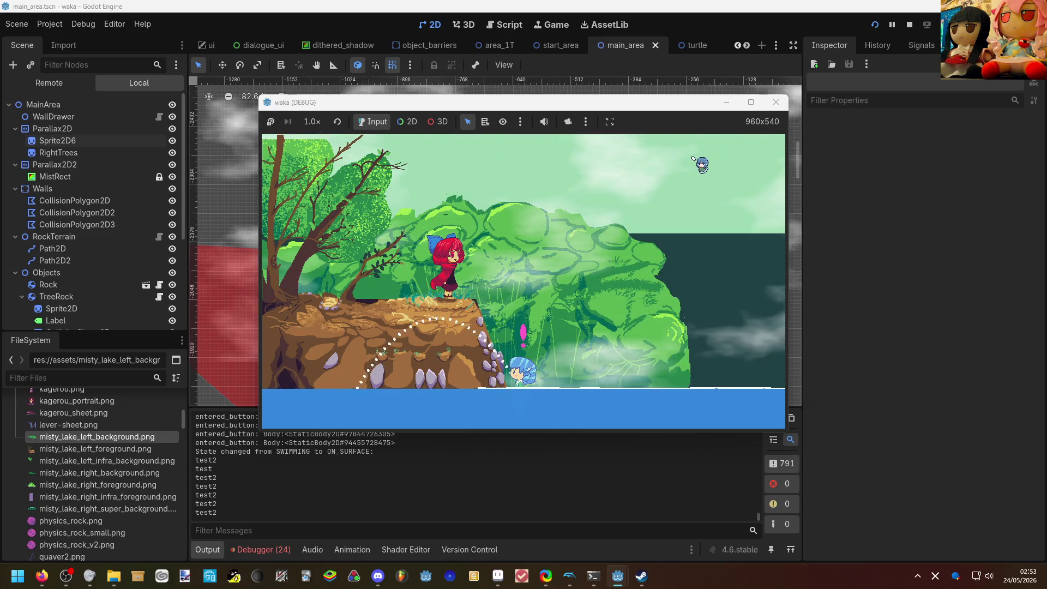
pyautogui.press('Right')
pyautogui.press('Left')
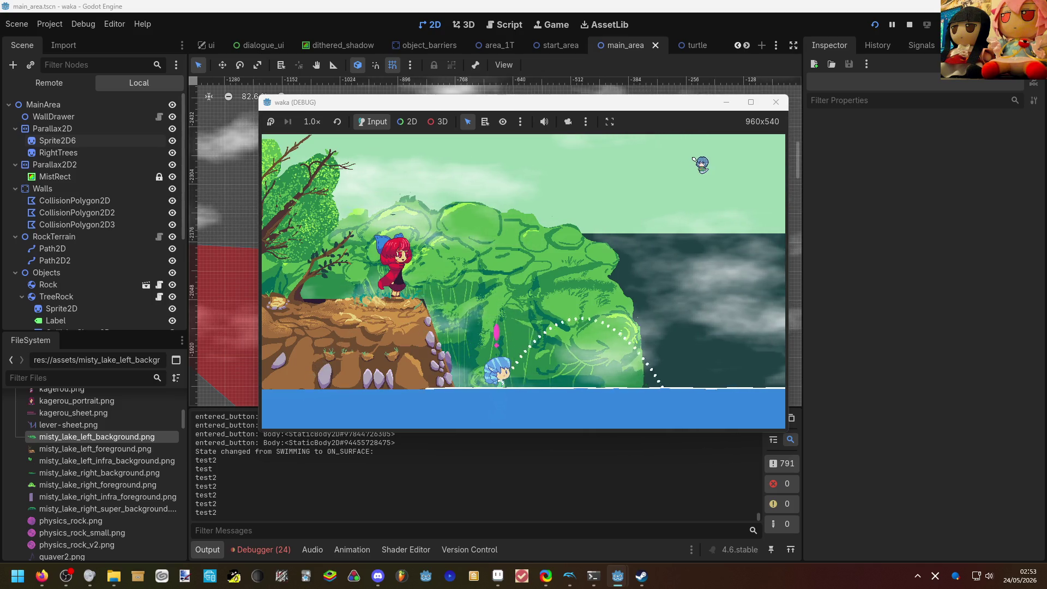
pyautogui.press('Right')
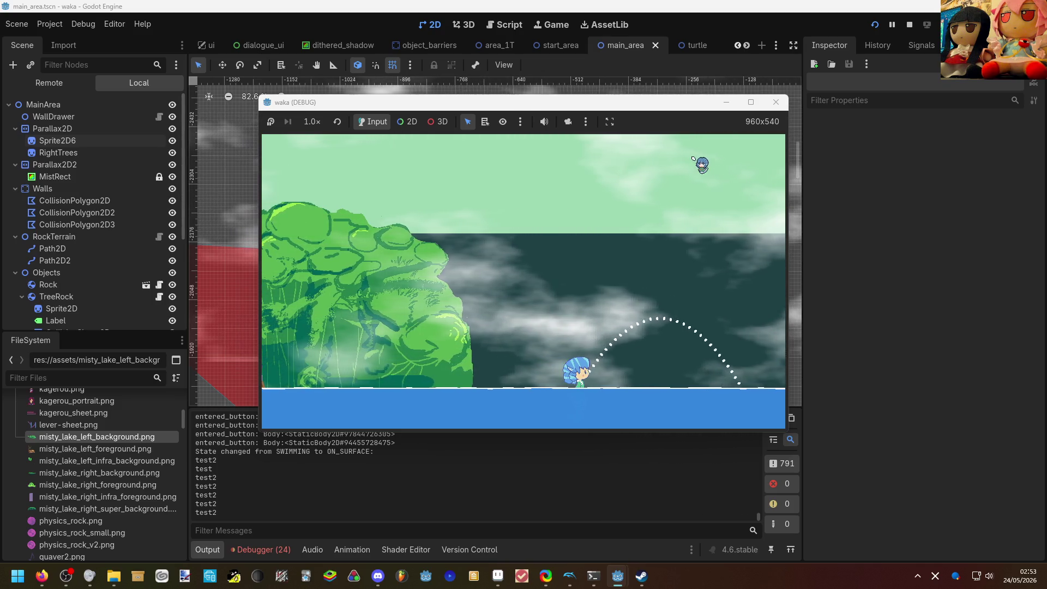
pyautogui.press('Left')
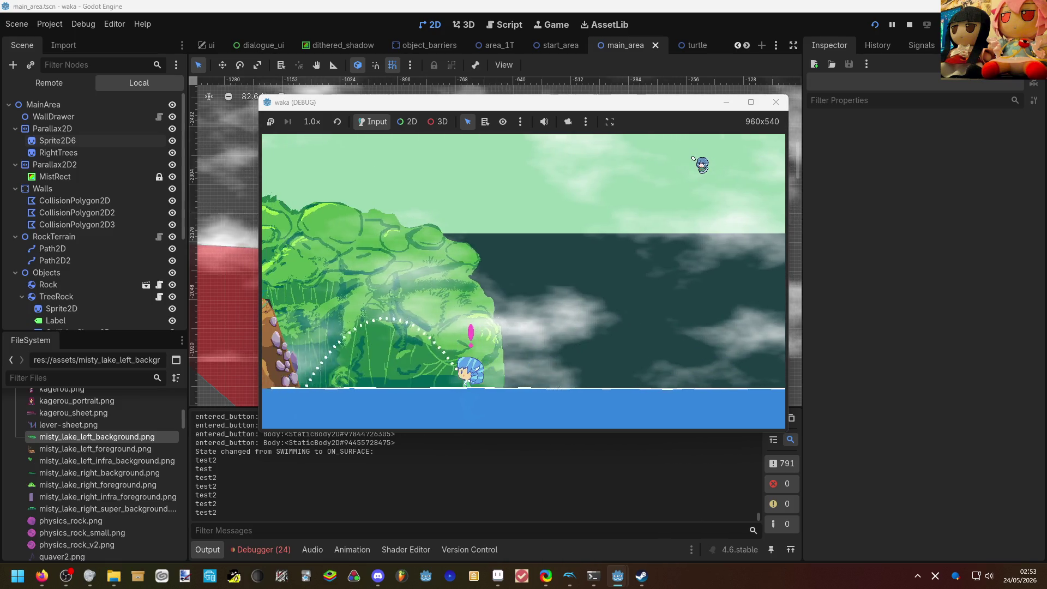
pyautogui.press('Left')
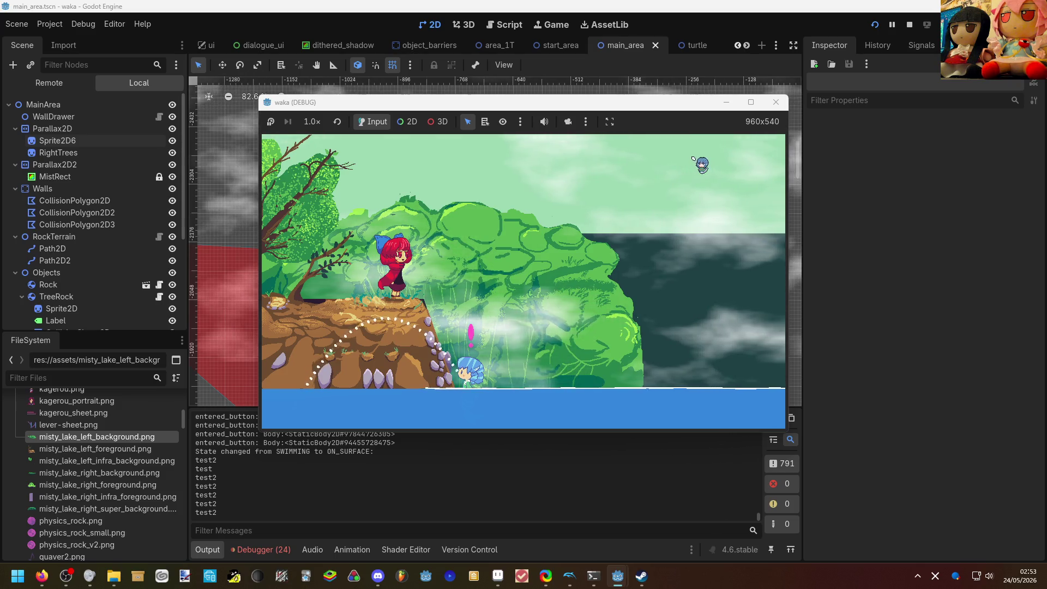
pyautogui.press('Return')
pyautogui.press('Return')
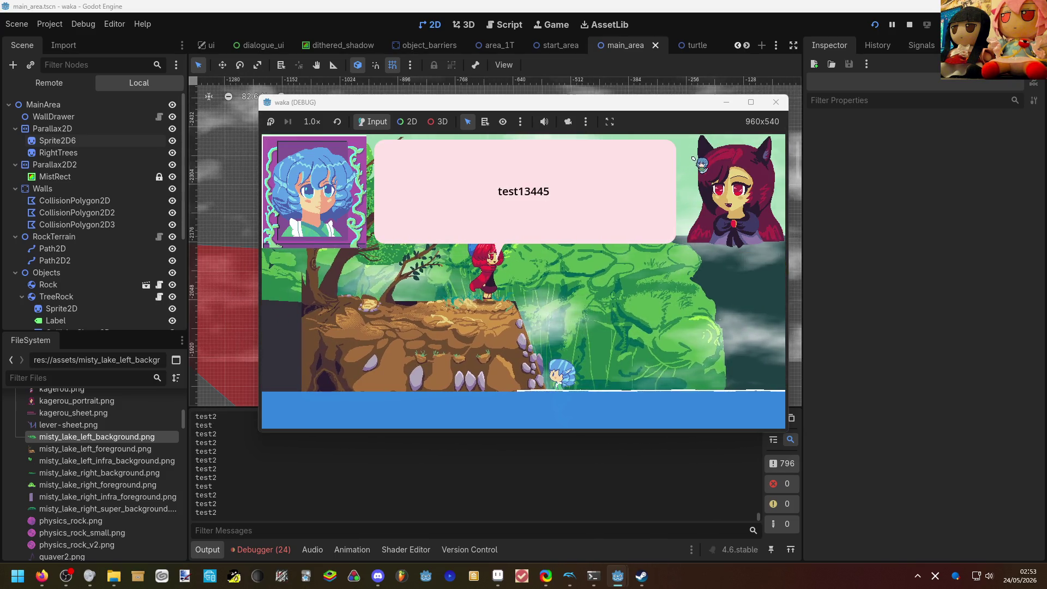
pyautogui.press('Return')
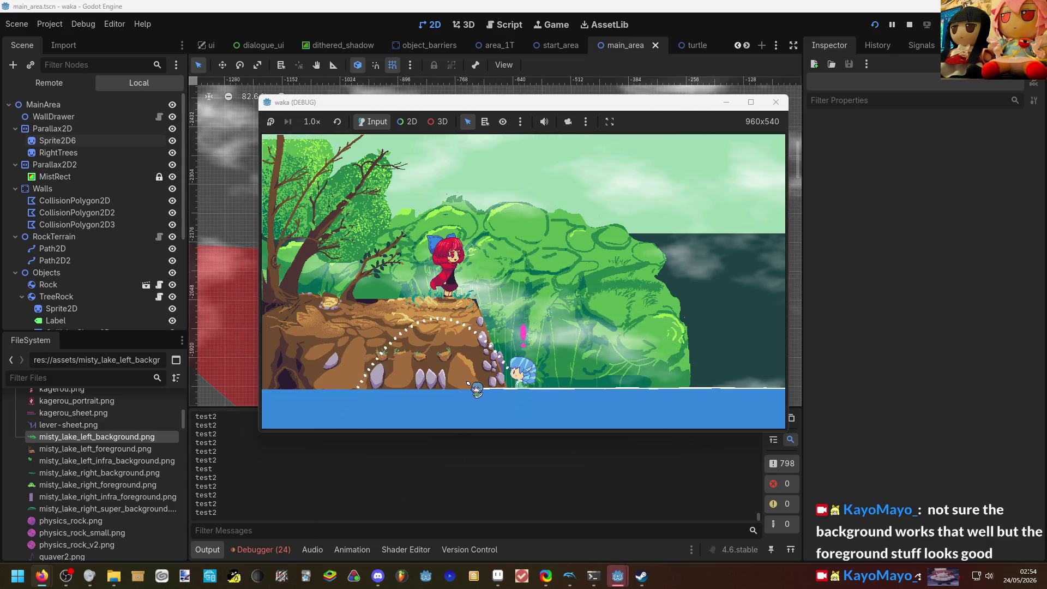
# Dive into the water, swim through the underwater cave and leap back to the surface.
pyautogui.press('Right')
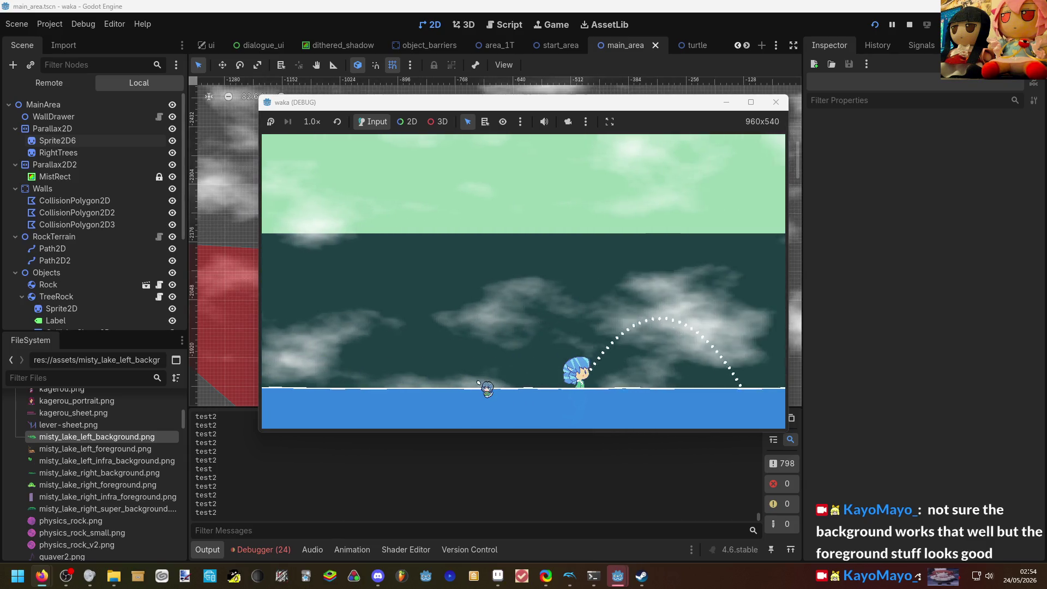
pyautogui.press('Down')
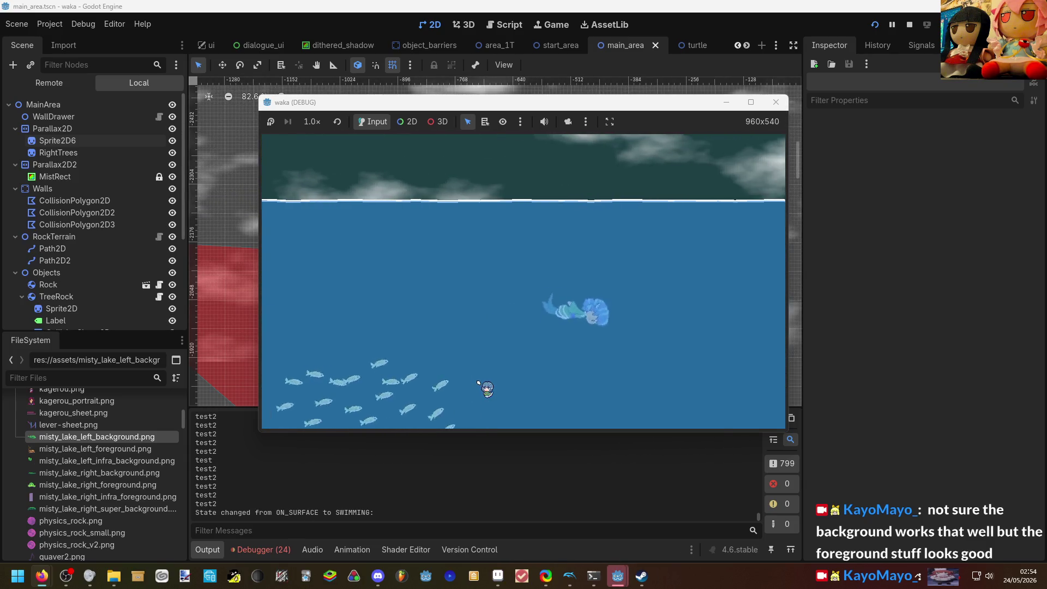
pyautogui.press('Up')
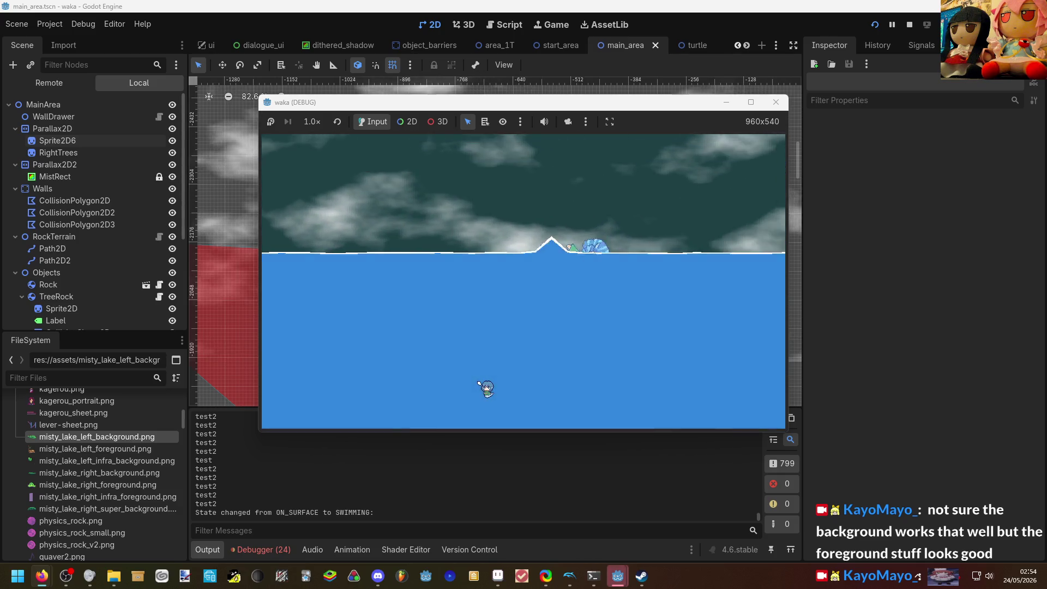
pyautogui.press('Up')
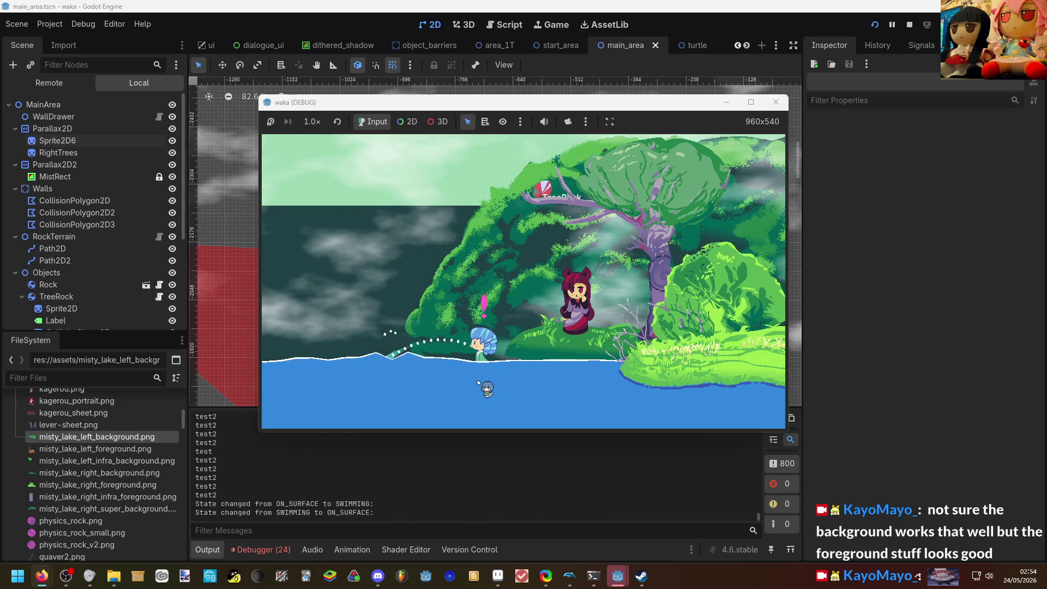
pyautogui.press('Down')
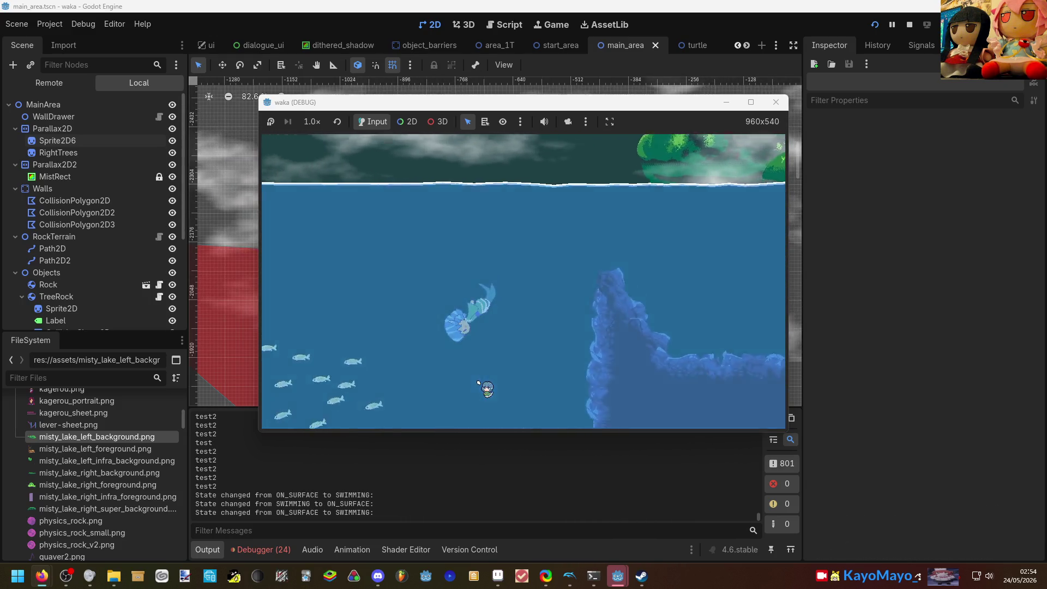
pyautogui.press('Left')
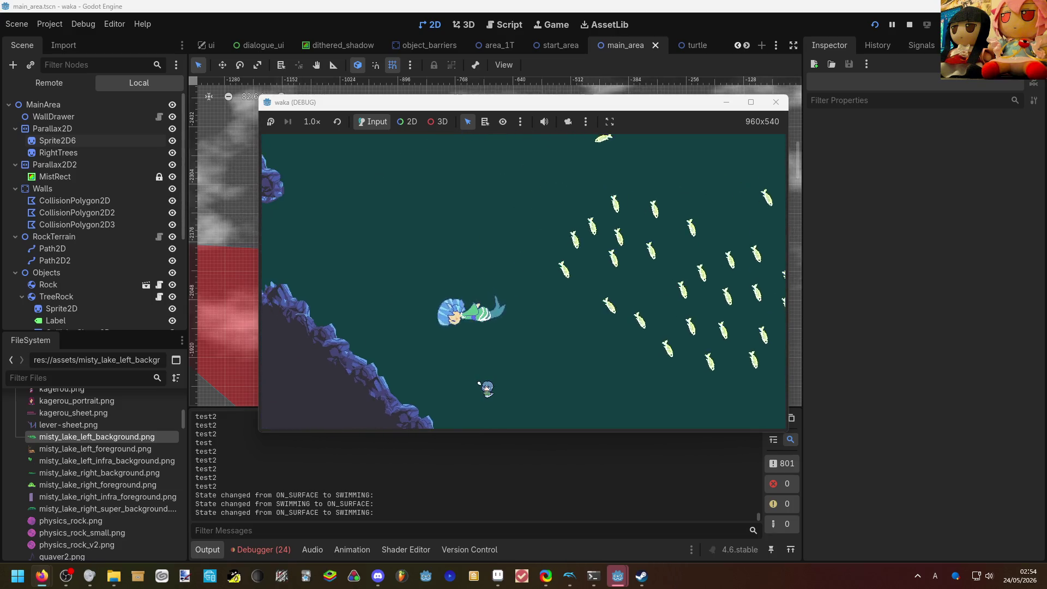
pyautogui.press('Right')
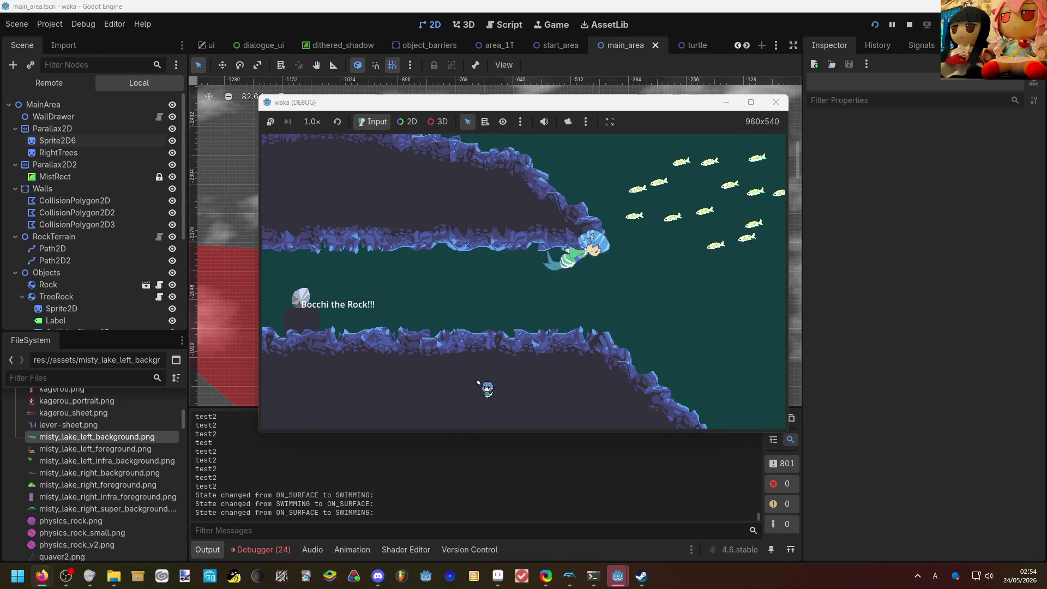
pyautogui.press('Up')
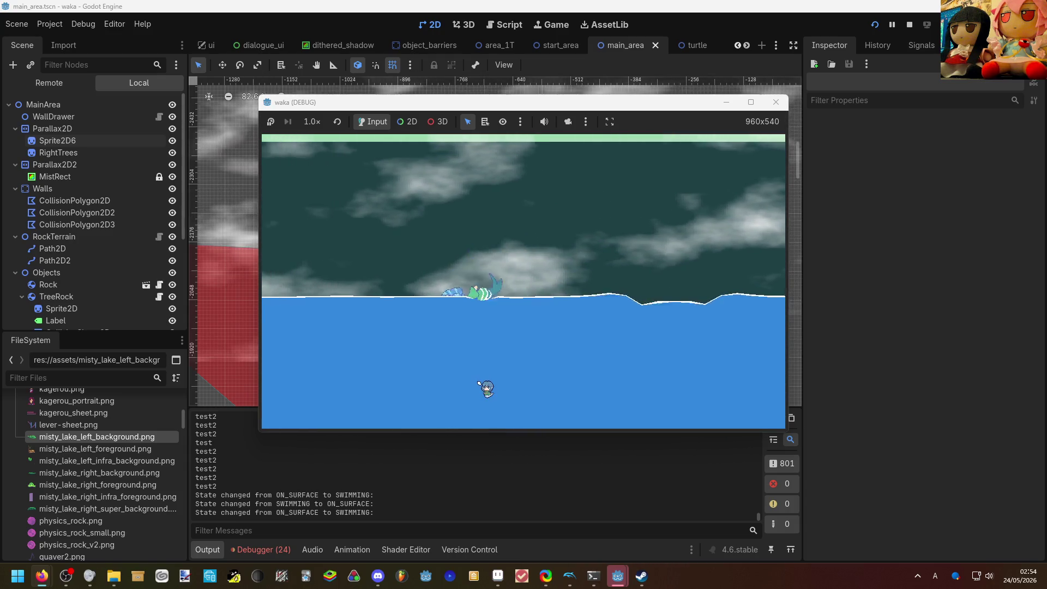
pyautogui.press('Up')
# Head back left toward the cliff and stop the running game.
pyautogui.press('Left')
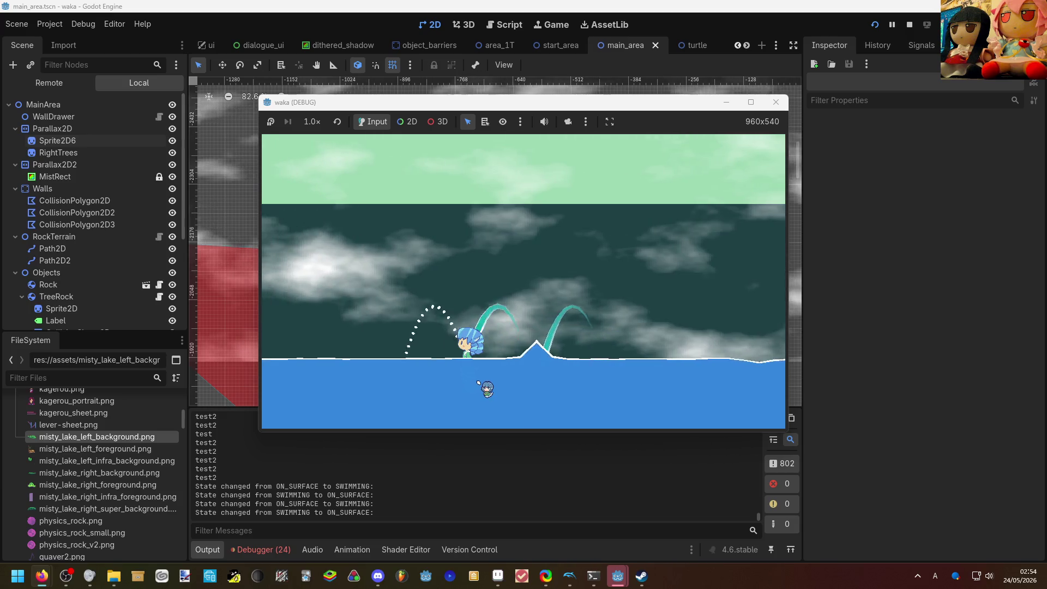
pyautogui.press('Left')
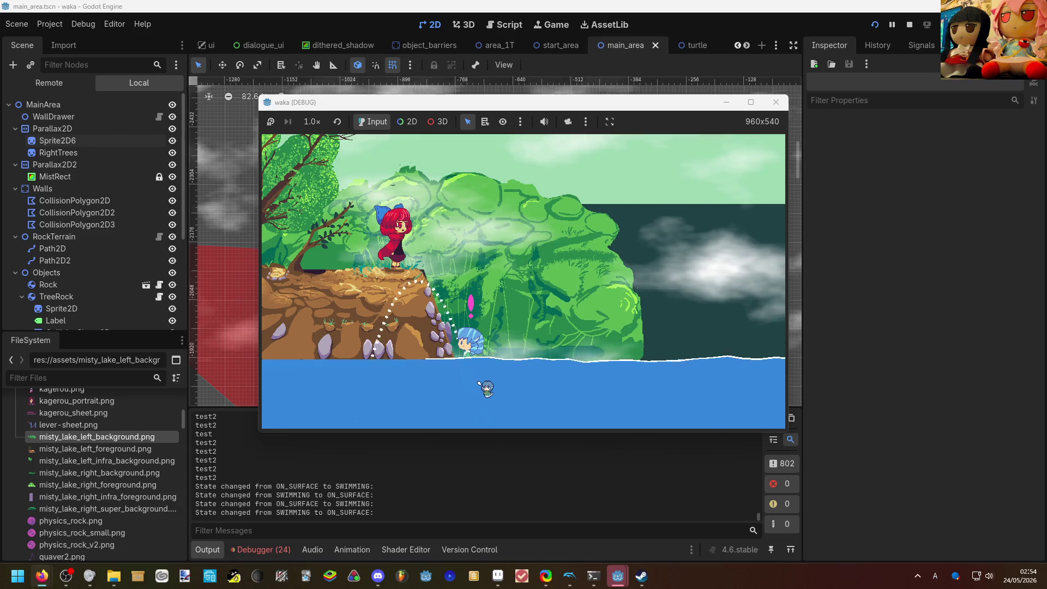
pyautogui.press('F8')
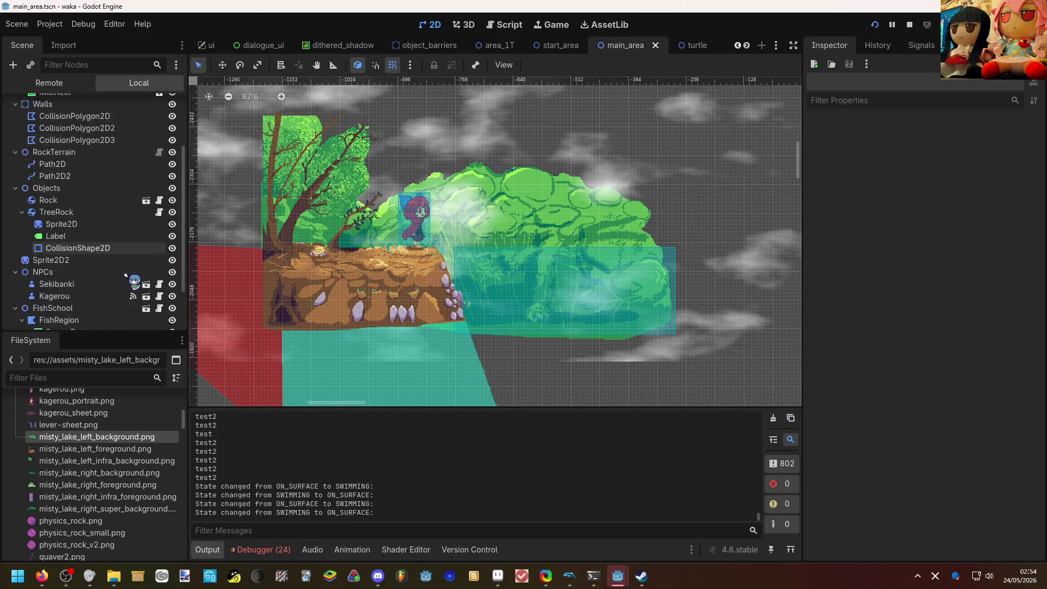
pyautogui.scroll(-5, 110, 283)
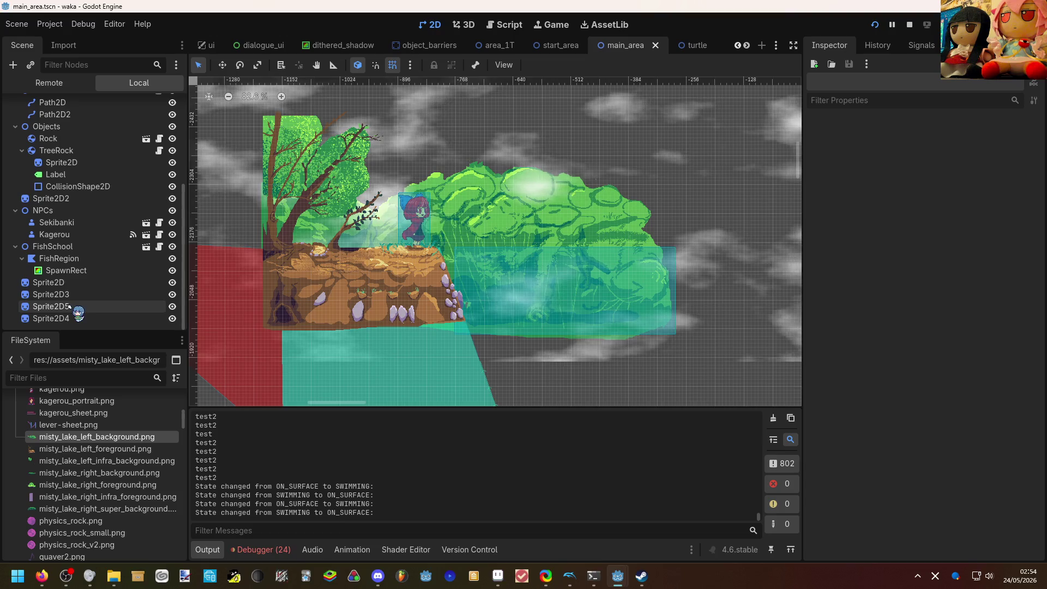
# Move Sprite2D4 and Sprite2D5 up the scene tree below Sprite2D2, then save and run the game.
pyautogui.click(51, 318)
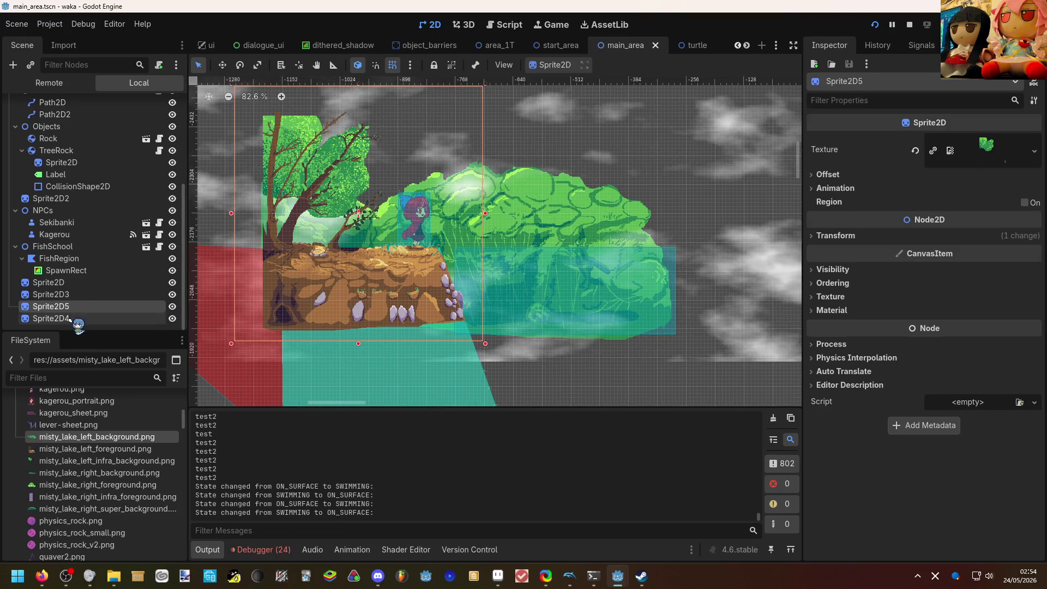
pyautogui.keyDown('ctrl'); pyautogui.click(50, 306); pyautogui.keyUp('ctrl')
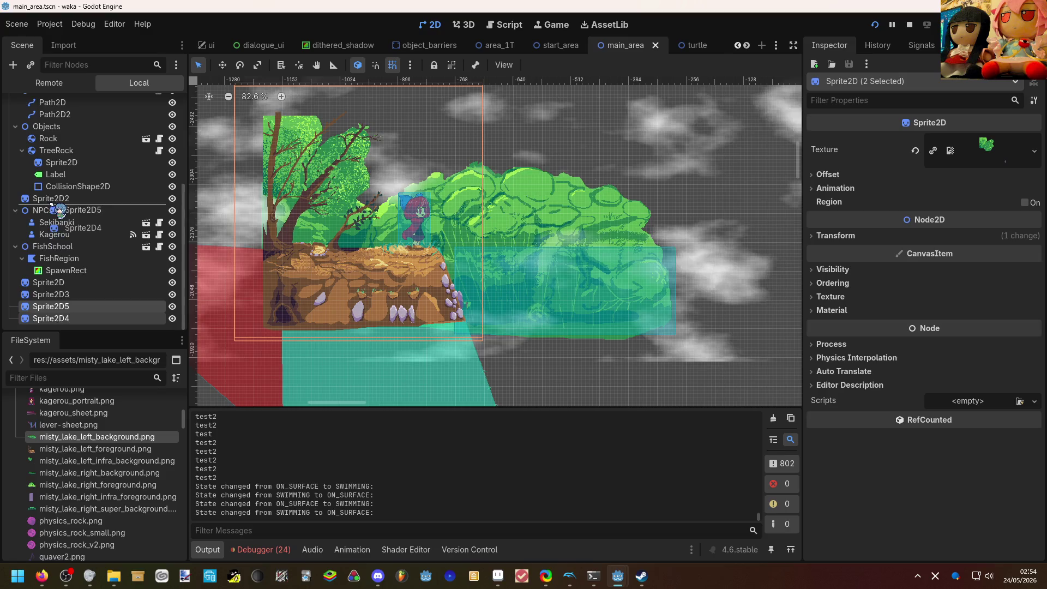
pyautogui.moveTo(76, 310); pyautogui.dragTo(66, 203)
pyautogui.press('F5')
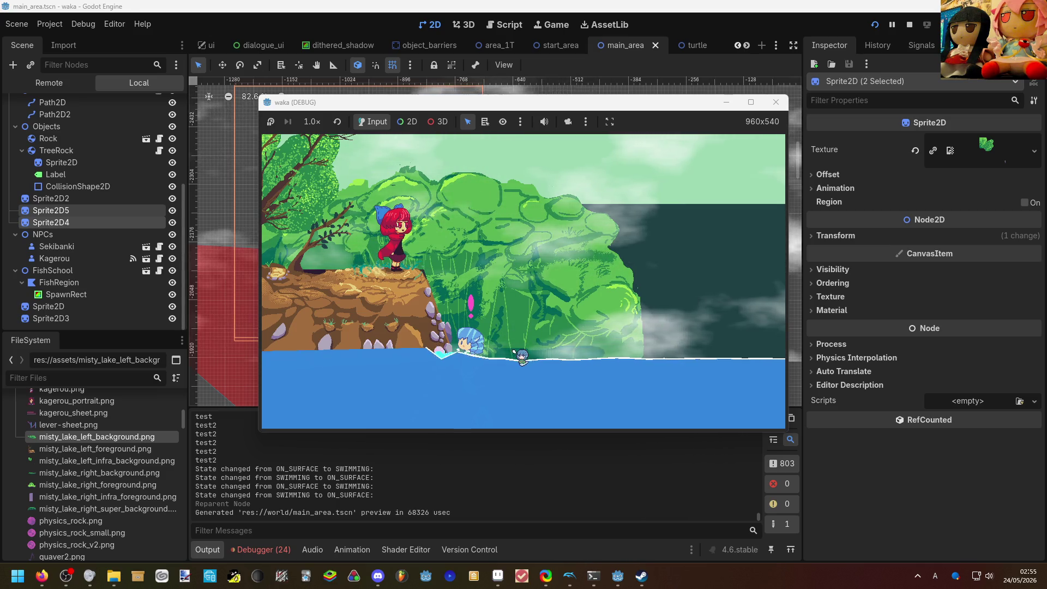
# Run through the NPC dialogue and move the player around over the reordered foliage.
pyautogui.press('Return')
pyautogui.press('Return')
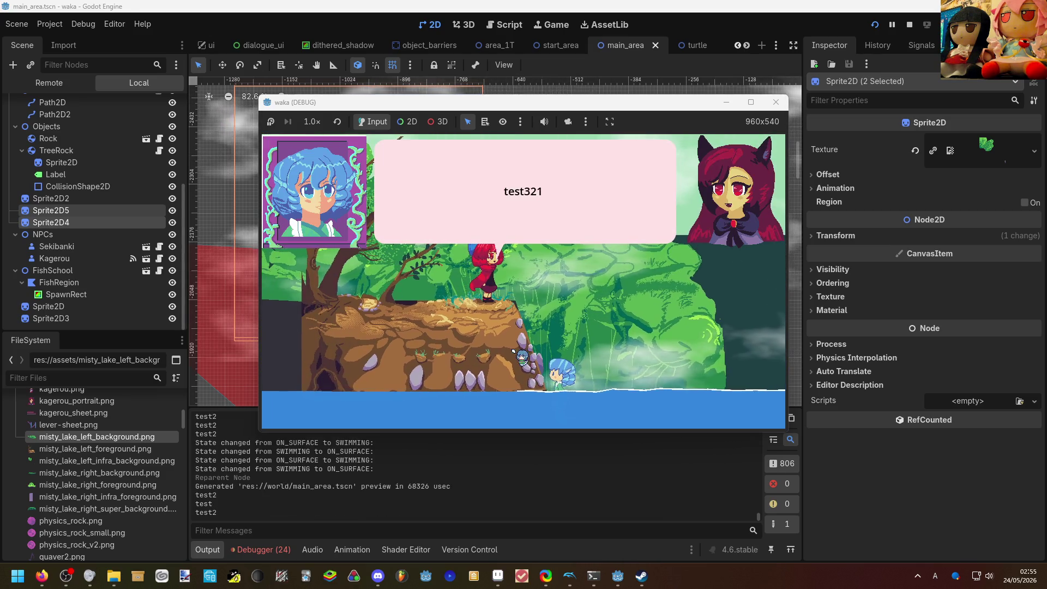
pyautogui.press('Return')
pyautogui.press('Return')
pyautogui.press('Right')
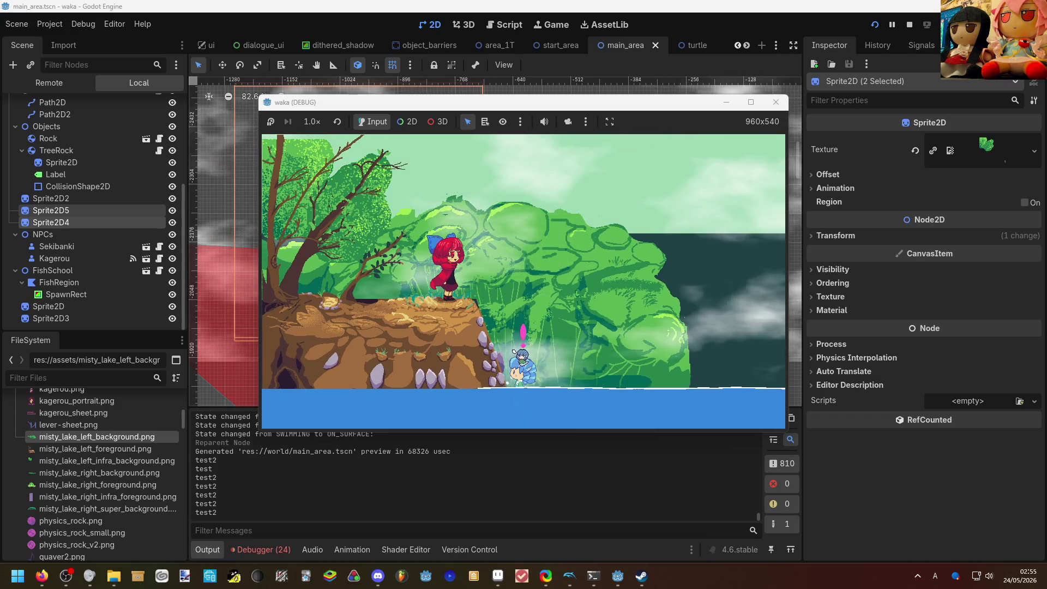
pyautogui.press('Return')
pyautogui.press('Return')
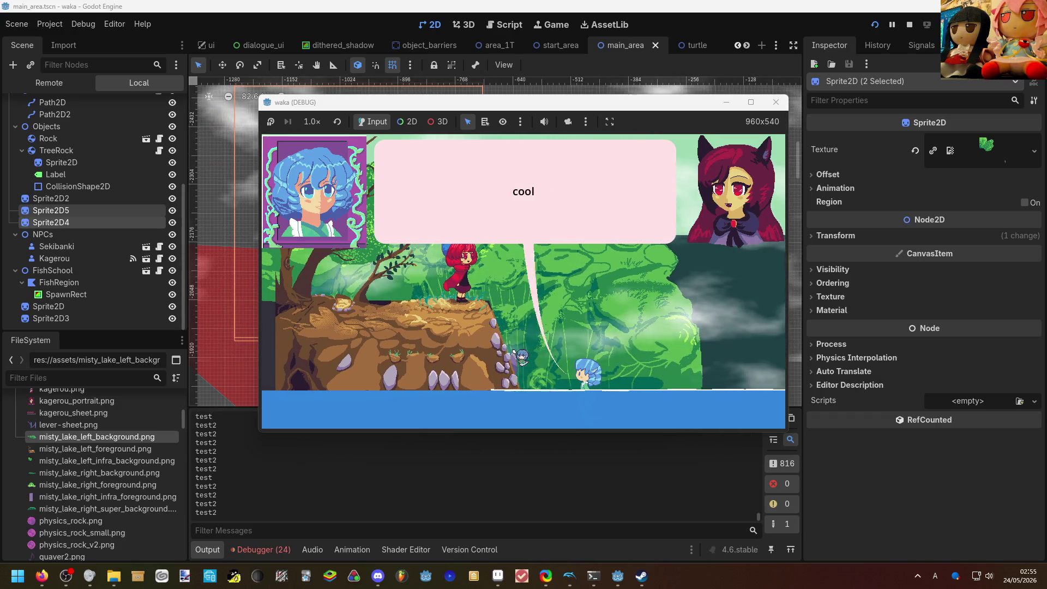
pyautogui.press('Return')
pyautogui.press('Return')
pyautogui.press('Return')
pyautogui.press('Return')
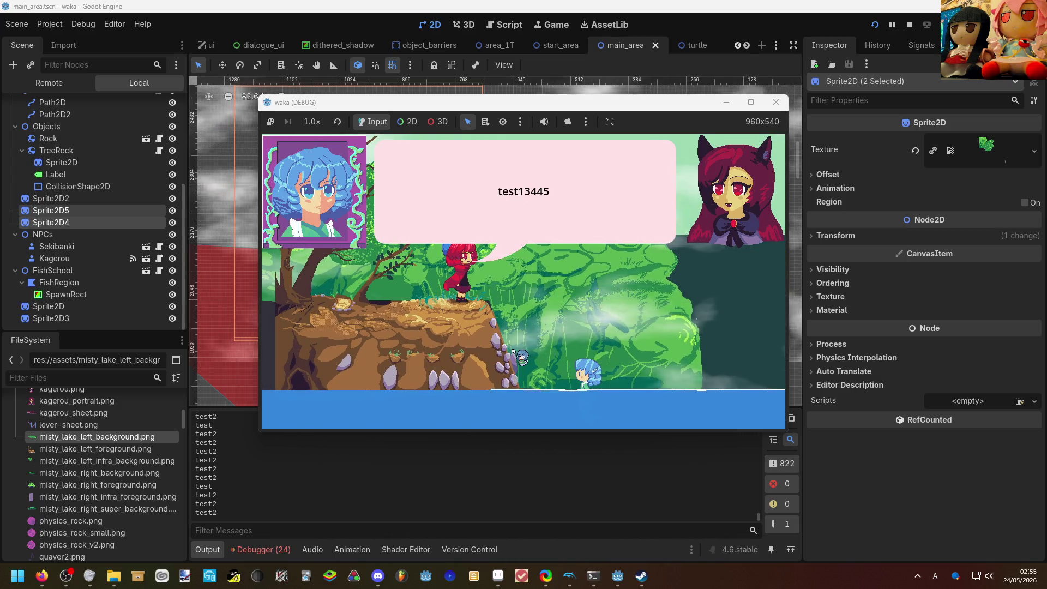
pyautogui.press('Return')
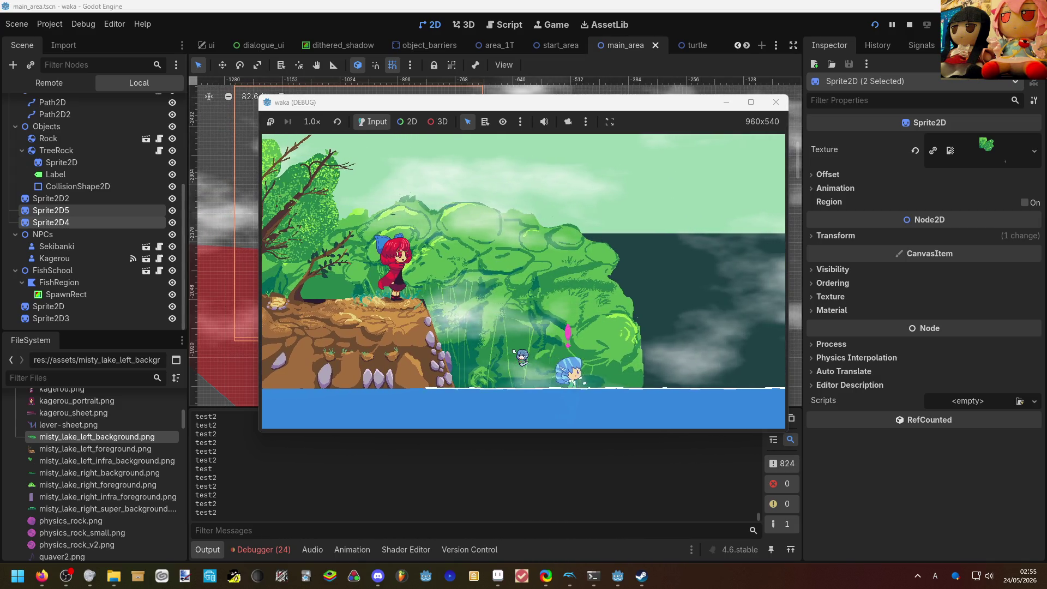
pyautogui.press('Right')
pyautogui.press('Left')
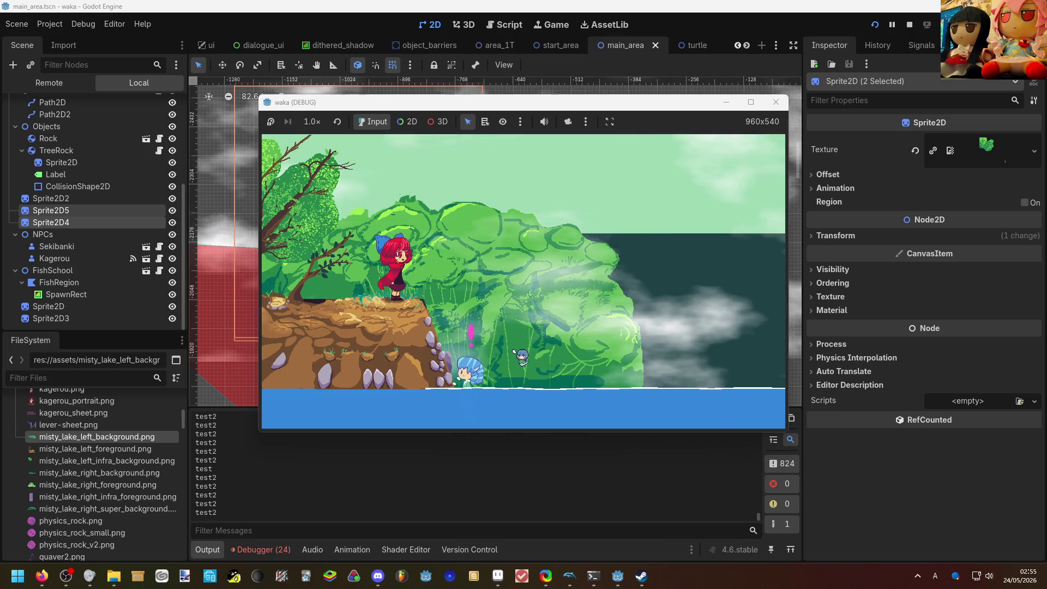
# Stop the running game and select the green bush sprite Sprite2D6.
pyautogui.press('F8')
pyautogui.click(515, 238)
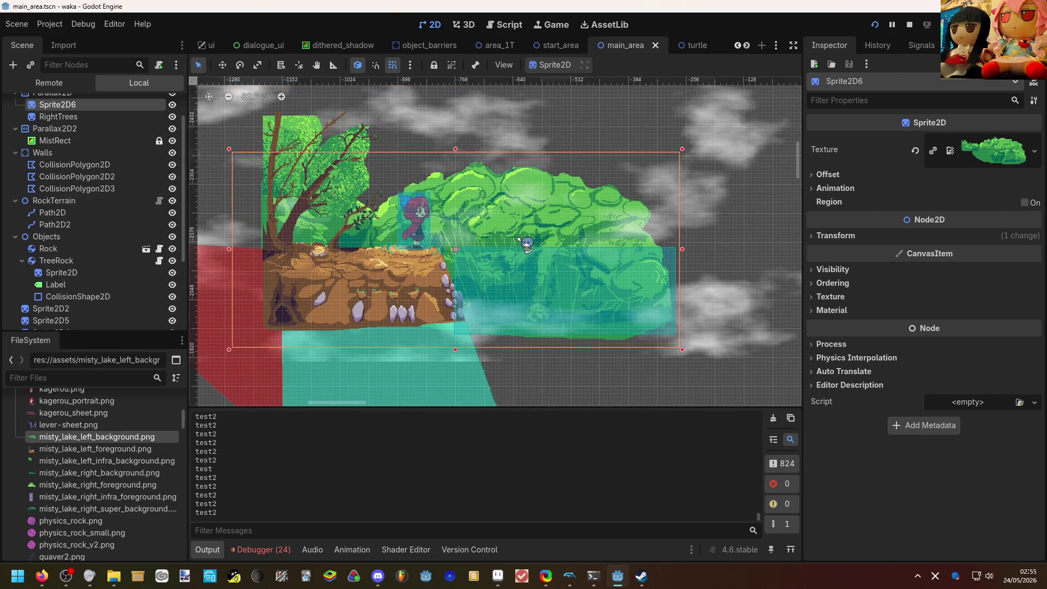
# Shift the bush sprite up 16 px, checking it in quick F5/F8 playtests.
pyautogui.press('F5')
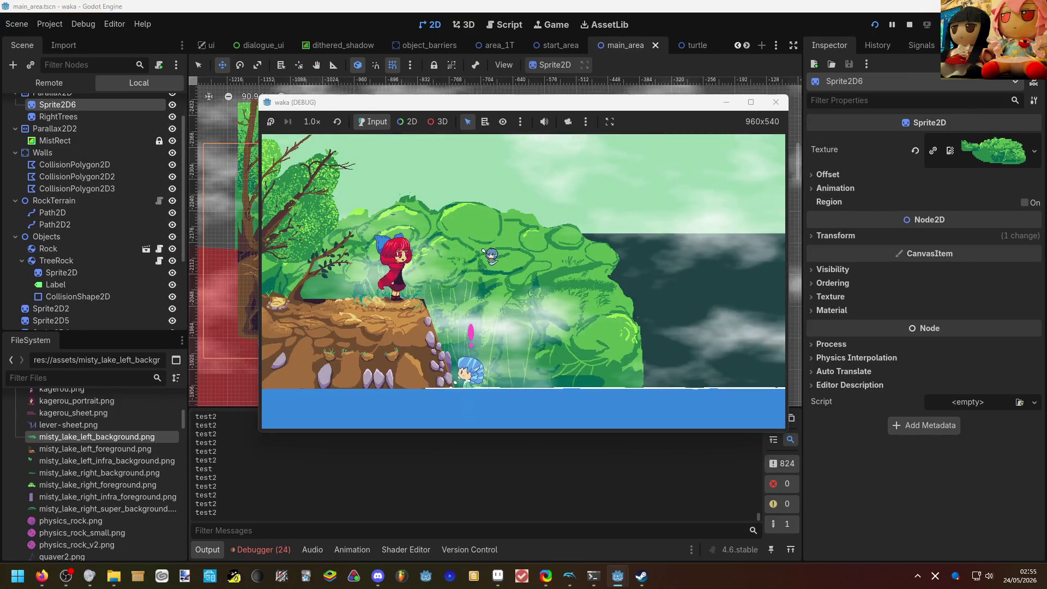
pyautogui.press('F8')
pyautogui.press('Up')
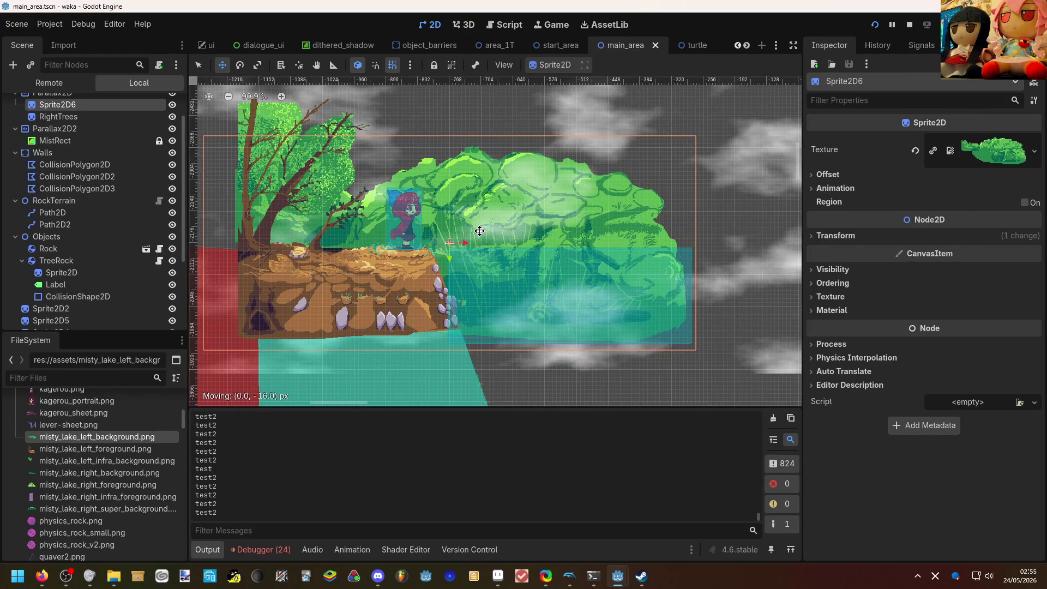
pyautogui.press('F5')
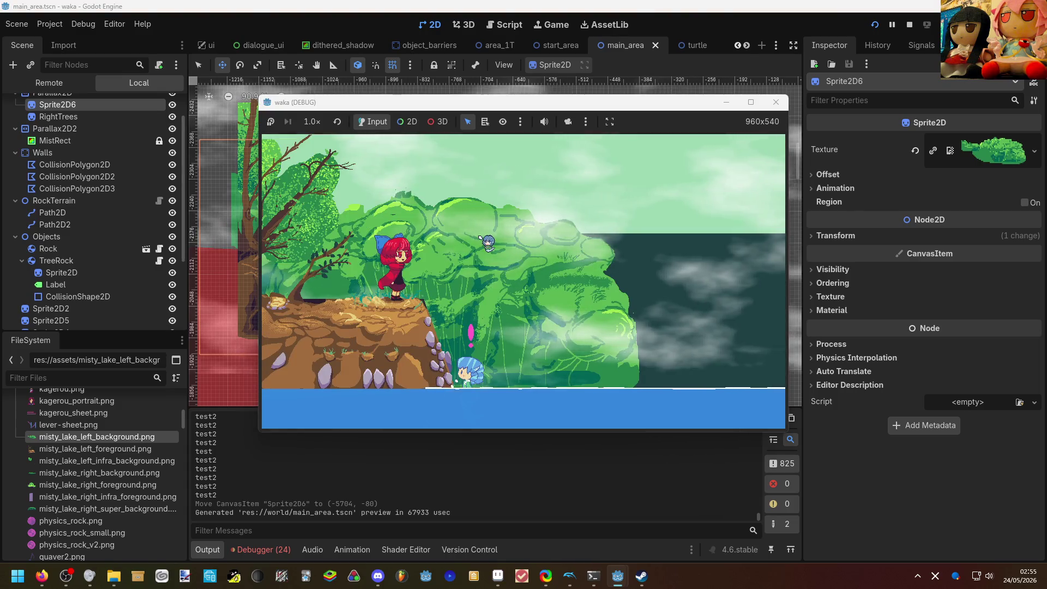
pyautogui.press('F8')
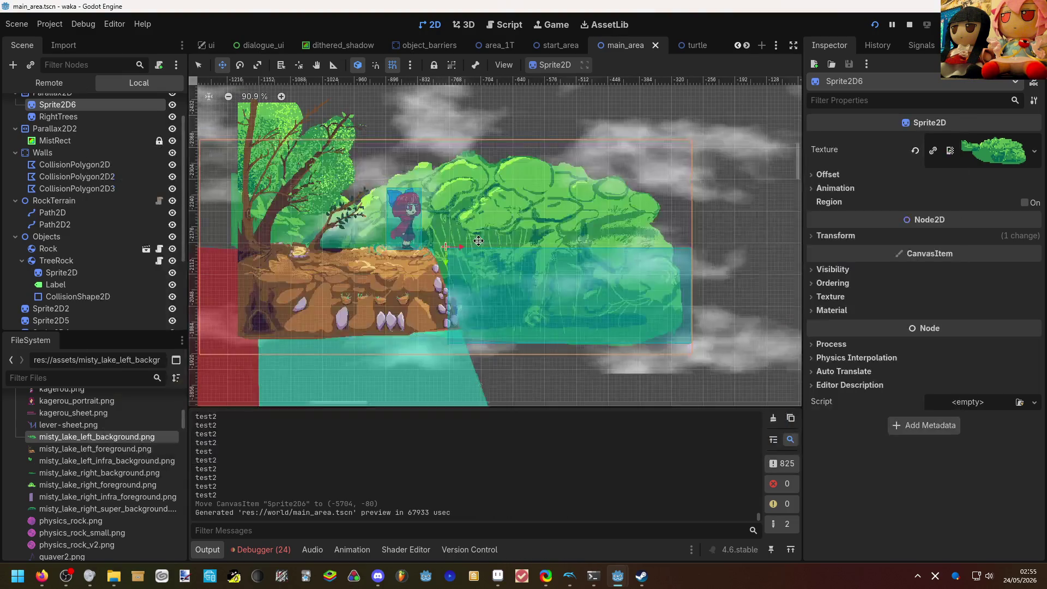
pyautogui.press('F5')
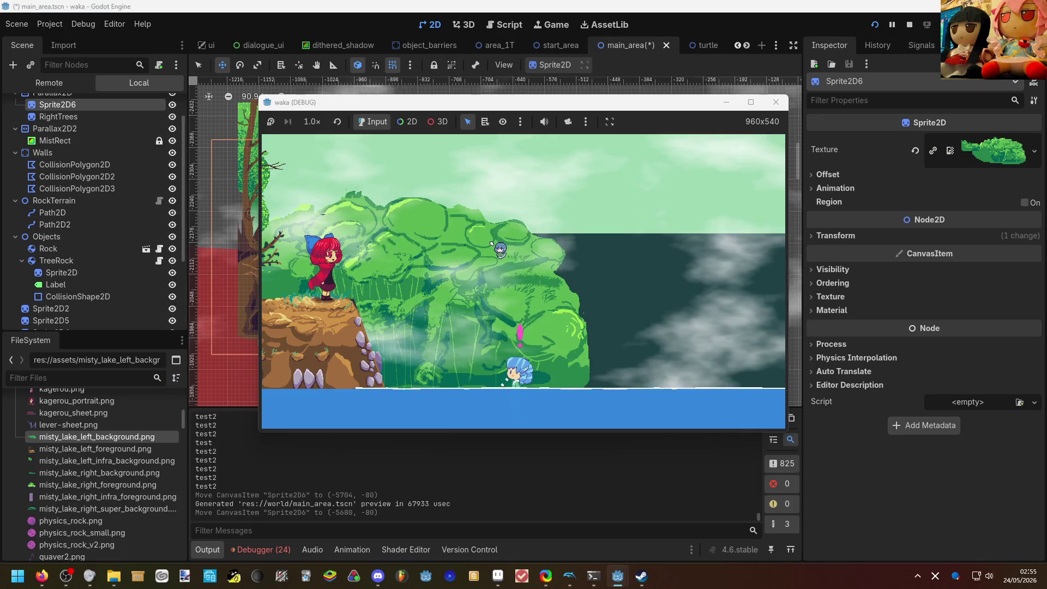
pyautogui.press('F8')
# Move the bush sprite further right to about (-5592, -80), test it, then save and rerun.
pyautogui.moveTo(488, 241); pyautogui.dragTo(532, 246)
pyautogui.press('F5')
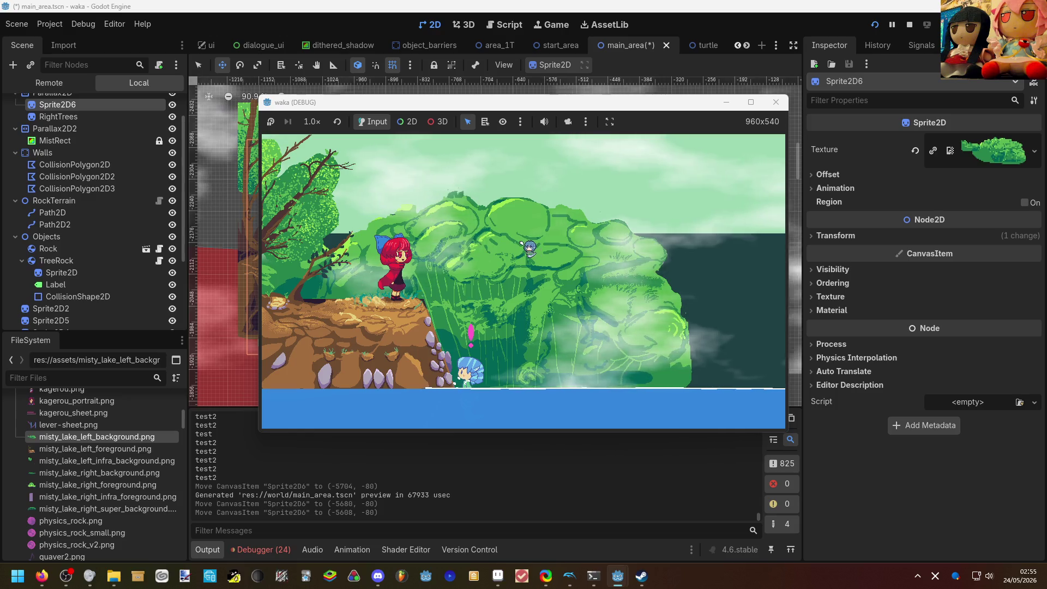
pyautogui.press('F8')
pyautogui.moveTo(530, 248); pyautogui.dragTo(526, 237)
pyautogui.press('F5')
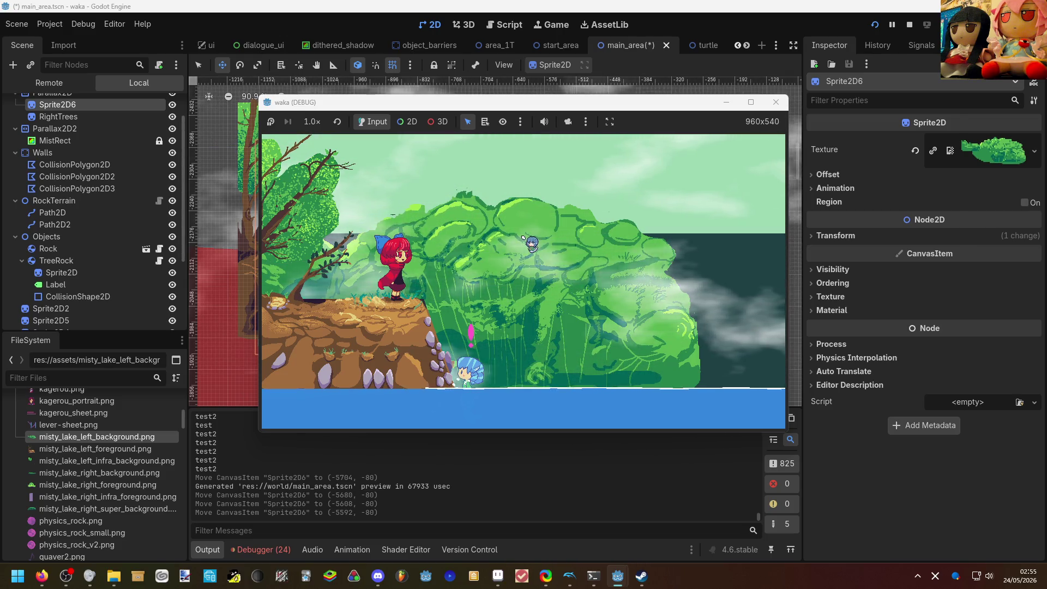
pyautogui.press('F5')
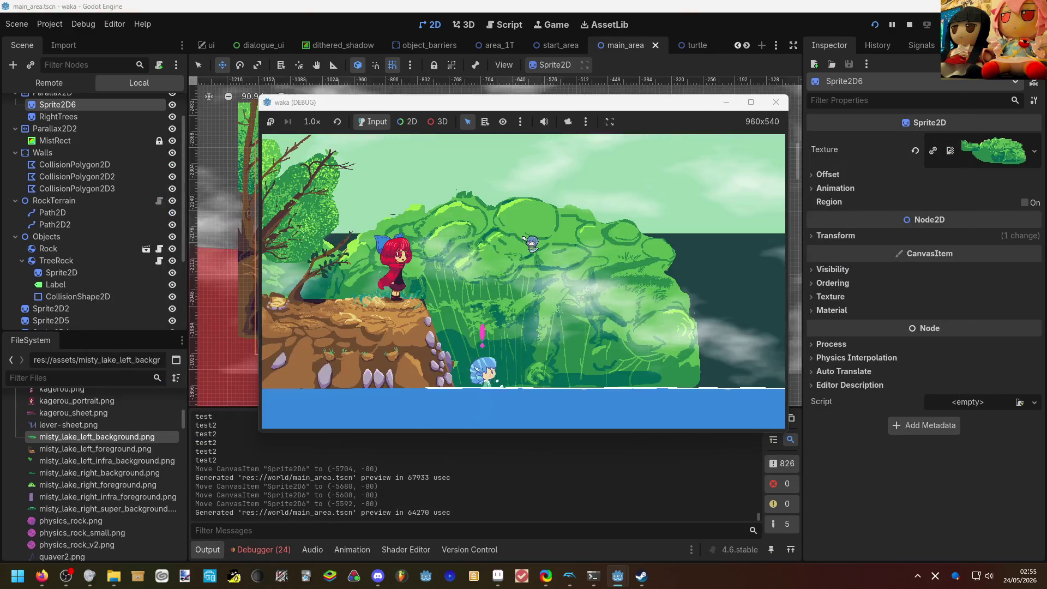
# Walk right along the shore and trigger the test123 conversation several times.
pyautogui.press('Right')
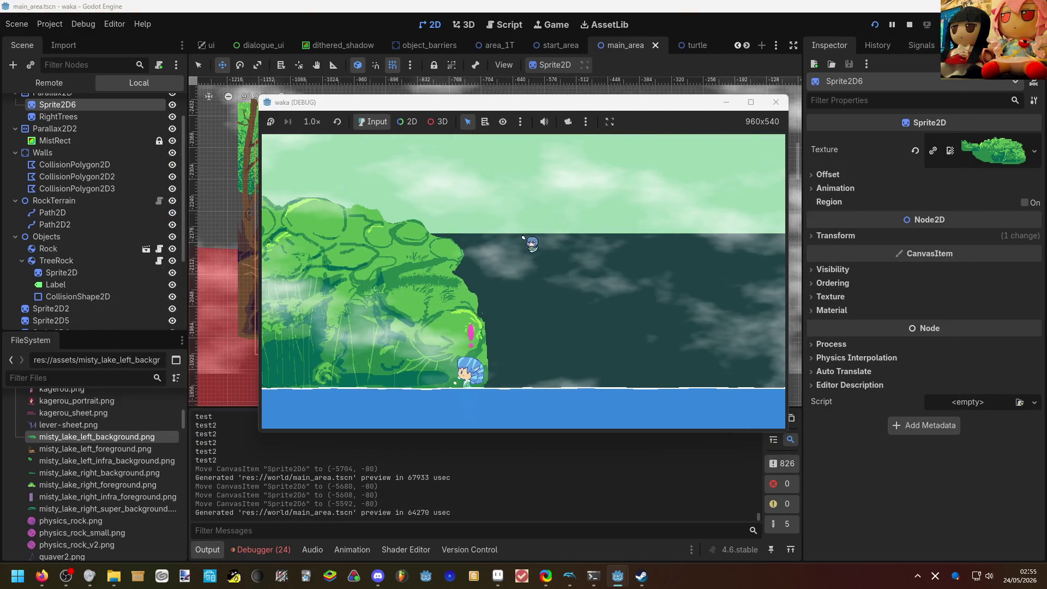
pyautogui.press('Return')
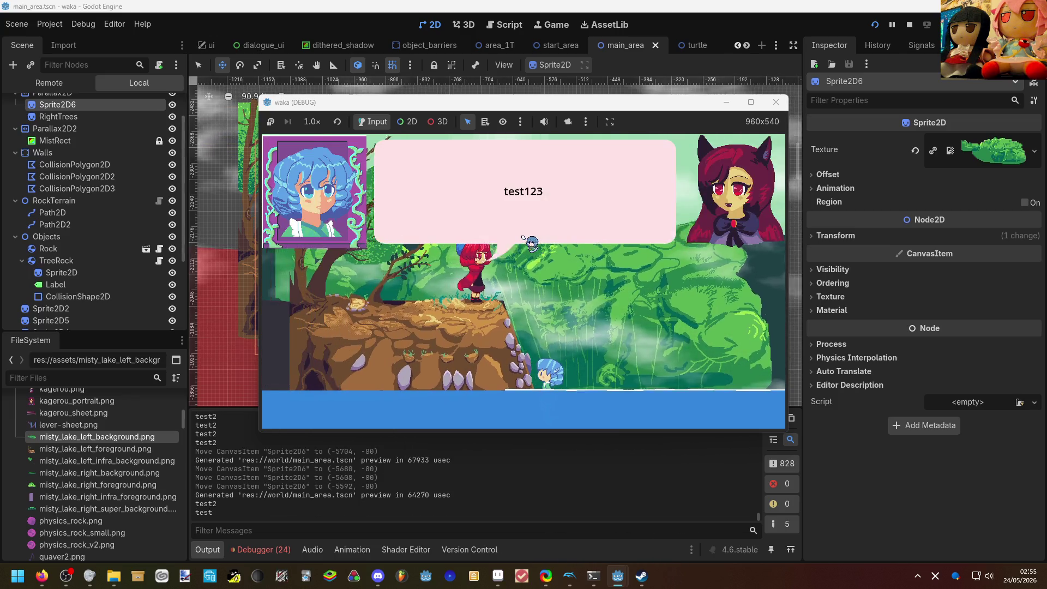
pyautogui.press('Return')
pyautogui.press('Return')
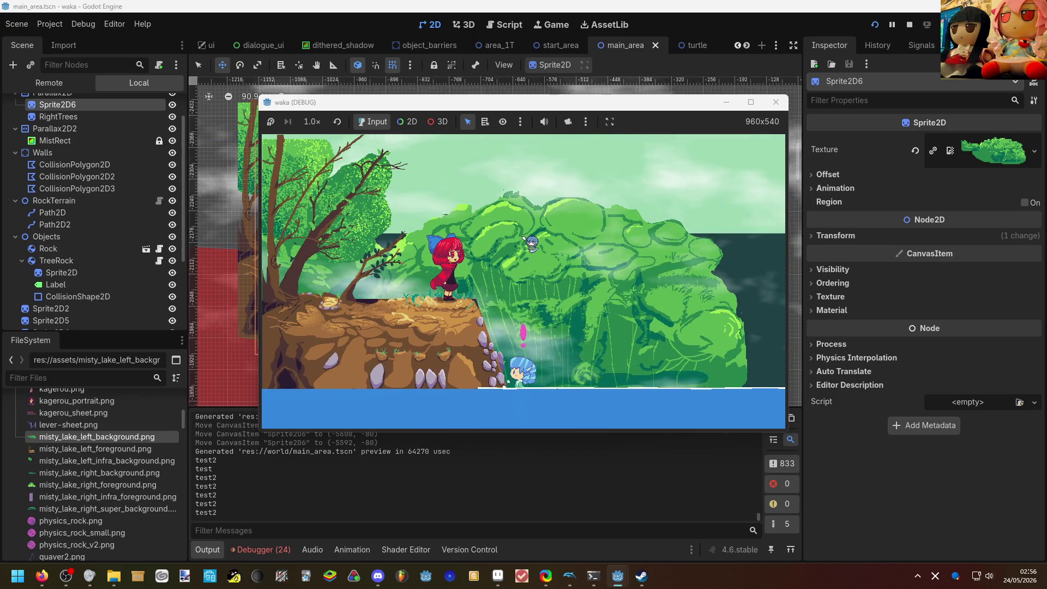
pyautogui.press('Return')
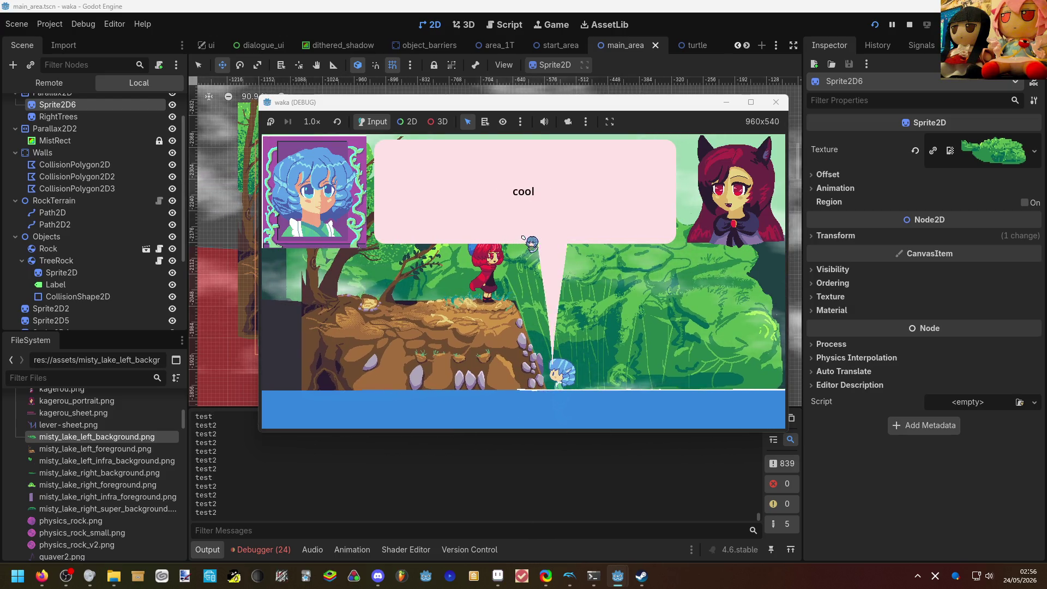
pyautogui.press('Return')
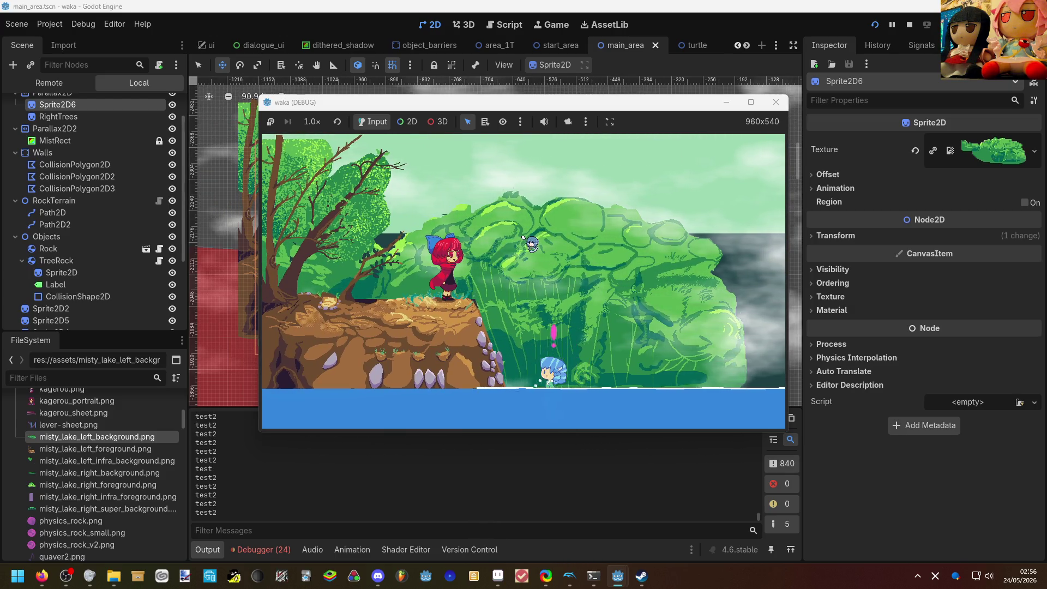
pyautogui.press('Return')
pyautogui.press('Return')
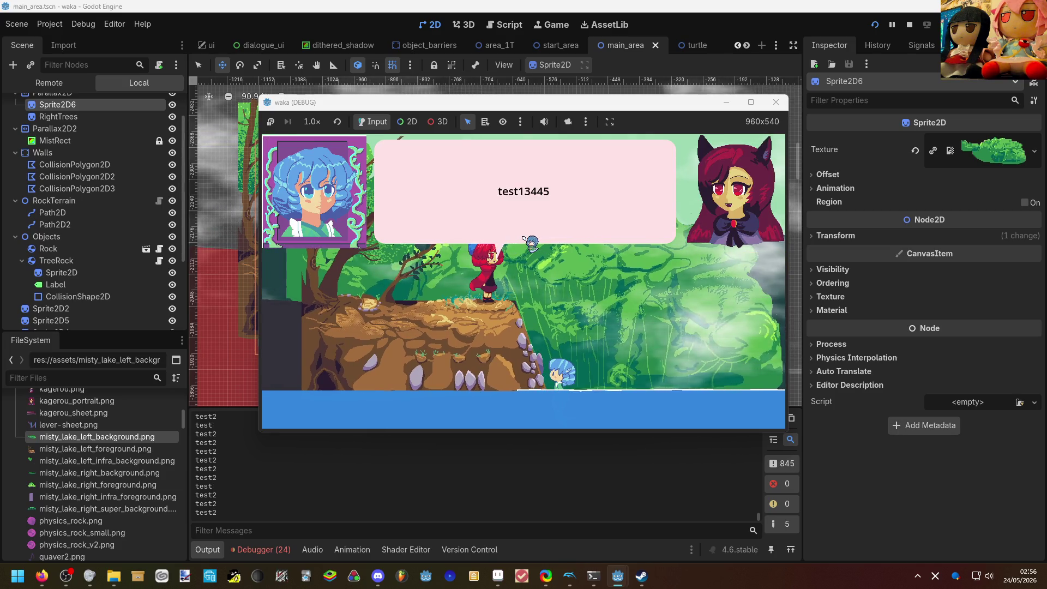
pyautogui.press('Return')
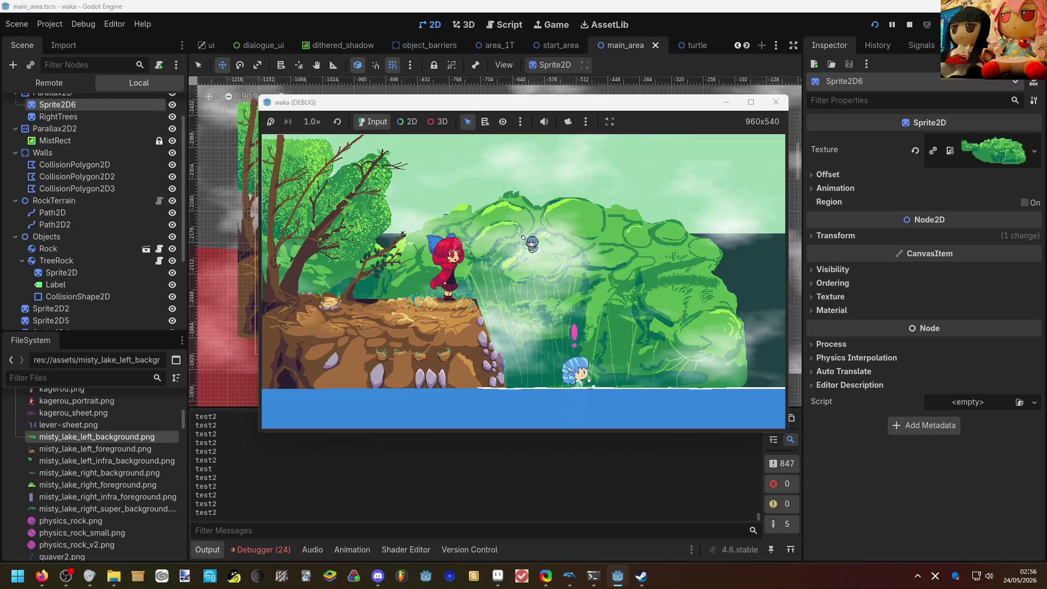
# Walk across the cliff, then dive into the water and leap out repeatedly.
pyautogui.press('Left')
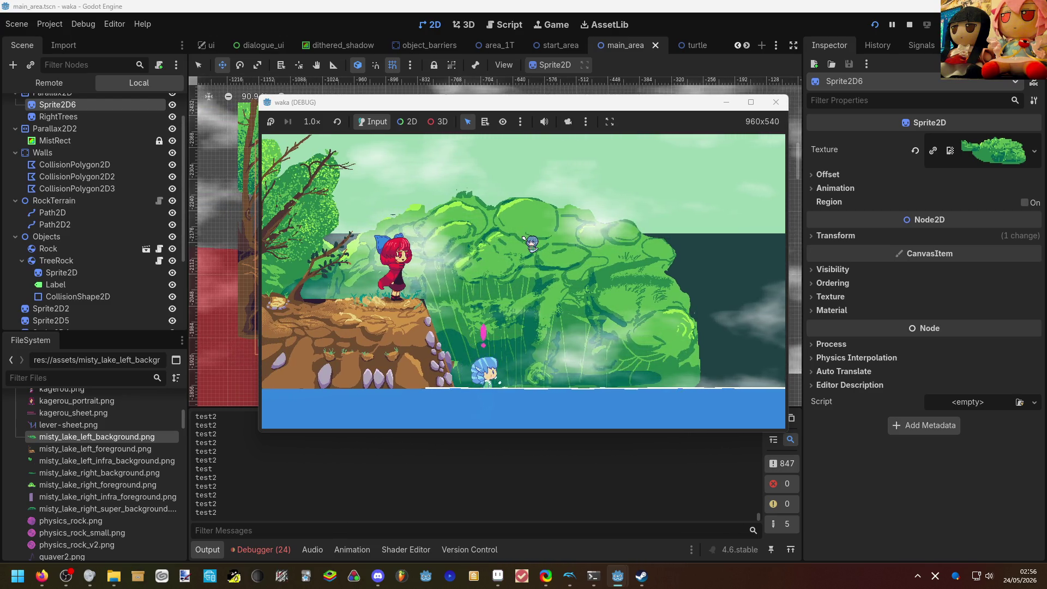
pyautogui.press('Right')
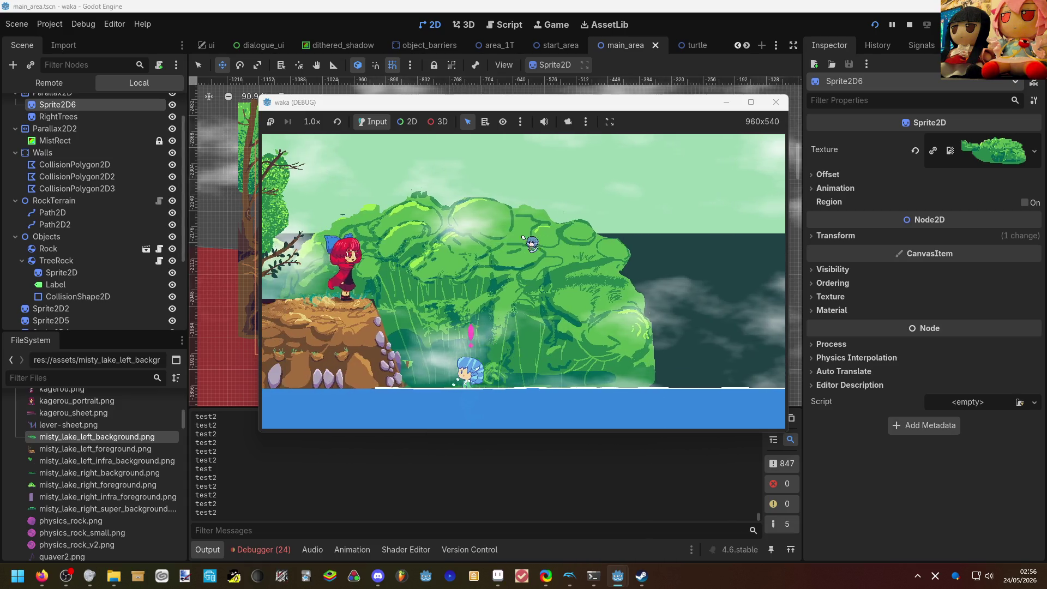
pyautogui.press('Left')
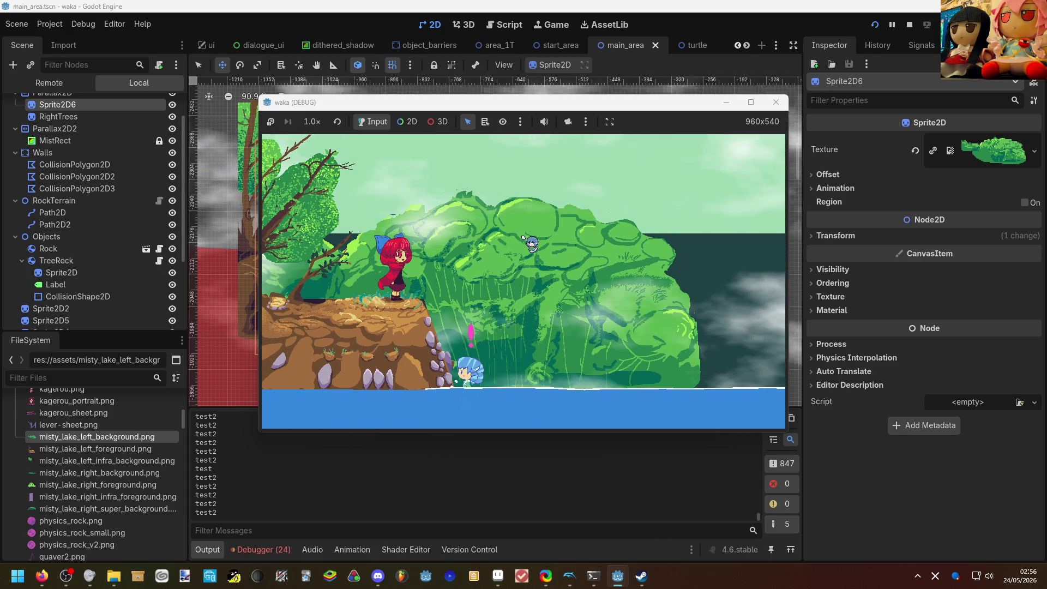
pyautogui.press('Down')
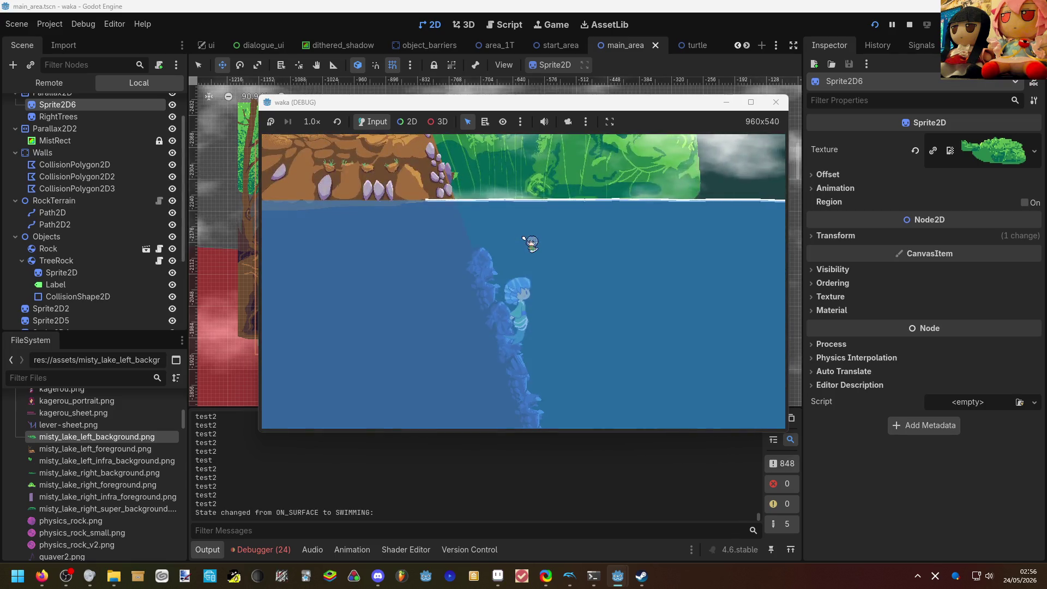
pyautogui.press('Up')
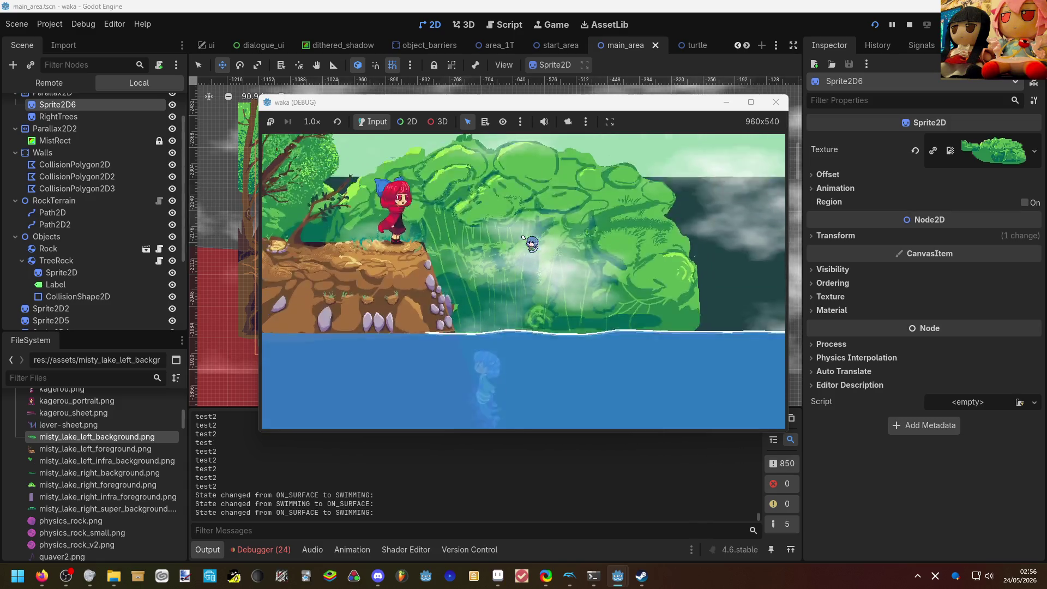
pyautogui.press('Down')
pyautogui.press('Up')
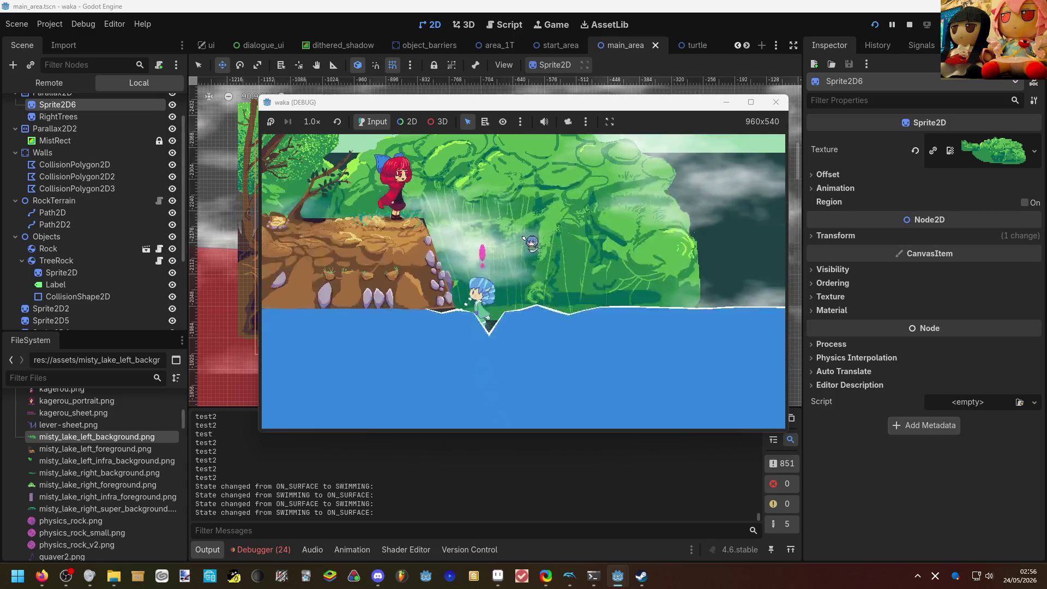
pyautogui.press('Down')
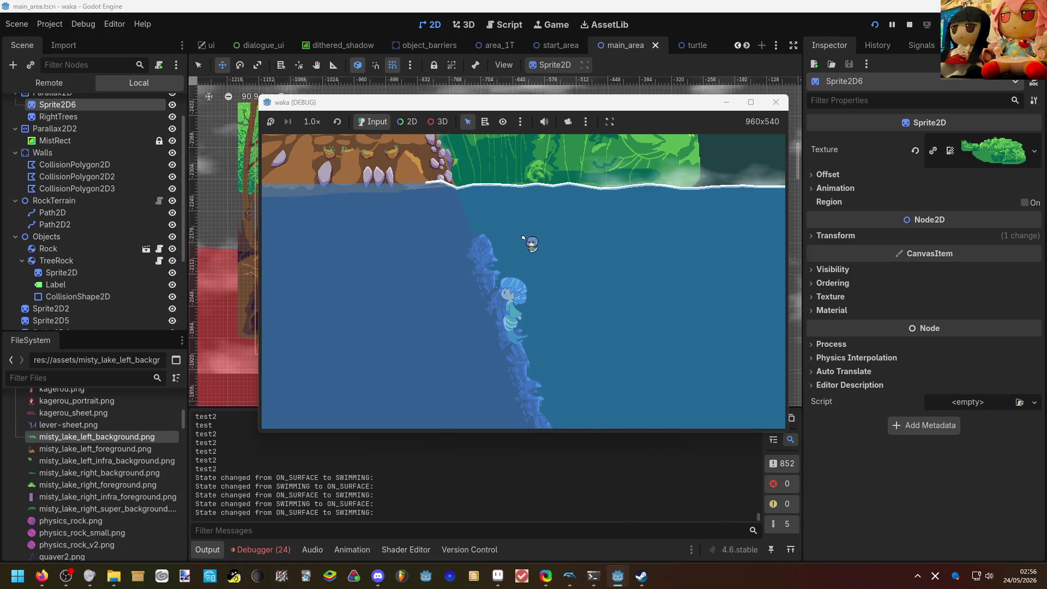
pyautogui.press('Up')
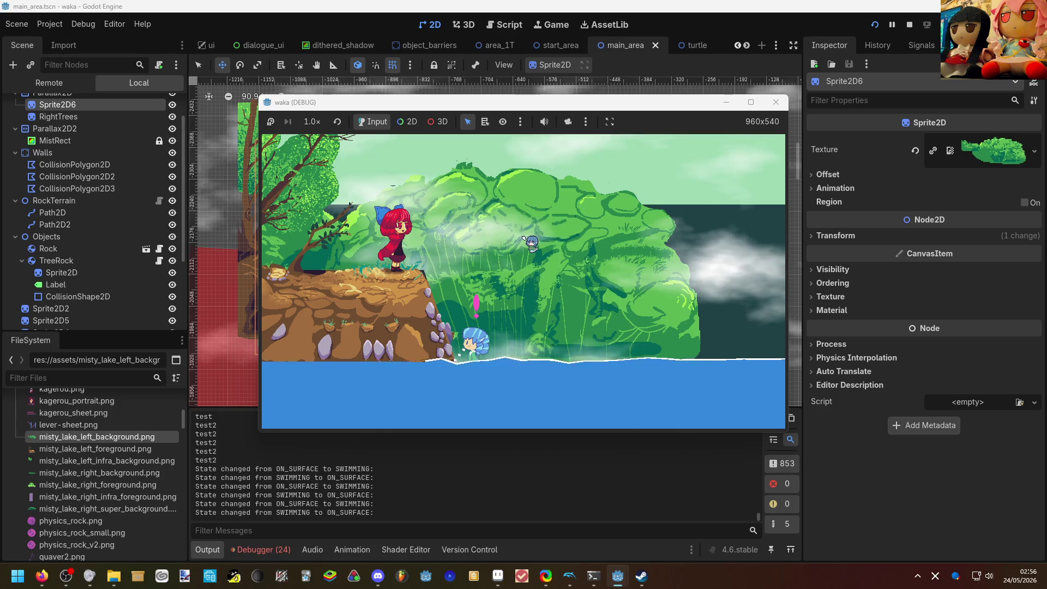
# Swim right along the surface, dive and resurface, then trigger the conversation with portraits.
pyautogui.press('Right')
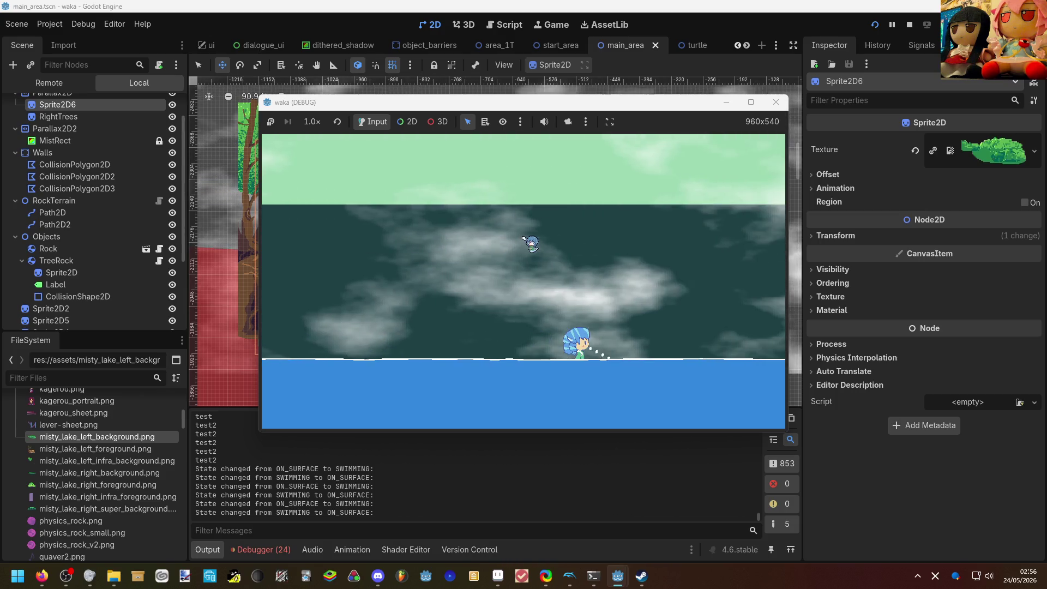
pyautogui.press('Down')
pyautogui.press('Left')
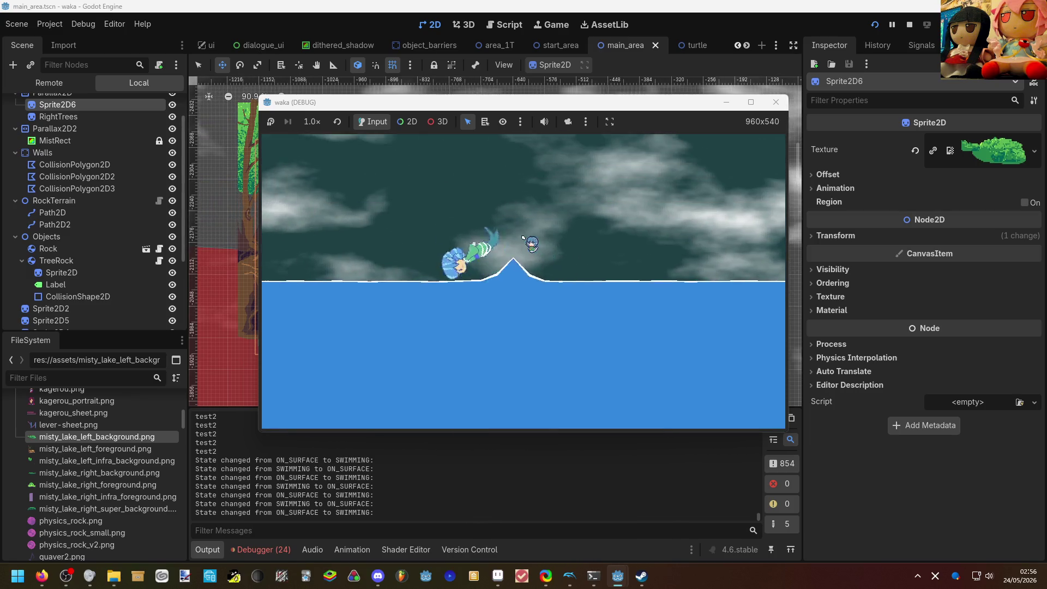
pyautogui.press('Up')
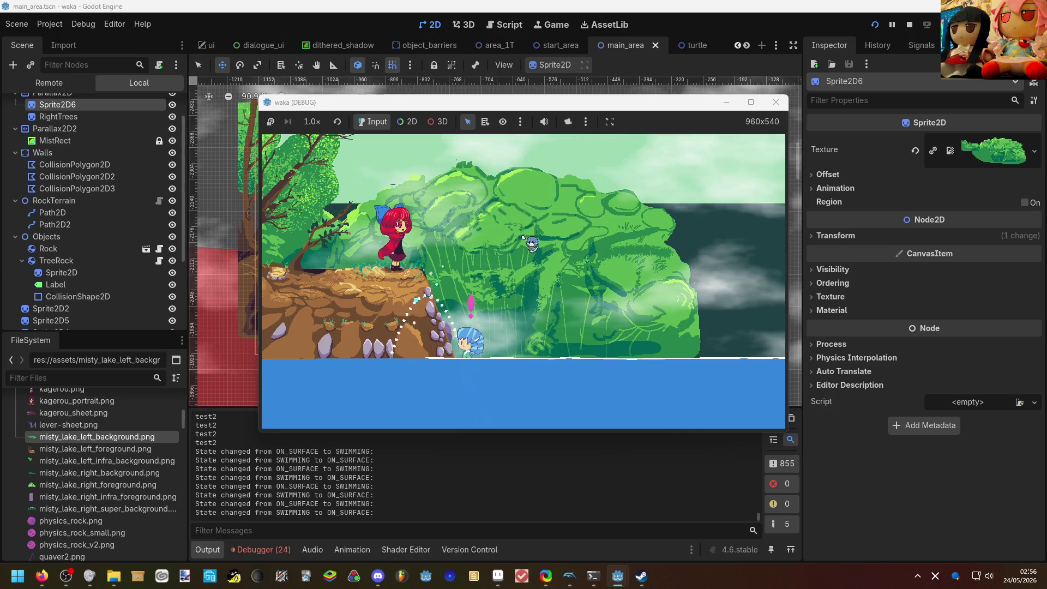
pyautogui.press('Return')
pyautogui.press('Return')
pyautogui.press('Return')
pyautogui.press('Return')
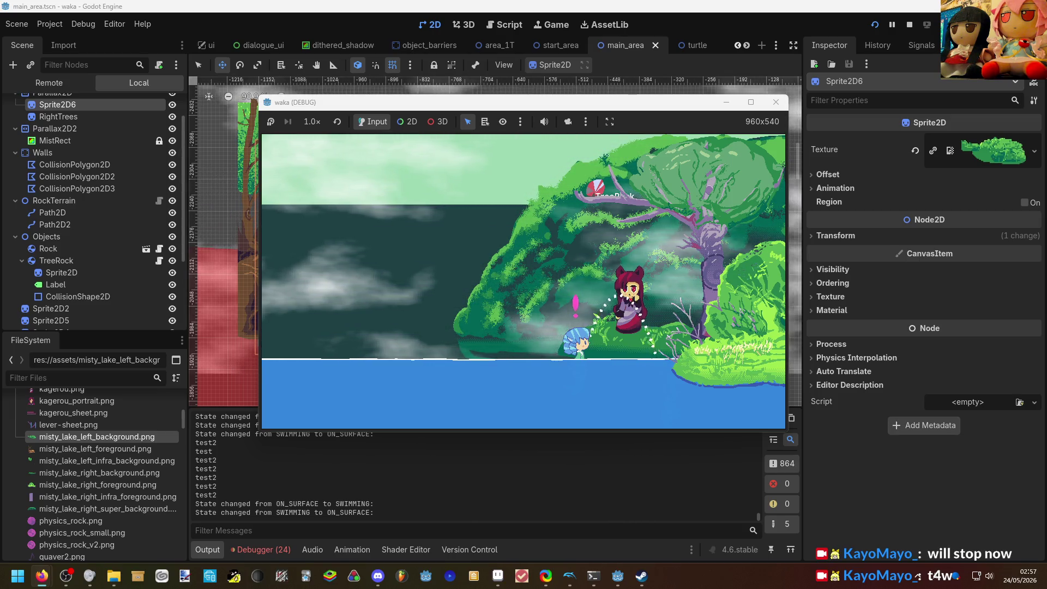
# Walk left onto open water, aim a jump arc, then bring up the system volume mixer.
pyautogui.press('Left')
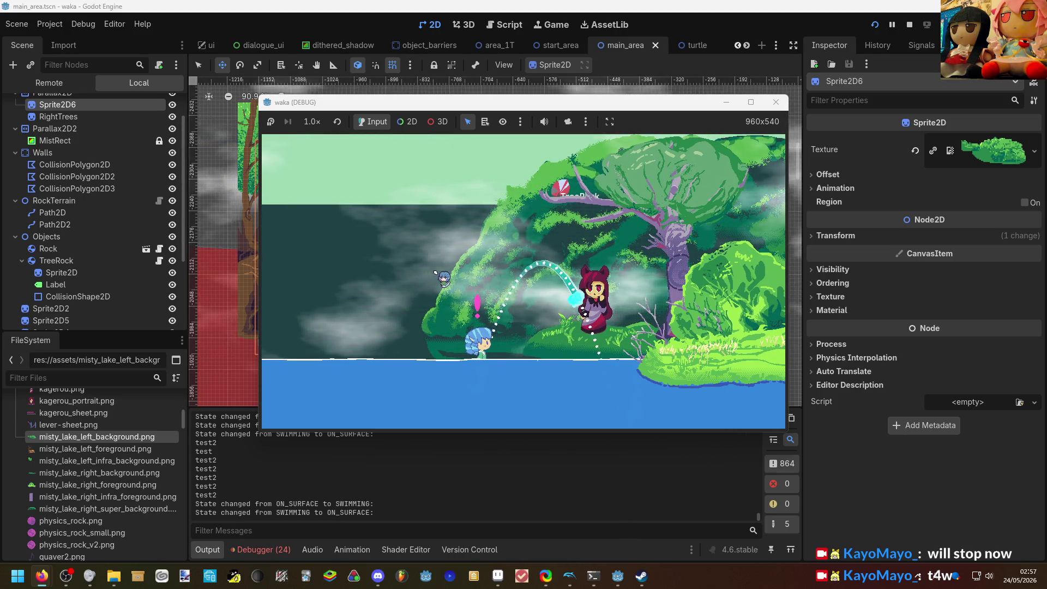
pyautogui.press('Left')
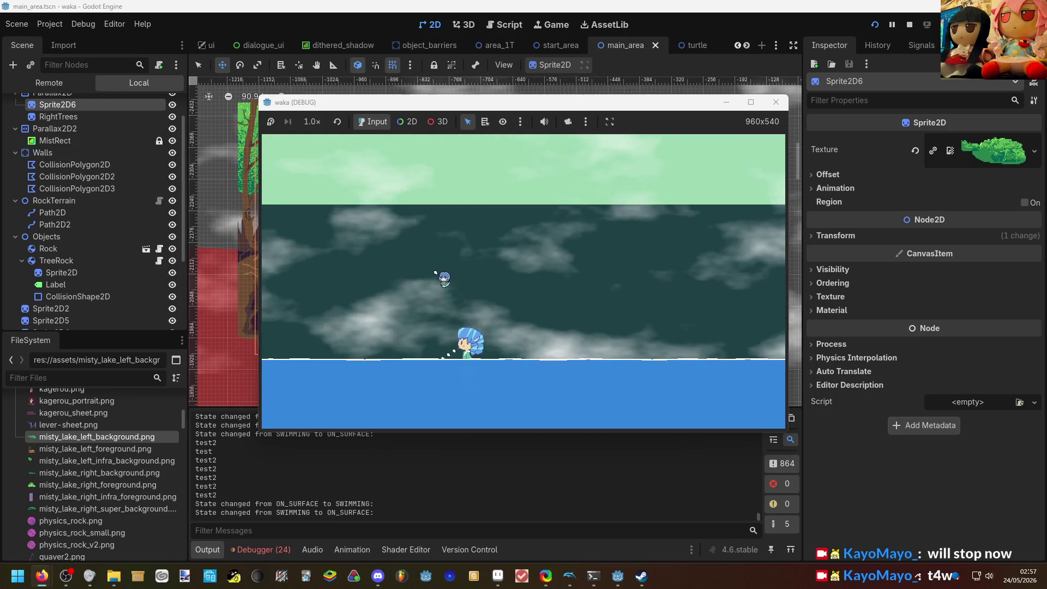
pyautogui.moveTo(444, 278); pyautogui.dragTo(444, 278)
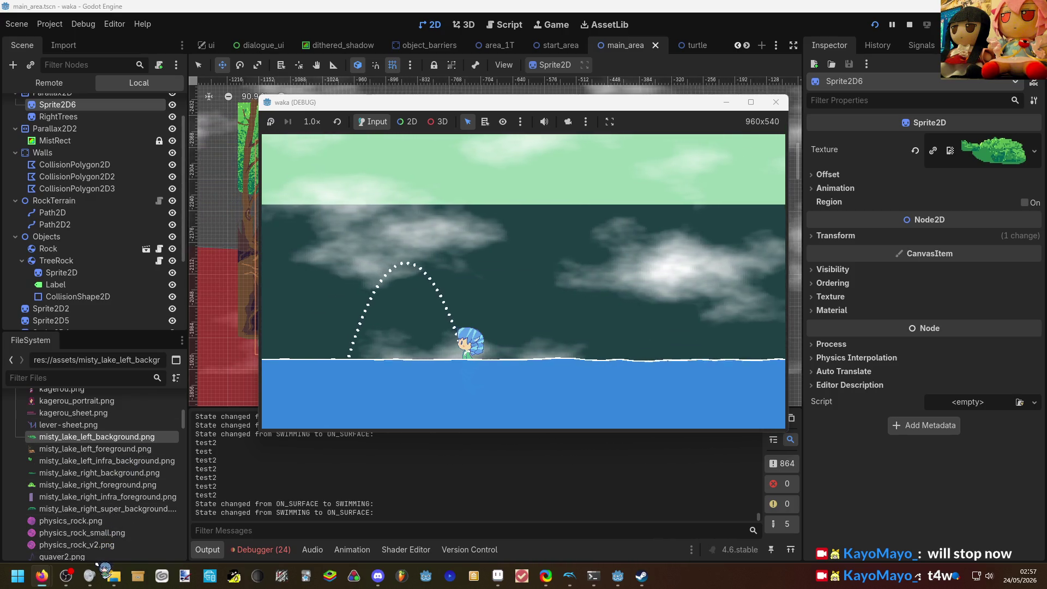
pyautogui.click(113, 576)
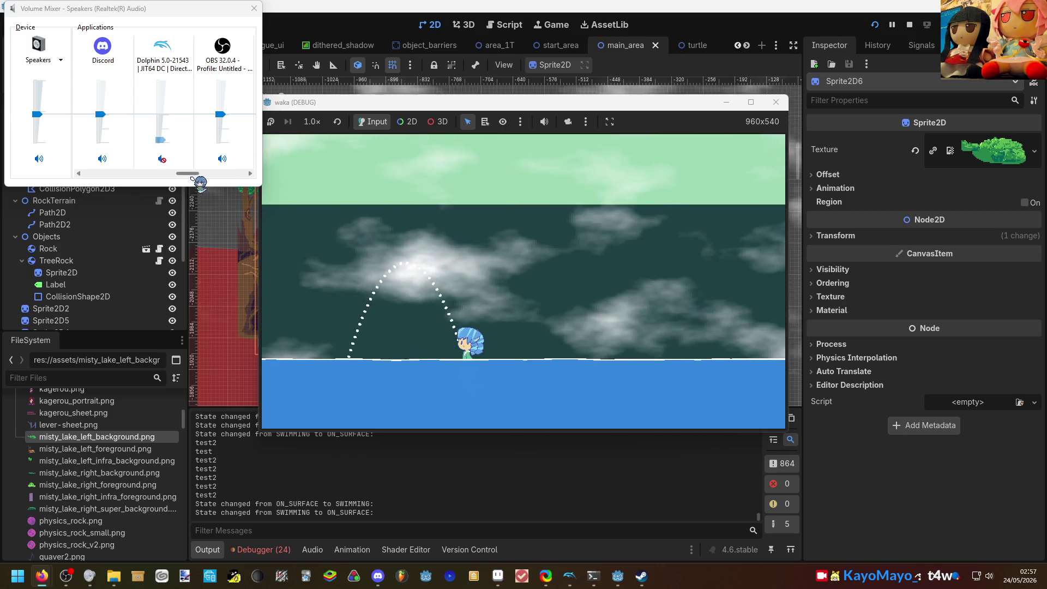
pyautogui.moveTo(196, 175); pyautogui.dragTo(245, 174)
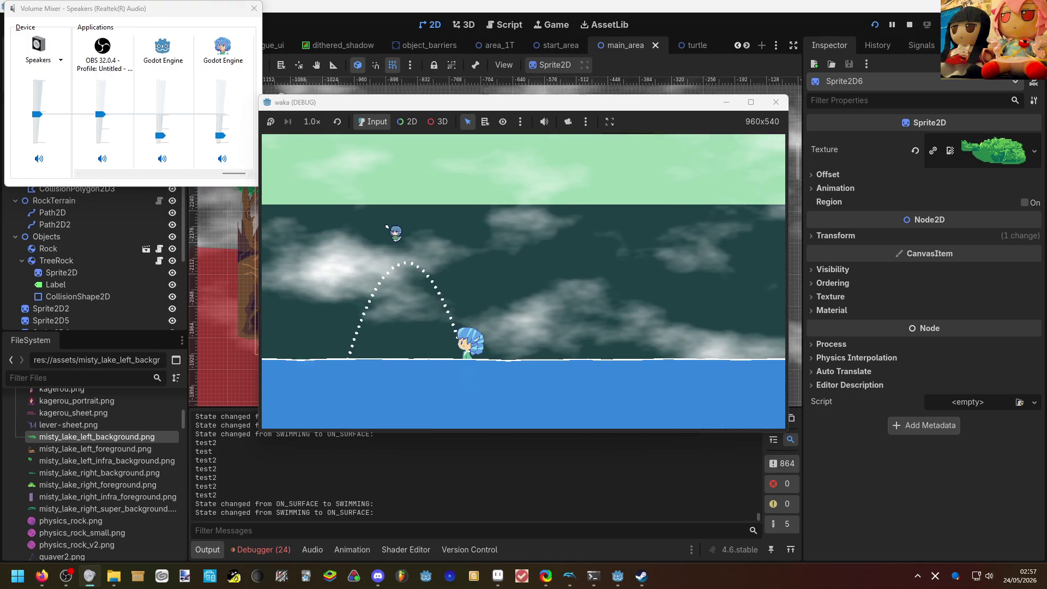